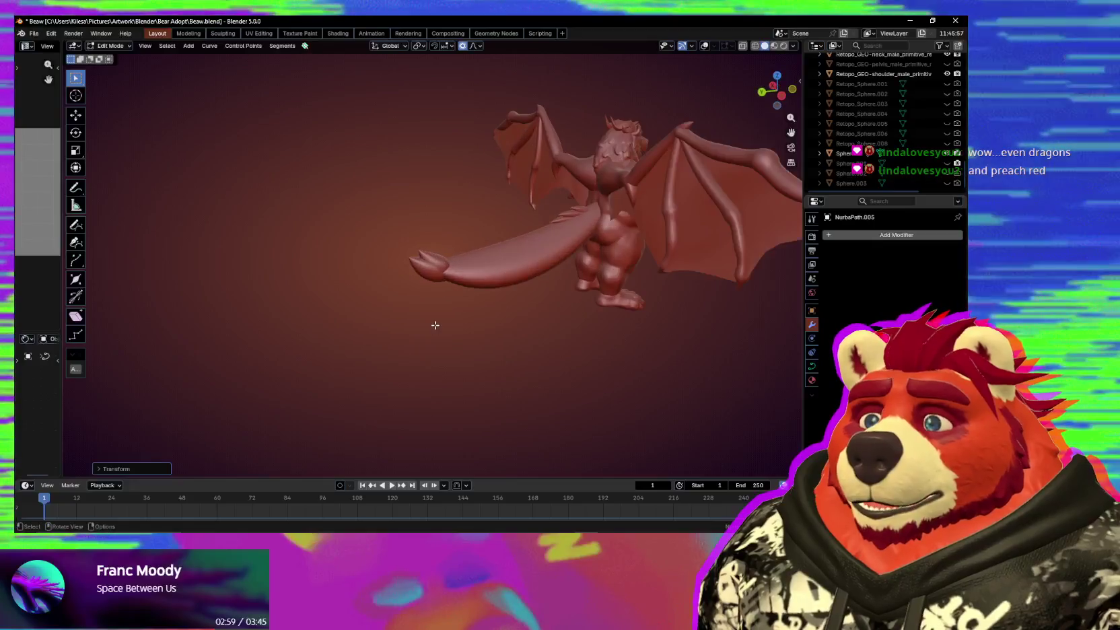
Orbit and pan around the dragon's legs and tail to inspect the tail curves.
scroll(498, 297, "up", 3)
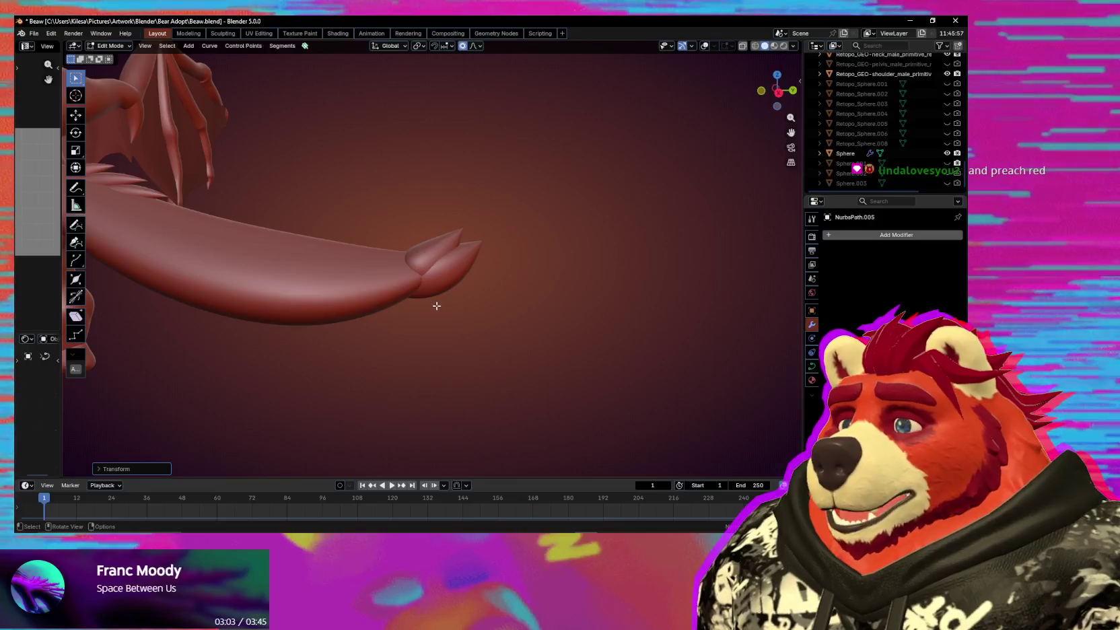
scroll(365, 302, "down", 2)
mouse_move(365, 301)
middle_mouse_down("shift")
mouse_move(487, 337)
mouse_move(468, 334)
mouse_move(469, 313)
mouse_move(535, 318)
mouse_move(528, 343)
mouse_move(439, 342)
mouse_move(593, 355)
mouse_move(317, 119)
middle_mouse_up("shift")
scroll(487, 337, "down", 3)
scroll(592, 354, "up", 3)
mouse_move(445, 318)
middle_mouse_down()
mouse_move(618, 408)
mouse_move(556, 290)
mouse_move(403, 278)
middle_mouse_up()
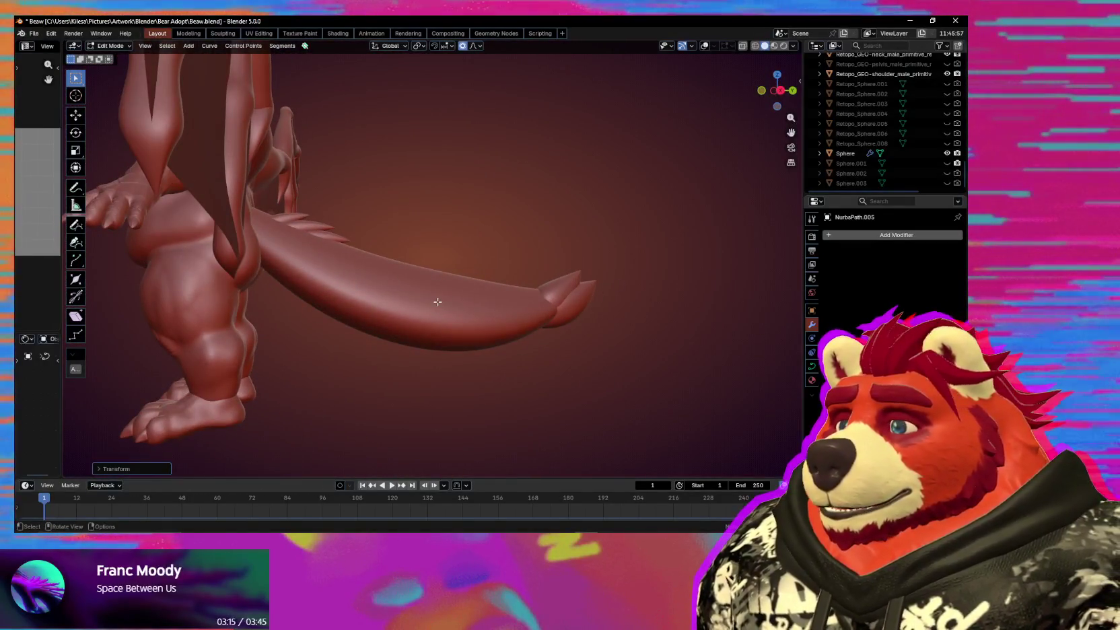
mouse_move(382, 339)
middle_mouse_down()
mouse_move(441, 285)
mouse_move(526, 300)
middle_mouse_up()
Enter Edit Mode on tail curve NurbsPath.003, look it over, then return to Object Mode.
key("ctrl+Tab")
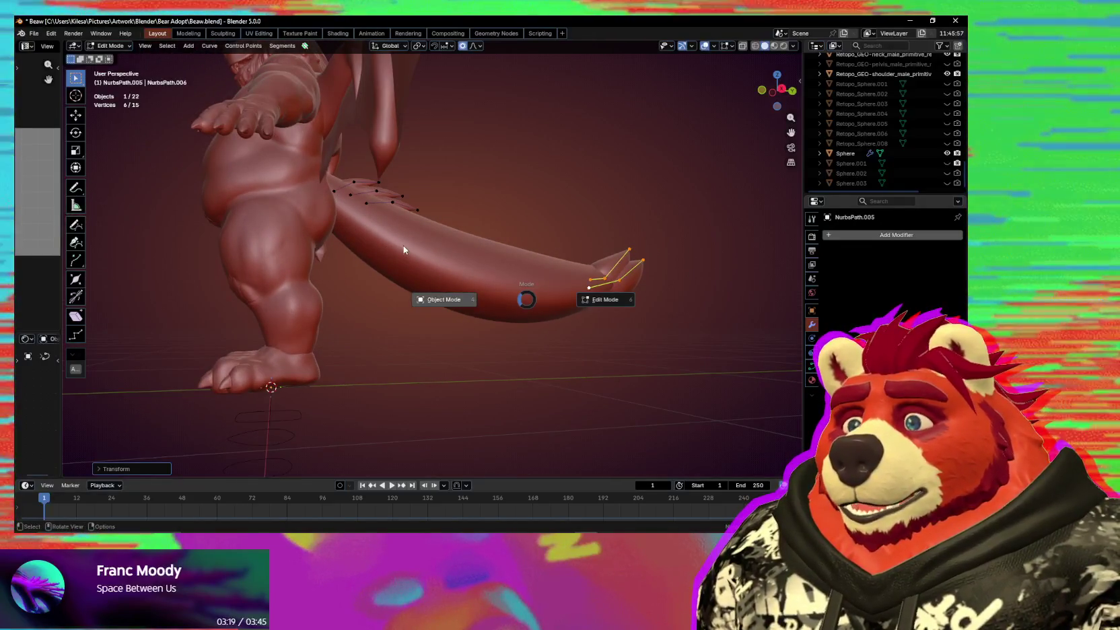
left_click(403, 249)
key("Tab")
mouse_move(403, 250)
middle_mouse_down()
mouse_move(442, 291)
mouse_move(543, 350)
mouse_move(468, 388)
mouse_move(386, 384)
middle_mouse_up()
middle_click_drag(540, 388, 679, 391)
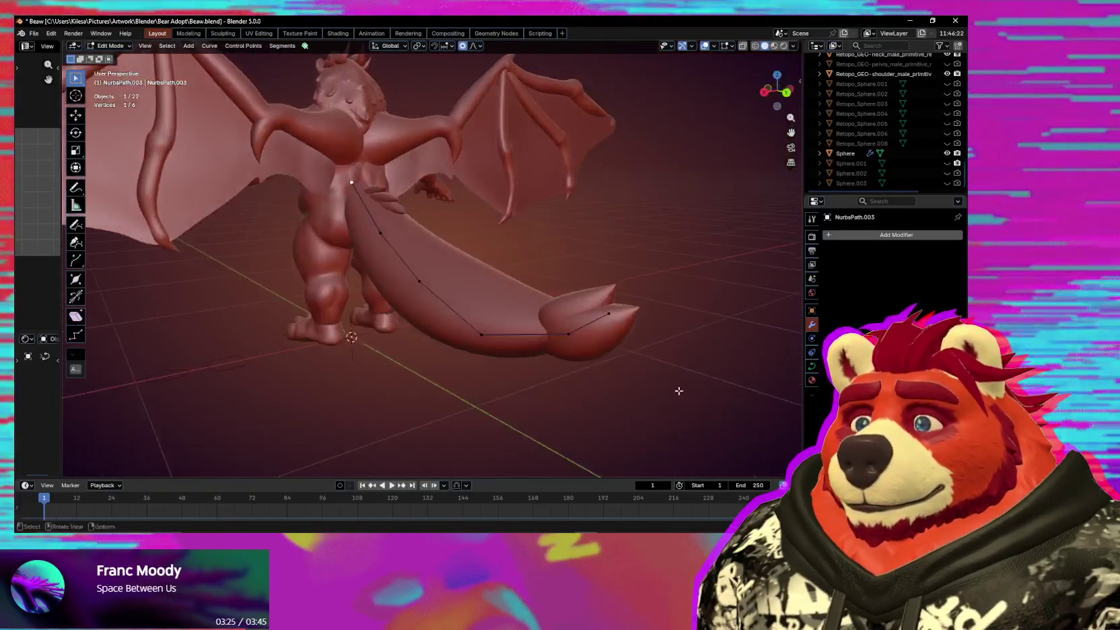
key("Tab")
Select the claw-tip curve NurbsPath.005 and orbit around it.
mouse_move(340, 368)
middle_mouse_down()
mouse_move(480, 368)
mouse_move(649, 308)
middle_mouse_up()
left_click(651, 277)
mouse_move(494, 291)
middle_mouse_down()
mouse_move(427, 365)
mouse_move(440, 344)
middle_mouse_up()
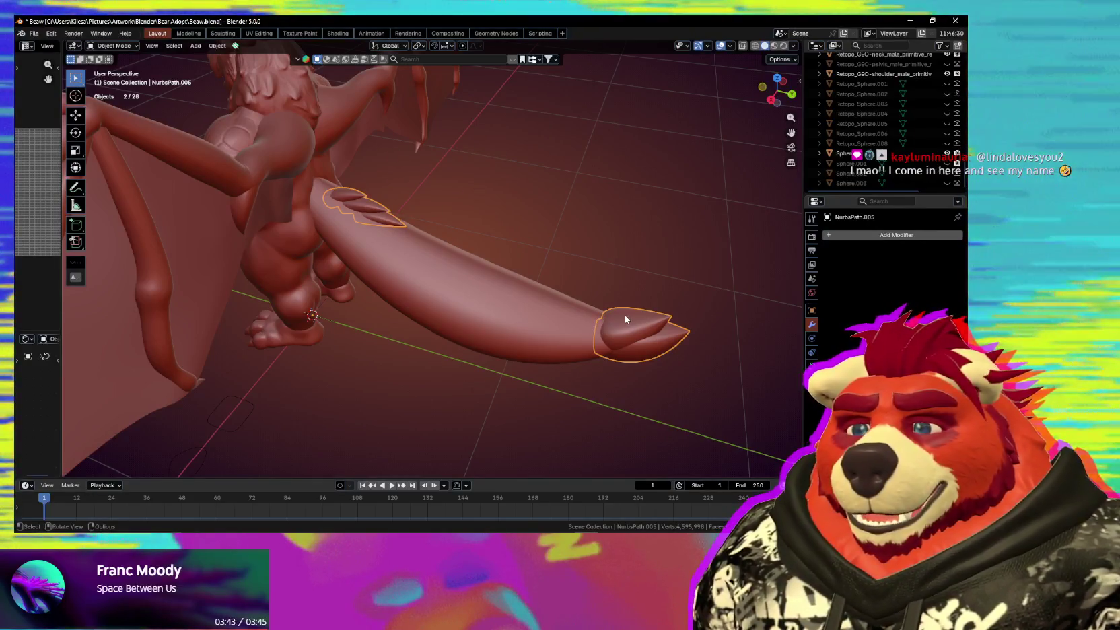
Move a NurbsPath.005 claw control point closer to the tail, excluding the X axis.
scroll(448, 262, "up", 5)
key("Tab")
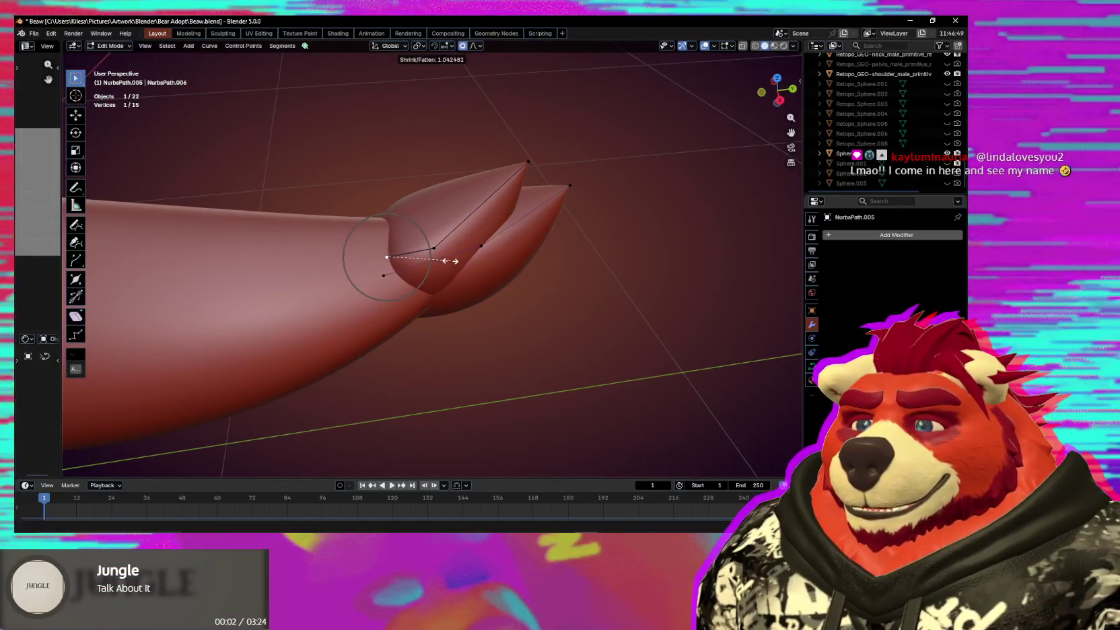
middle_click_drag(442, 264, 426, 259)
key("shift+x")
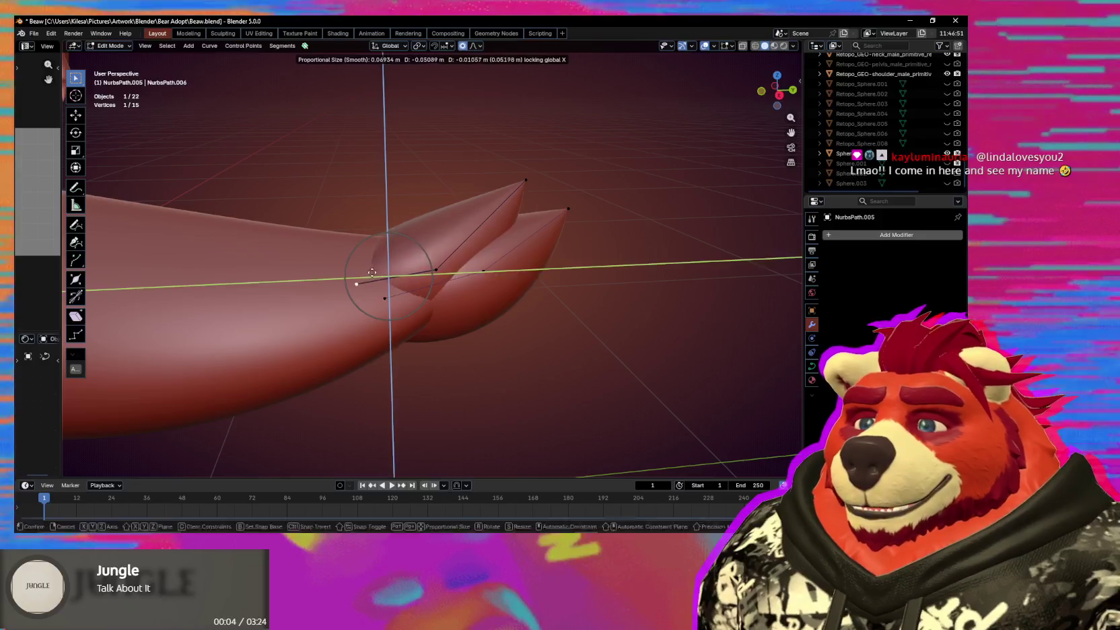
left_click(337, 277)
mouse_move(336, 277)
middle_mouse_down()
mouse_move(441, 322)
mouse_move(413, 402)
mouse_move(358, 393)
mouse_move(410, 348)
mouse_move(447, 287)
middle_mouse_up()
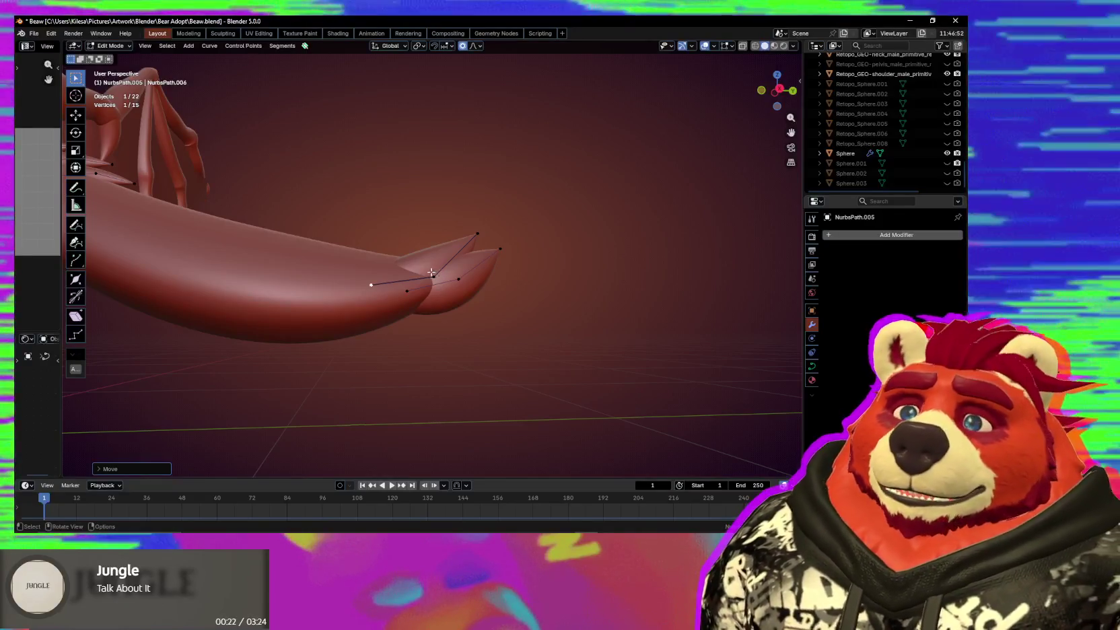
scroll(369, 282, "down", 1)
scroll(374, 279, "down", 2)
scroll(487, 287, "down", 2)
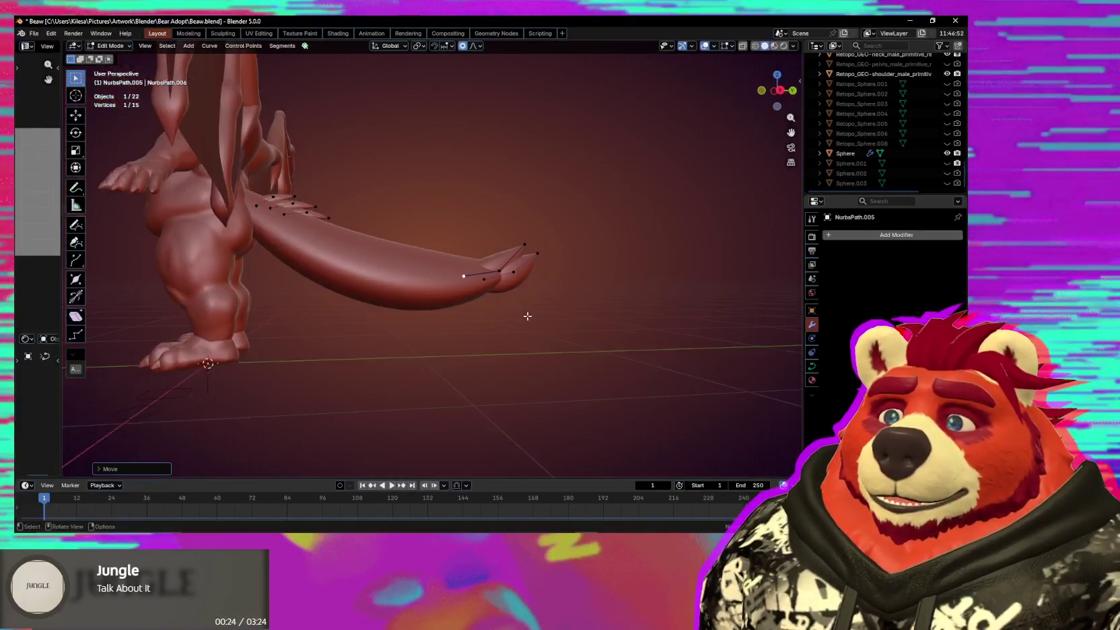
middle_click_drag(471, 303, 357, 307)
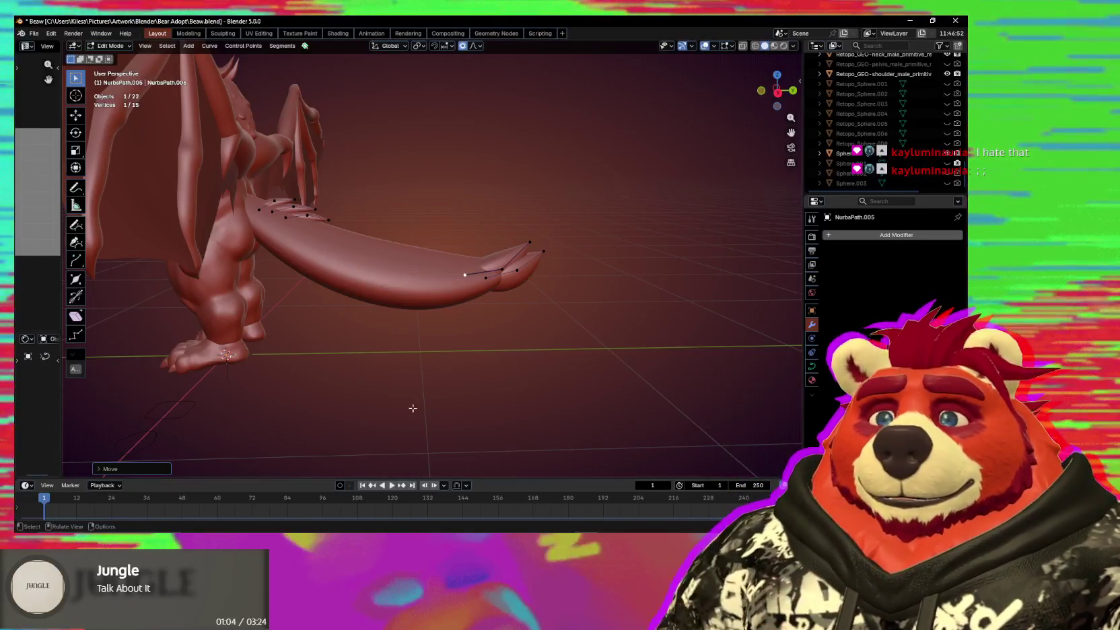
Extrude new claw points, rotate them flatter and move them along Y/Z.
mouse_move(413, 408)
middle_mouse_down()
mouse_move(266, 325)
mouse_move(552, 312)
mouse_move(545, 292)
middle_mouse_up()
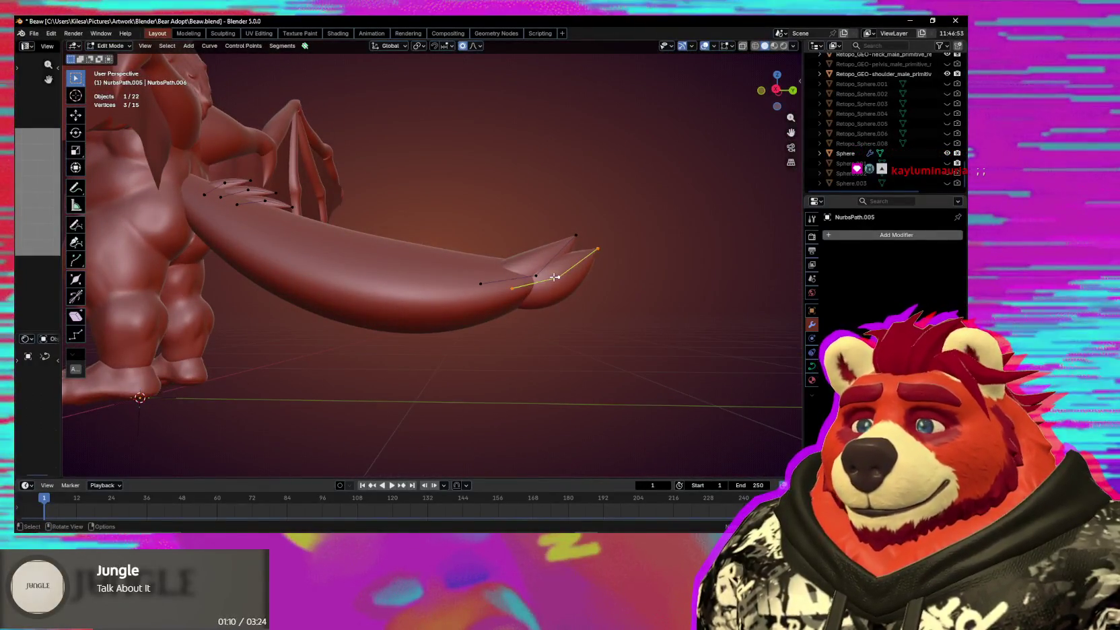
key("e")
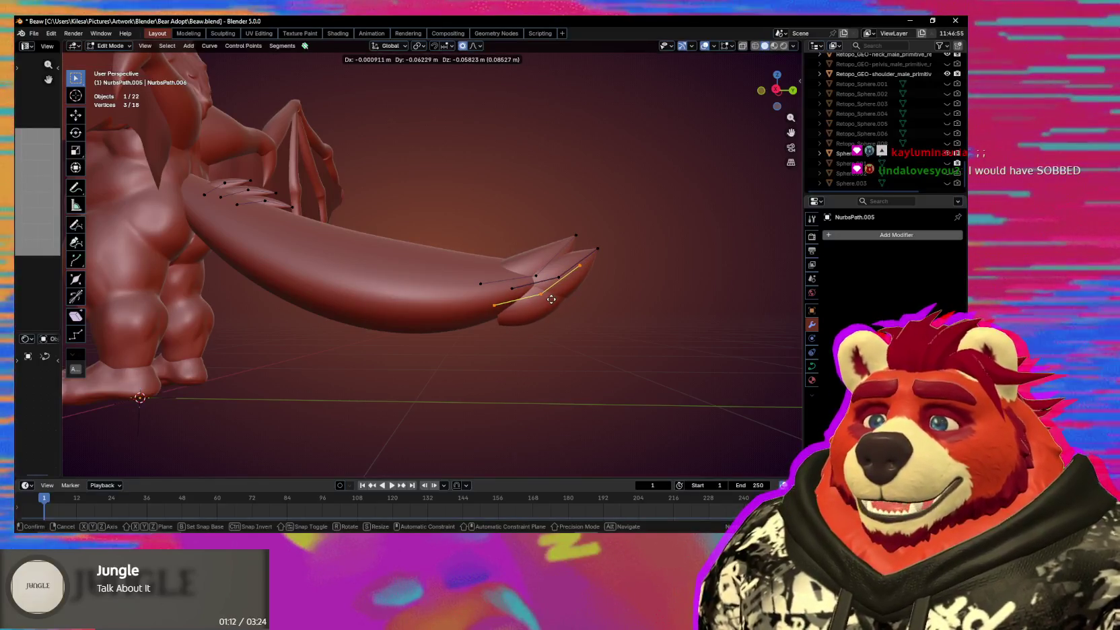
key("z")
left_click(570, 296)
key("r")
left_click(592, 327)
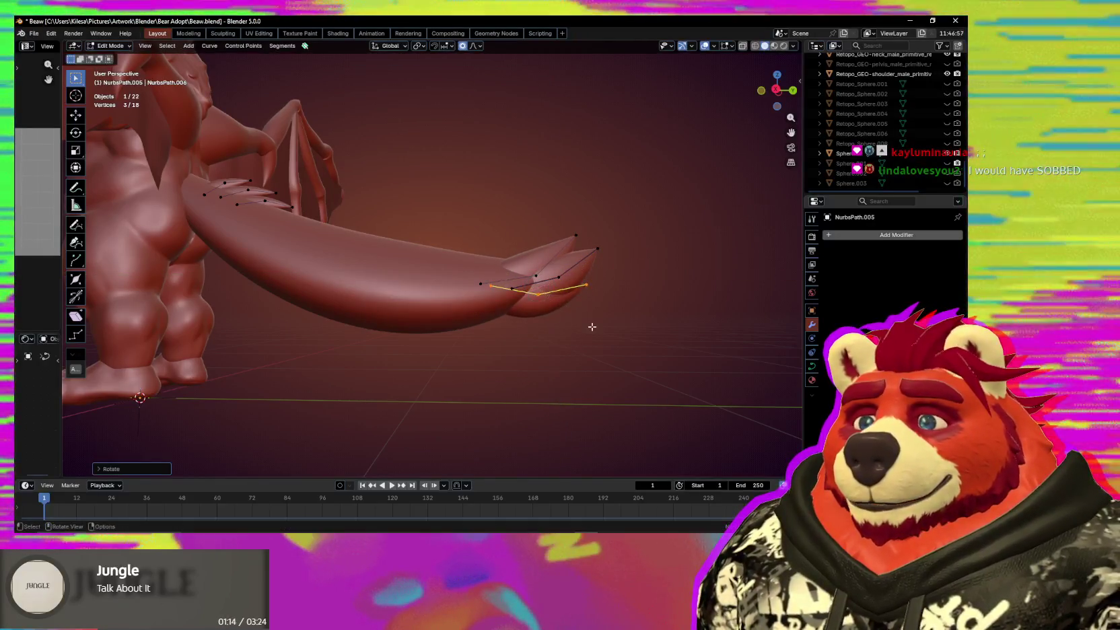
key("g")
key("x")
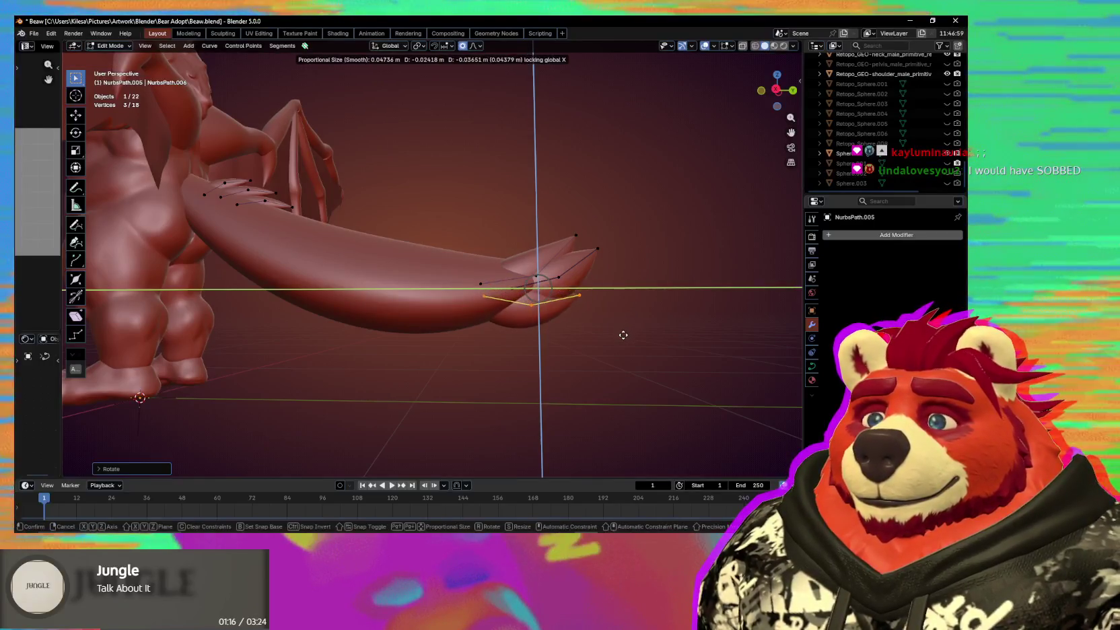
left_click(623, 334)
Rotate the new claw points about global X, then return to Object Mode.
scroll(622, 333, "down", 5)
mouse_move(607, 342)
middle_mouse_down()
mouse_move(613, 370)
mouse_move(577, 388)
mouse_move(476, 405)
mouse_move(375, 396)
mouse_move(368, 356)
mouse_move(377, 360)
middle_mouse_up()
key("r")
key("x")
mouse_move(559, 351)
middle_mouse_down()
mouse_move(560, 375)
mouse_move(634, 375)
middle_mouse_up()
scroll(515, 355, "up", 3)
middle_click_drag(515, 355, 471, 317, "shift")
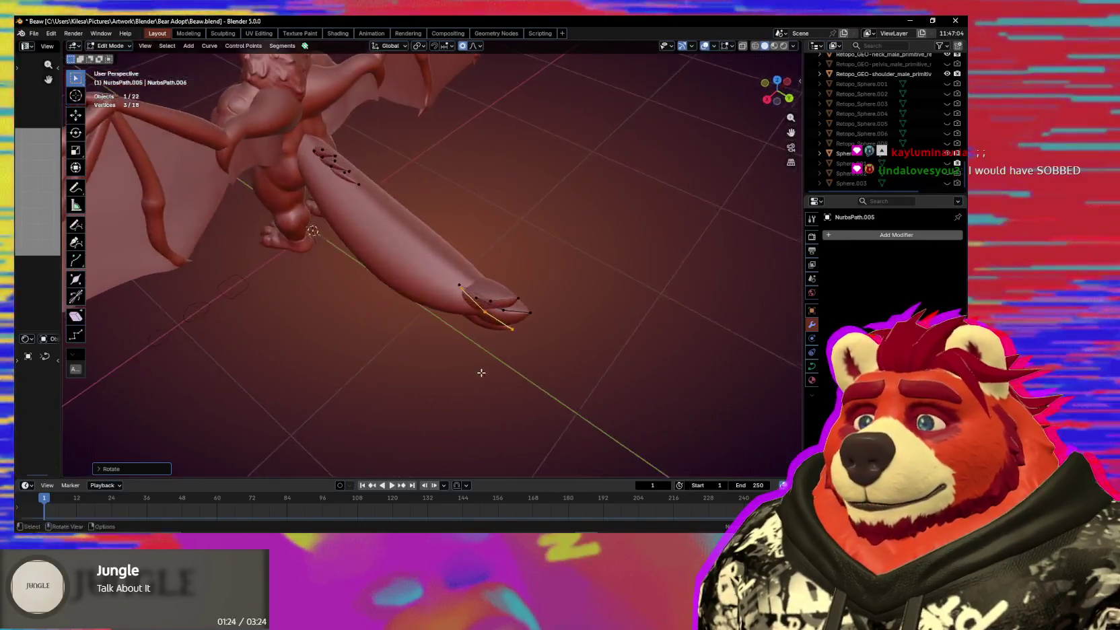
scroll(471, 316, "up", 3)
key("ctrl+Tab")
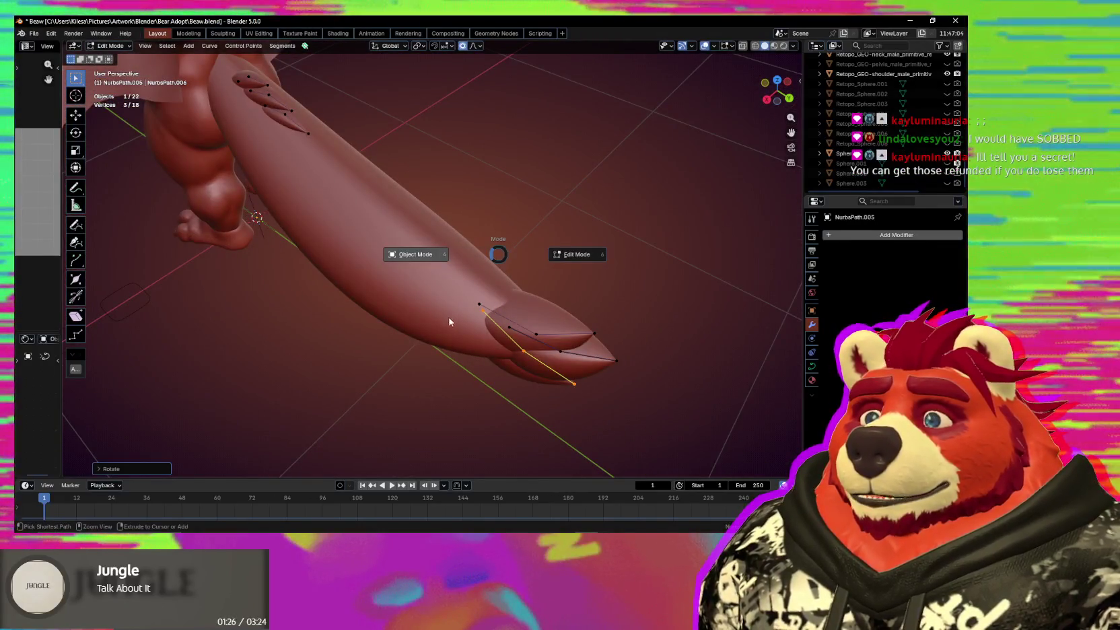
left_click(415, 255)
mouse_move(504, 344)
middle_mouse_down()
mouse_move(573, 336)
mouse_move(464, 328)
mouse_move(441, 297)
middle_mouse_up()
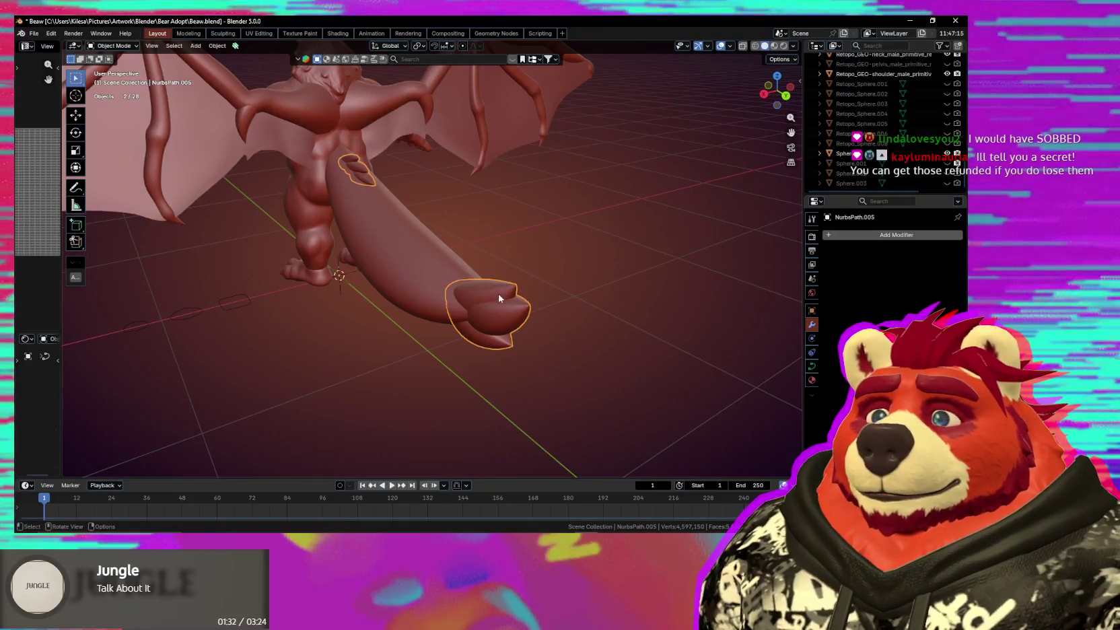
Duplicate the tail-tip claw points into new object NurbsPath.007 and move it beside the tail tip.
key("Tab")
middle_click_drag(499, 298, 513, 304)
key("shift+d")
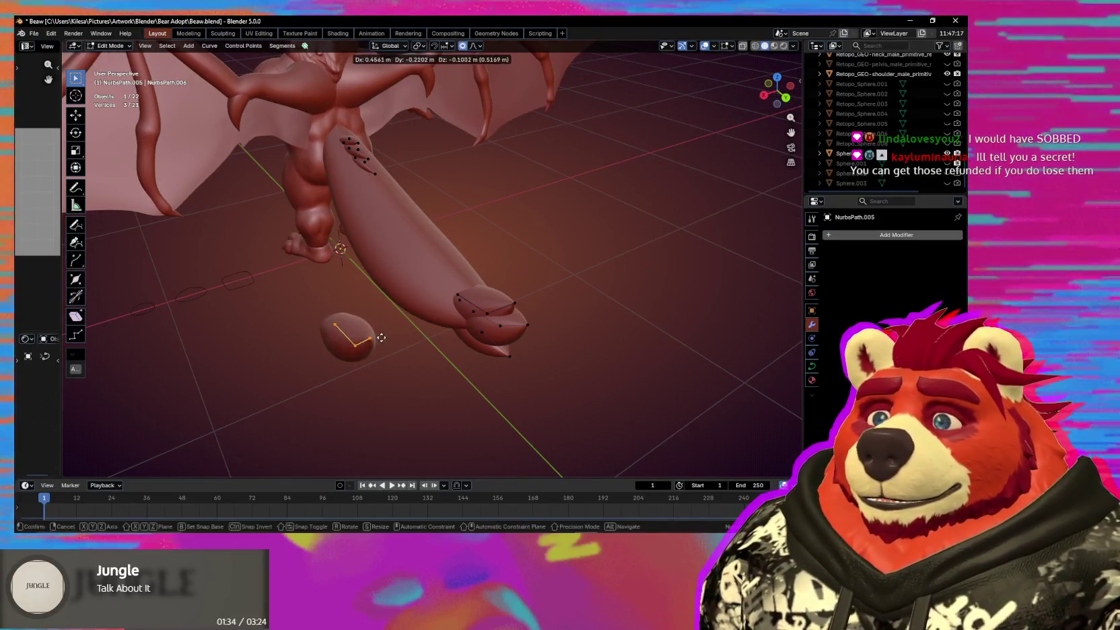
left_click(401, 331)
key("p")
key("Tab")
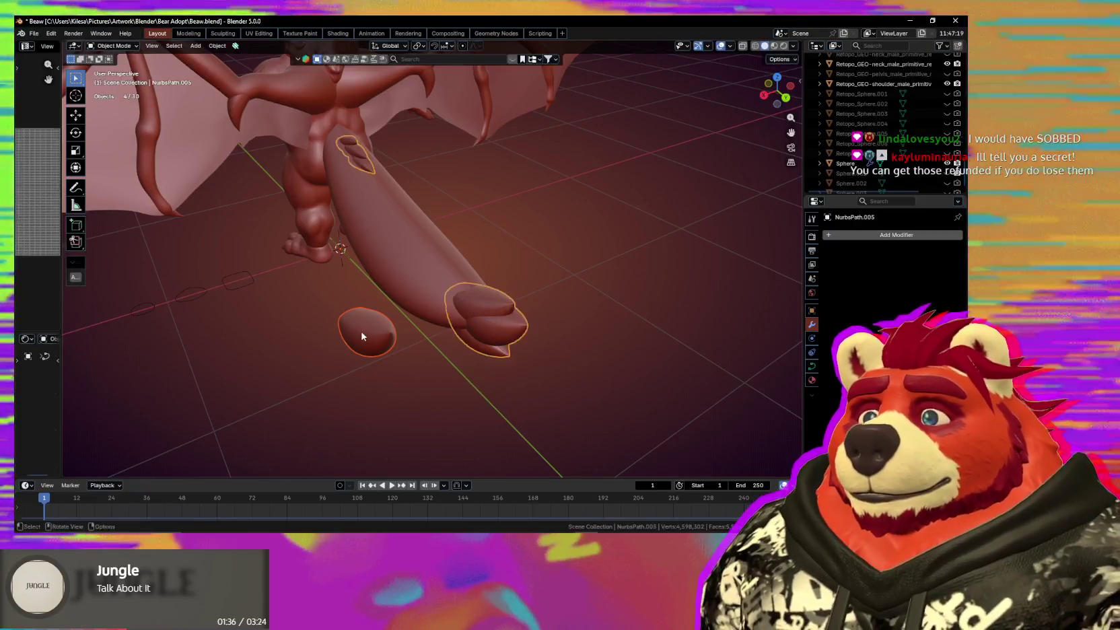
left_click(399, 327)
mouse_move(400, 327)
middle_mouse_down()
mouse_move(398, 356)
mouse_move(418, 366)
mouse_move(606, 350)
middle_mouse_up()
key("g")
left_click(409, 364)
Add a Mirror modifier to NurbsPath.007, then move, rotate and thin its points onto the tail.
key("q")
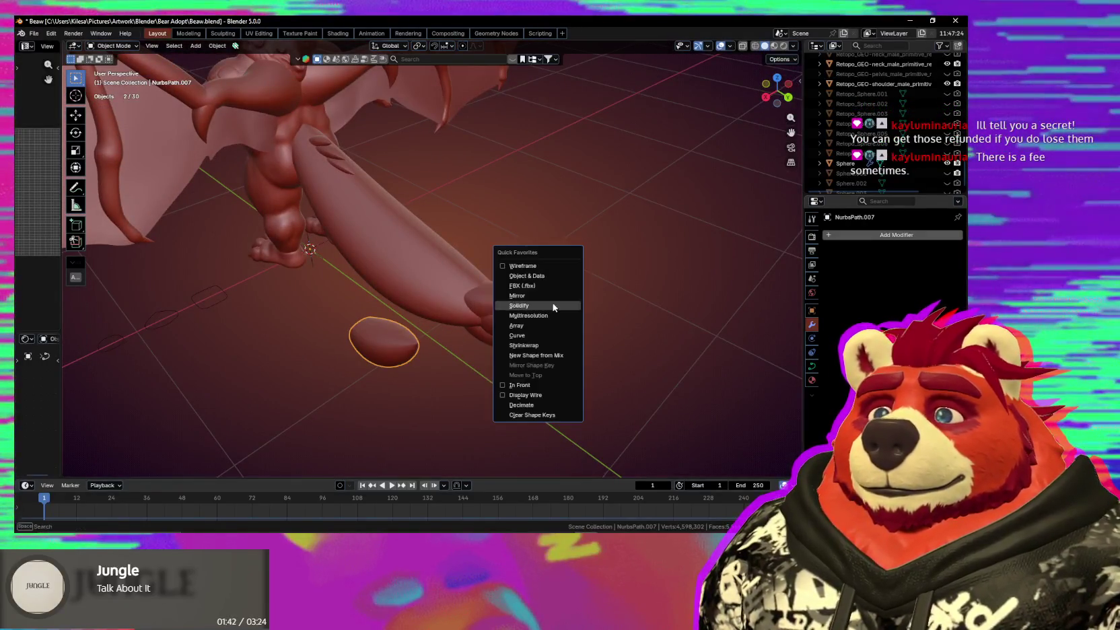
left_click(531, 293)
key("Tab")
mouse_move(472, 303)
middle_mouse_down()
mouse_move(437, 329)
mouse_move(451, 312)
mouse_move(541, 300)
mouse_move(554, 349)
mouse_move(550, 308)
middle_mouse_up()
key("g")
left_click(436, 328)
key("r")
left_click(483, 326)
left_click(577, 313)
Rotate the NurbsPath.007 points around Z and shift them along the tail tip.
key("r")
key("z")
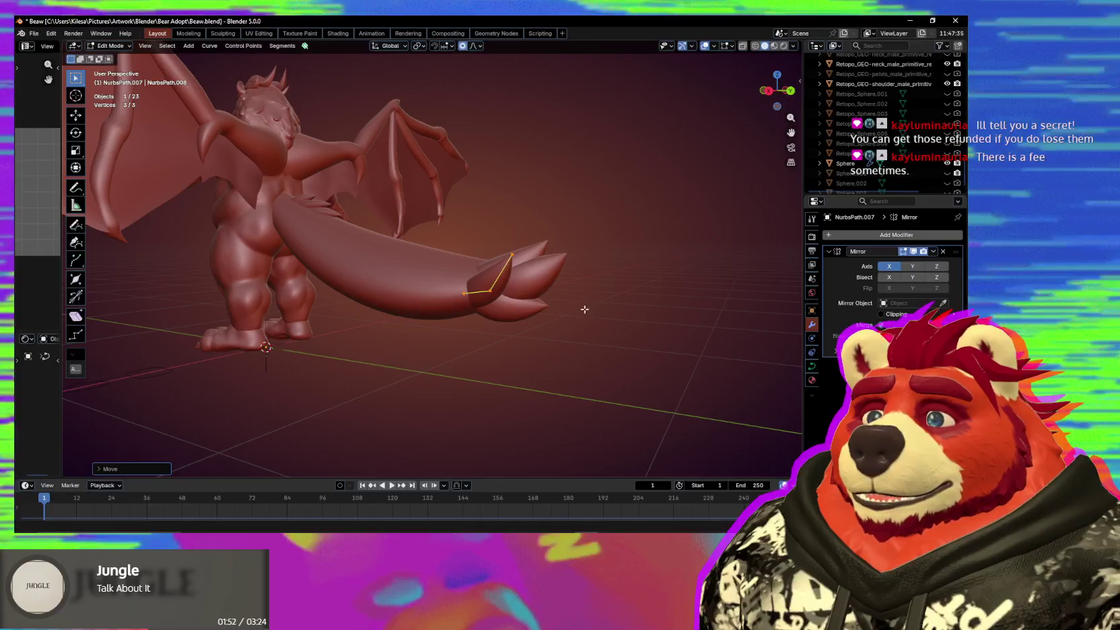
left_click(634, 311)
middle_click_drag(635, 303, 679, 303)
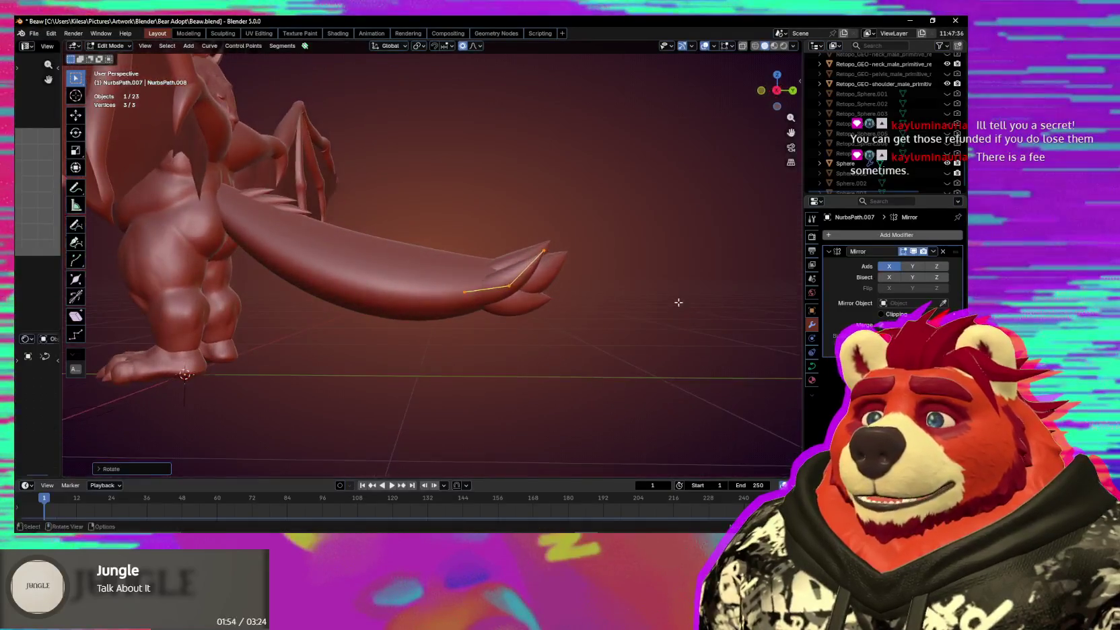
key("r")
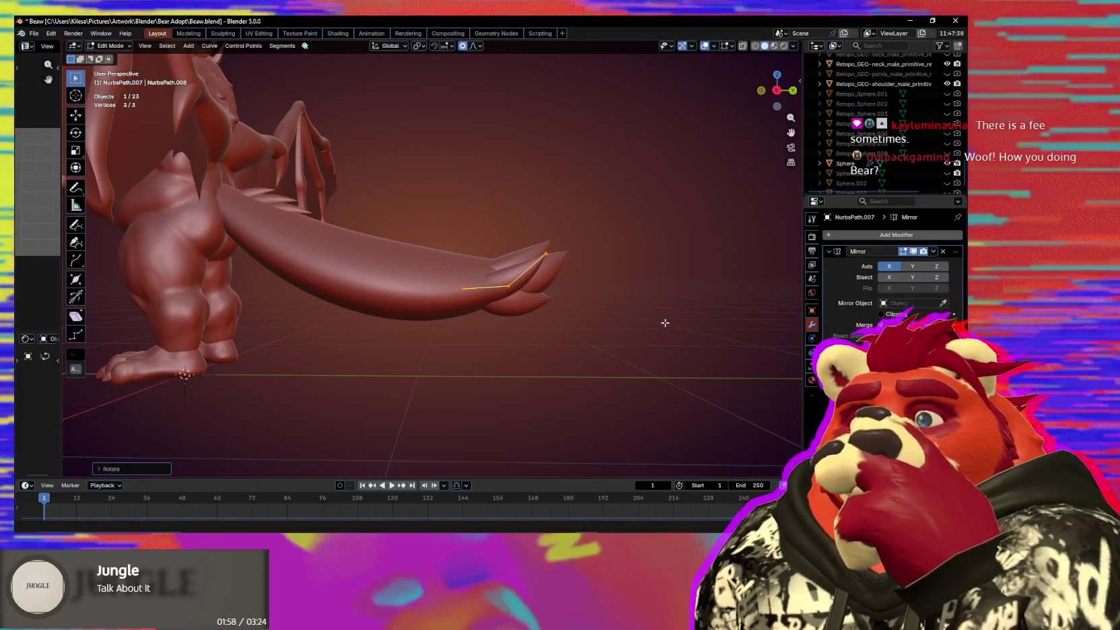
mouse_move(666, 323)
middle_mouse_down()
mouse_move(608, 392)
mouse_move(572, 365)
mouse_move(606, 370)
mouse_move(655, 350)
mouse_move(610, 329)
mouse_move(547, 368)
mouse_move(490, 375)
mouse_move(564, 359)
middle_mouse_up()
key("g")
left_click(574, 365)
left_click(537, 366)
Extrude more spike points, then reposition and adjust their thickness.
key("e")
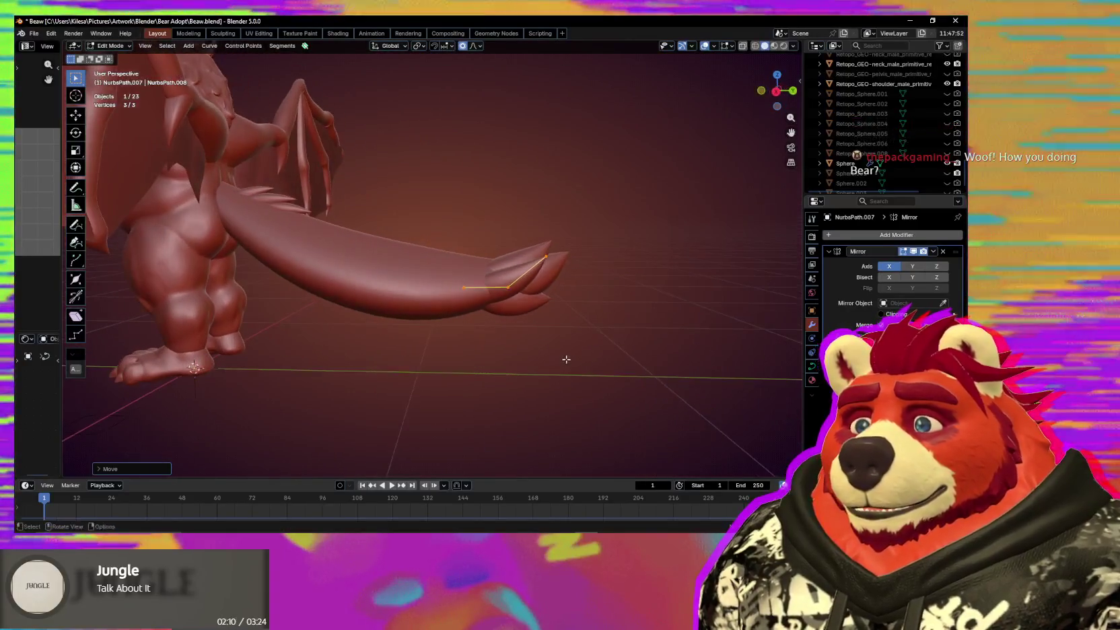
left_click(556, 369)
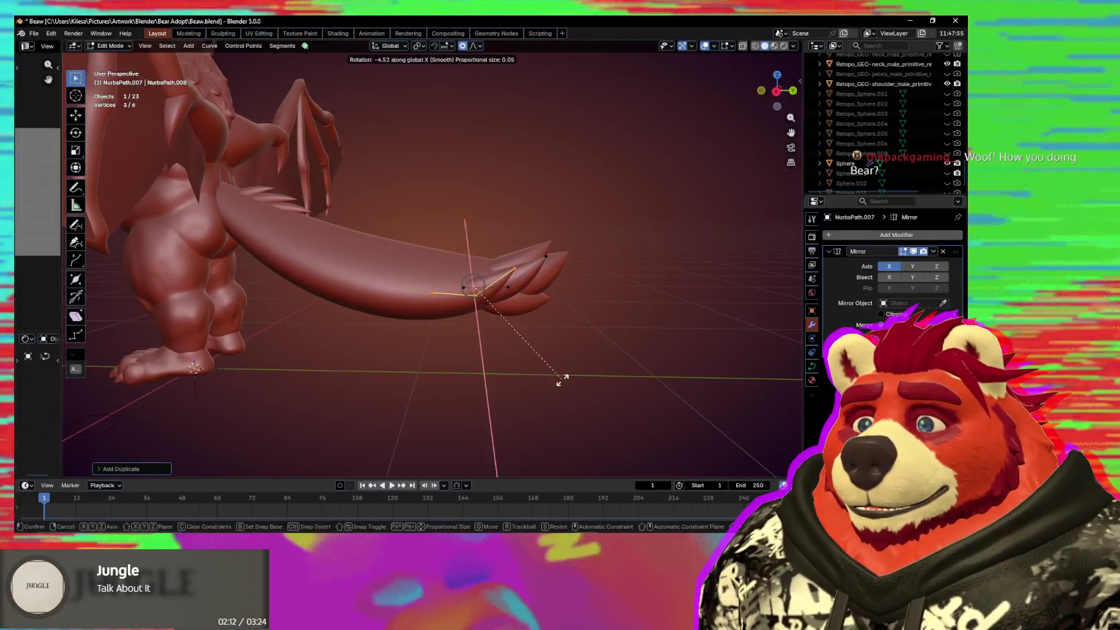
left_click(562, 379)
mouse_move(557, 383)
middle_mouse_down()
mouse_move(567, 432)
mouse_move(555, 445)
mouse_move(563, 407)
mouse_move(537, 333)
mouse_move(587, 318)
mouse_move(575, 337)
middle_mouse_up()
key("g")
left_click(555, 448)
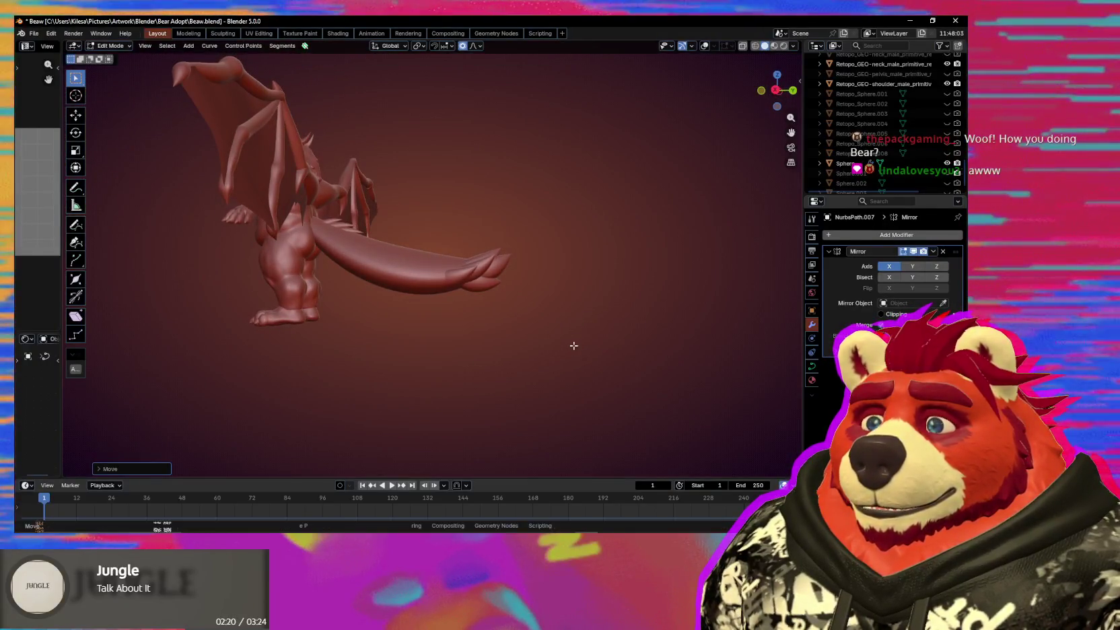
left_click(561, 337)
mouse_move(561, 340)
middle_mouse_down()
mouse_move(443, 420)
mouse_move(514, 378)
mouse_move(508, 304)
mouse_move(497, 326)
middle_mouse_up()
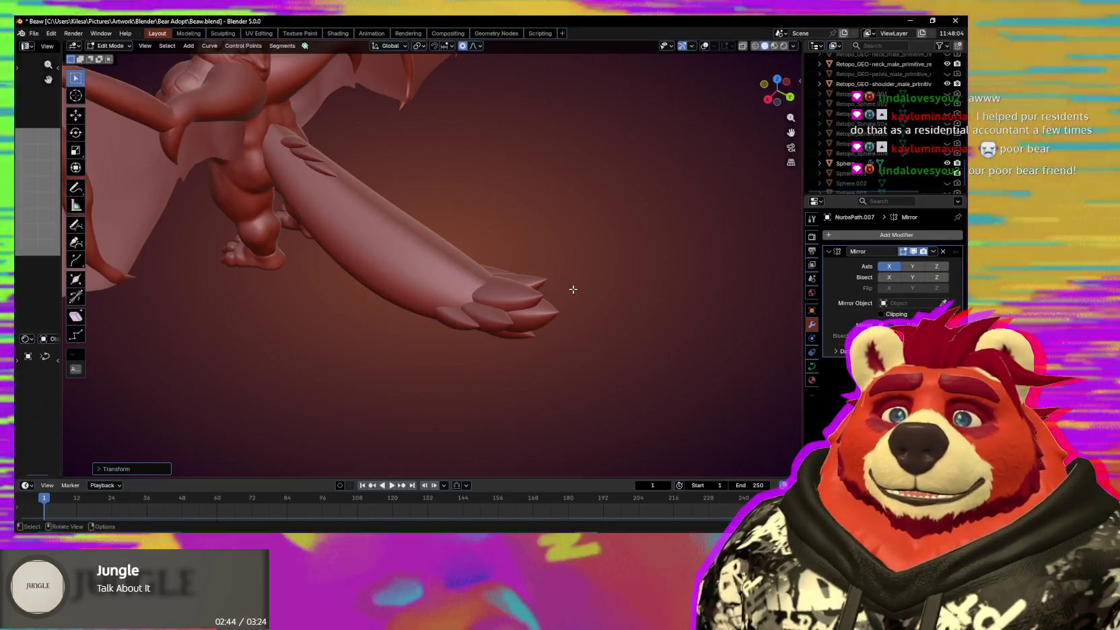
Move and rotate the tail-tip points into a fan wrapping the tail.
mouse_move(575, 290)
middle_mouse_down()
mouse_move(585, 265)
mouse_move(486, 315)
mouse_move(548, 272)
mouse_move(489, 336)
mouse_move(604, 294)
middle_mouse_up()
key("g")
key("g")
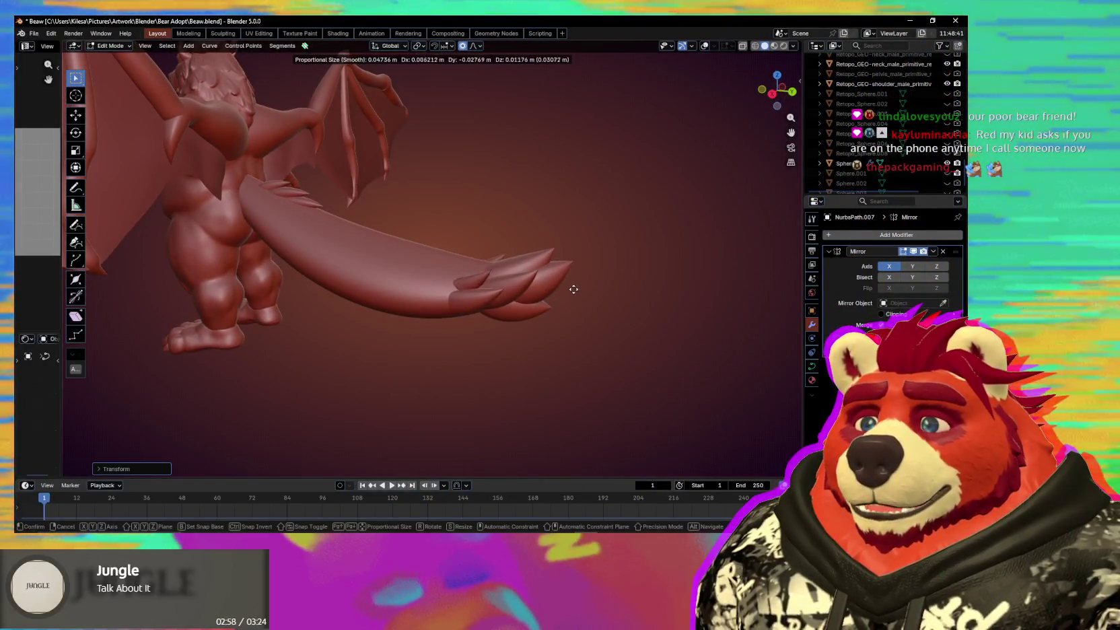
left_click(585, 285)
key("r")
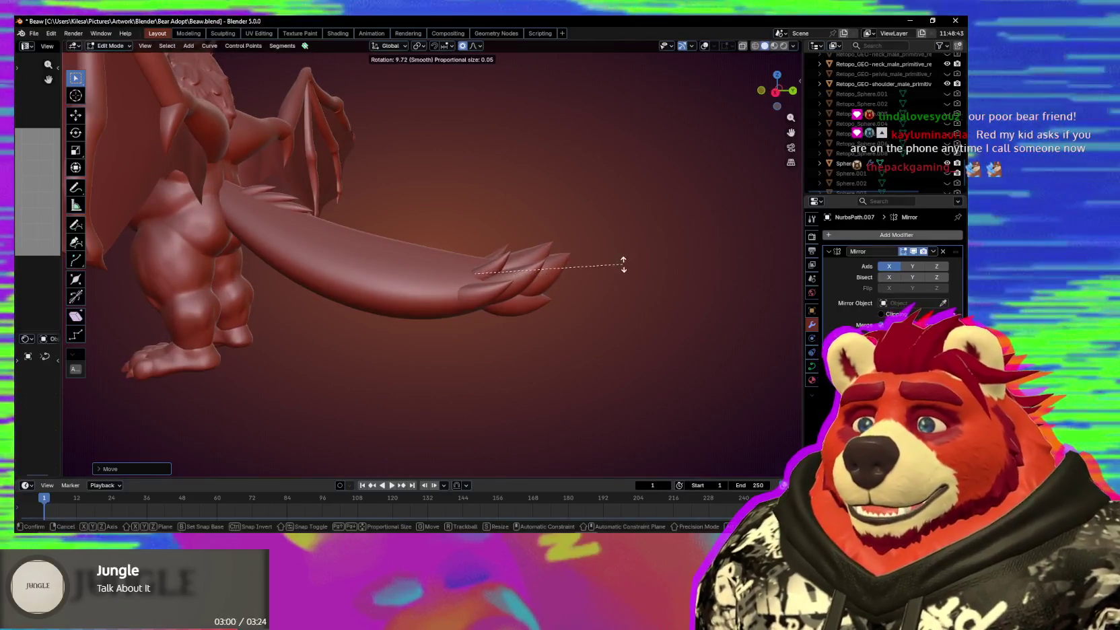
left_click(618, 269)
mouse_move(618, 269)
middle_mouse_down()
mouse_move(636, 279)
mouse_move(638, 269)
middle_mouse_up()
key("r")
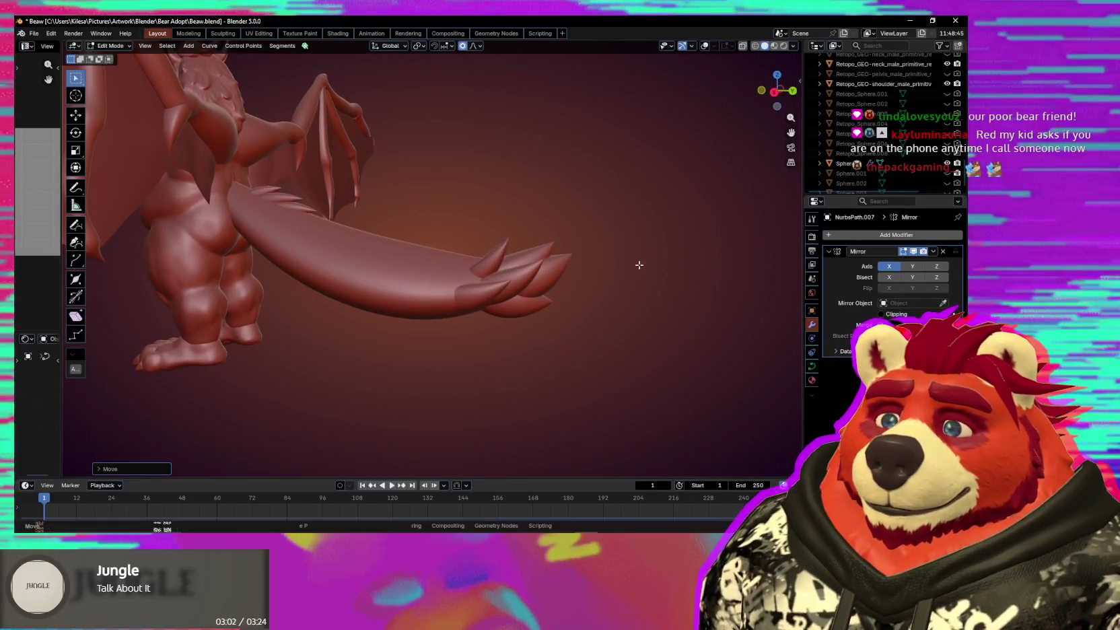
left_click(660, 314)
scroll(633, 320, "down", 3)
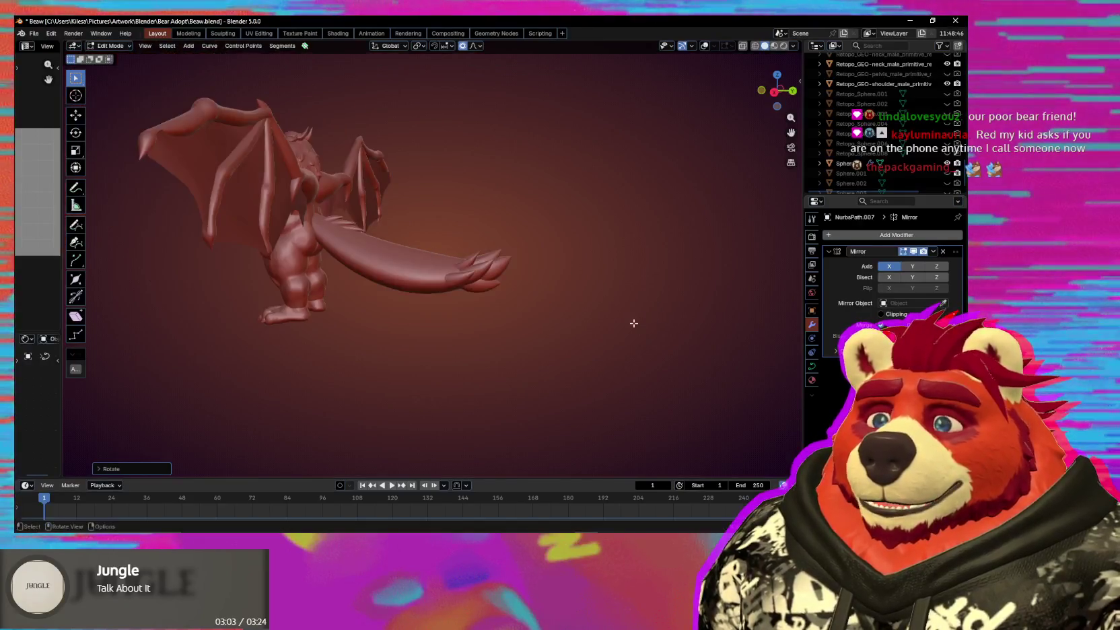
Grow the selection to neighbouring curve points and select the tail-tip points.
mouse_move(633, 320)
middle_mouse_down()
mouse_move(351, 337)
mouse_move(519, 358)
middle_mouse_up()
scroll(519, 357, "up", 4)
scroll(515, 370, "up", 3)
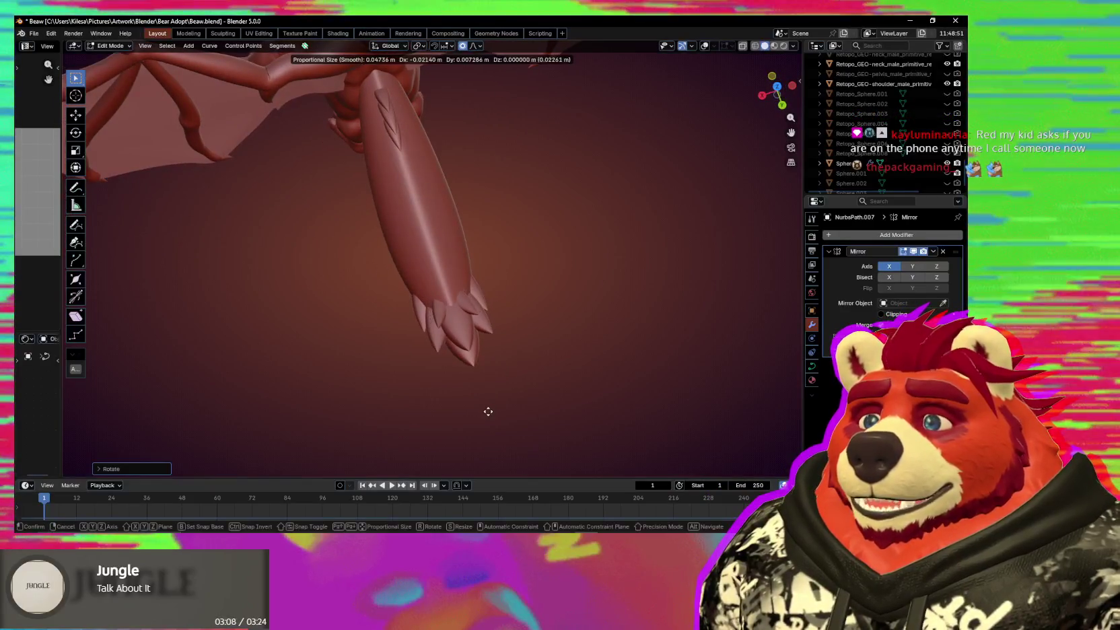
mouse_move(400, 375)
middle_mouse_down()
mouse_move(412, 318)
mouse_move(419, 324)
mouse_move(439, 309)
mouse_move(441, 336)
middle_mouse_up()
key("ctrl+KP_Add")
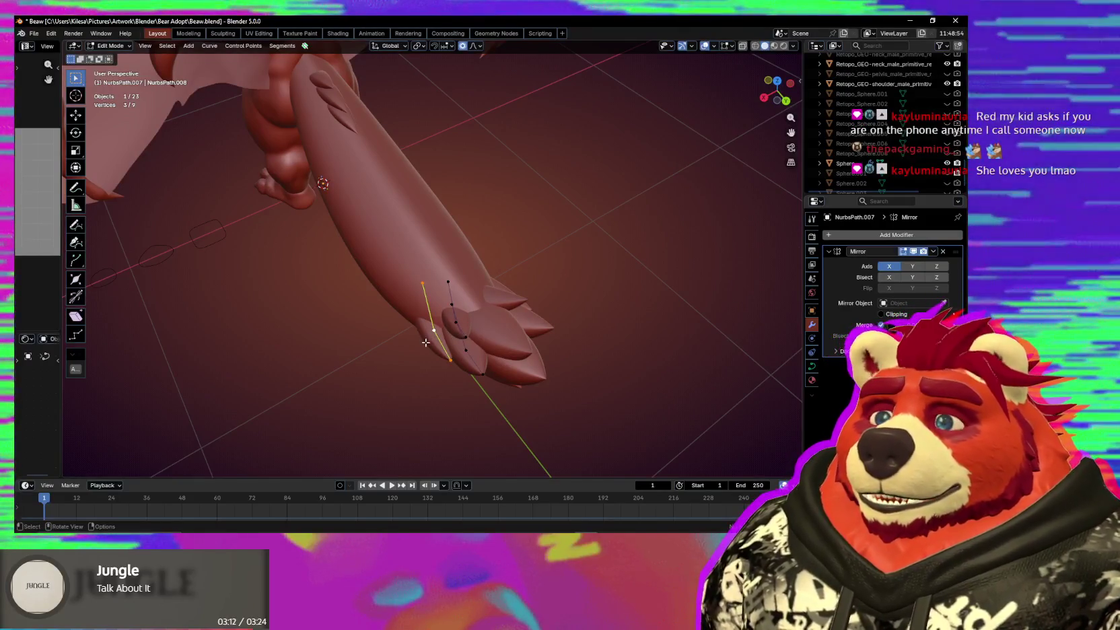
middle_click_drag(442, 333, 535, 276)
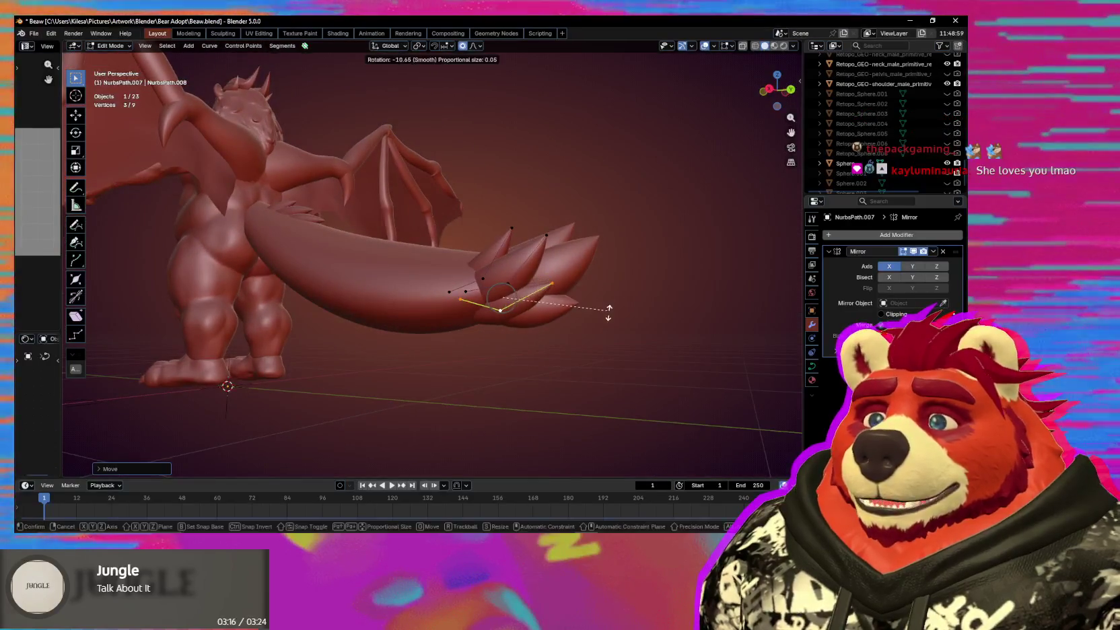
middle_click_drag(612, 301, 463, 325)
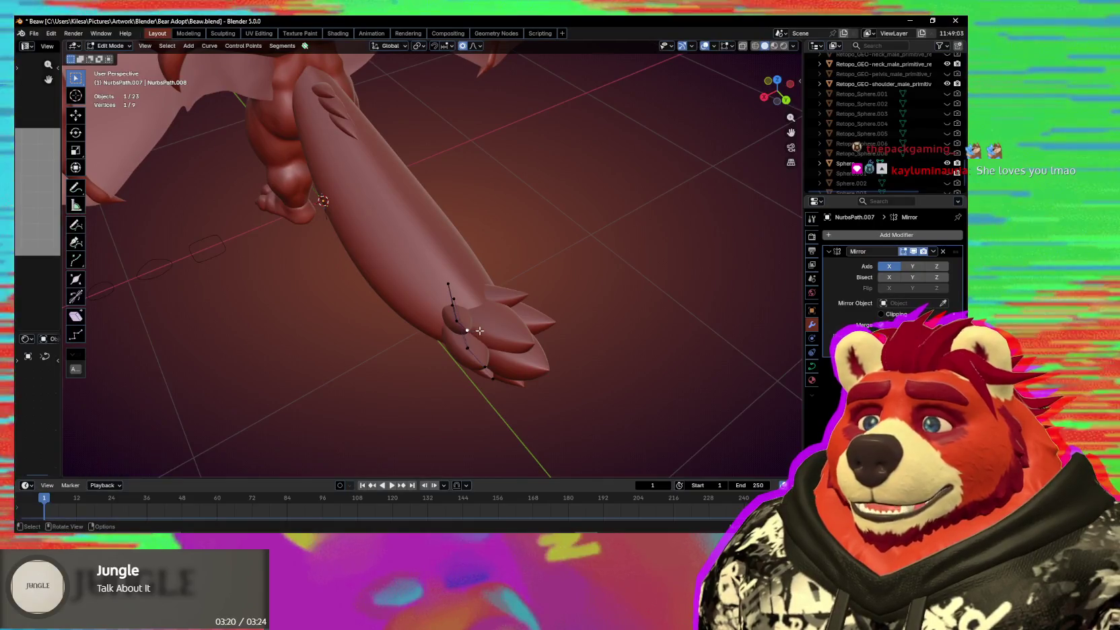
left_click(449, 283, "shift")
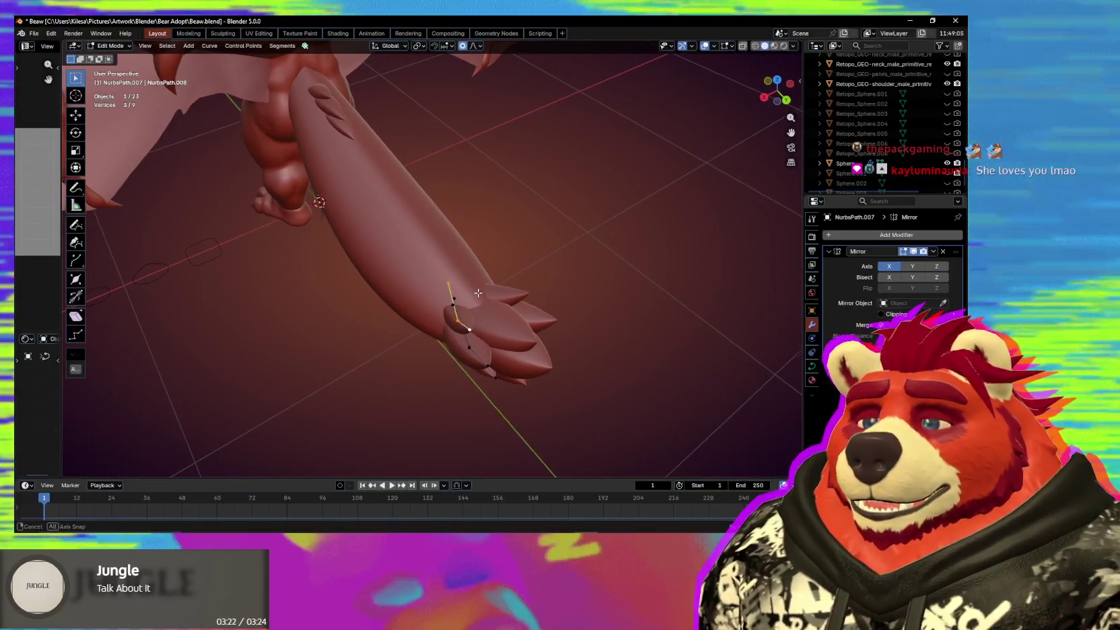
middle_click_drag(471, 296, 512, 303)
Rotate and move the selected tail-tip points so the fins splay at a new angle.
key("r")
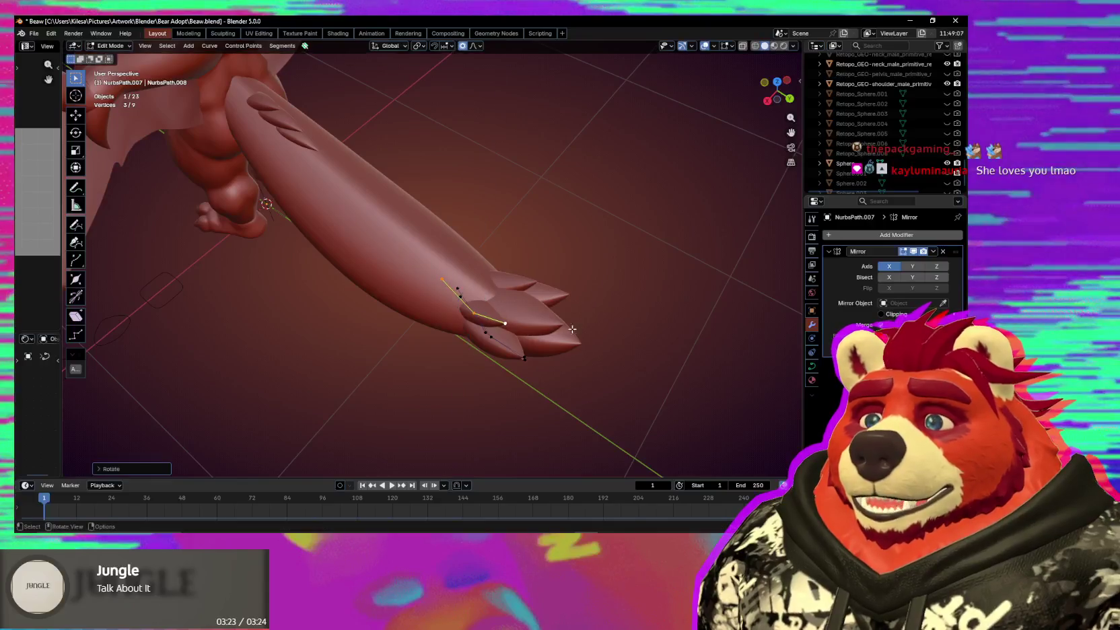
mouse_move(572, 329)
middle_mouse_down()
mouse_move(612, 252)
mouse_move(590, 293)
mouse_move(592, 377)
mouse_move(560, 311)
mouse_move(576, 288)
mouse_move(608, 311)
mouse_move(623, 305)
mouse_move(612, 317)
mouse_move(455, 331)
mouse_move(559, 324)
mouse_move(528, 324)
middle_mouse_up()
key("r")
key("g")
scroll(514, 334, "down", 5)
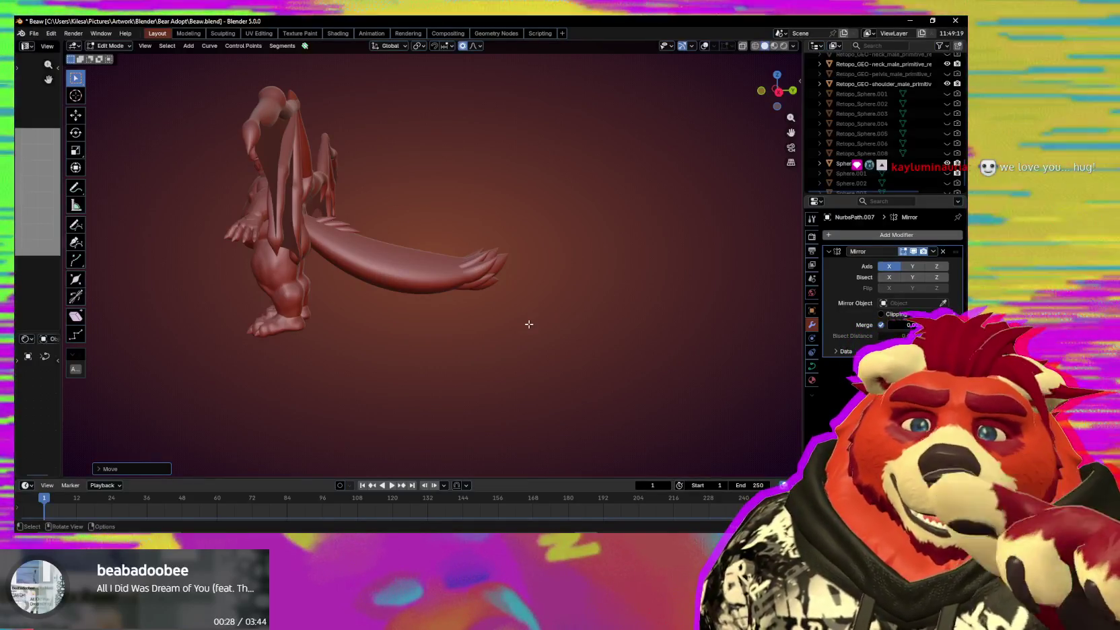
Restore the grid and point overlays, then move the tail-tip points with proportional editing to reshape the fin.
scroll(461, 294, "up", 2)
scroll(461, 300, "up", 2)
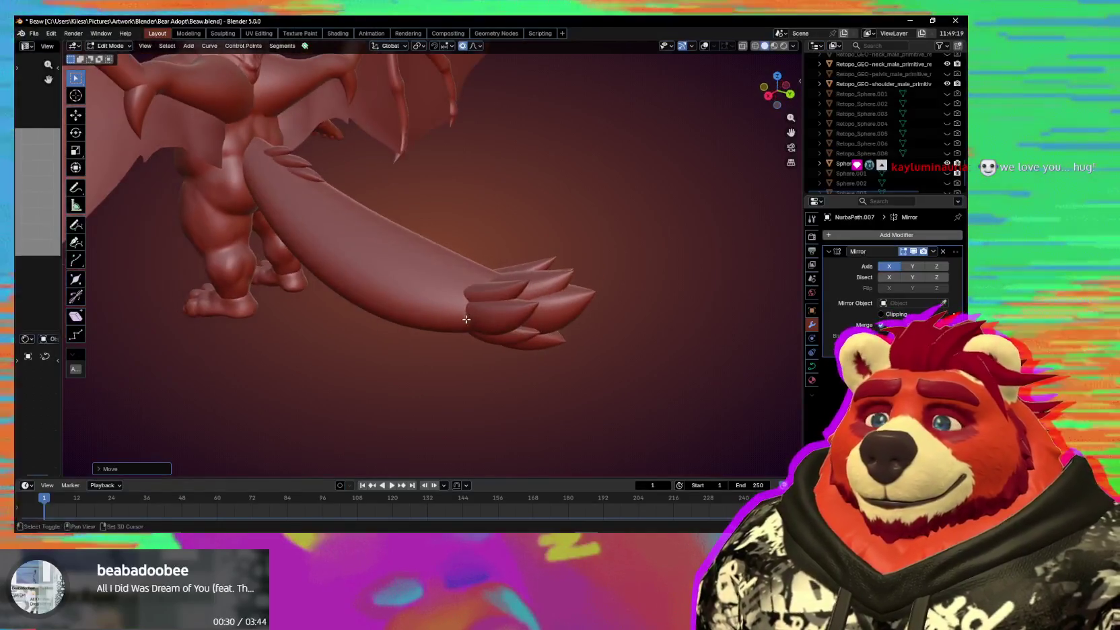
scroll(460, 307, "up", 2)
scroll(460, 312, "up", 2)
middle_click_drag(460, 313, 513, 294)
key("shift+alt+z")
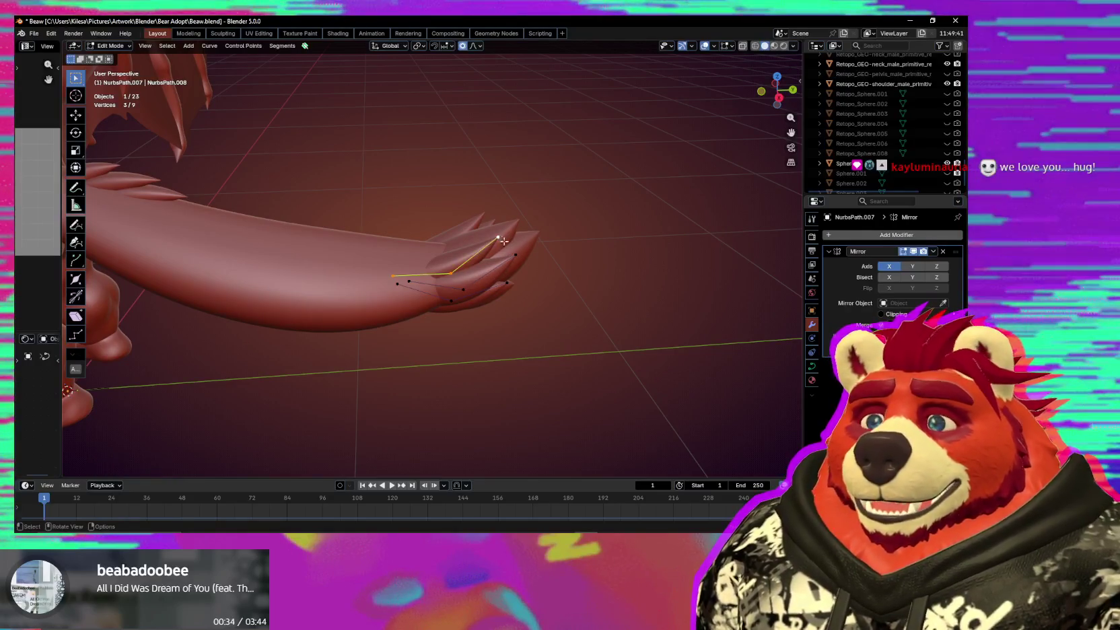
middle_click_drag(551, 267, 585, 280)
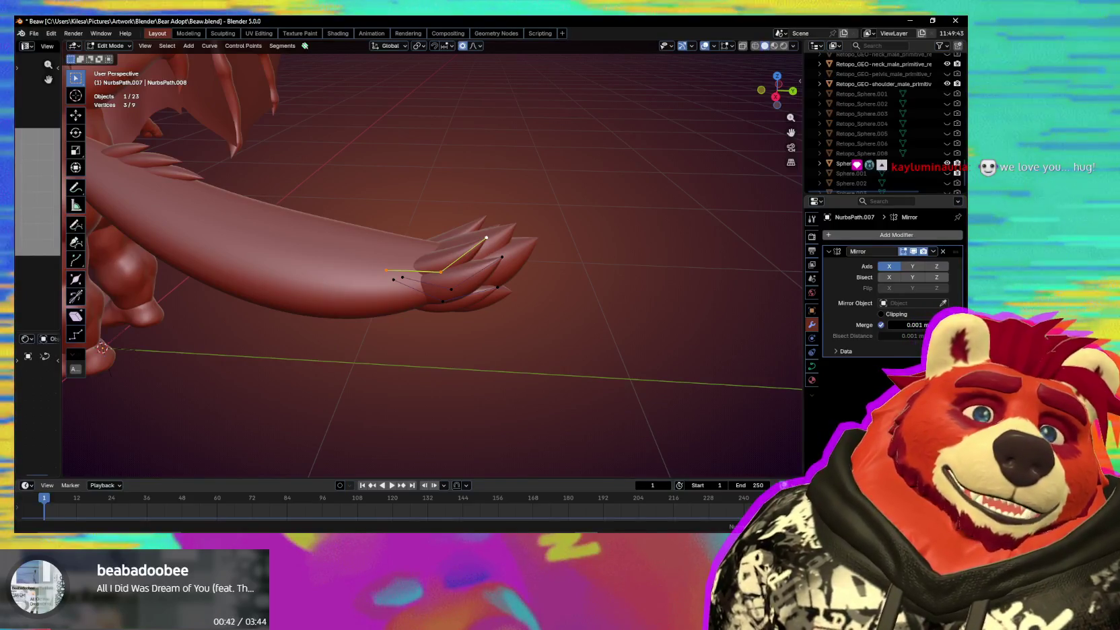
mouse_move(512, 315)
middle_mouse_down()
mouse_move(462, 328)
mouse_move(512, 285)
middle_mouse_up()
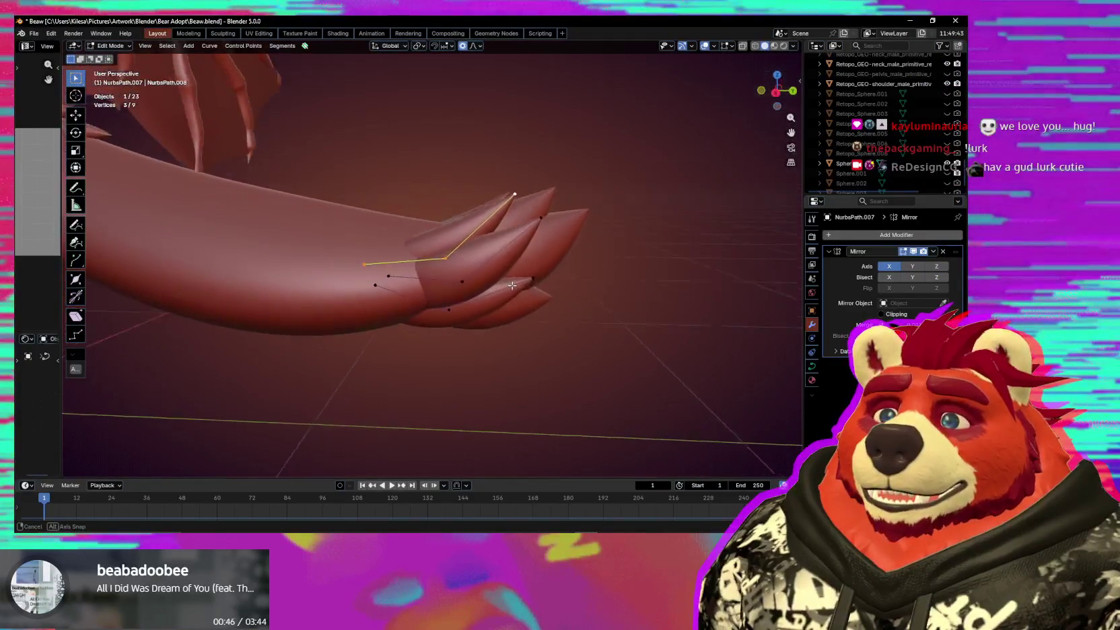
key("g")
mouse_move(513, 285)
middle_mouse_down()
mouse_move(497, 338)
mouse_move(511, 342)
mouse_move(547, 293)
mouse_move(556, 323)
middle_mouse_up()
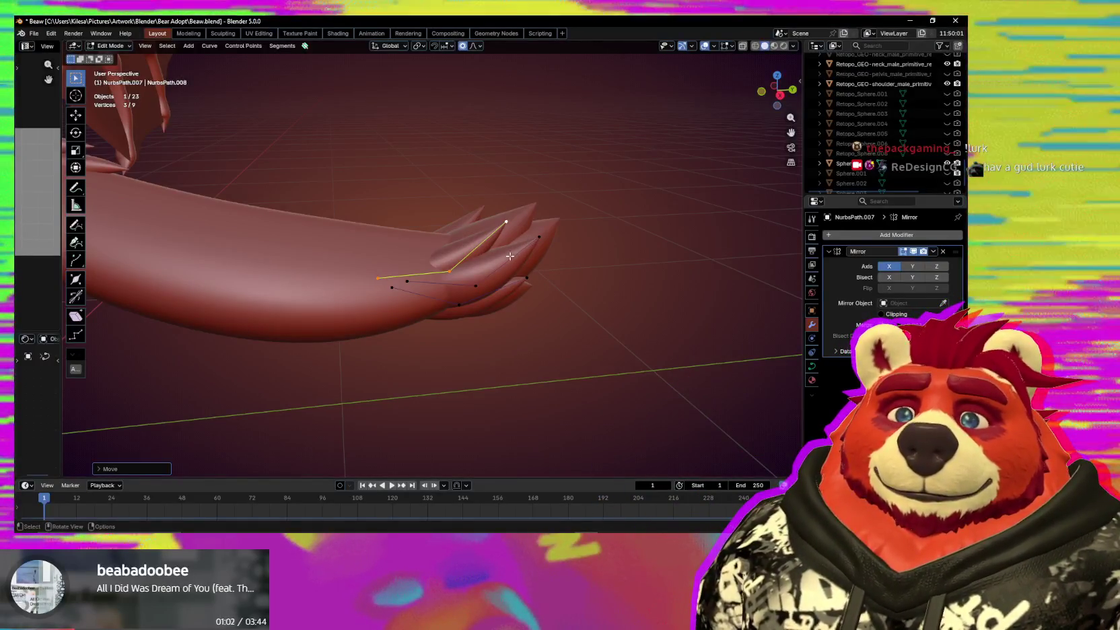
Inspect the tail from several angles, then start and cancel a control-point move.
middle_click_drag(521, 251, 502, 281)
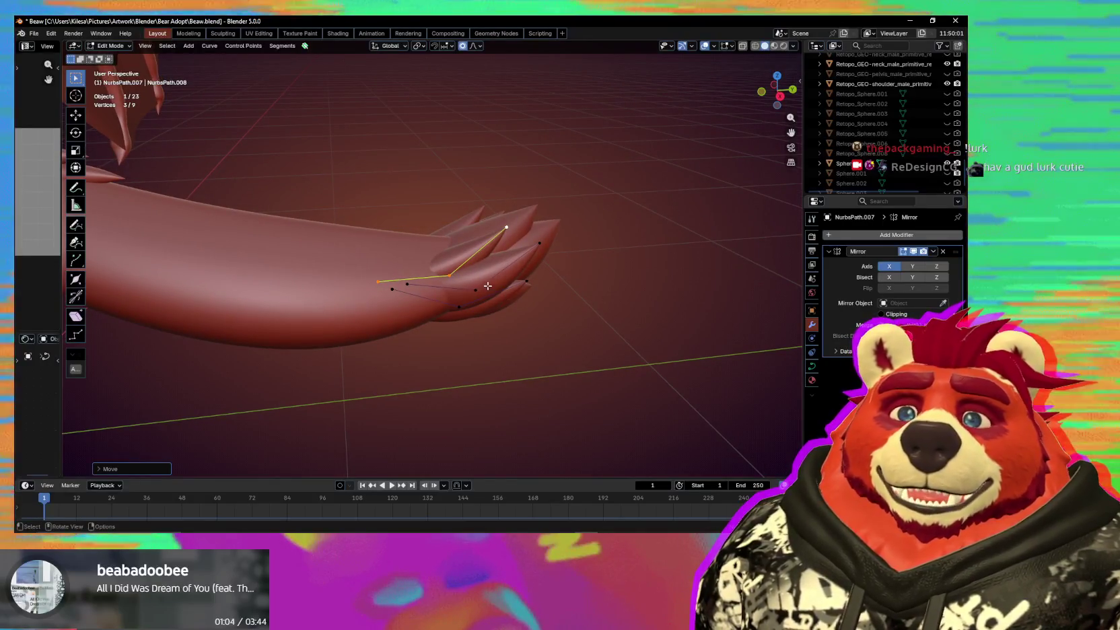
mouse_move(487, 285)
middle_mouse_down()
mouse_move(440, 368)
mouse_move(529, 356)
middle_mouse_up()
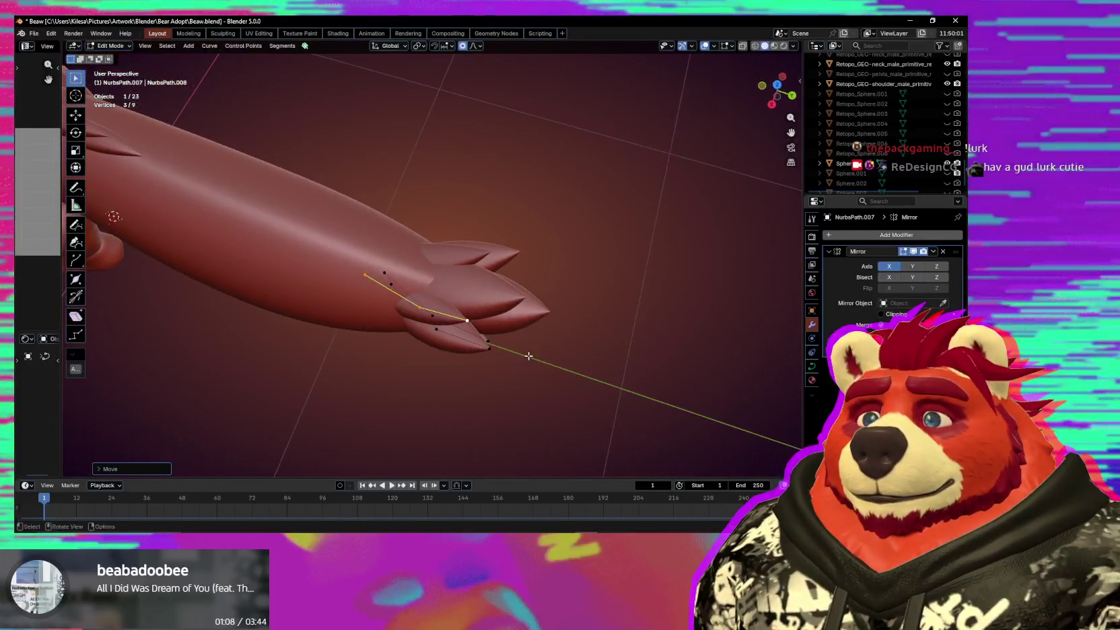
middle_click_drag(460, 361, 472, 279)
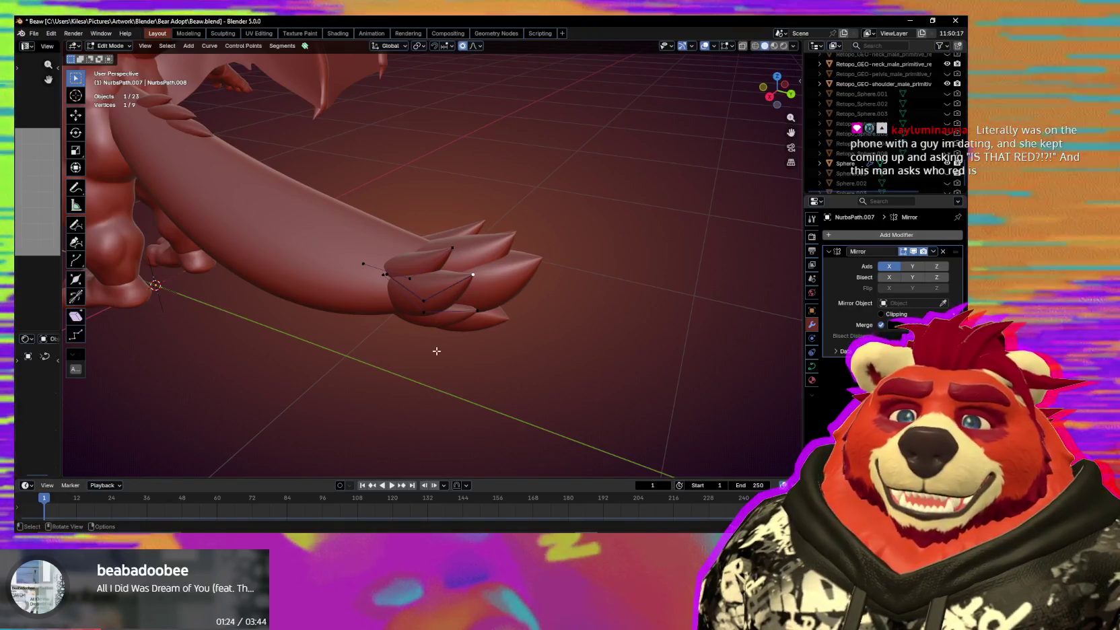
mouse_move(416, 370)
middle_mouse_down()
mouse_move(375, 379)
mouse_move(465, 352)
middle_mouse_up()
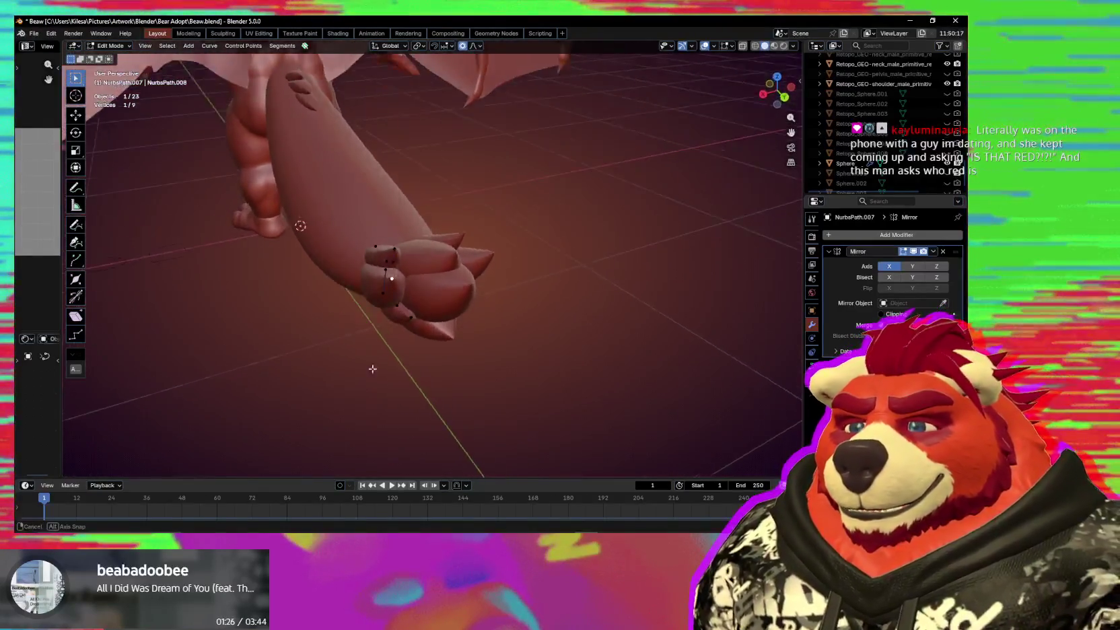
mouse_move(425, 281)
middle_mouse_down()
mouse_move(447, 310)
mouse_move(499, 291)
mouse_move(450, 317)
mouse_move(383, 251)
mouse_move(455, 274)
mouse_move(443, 324)
mouse_move(458, 354)
mouse_move(403, 388)
mouse_move(269, 348)
mouse_move(388, 369)
middle_mouse_up()
key("g")
key("g")
key("g")
key("g")
right_click(454, 273)
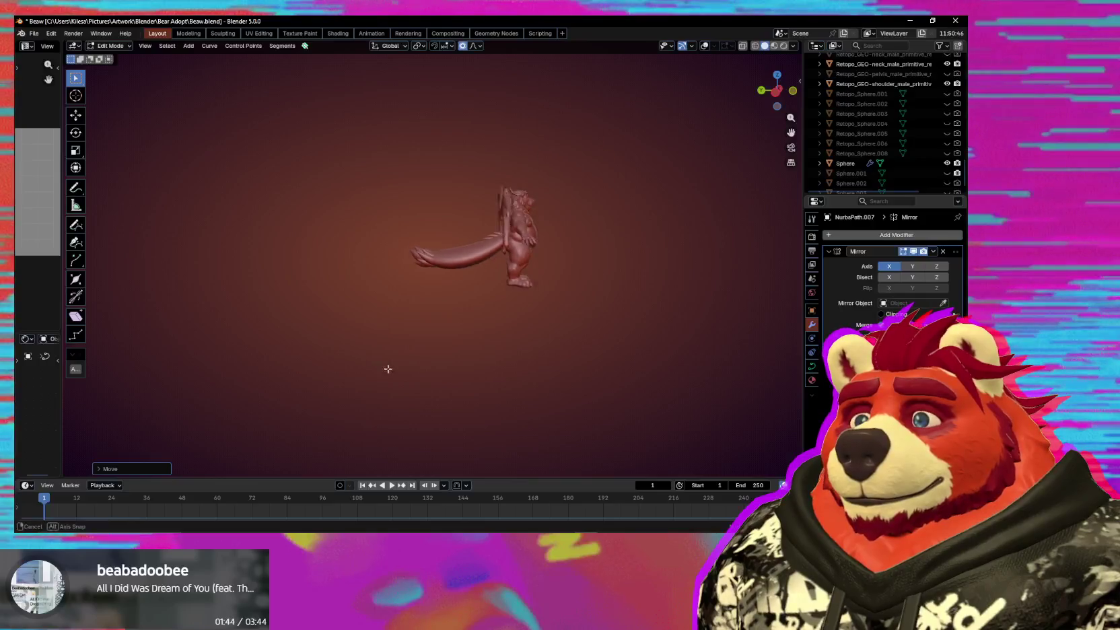
Zoom in and move a claw control point at the tail tip upward.
scroll(553, 325, "up", 3)
scroll(507, 300, "up", 3)
scroll(490, 326, "up", 3)
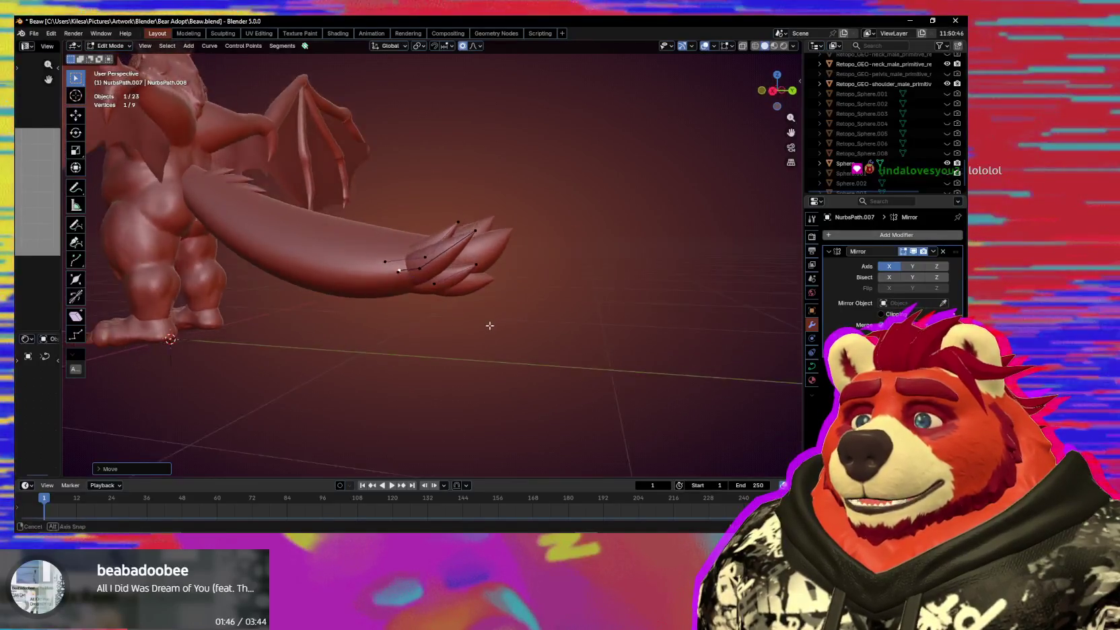
scroll(433, 268, "up", 3)
scroll(434, 267, "up", 1)
left_click(409, 285)
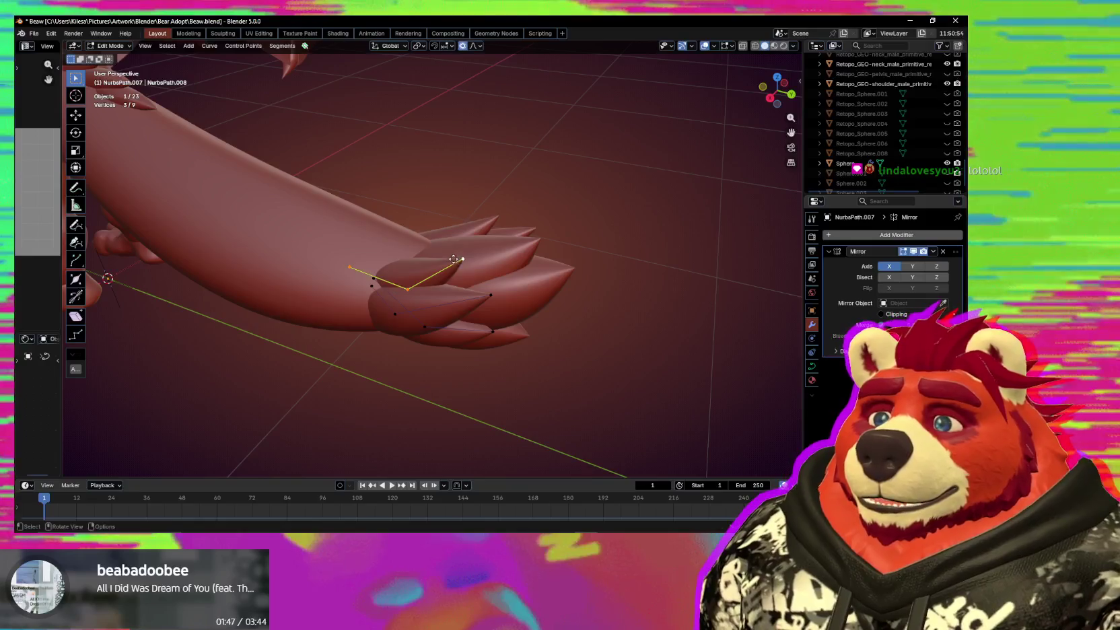
key("g")
left_click(453, 220)
Attempt to rotate the claw point, cancelling the rotation twice.
middle_click_drag(453, 220, 452, 325)
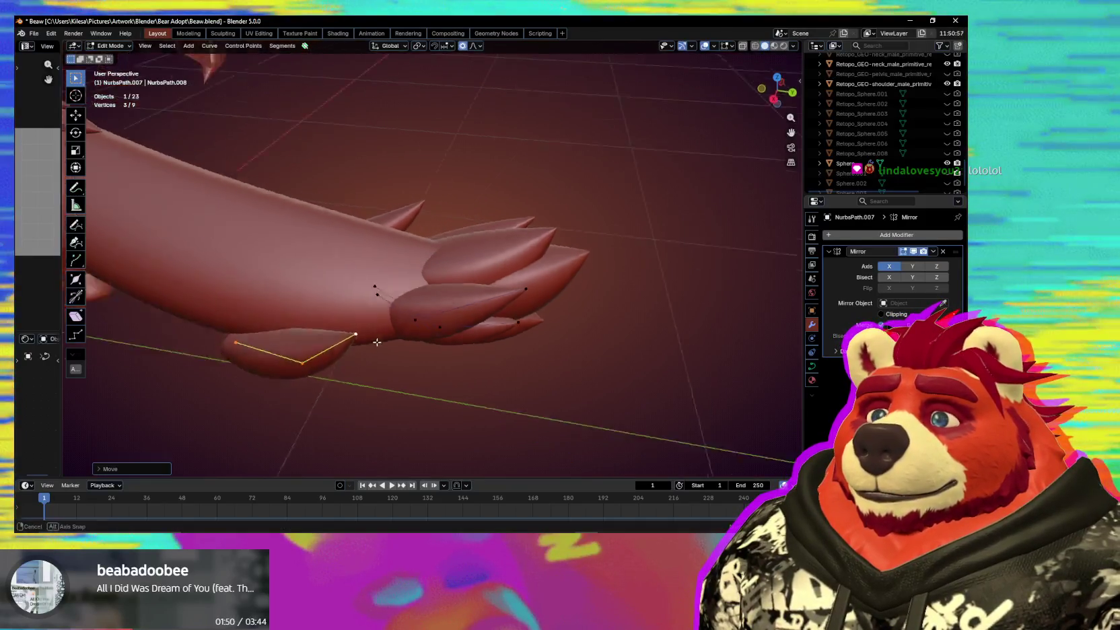
key("r")
mouse_move(417, 385)
middle_mouse_down()
mouse_move(392, 355)
mouse_move(430, 390)
mouse_move(446, 360)
middle_mouse_up()
key("Escape")
key("r")
key("Escape")
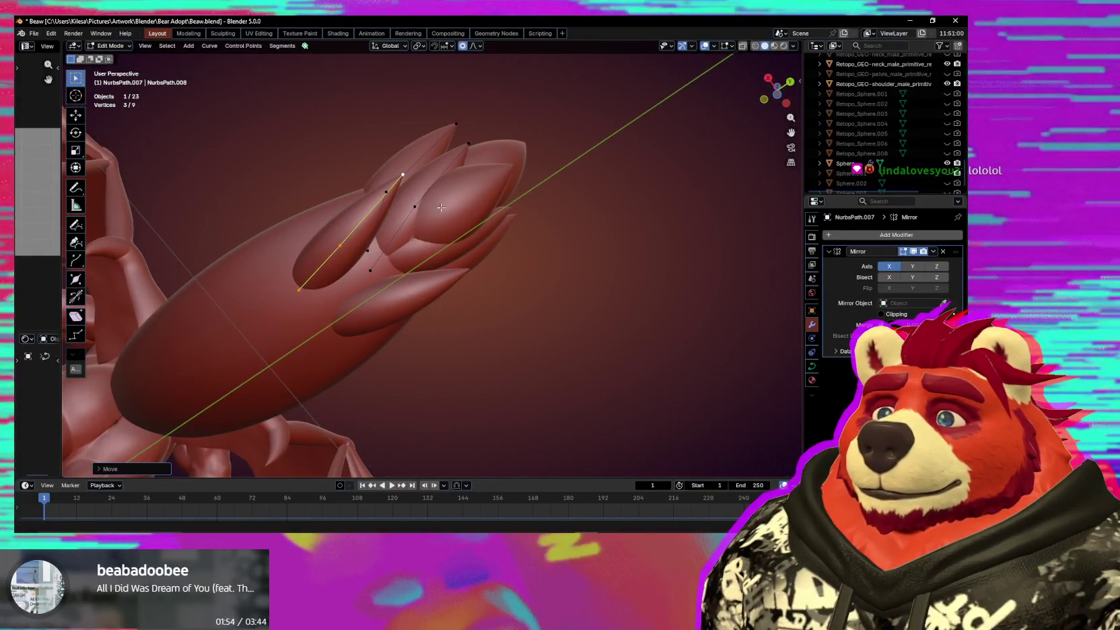
Move a tail point with adjusted proportional falloff and check the result from new angles.
middle_click_drag(375, 270, 404, 283)
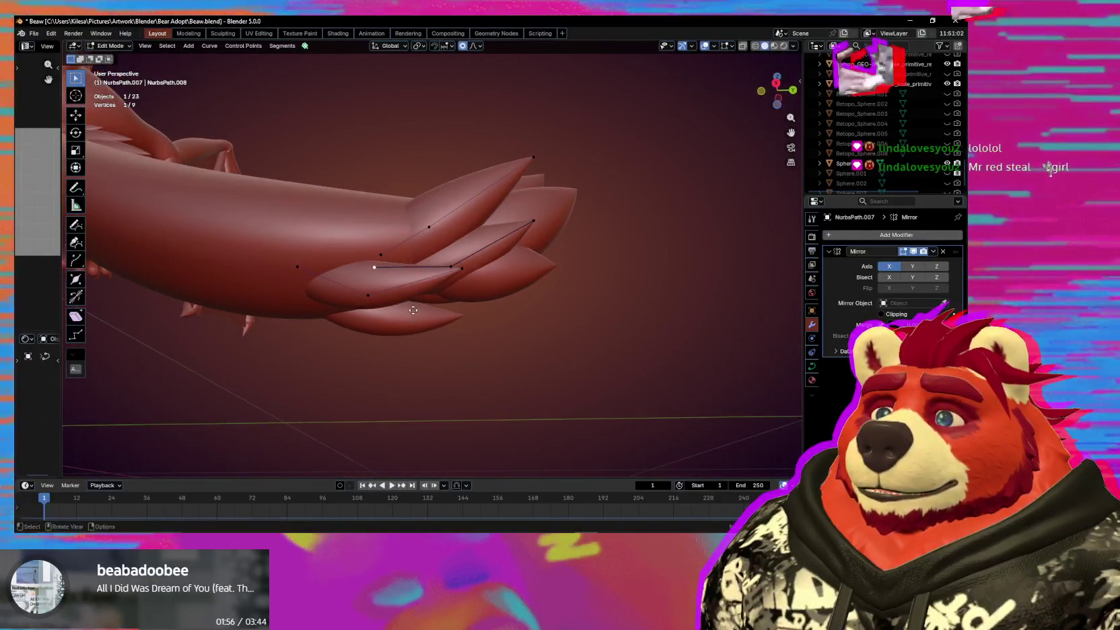
key("g")
scroll(424, 288, "down", 2)
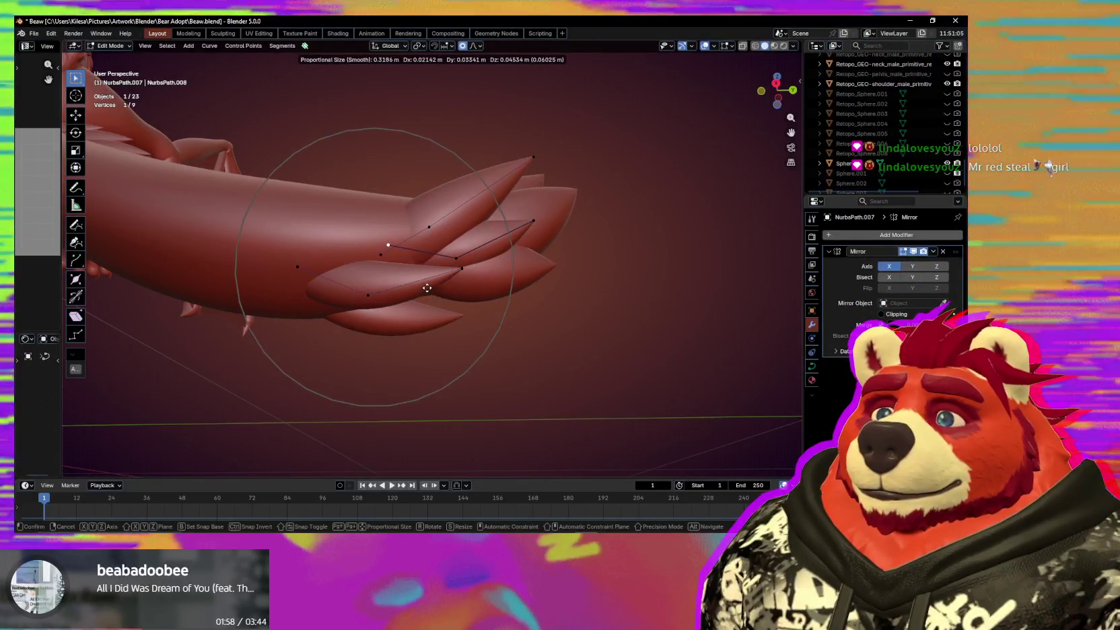
left_click(424, 288)
mouse_move(424, 288)
middle_mouse_down()
mouse_move(403, 263)
mouse_move(393, 343)
middle_mouse_up()
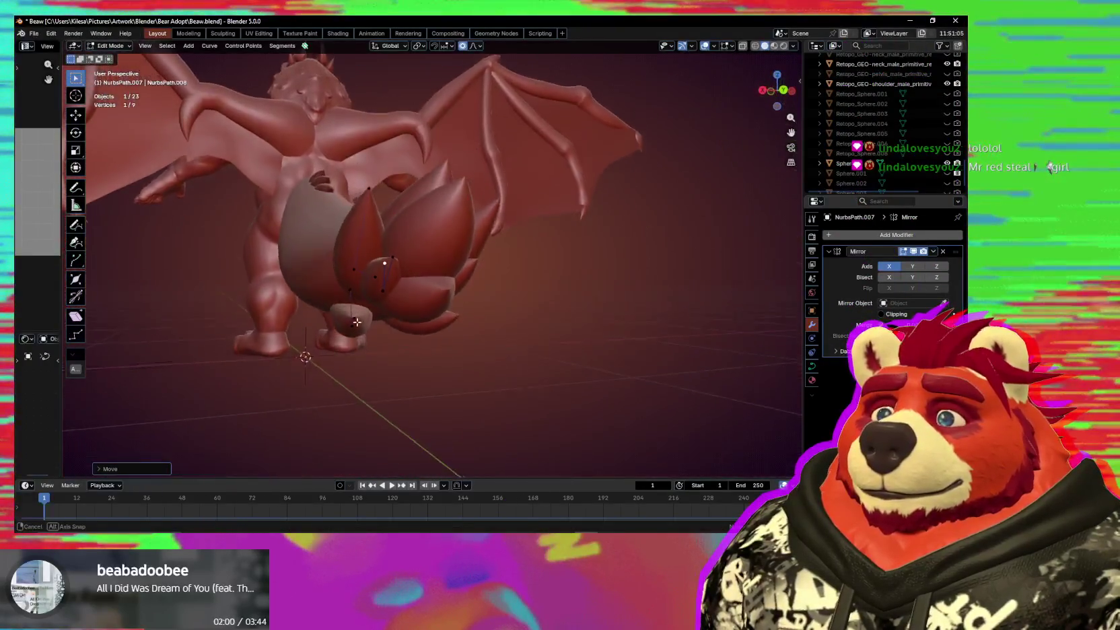
middle_click_drag(463, 319, 487, 342)
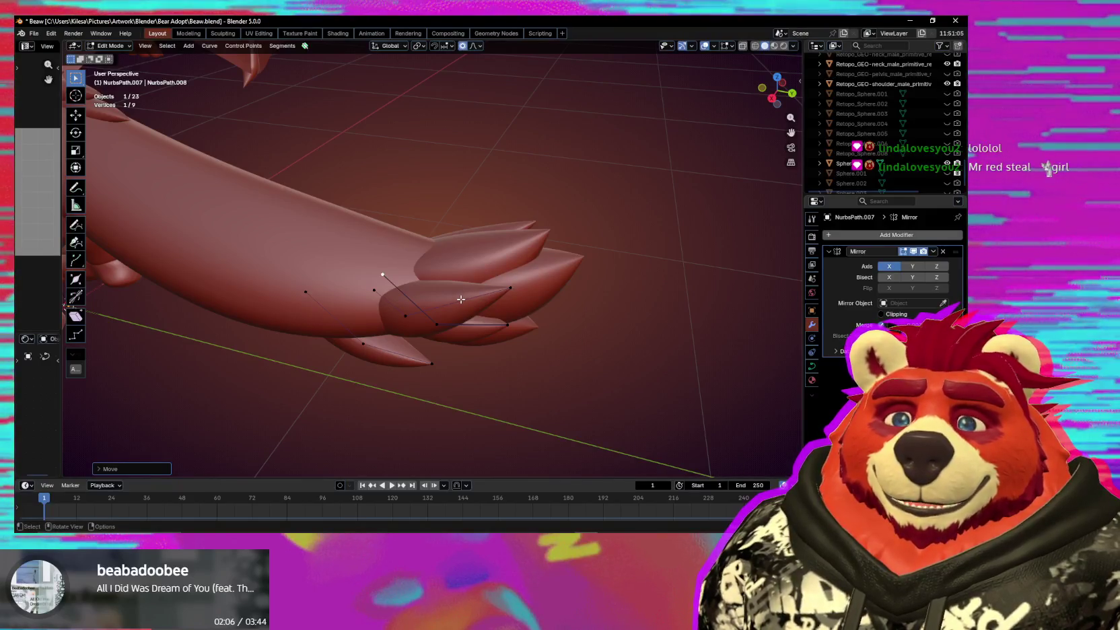
mouse_move(461, 283)
middle_mouse_down()
mouse_move(391, 324)
mouse_move(412, 277)
mouse_move(458, 273)
mouse_move(426, 293)
mouse_move(413, 270)
middle_mouse_up()
Reposition another tail curve point twice, then view the whole dragon from the front.
key("g")
left_click(401, 294)
key("g")
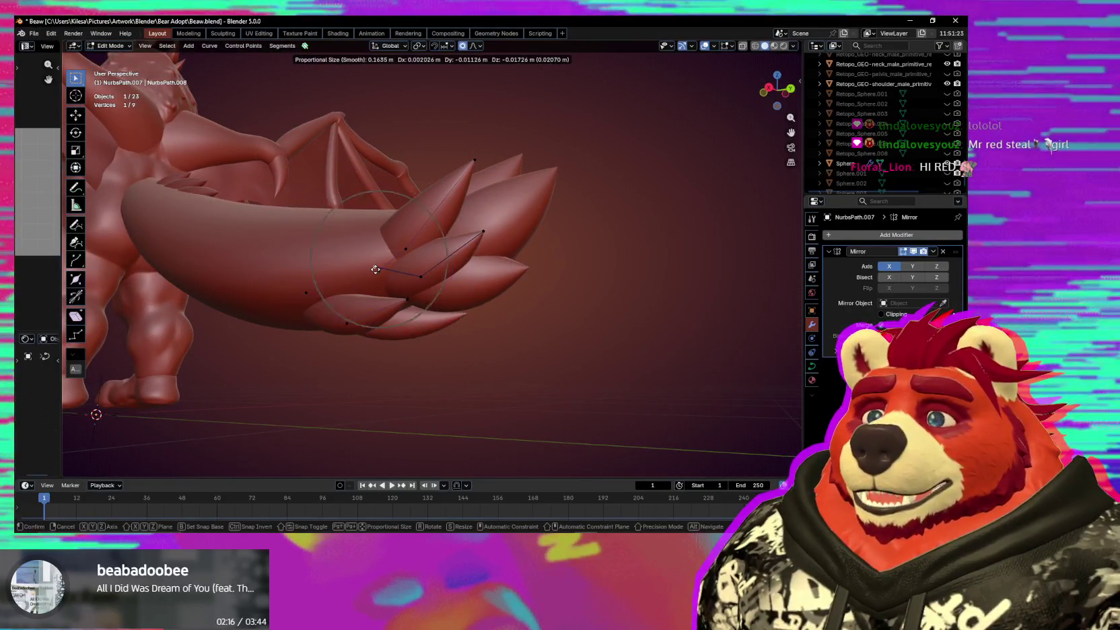
scroll(375, 271, "down", 4)
mouse_move(400, 257)
middle_mouse_down()
mouse_move(420, 339)
mouse_move(407, 395)
mouse_move(554, 361)
middle_mouse_up()
scroll(418, 342, "down", 2)
scroll(554, 361, "up", 2)
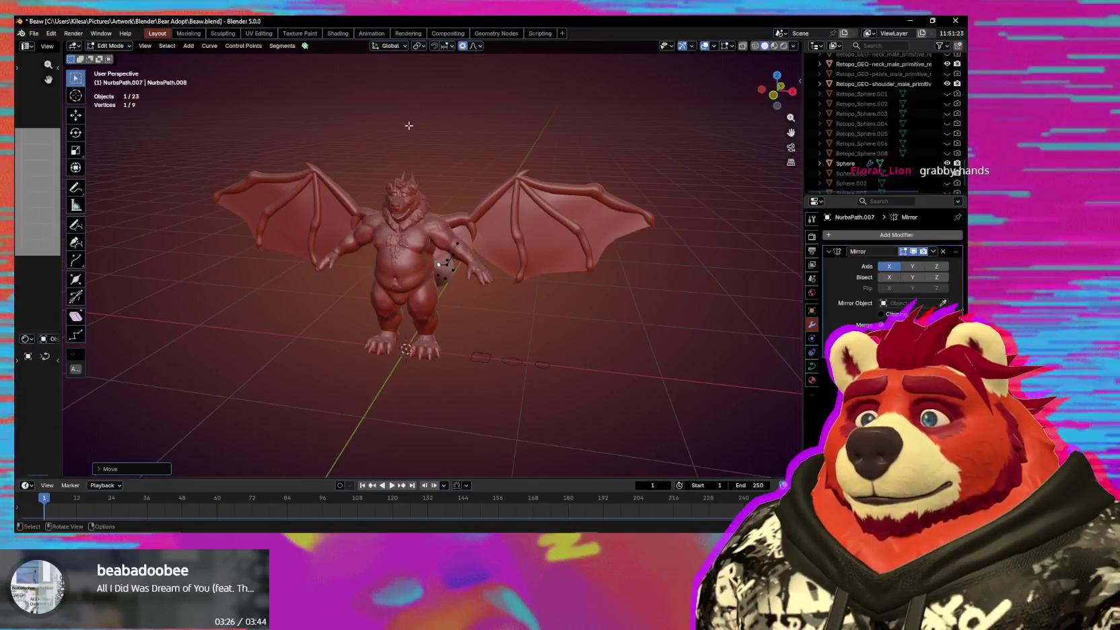
Move and scale around the wing-tip control point of the wing curve.
middle_click_drag(509, 186, 498, 196)
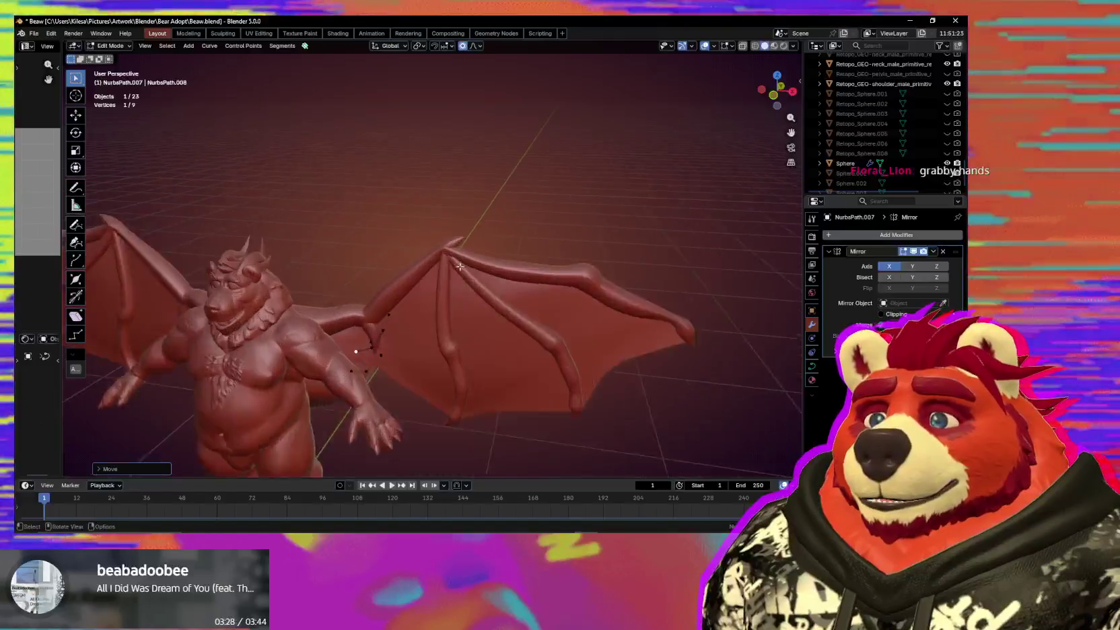
scroll(479, 226, "up", 8)
left_click(477, 220)
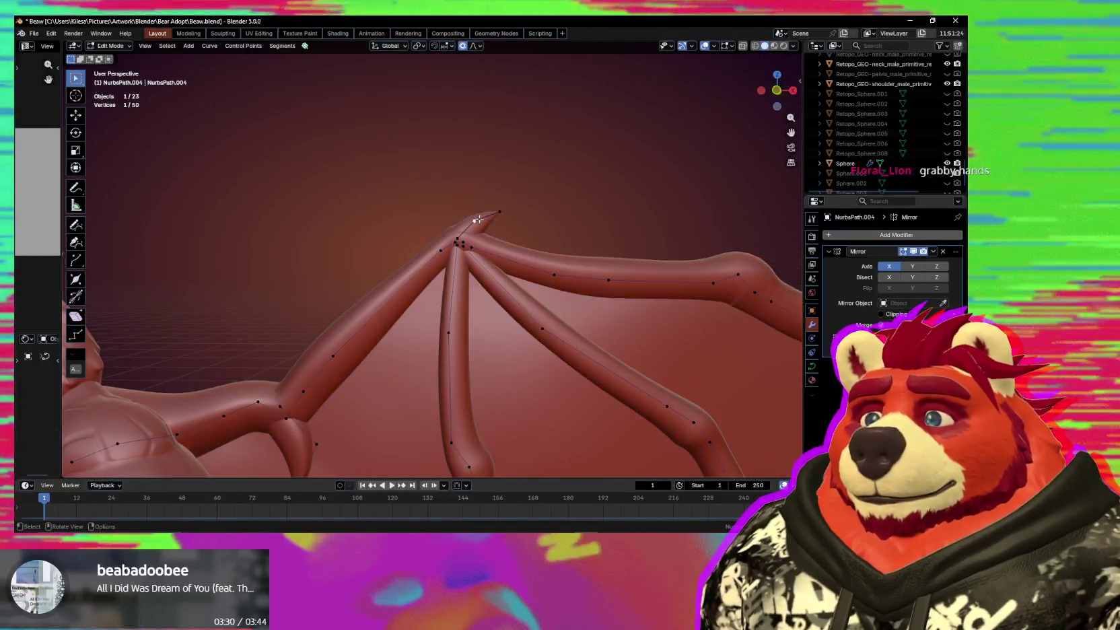
key("g")
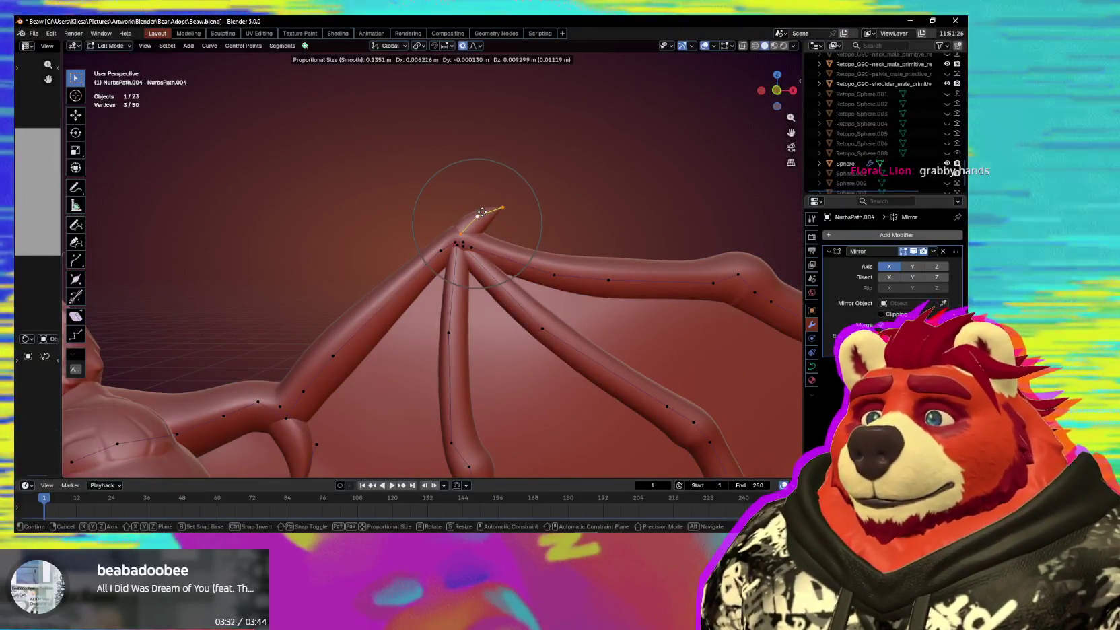
left_click(501, 208)
key("s")
left_click(539, 210)
Move and rotate the wing bone vertices, then change the bone's thickness at one vertex.
mouse_move(525, 217)
middle_mouse_down()
mouse_move(423, 332)
mouse_move(440, 234)
mouse_move(269, 260)
mouse_move(168, 245)
mouse_move(545, 287)
mouse_move(517, 339)
mouse_move(466, 234)
mouse_move(580, 242)
middle_mouse_up()
key("g")
left_click(424, 328)
key("r")
left_click(523, 278)
left_click(466, 234)
key("alt+s")
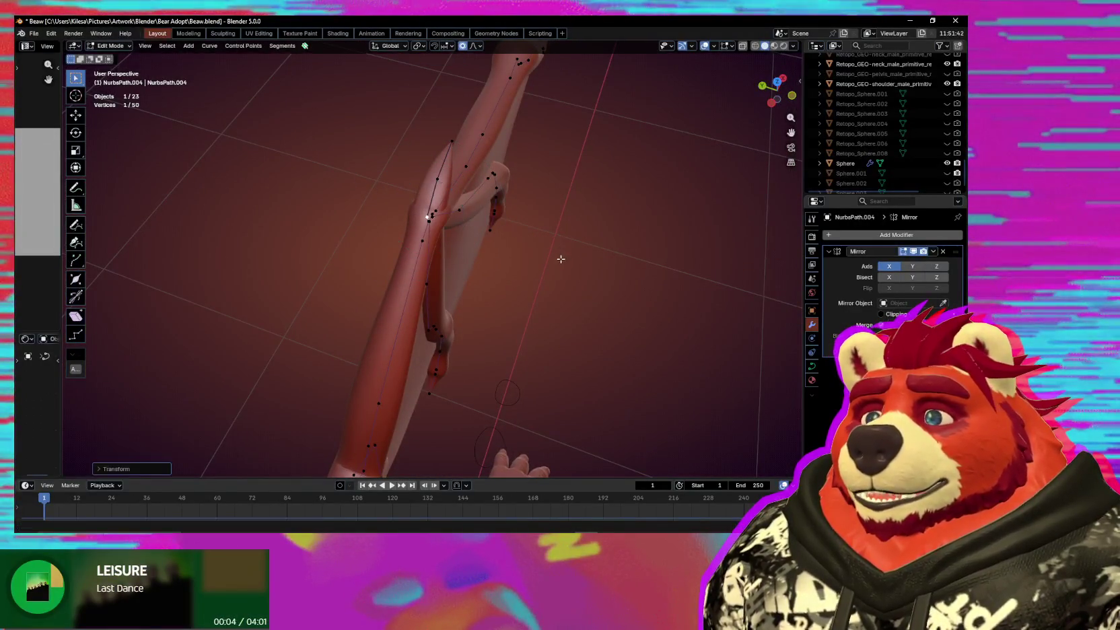
Frame the whole right wing and bend the middle finger bone by moving three vertices.
mouse_move(561, 259)
middle_mouse_down()
mouse_move(430, 213)
mouse_move(509, 219)
middle_mouse_up()
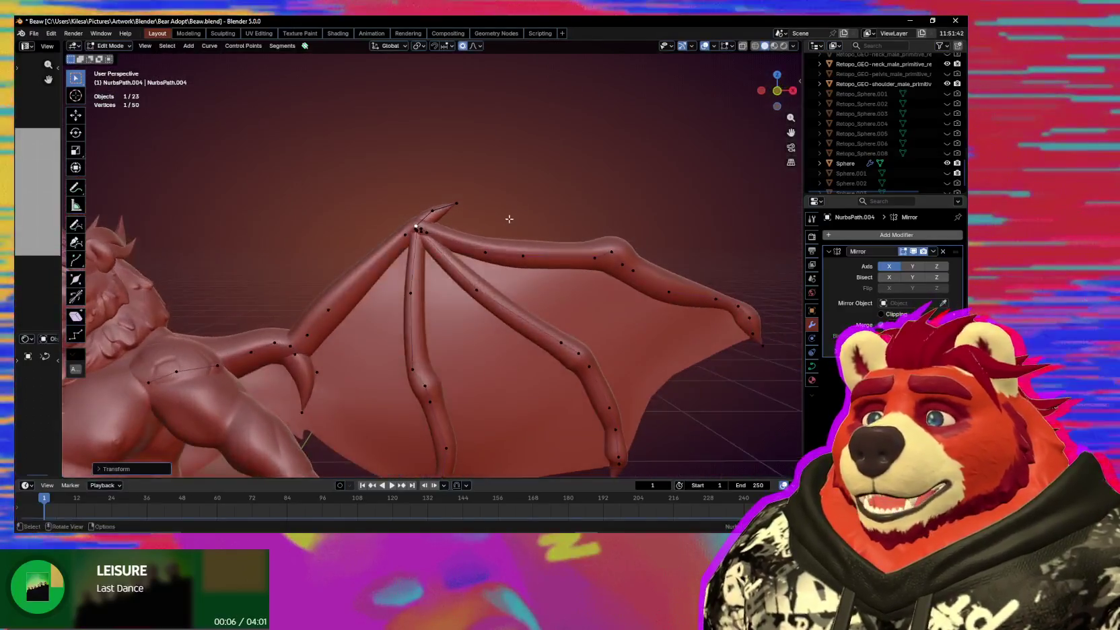
scroll(509, 219, "down", 3)
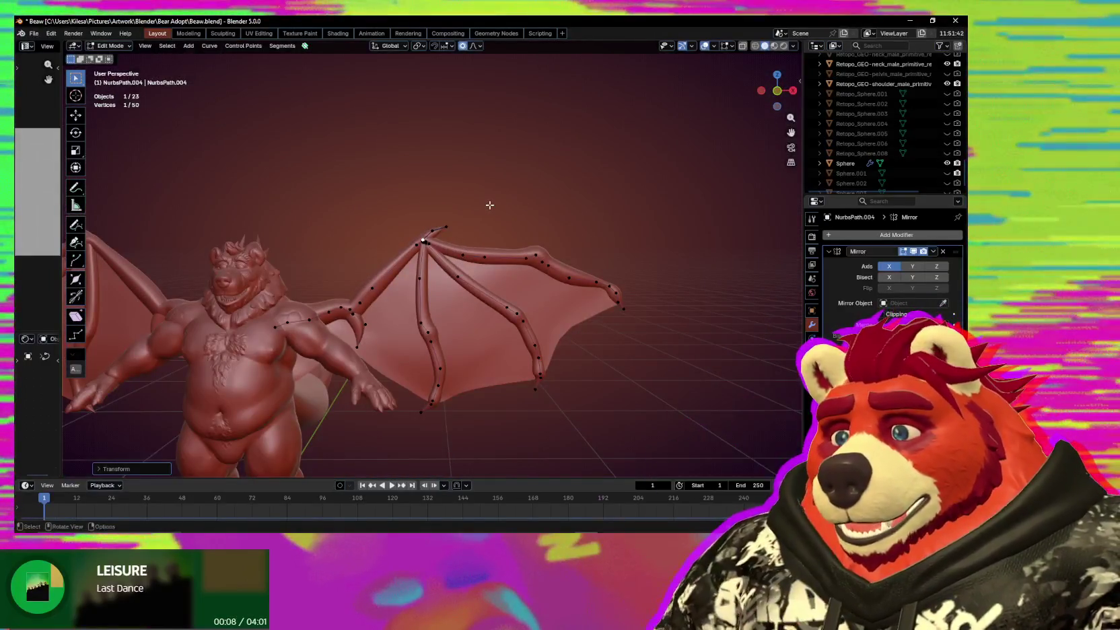
middle_click_drag(490, 205, 466, 294)
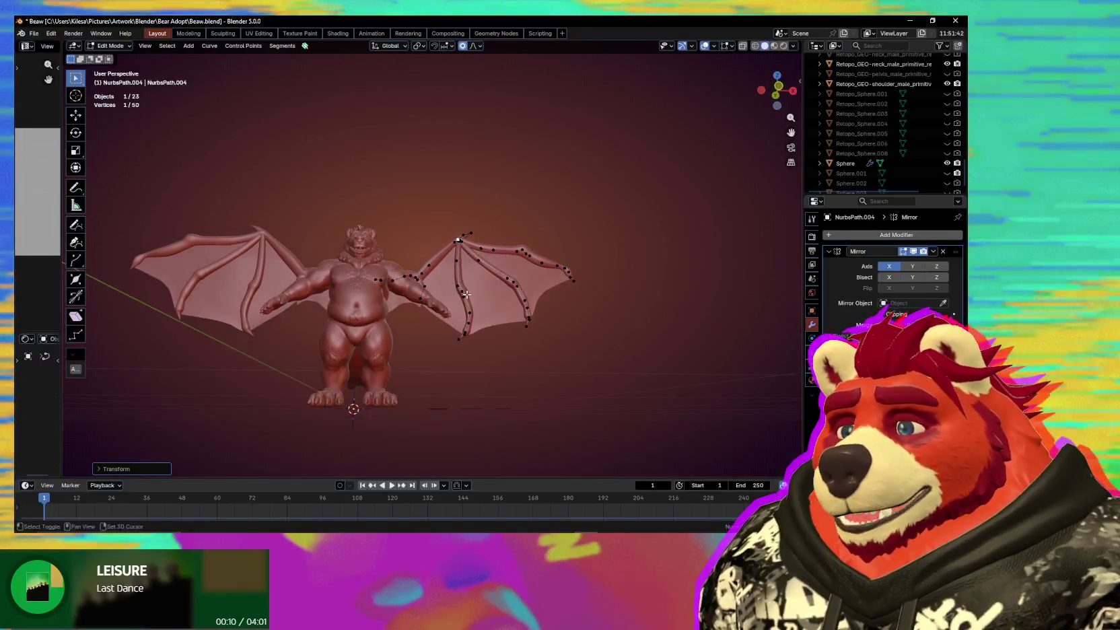
scroll(466, 294, "up", 4)
middle_click_drag(466, 294, 344, 285, "shift")
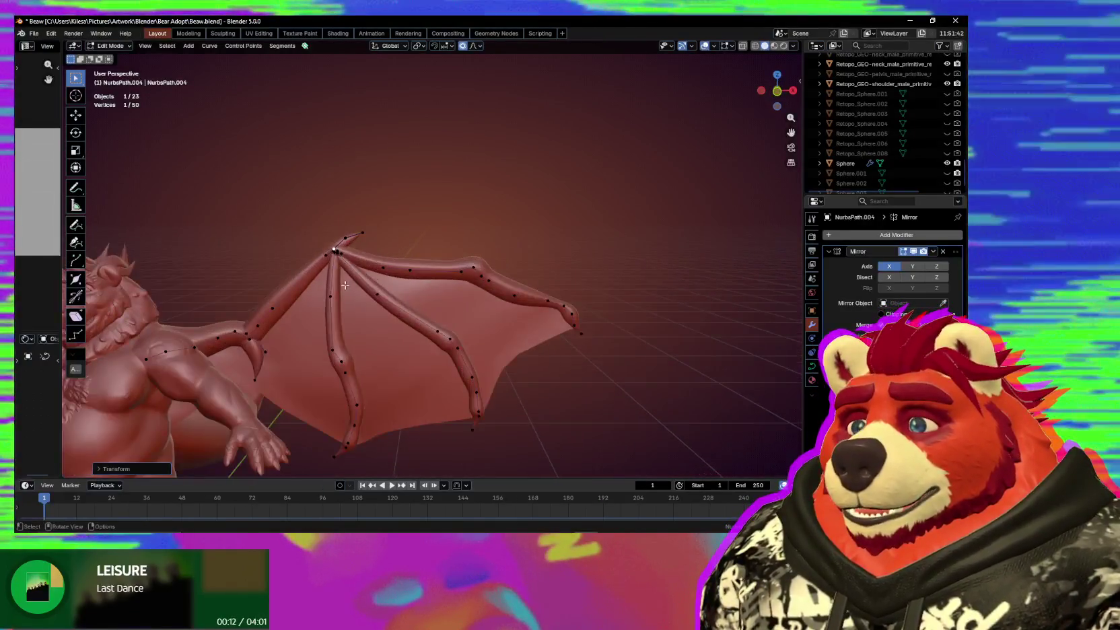
scroll(345, 285, "up", 3)
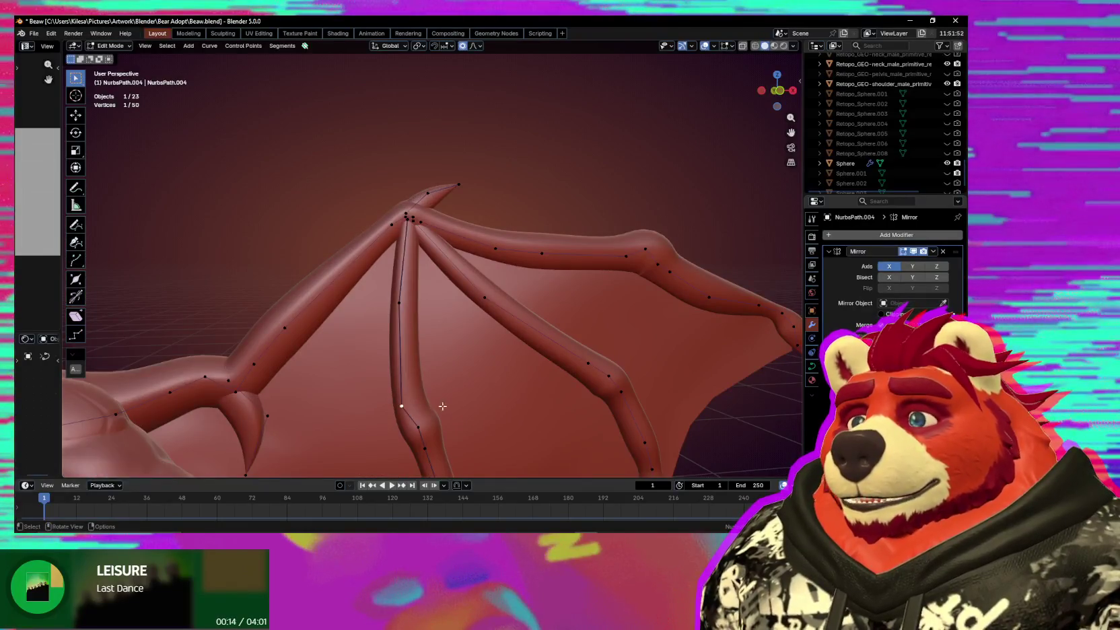
scroll(442, 406, "down", 3)
middle_click_drag(442, 406, 444, 262, "shift")
left_click_drag(361, 320, 362, 319)
key("g")
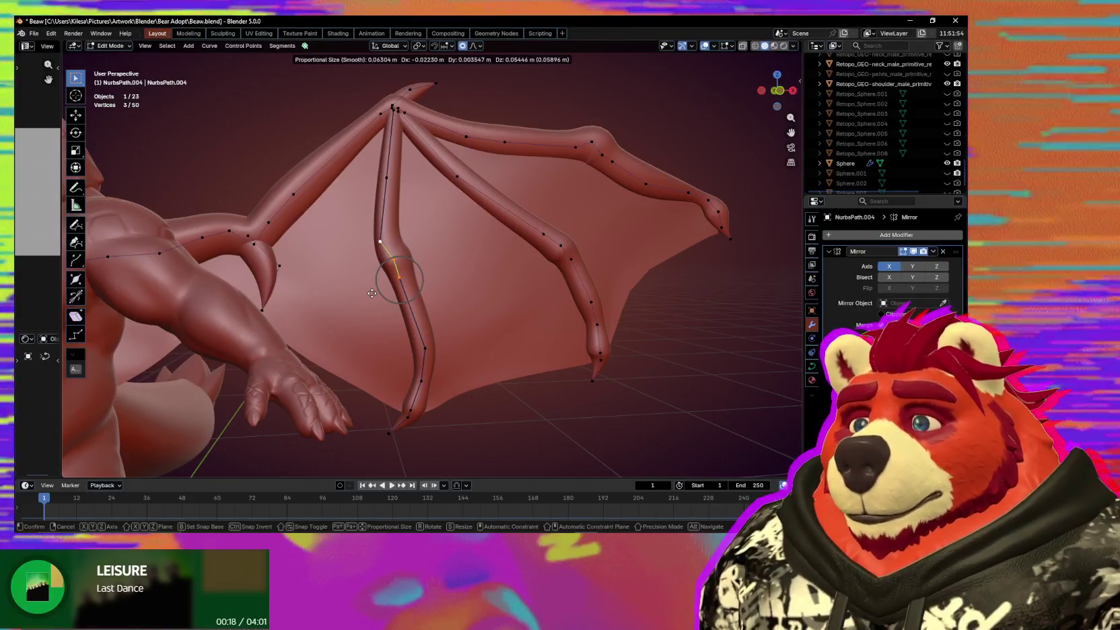
left_click(370, 291)
Move the next finger bone's vertices with the Y axis excluded and rotate its joint.
left_click_drag(535, 225, 579, 264)
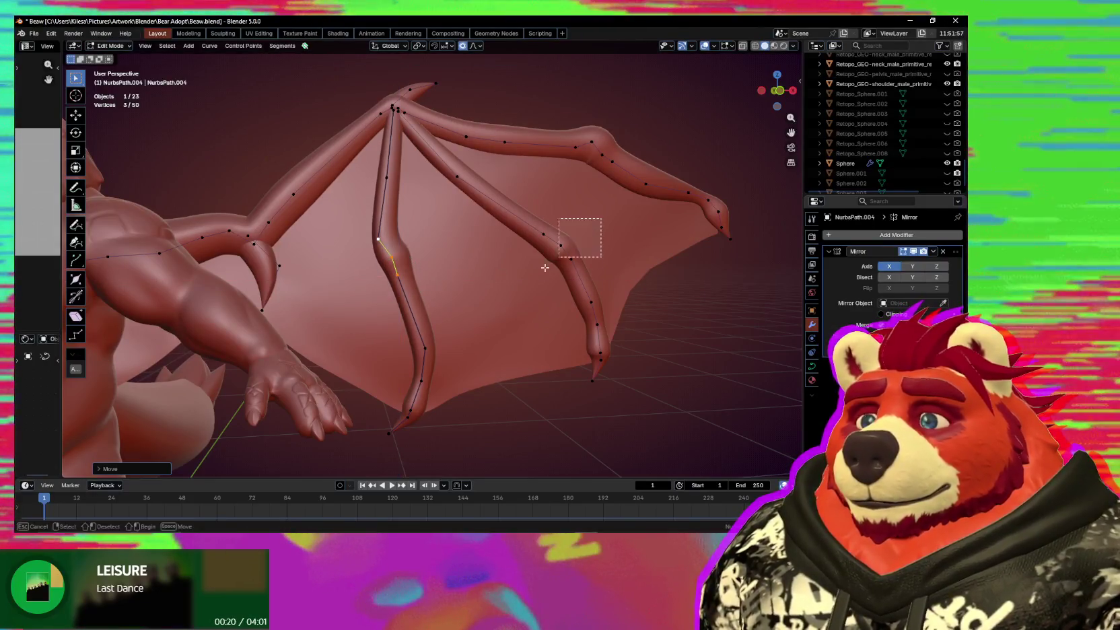
key("shift+g")
key("g")
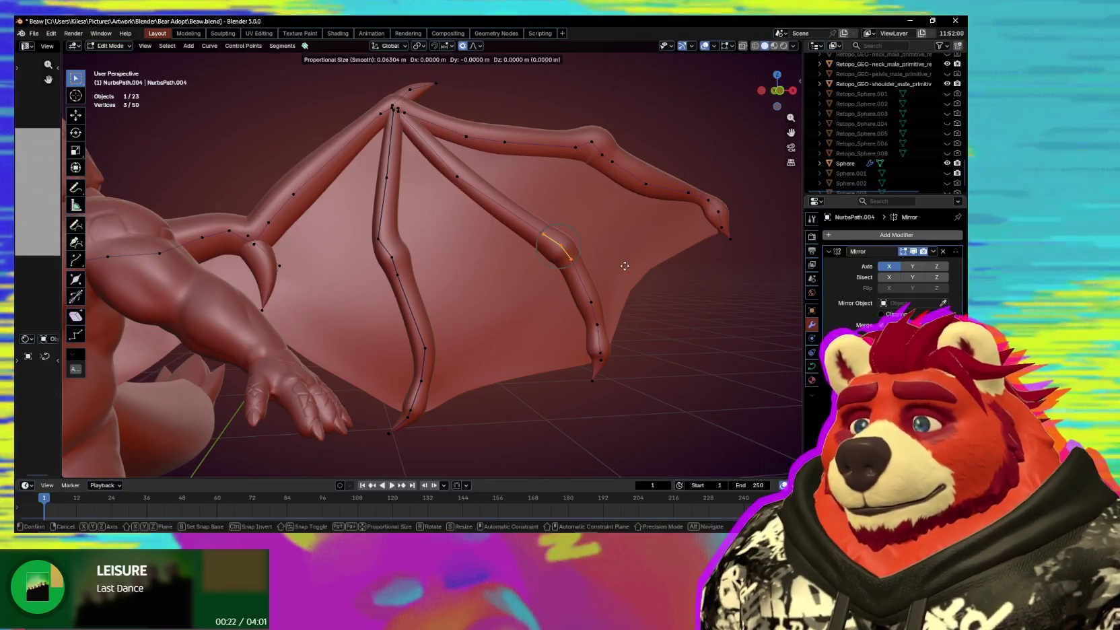
left_click(607, 257)
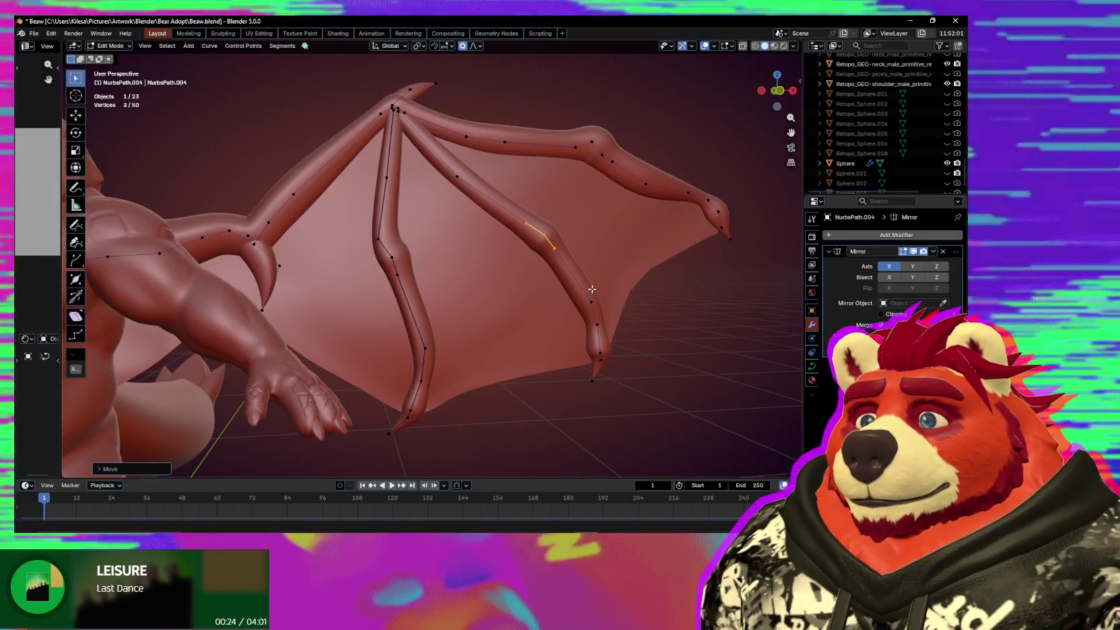
key("shift+y")
left_click(573, 276)
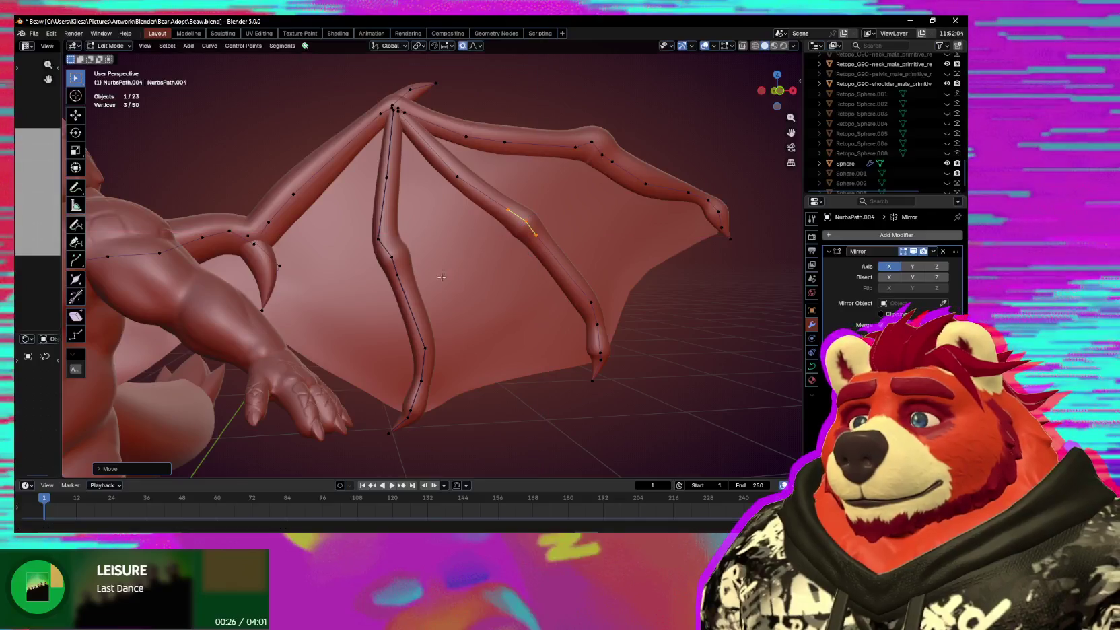
key("r")
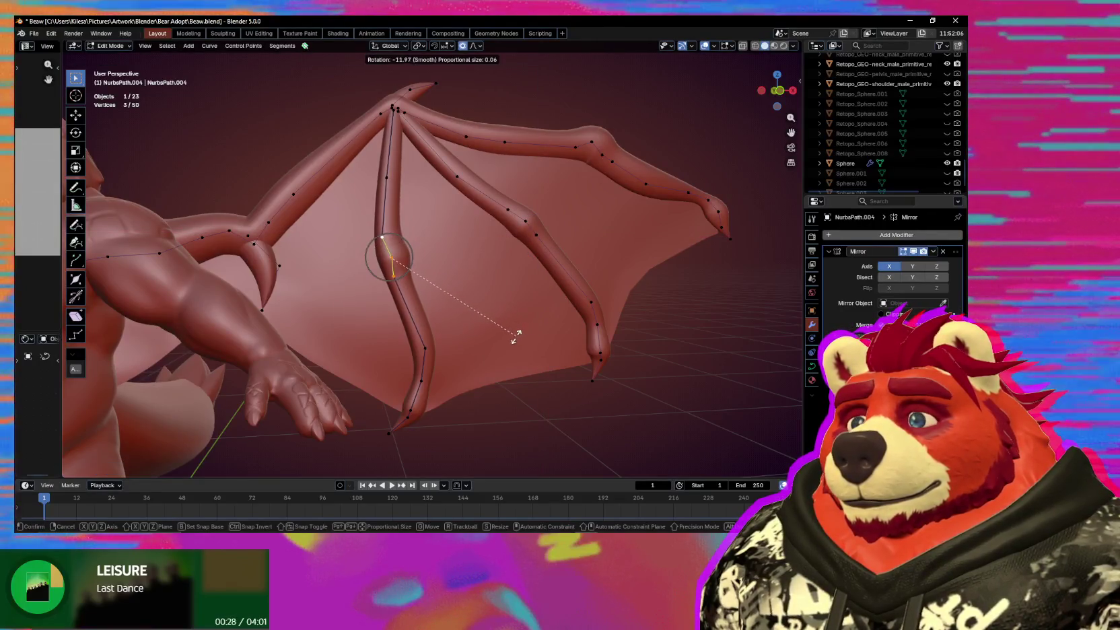
left_click(517, 334)
Return to Object Mode and orbit to check the wing from the side.
mouse_move(512, 331)
middle_mouse_down()
mouse_move(343, 360)
mouse_move(564, 289)
mouse_move(485, 315)
mouse_move(497, 307)
middle_mouse_up()
scroll(564, 288, "down", 5)
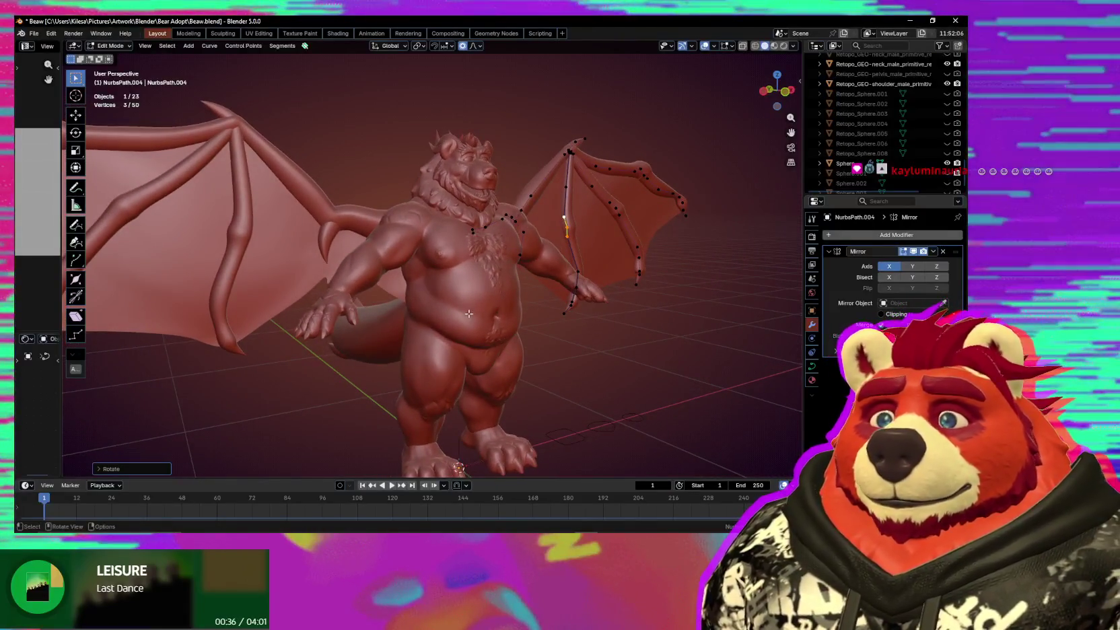
left_click(373, 327)
middle_click_drag(444, 308, 478, 286)
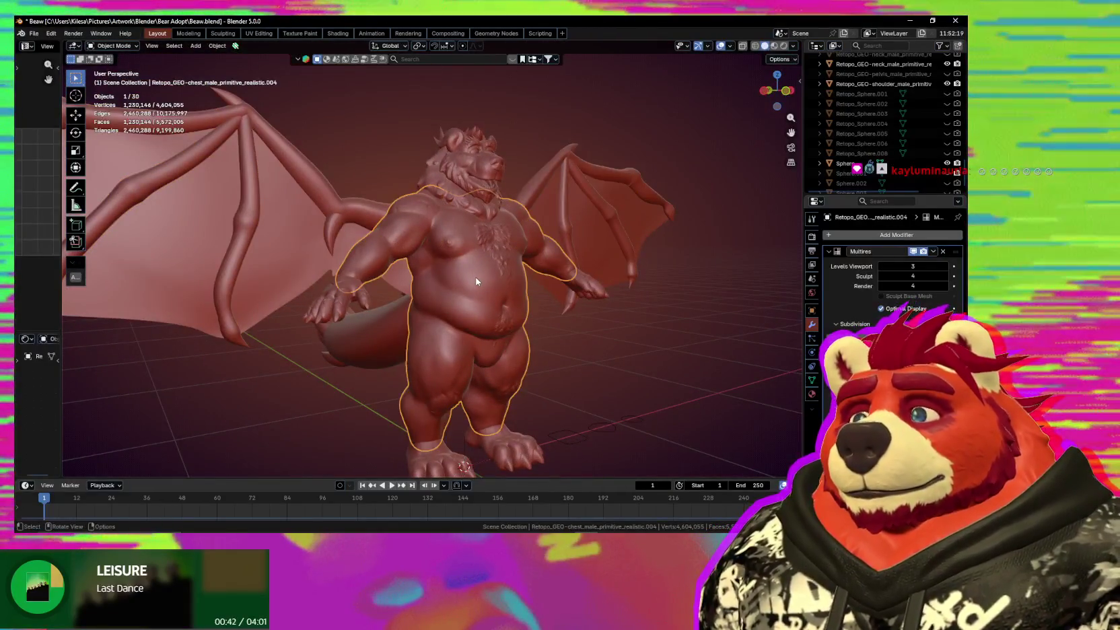
Check the bear's body mesh in Edit Mode, return to Object Mode, and open Quad Maker's options.
left_click(474, 290)
key("Tab")
mouse_move(475, 289)
middle_mouse_down()
mouse_move(447, 309)
mouse_move(422, 263)
mouse_move(447, 243)
mouse_move(412, 220)
mouse_move(491, 242)
mouse_move(430, 234)
mouse_move(429, 289)
mouse_move(316, 209)
mouse_move(371, 218)
mouse_move(401, 280)
mouse_move(564, 258)
middle_mouse_up()
scroll(446, 309, "up", 3)
key("ctrl+Tab")
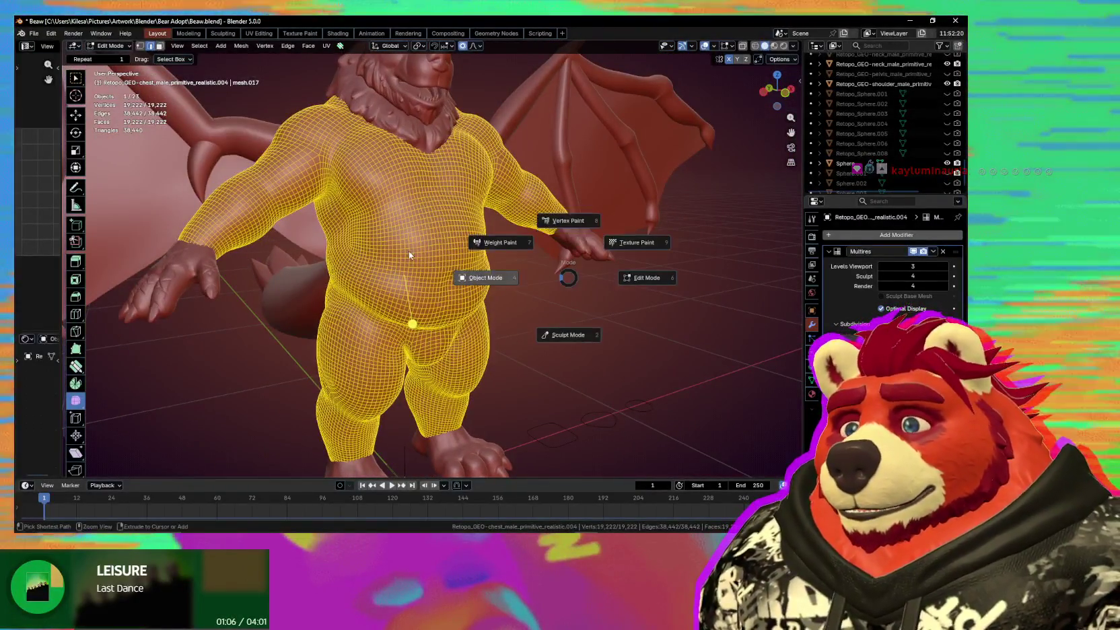
left_click(444, 256)
scroll(445, 257, "down", 3)
middle_click_drag(349, 109, 401, 65)
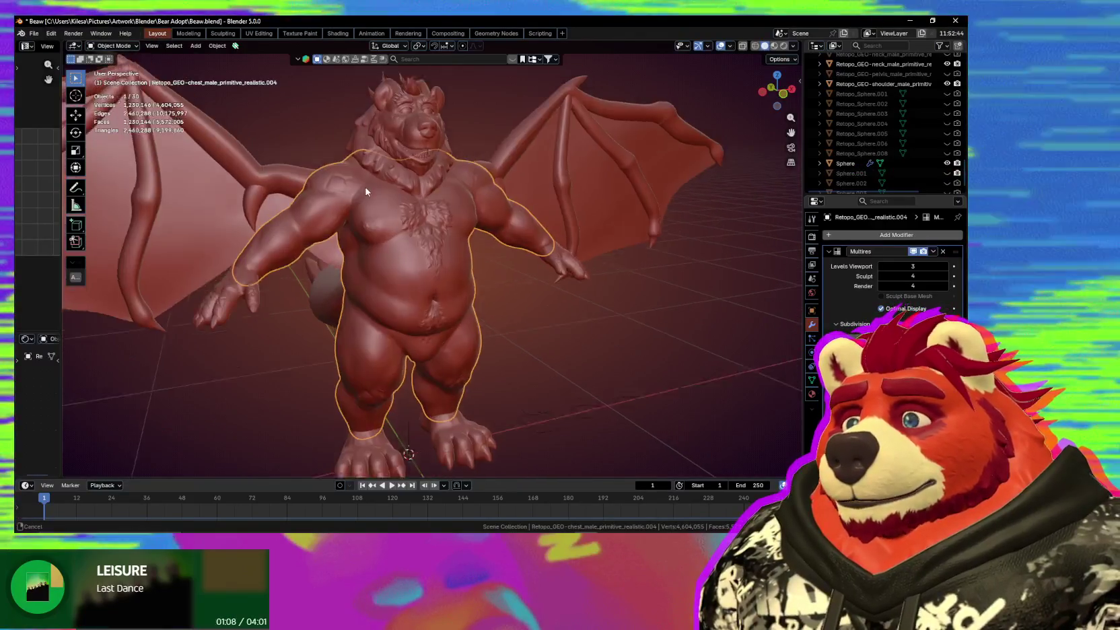
left_click(235, 45)
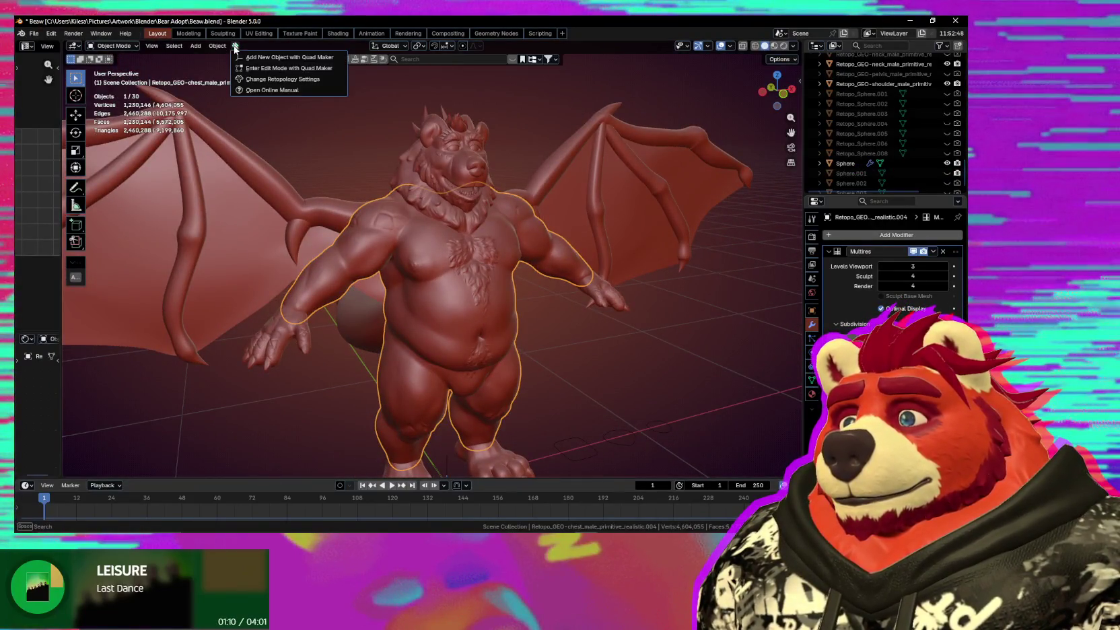
Add a new empty Quad Maker object, zoom onto the chest, and open Retopology Settings.
left_click(302, 58)
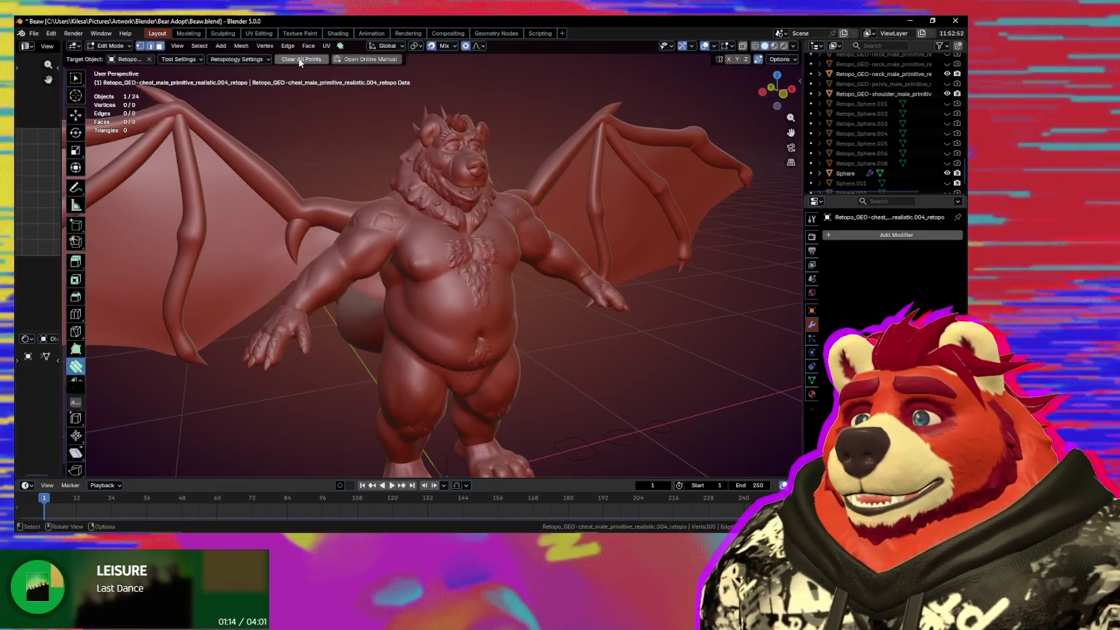
scroll(409, 277, "up", 2)
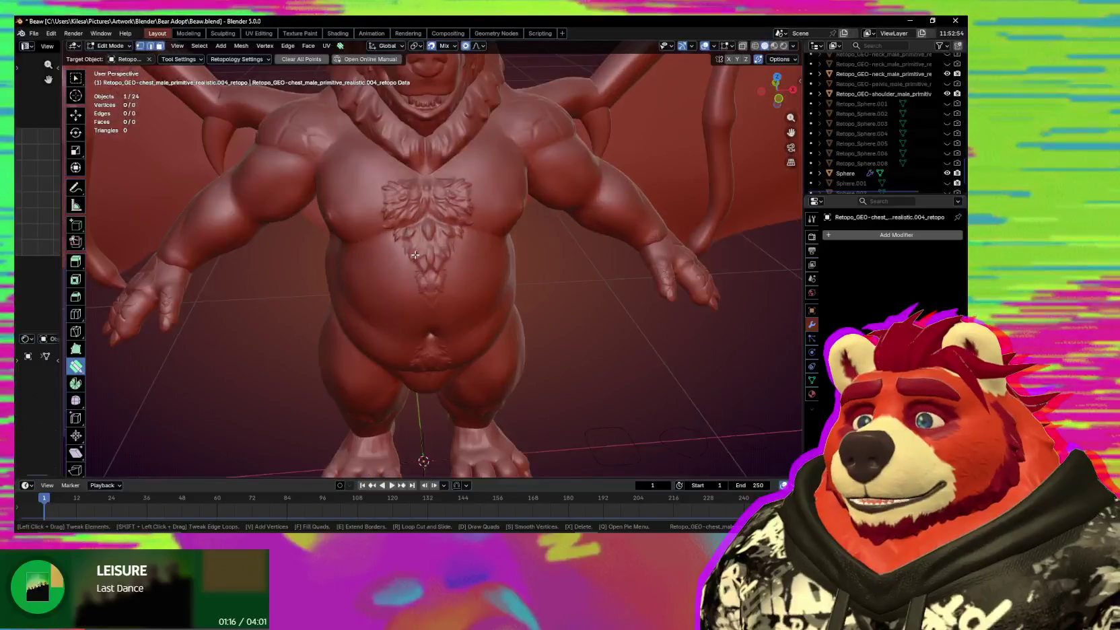
scroll(411, 242, "up", 2)
scroll(412, 210, "up", 2)
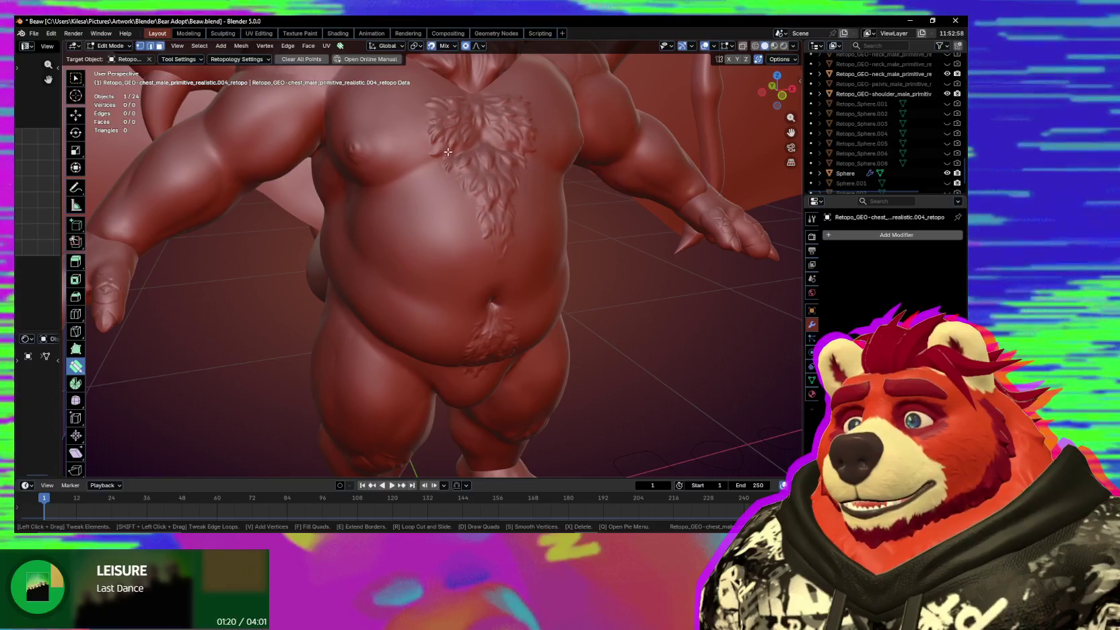
middle_click_drag(448, 152, 453, 181)
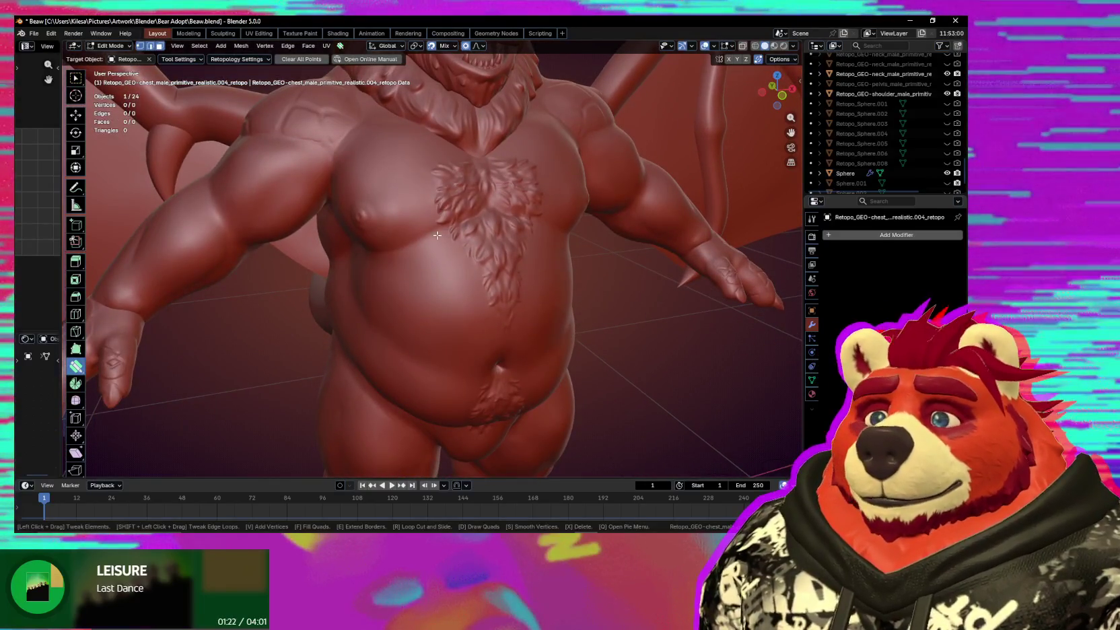
mouse_move(510, 231)
middle_mouse_down()
mouse_move(556, 241)
mouse_move(518, 232)
mouse_move(473, 238)
mouse_move(464, 250)
middle_mouse_up()
scroll(499, 229, "up", 3)
scroll(488, 226, "up", 2)
scroll(481, 225, "up", 2)
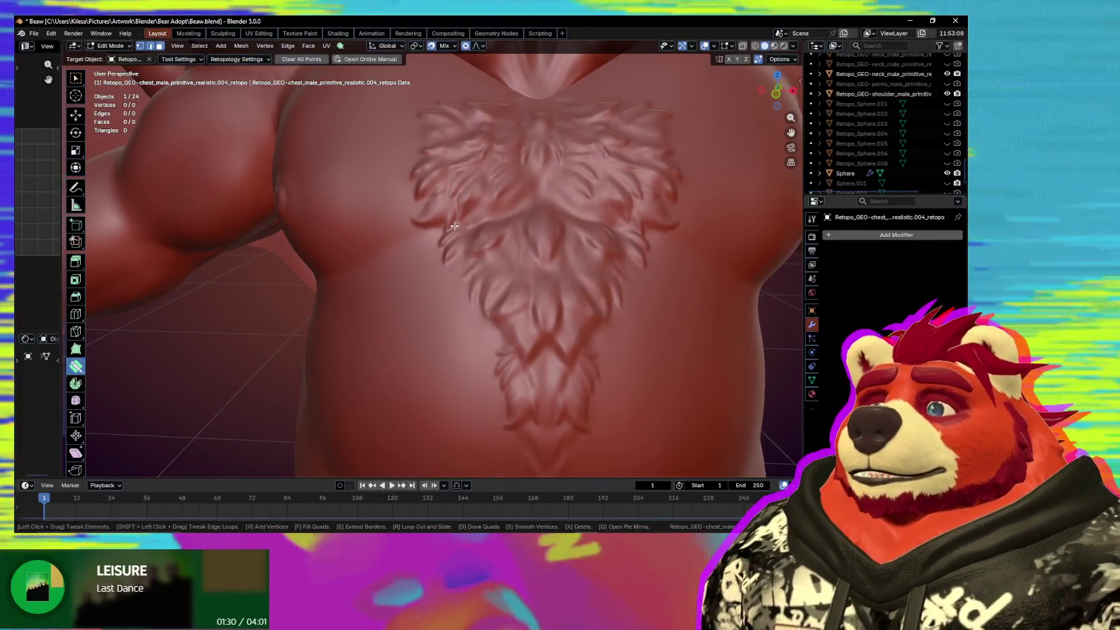
mouse_move(456, 250)
middle_mouse_down()
mouse_move(506, 212)
mouse_move(471, 221)
middle_mouse_up()
scroll(472, 220, "down", 2)
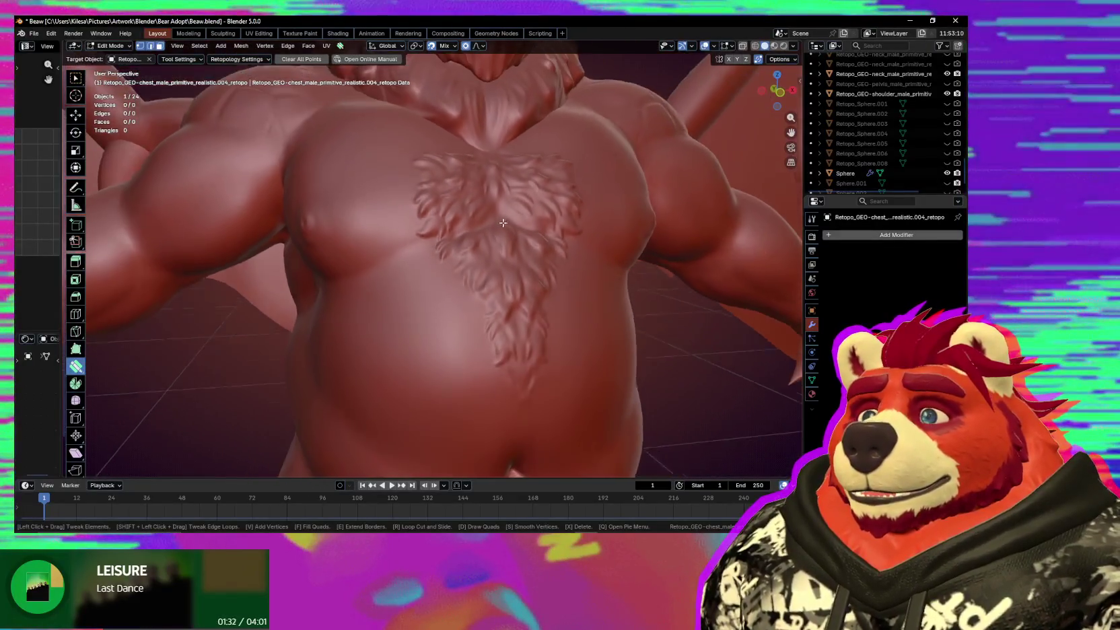
scroll(459, 224, "up", 1)
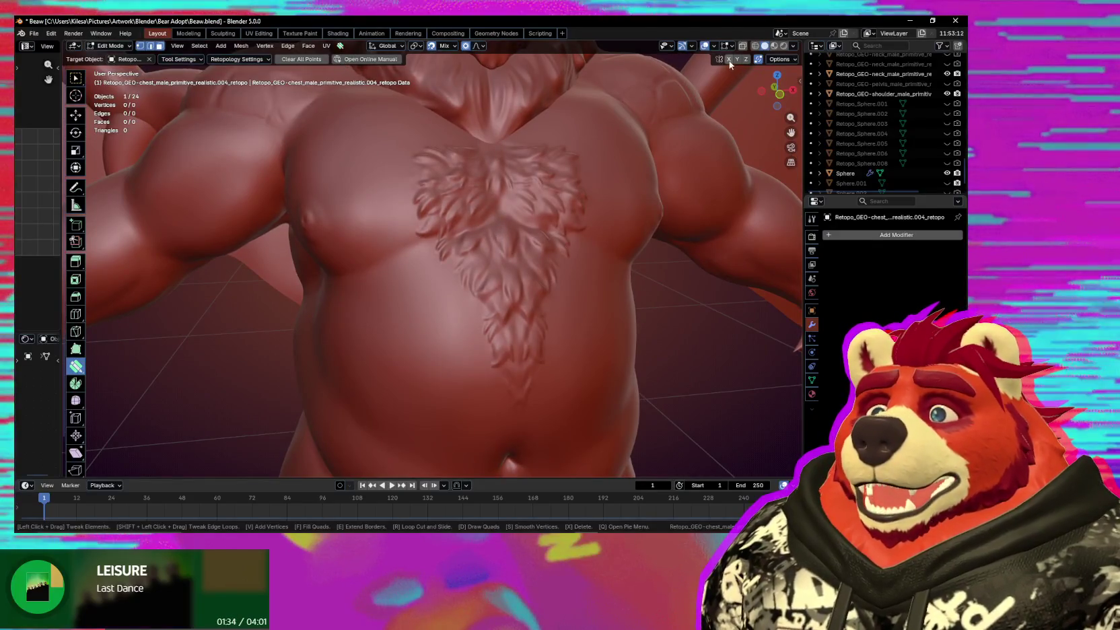
left_click(237, 59)
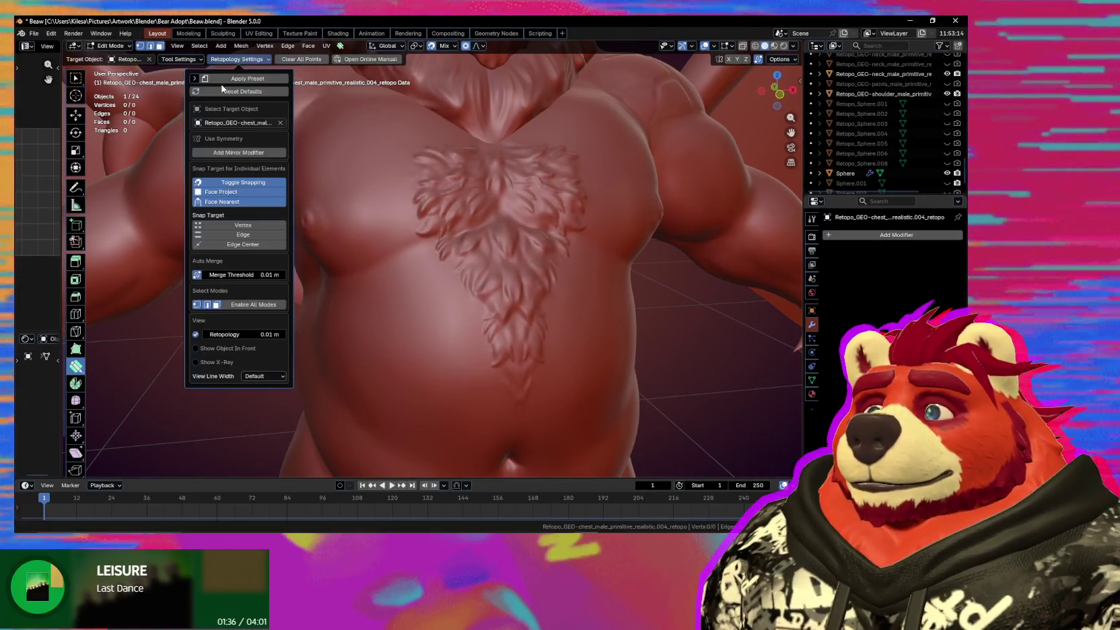
Add an X-axis Mirror modifier with Clipping to the retopo object and close the settings.
left_click(232, 155)
type("0")
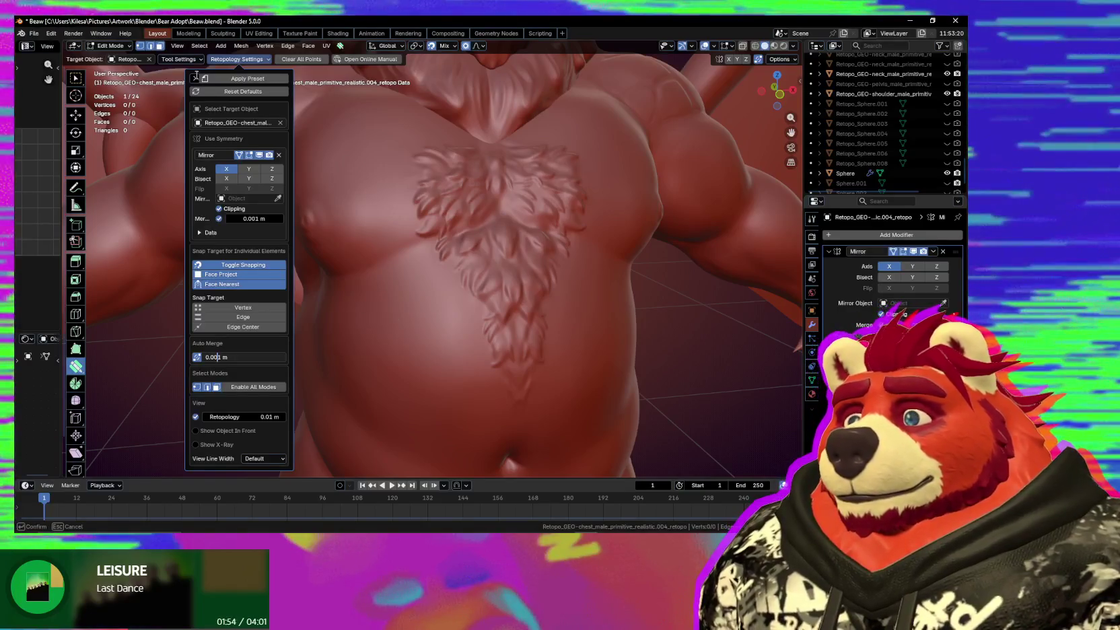
left_click(236, 62)
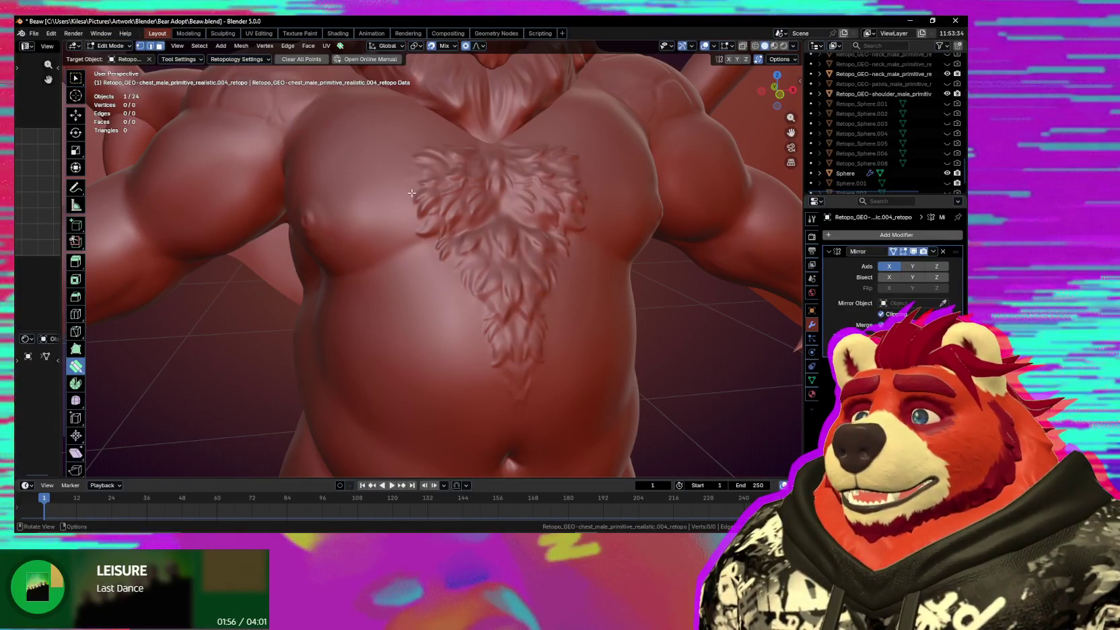
mouse_move(443, 220)
middle_mouse_down()
mouse_move(475, 227)
mouse_move(462, 230)
middle_mouse_up()
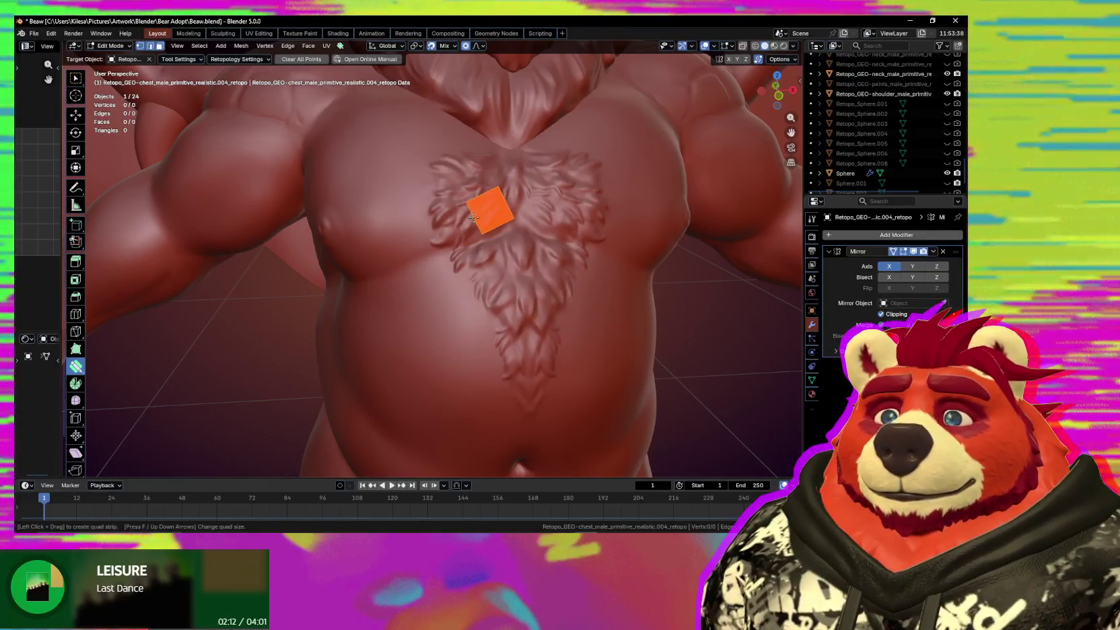
Draw a four-face mirrored quad strip across the upper chest and check it from the side.
left_click_drag(432, 230, 355, 250)
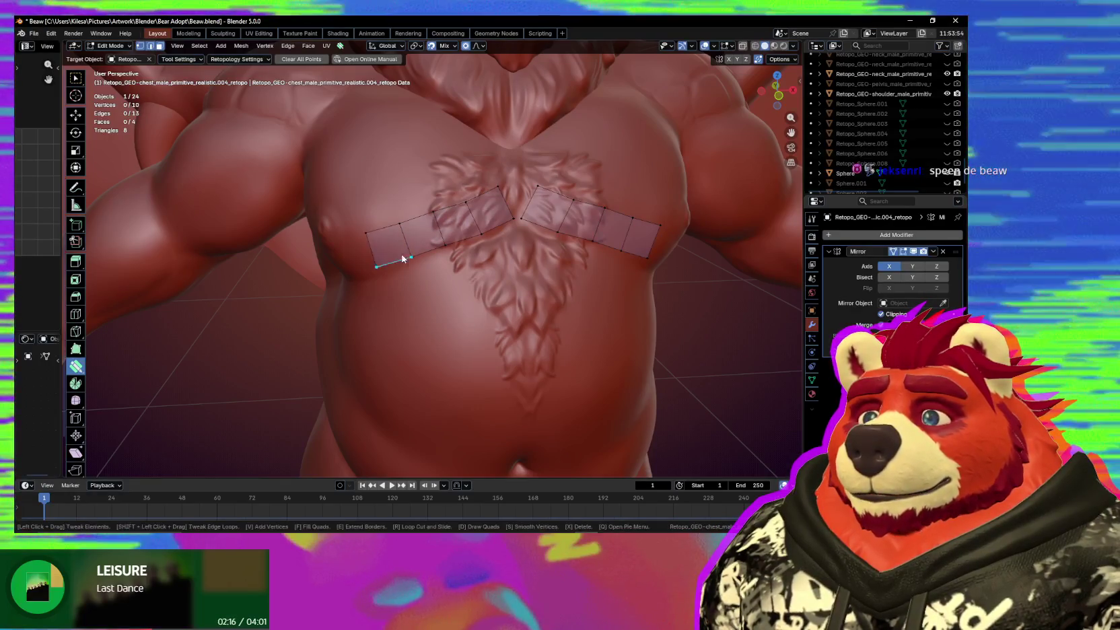
middle_click_drag(355, 250, 450, 224)
middle_click_drag(357, 258, 359, 267)
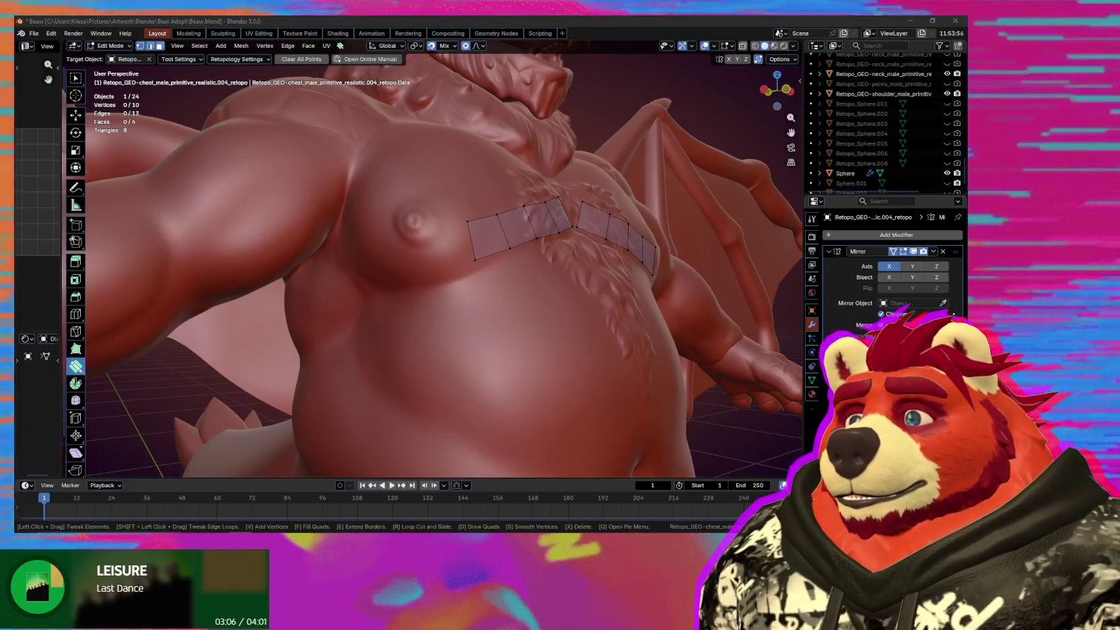
mouse_move(295, 362)
middle_mouse_down()
mouse_move(350, 327)
mouse_move(414, 361)
middle_mouse_up()
Nudge the strip's vertices and an edge onto the pectoral contour.
mouse_move(510, 263)
left_mouse_down()
mouse_move(527, 244)
mouse_move(543, 247)
mouse_move(493, 242)
mouse_move(526, 258)
mouse_move(491, 268)
mouse_move(511, 251)
left_mouse_up()
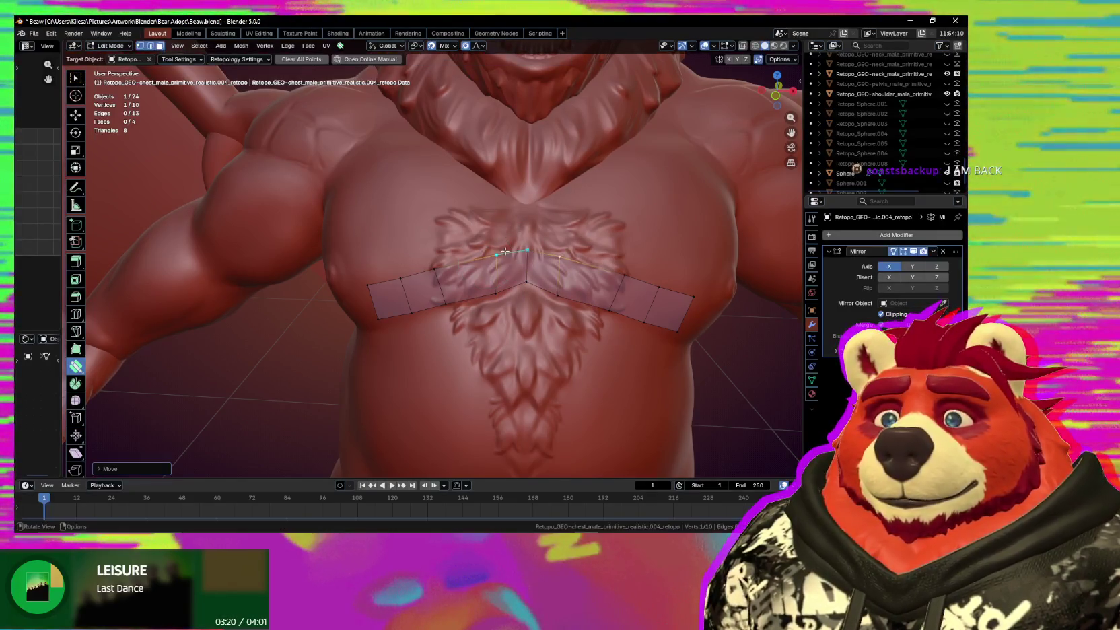
middle_click_drag(510, 251, 487, 269)
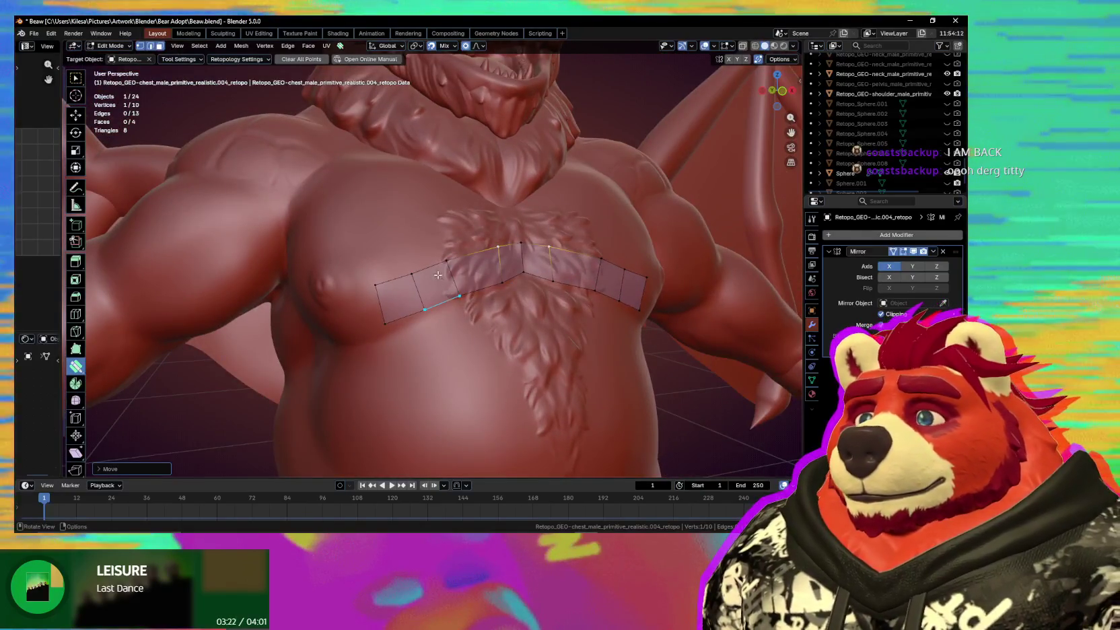
left_click_drag(450, 263, 470, 279)
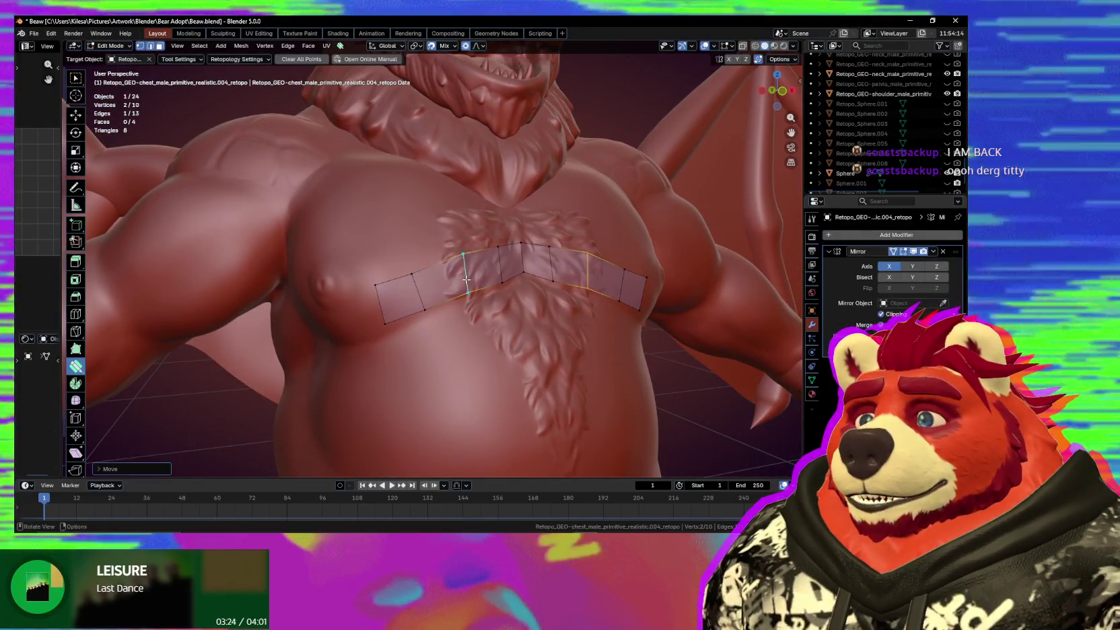
scroll(470, 278, "up", 2)
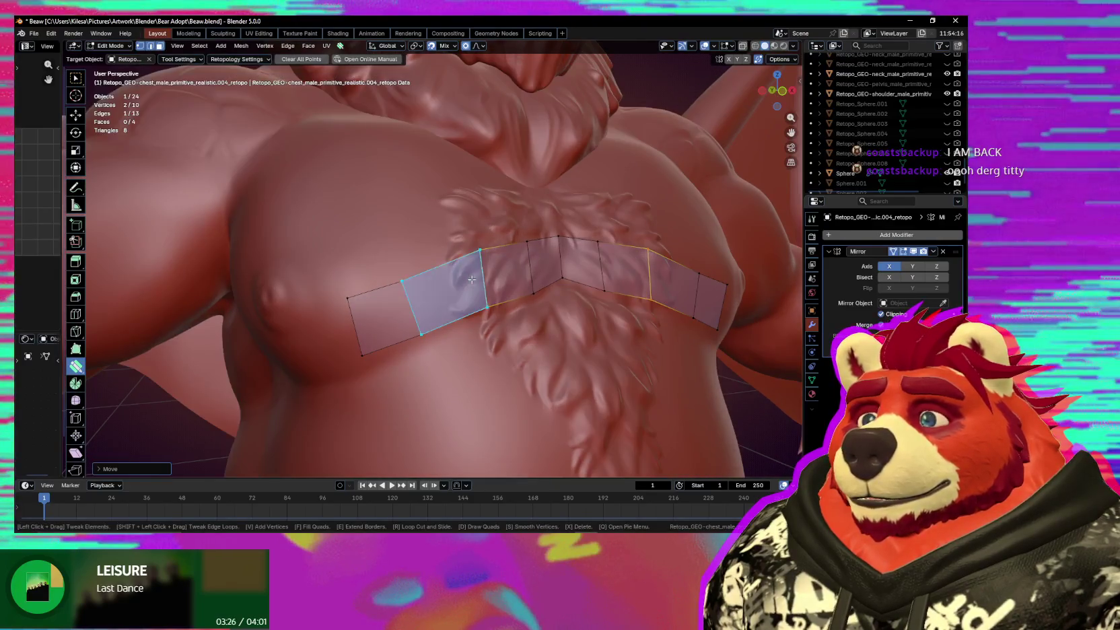
scroll(478, 279, "up", 2)
scroll(471, 286, "up", 1)
scroll(458, 300, "down", 4)
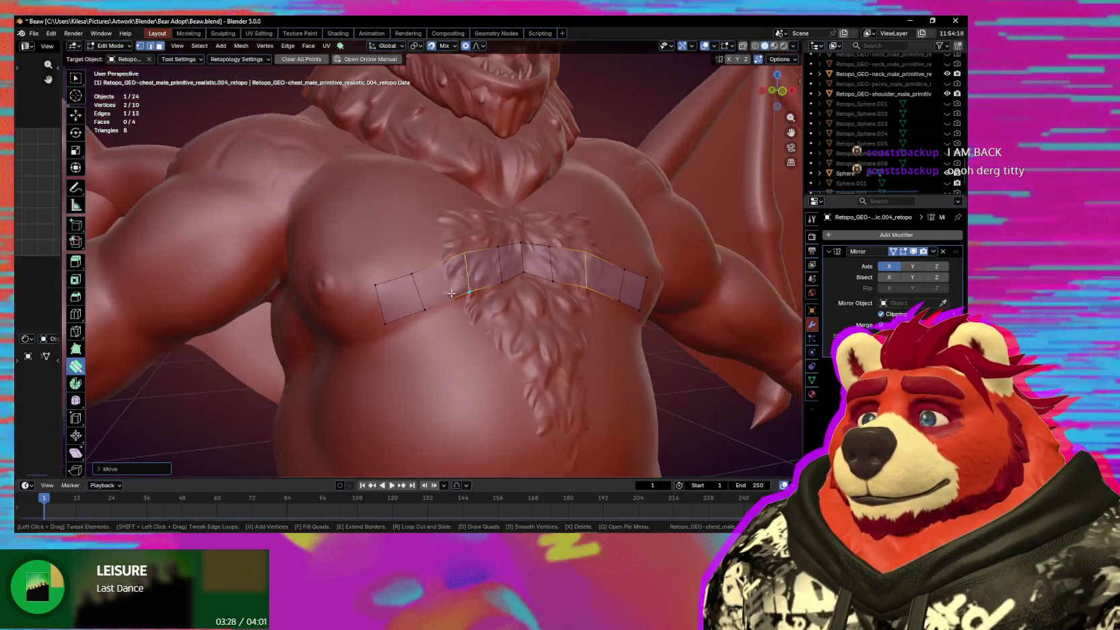
scroll(452, 307, "up", 1)
mouse_move(452, 306)
middle_mouse_down()
mouse_move(431, 280)
mouse_move(425, 304)
middle_mouse_up()
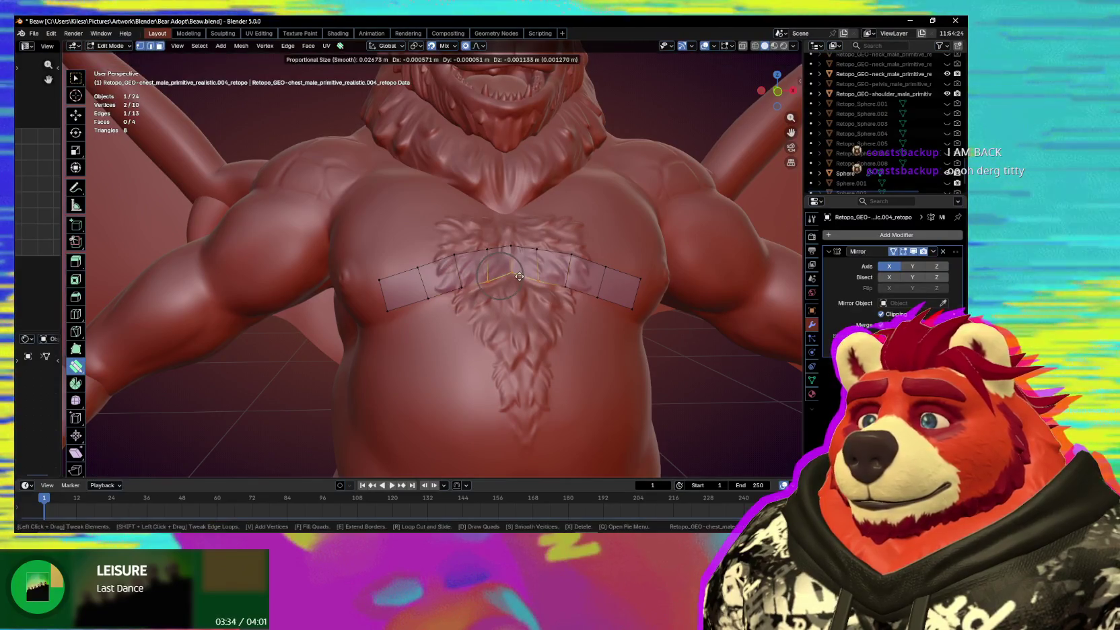
left_click(519, 276, "shift")
left_click(498, 282)
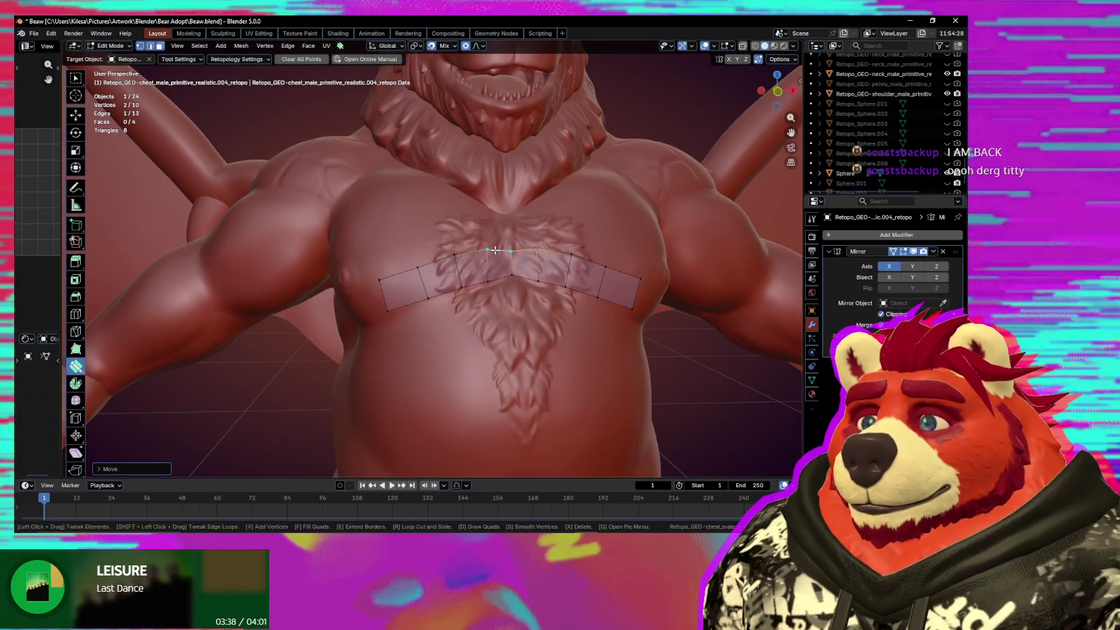
mouse_move(493, 253)
middle_mouse_down()
mouse_move(451, 288)
mouse_move(474, 292)
middle_mouse_up()
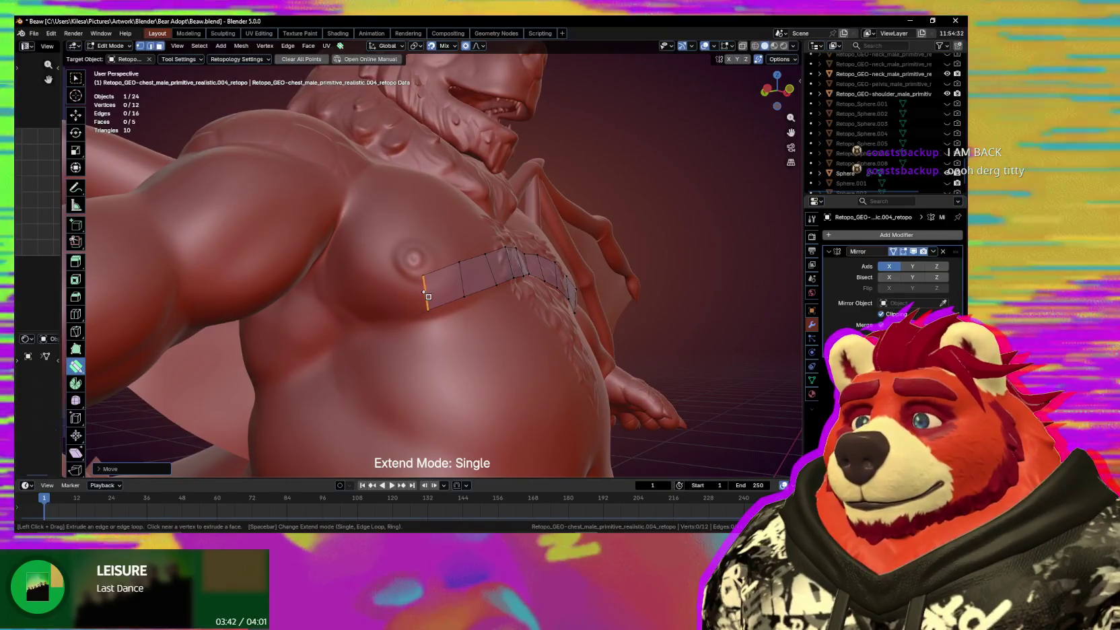
Extend the strip two faces around the outer pec and pull its top vertex toward the armpit.
left_click_drag(458, 285, 378, 297)
middle_click_drag(386, 294, 401, 280)
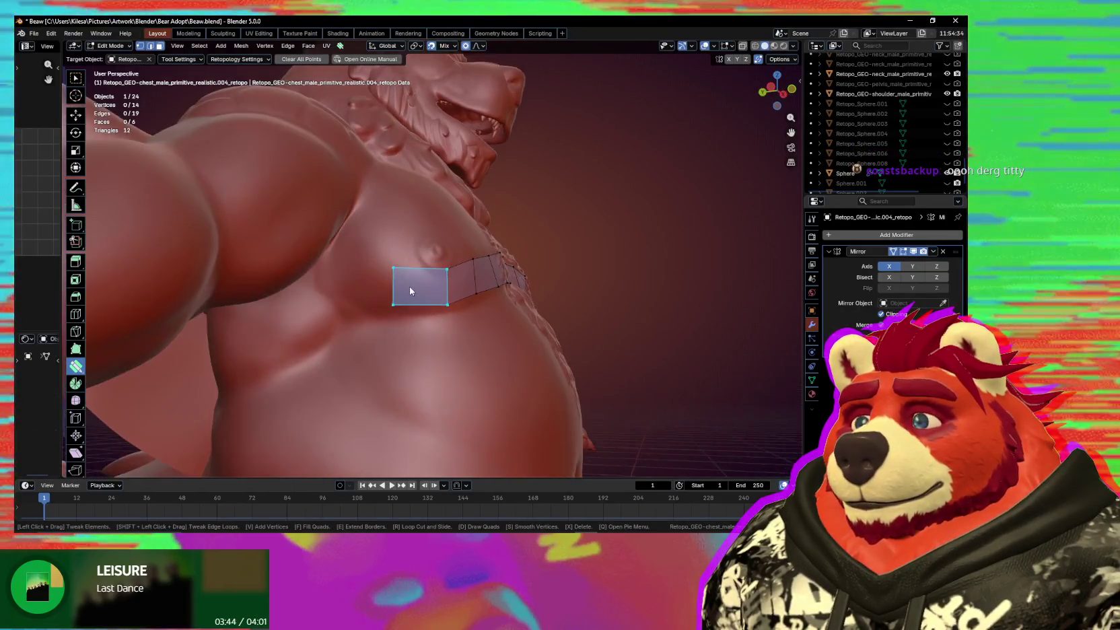
mouse_move(401, 279)
left_mouse_down()
mouse_move(411, 266)
mouse_move(361, 247)
left_mouse_up()
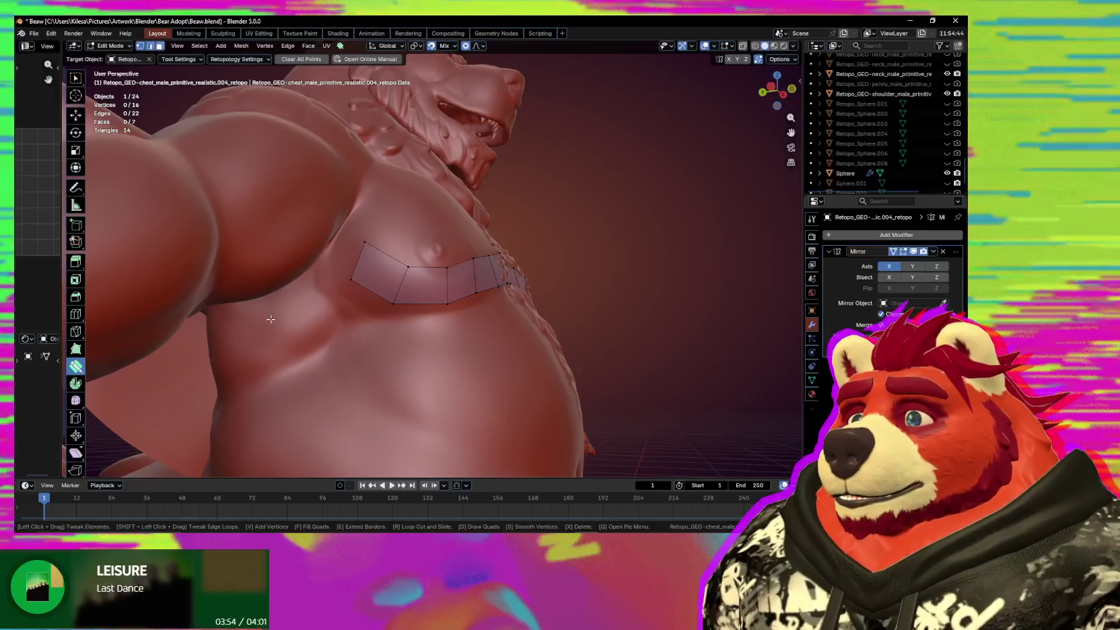
middle_click_drag(271, 319, 349, 266)
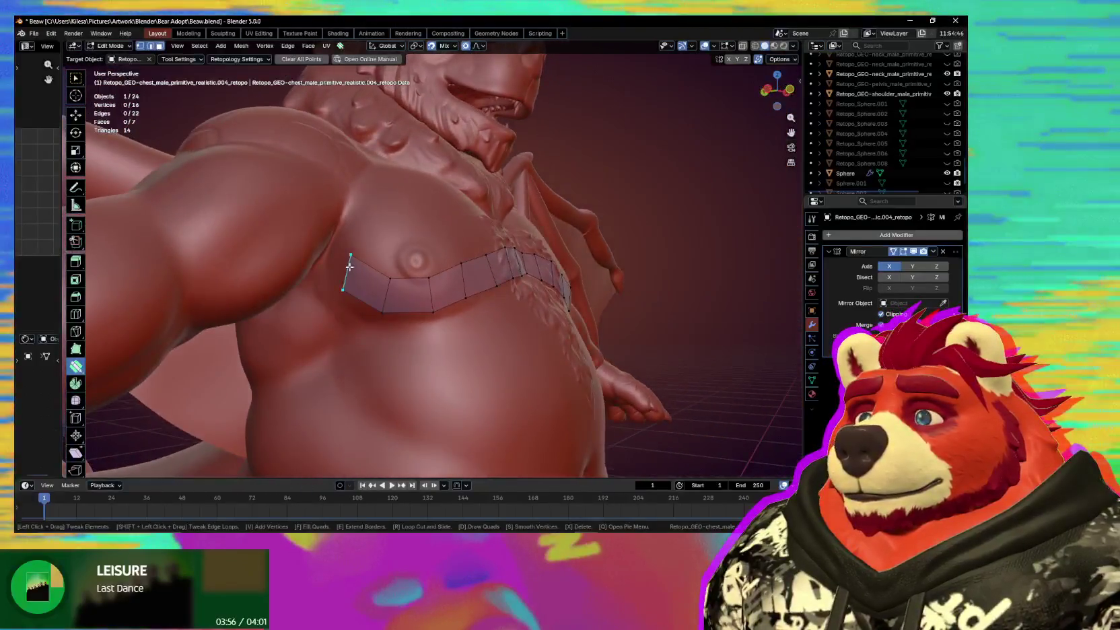
left_click_drag(353, 257, 363, 262)
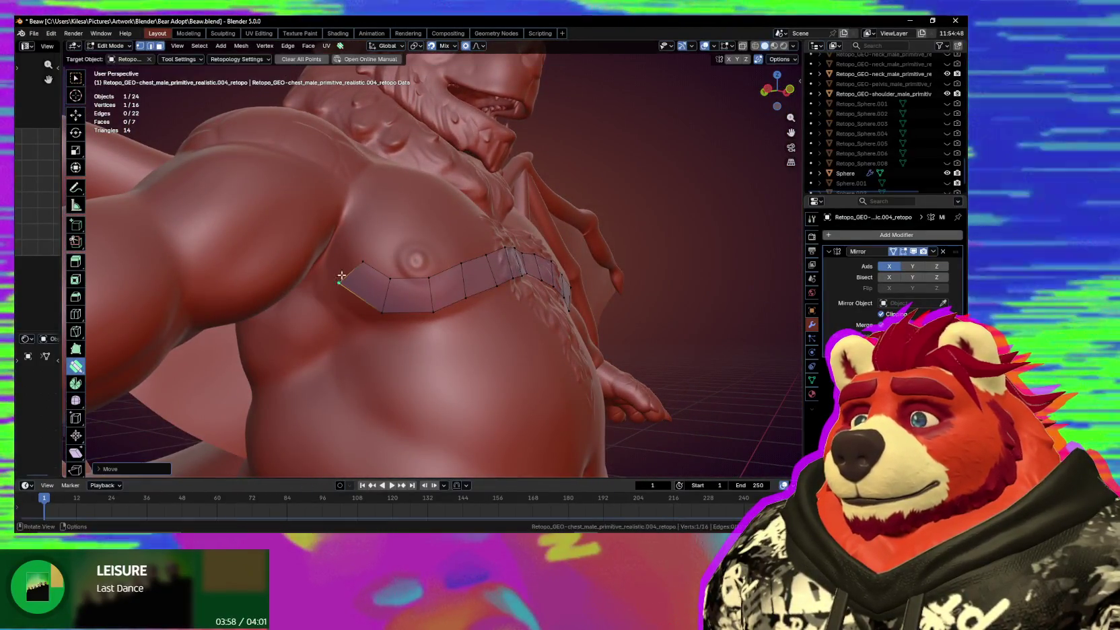
left_click_drag(357, 230, 362, 223)
mouse_move(361, 224)
middle_mouse_down()
mouse_move(348, 244)
mouse_move(375, 286)
mouse_move(391, 261)
middle_mouse_up()
left_click(378, 268)
left_click_drag(379, 271, 401, 243)
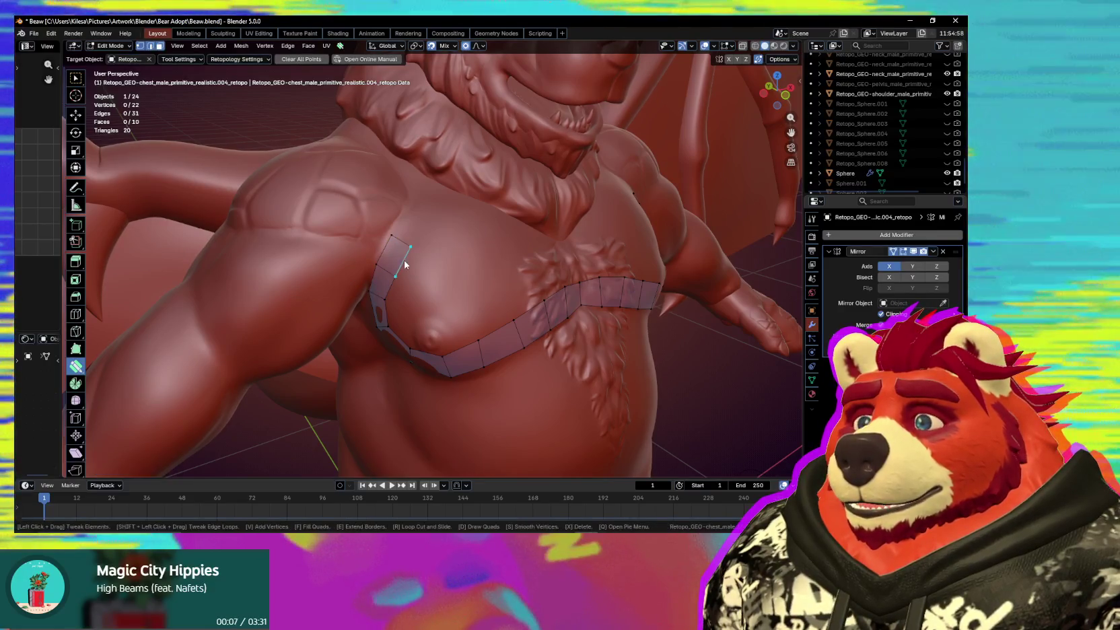
Add one more quad at the strip's top end, then review the chest loop from several angles.
mouse_move(401, 243)
middle_mouse_down()
mouse_move(427, 248)
mouse_move(397, 277)
mouse_move(382, 271)
middle_mouse_up()
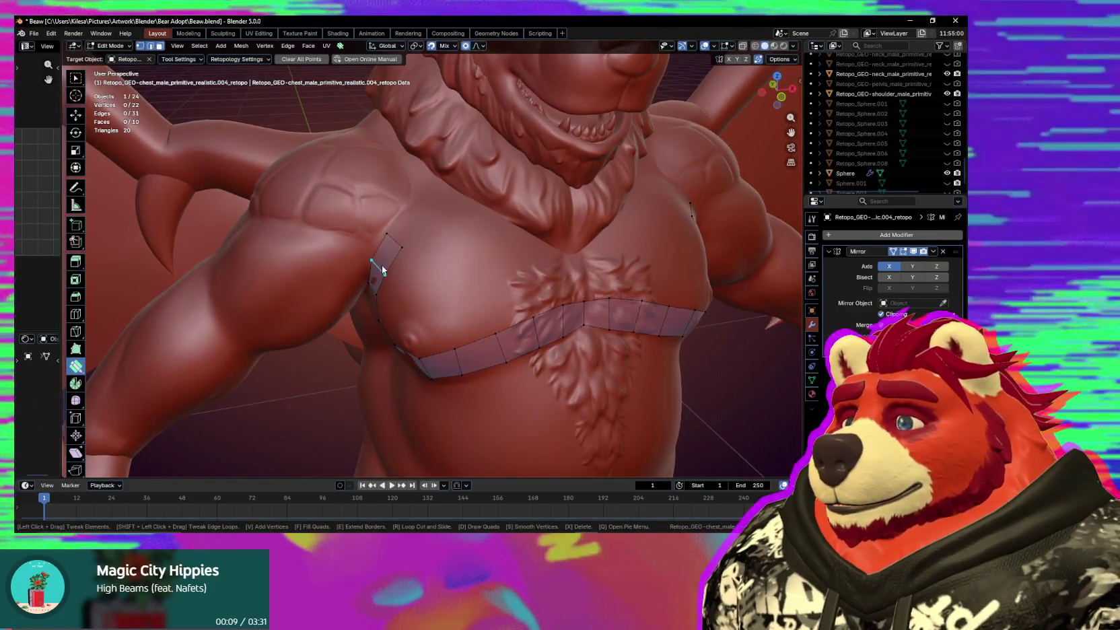
mouse_move(453, 271)
middle_mouse_down()
mouse_move(494, 246)
mouse_move(445, 319)
mouse_move(480, 318)
mouse_move(353, 327)
mouse_move(420, 320)
mouse_move(358, 326)
mouse_move(562, 346)
mouse_move(458, 350)
mouse_move(379, 337)
mouse_move(364, 326)
mouse_move(408, 333)
mouse_move(383, 315)
mouse_move(399, 318)
mouse_move(329, 303)
middle_mouse_up()
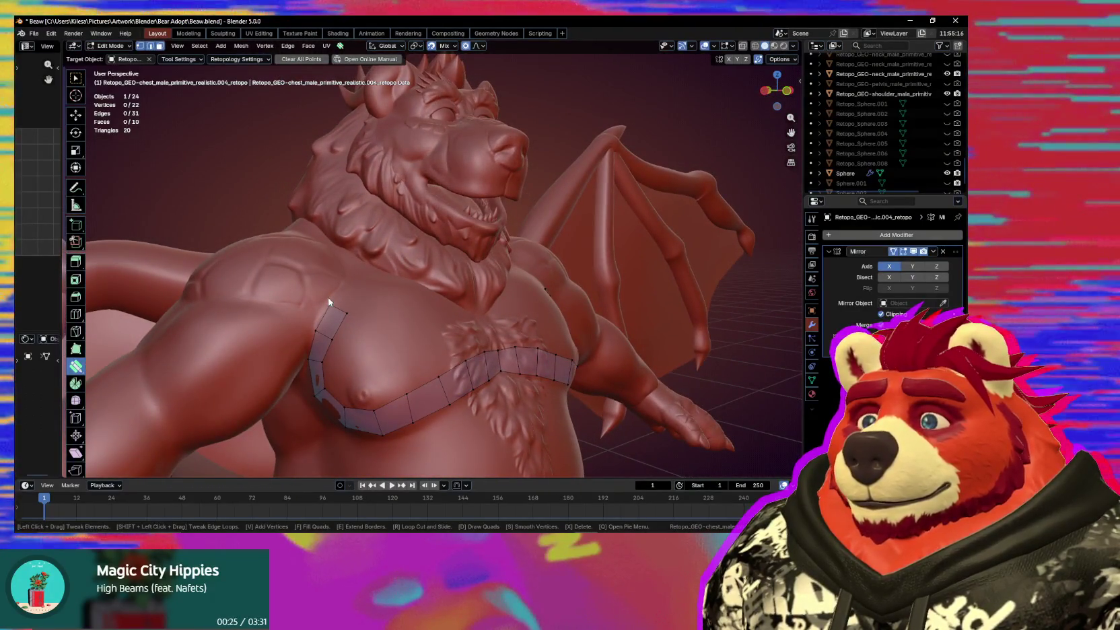
middle_click_drag(390, 311, 441, 319)
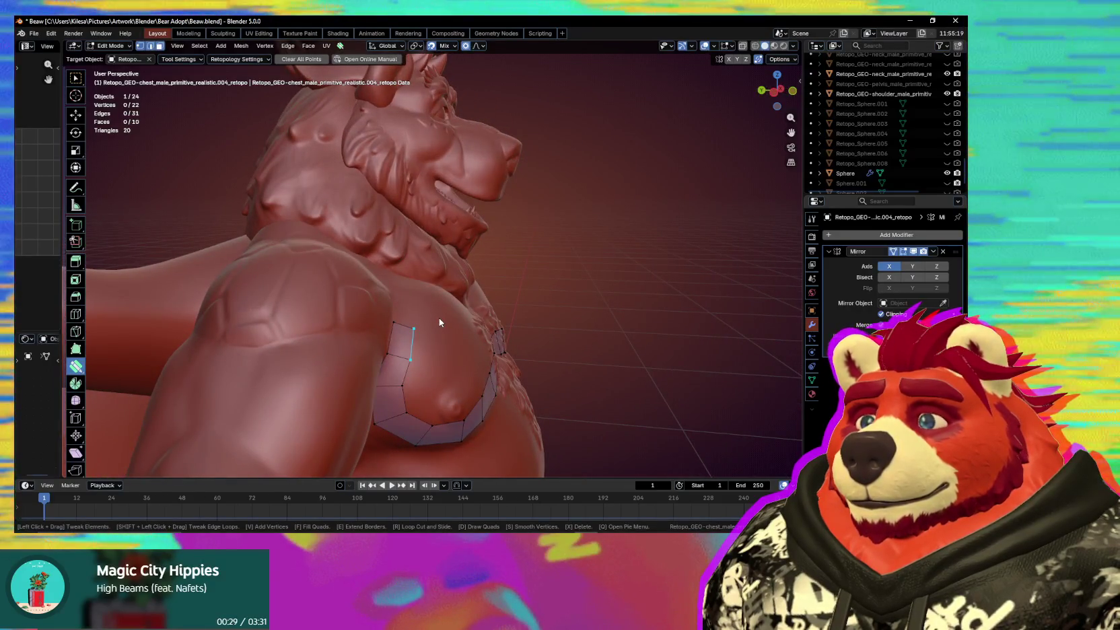
middle_click_drag(419, 318, 374, 319)
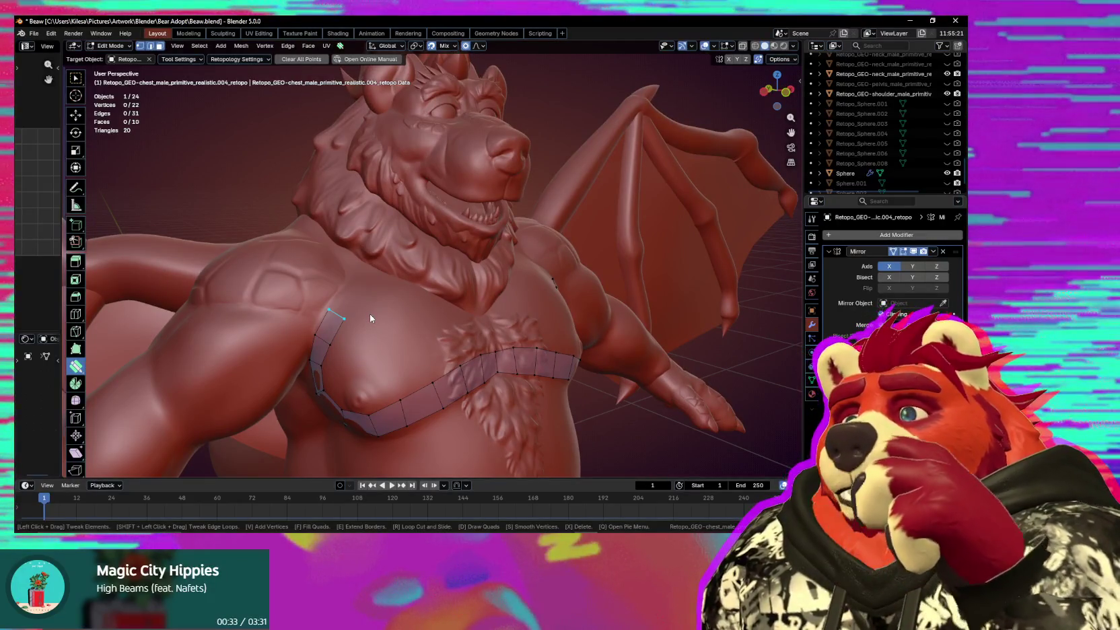
mouse_move(371, 315)
middle_mouse_down()
mouse_move(450, 239)
mouse_move(338, 295)
mouse_move(443, 305)
middle_mouse_up()
mouse_move(437, 254)
middle_mouse_down()
mouse_move(452, 361)
mouse_move(328, 291)
mouse_move(493, 257)
mouse_move(366, 161)
middle_mouse_up()
middle_click_drag(349, 226, 403, 331)
Join the neck retopology piece with the chest sculpt in Object Mode.
key("Tab")
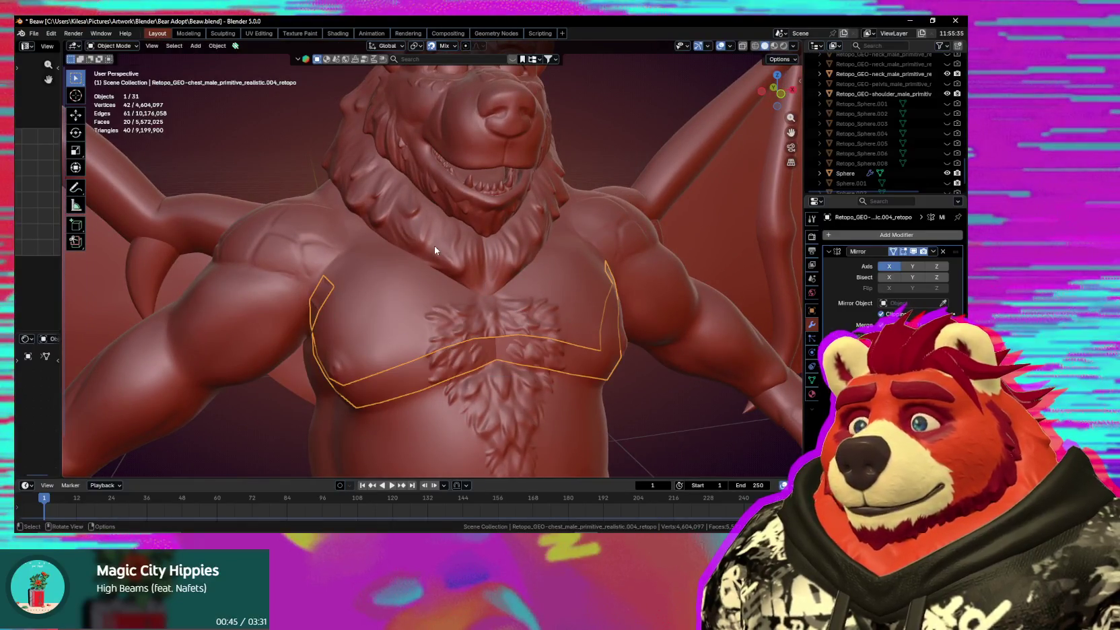
left_click(434, 246)
left_click(400, 291, "shift")
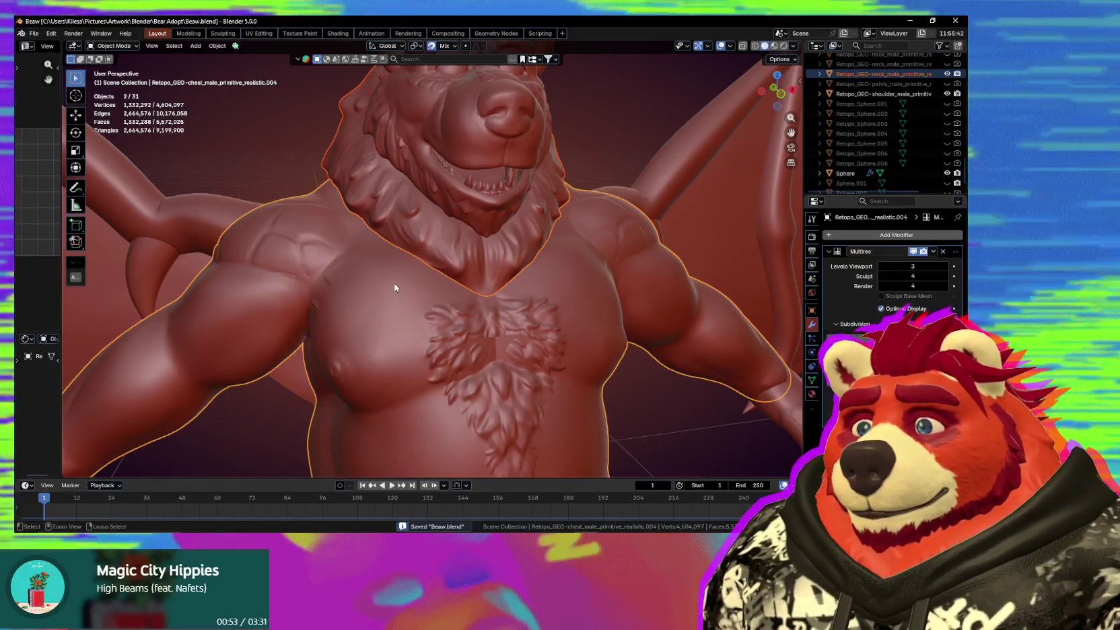
key("Delete")
middle_click_drag(430, 290, 450, 314)
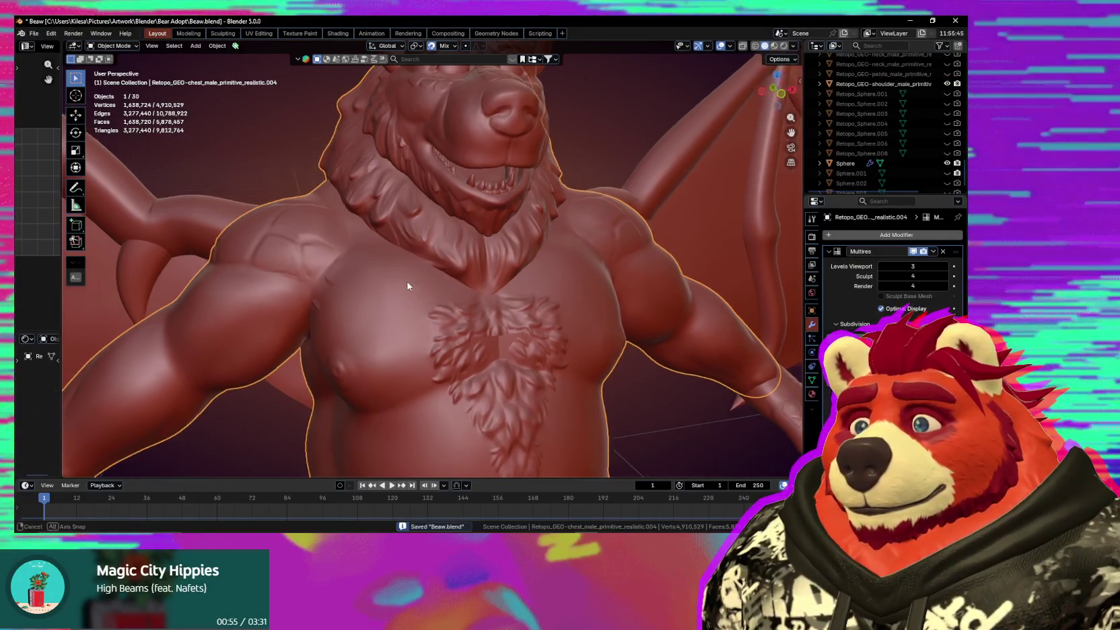
Reopen the chest retopo strip in Edit Mode and reset its retopology Target Object.
left_click(526, 329)
middle_click_drag(515, 328, 409, 286)
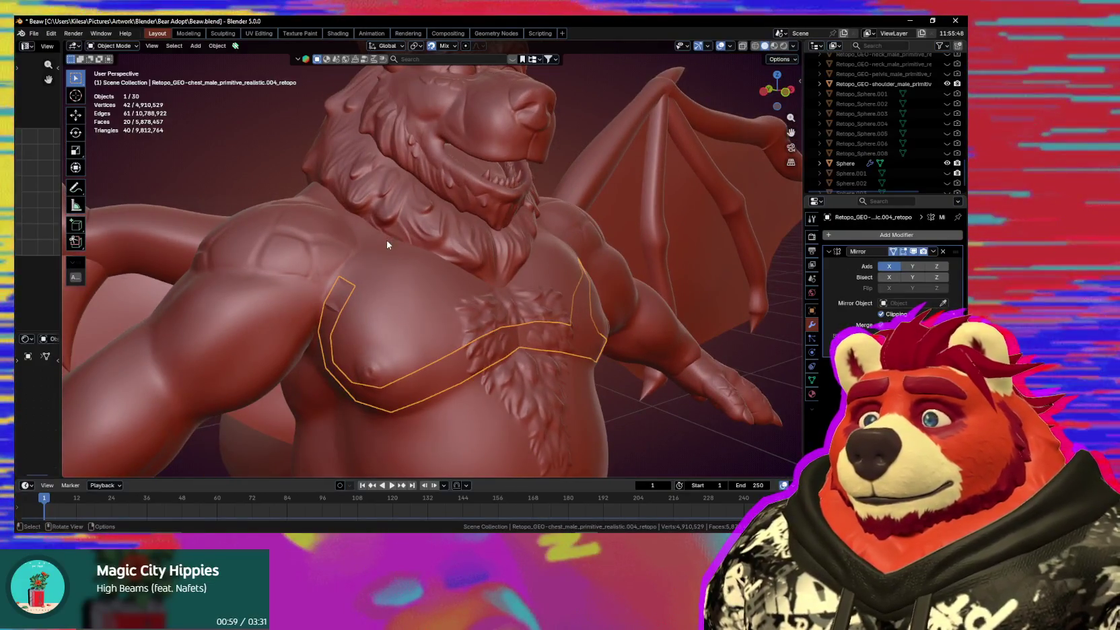
key("Tab")
left_click(237, 59)
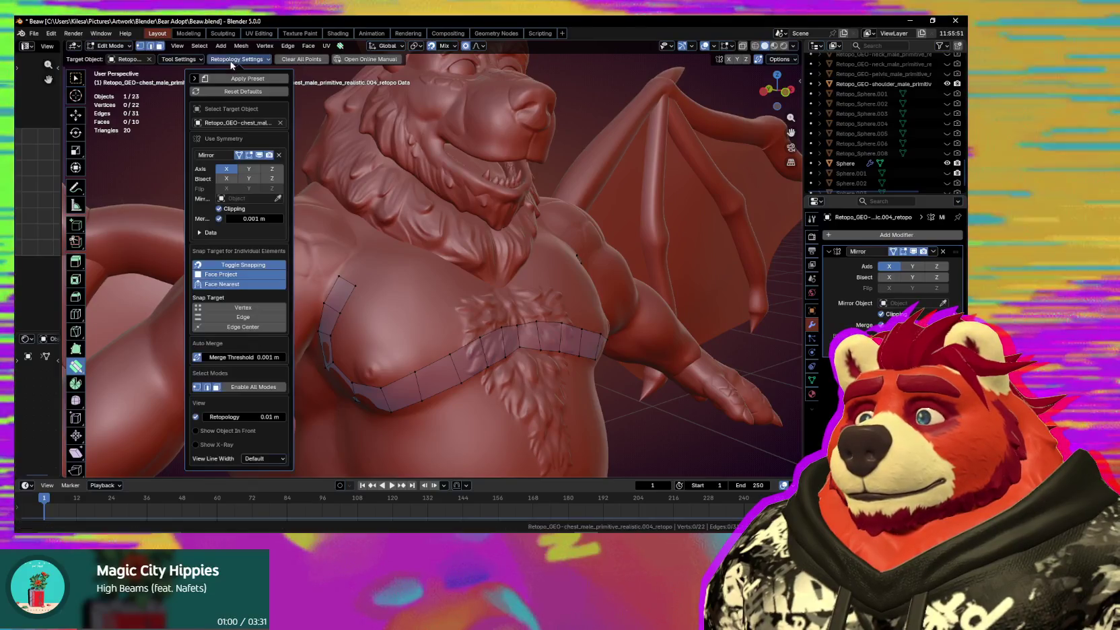
left_click(235, 121)
key("Escape")
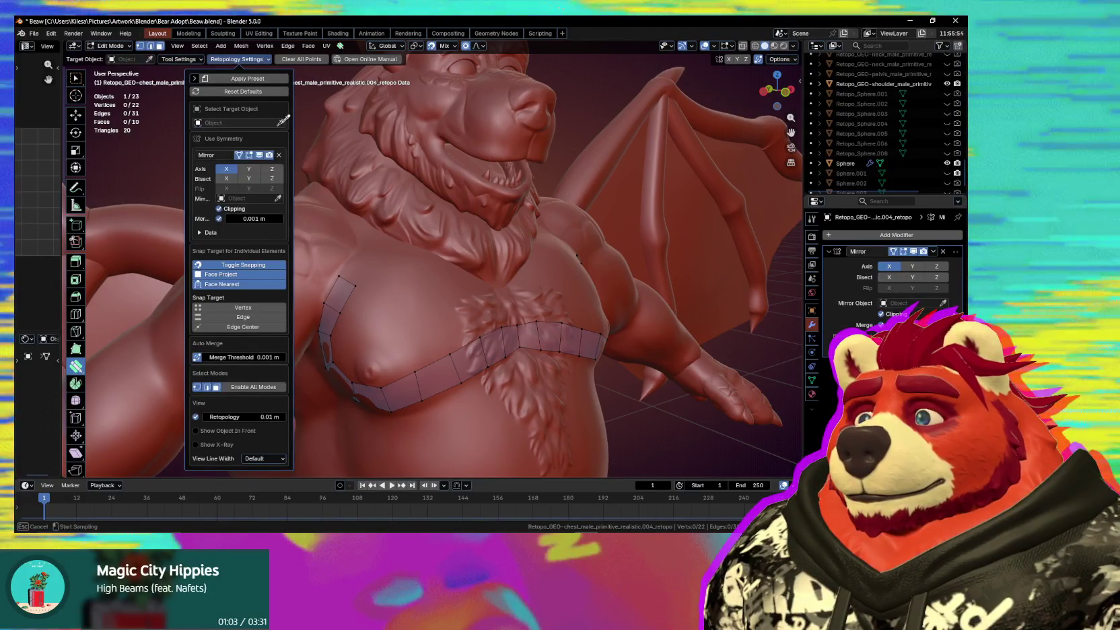
key("Escape")
middle_click_drag(443, 335, 452, 307)
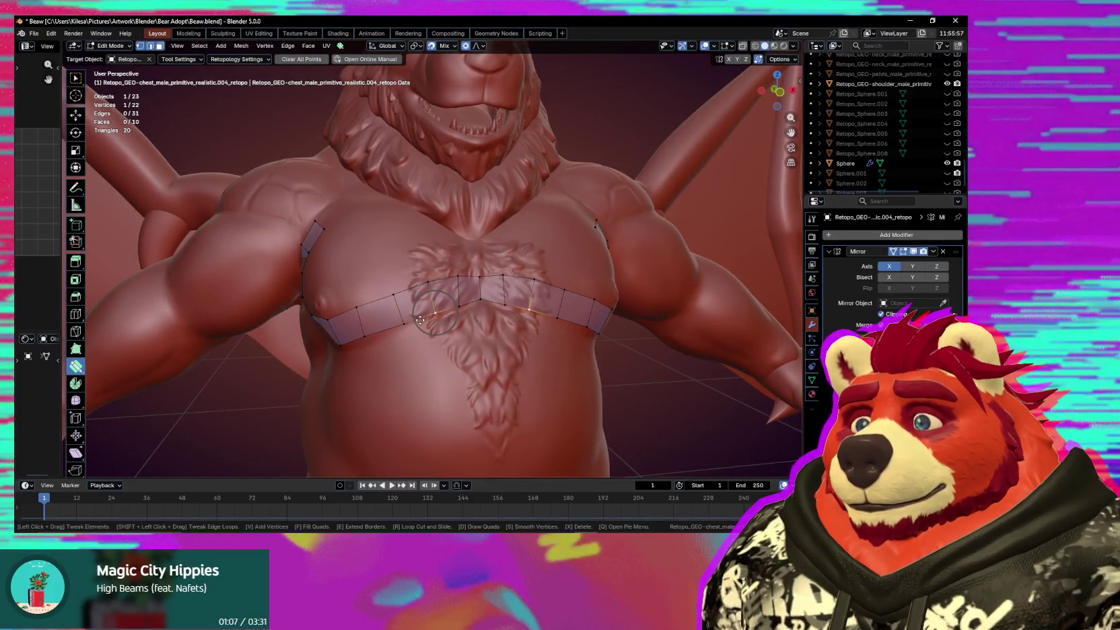
Fit the strip's sternum and shoulder-end vertices onto the sculpt surface.
left_click_drag(420, 321, 439, 301)
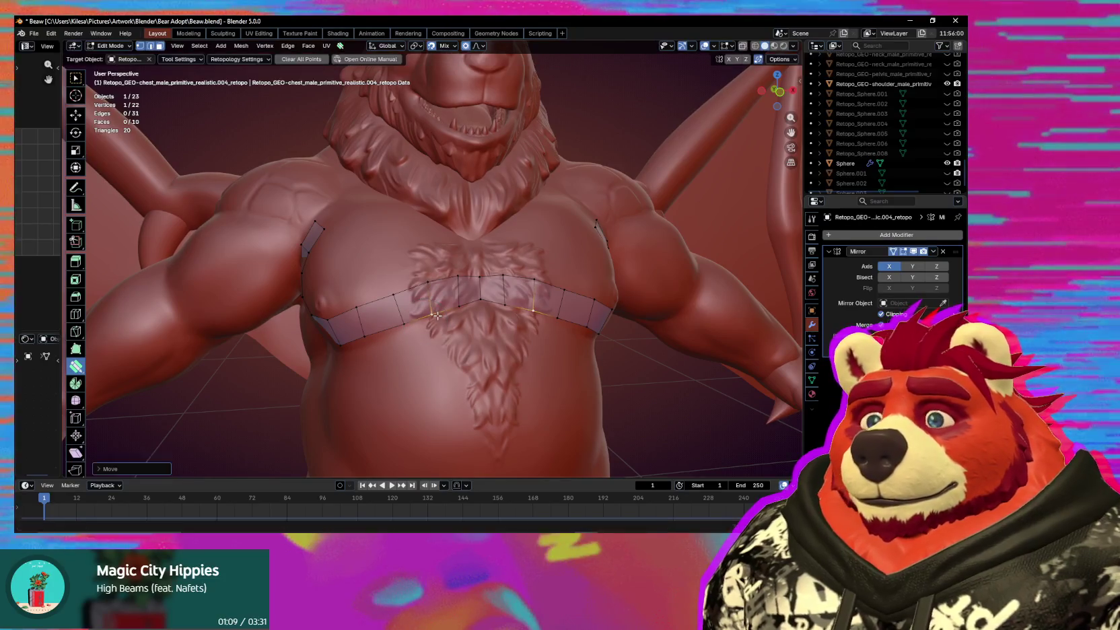
mouse_move(428, 323)
middle_mouse_down()
mouse_move(477, 315)
mouse_move(357, 246)
middle_mouse_up()
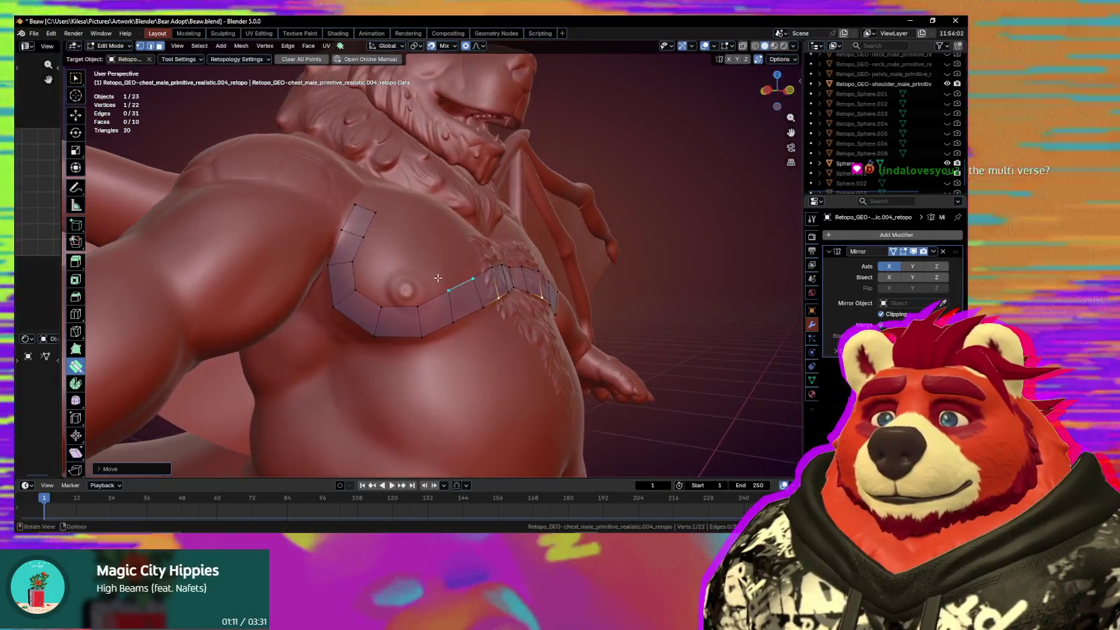
left_click(354, 243)
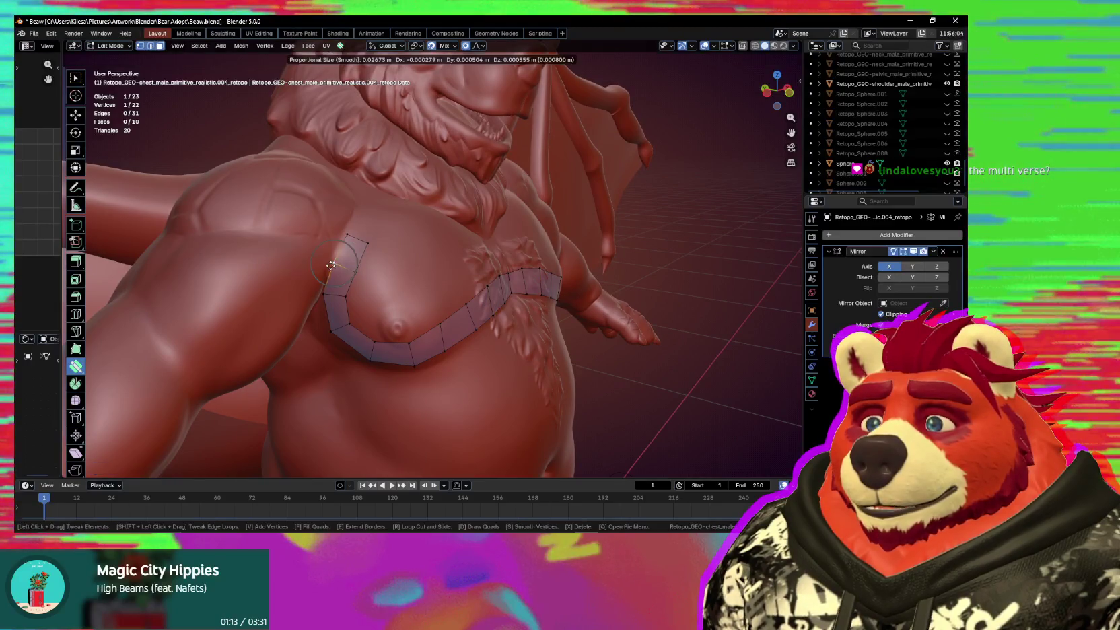
mouse_move(344, 247)
left_mouse_down()
mouse_move(335, 241)
mouse_move(365, 240)
left_mouse_up()
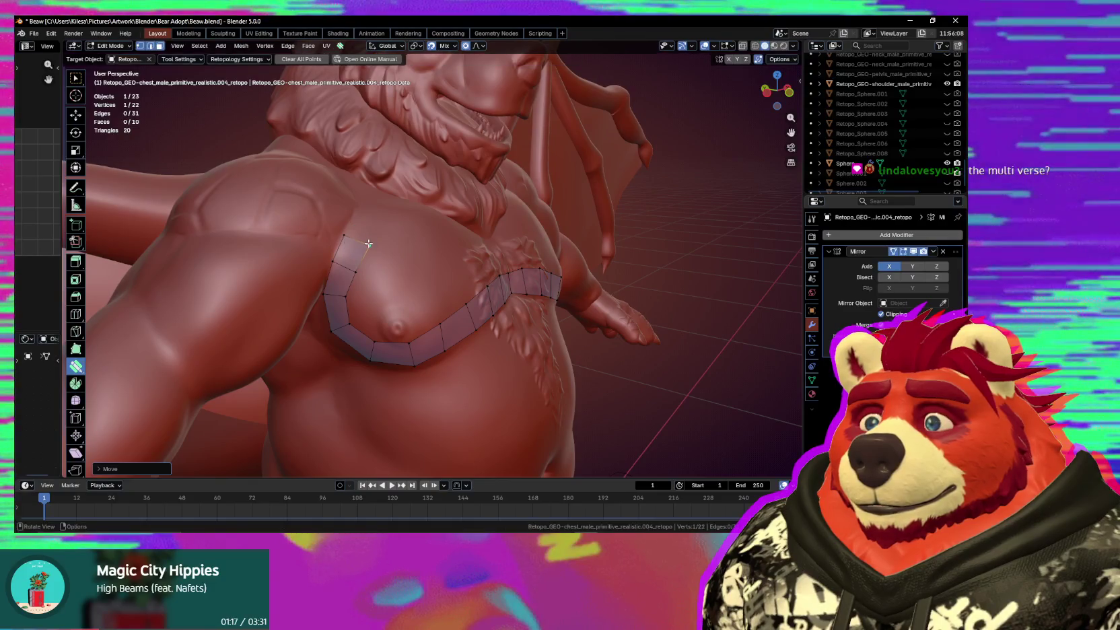
middle_click_drag(363, 242, 337, 251)
left_click_drag(333, 255, 338, 250)
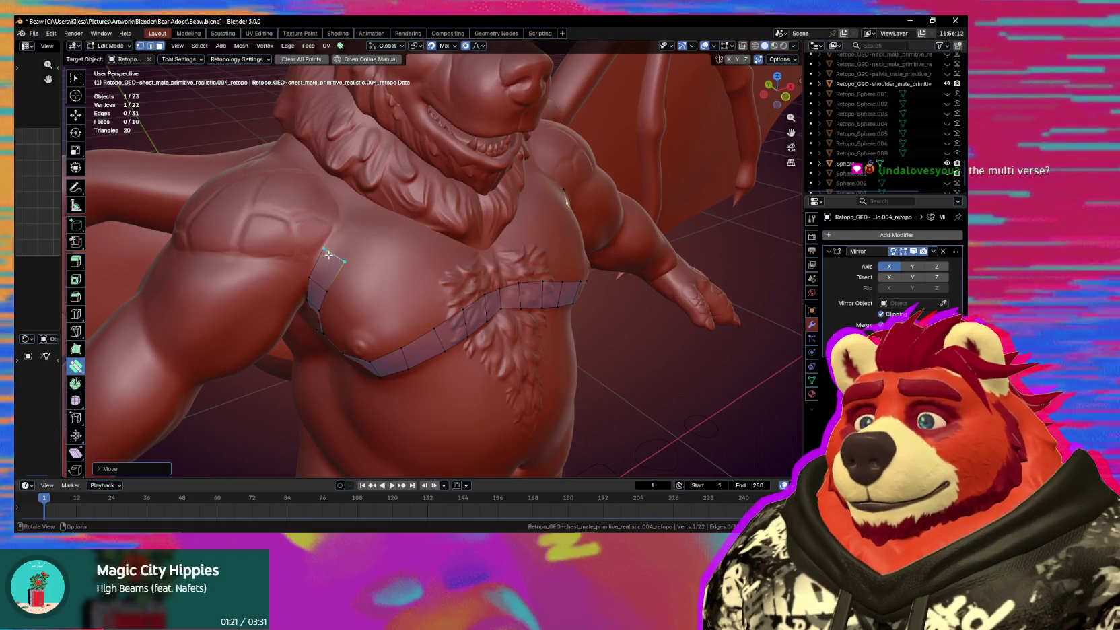
middle_click_drag(327, 254, 455, 308)
Nudge the middle chest-band vertices onto the chest with proportional falloff.
left_click(431, 291)
scroll(465, 281, "up", 1)
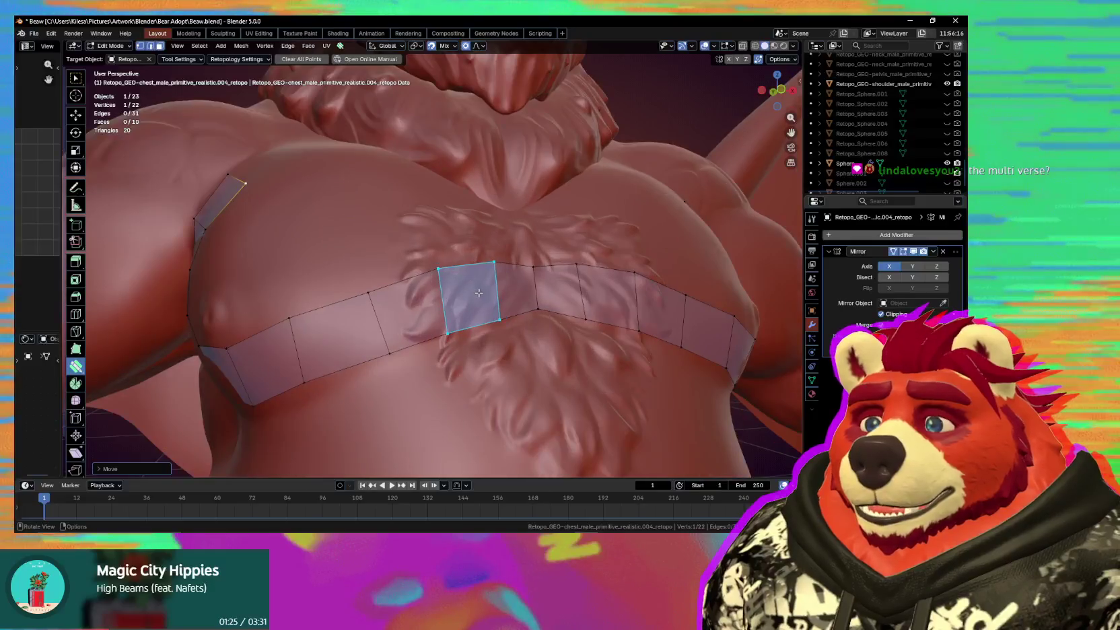
scroll(471, 282, "up", 1)
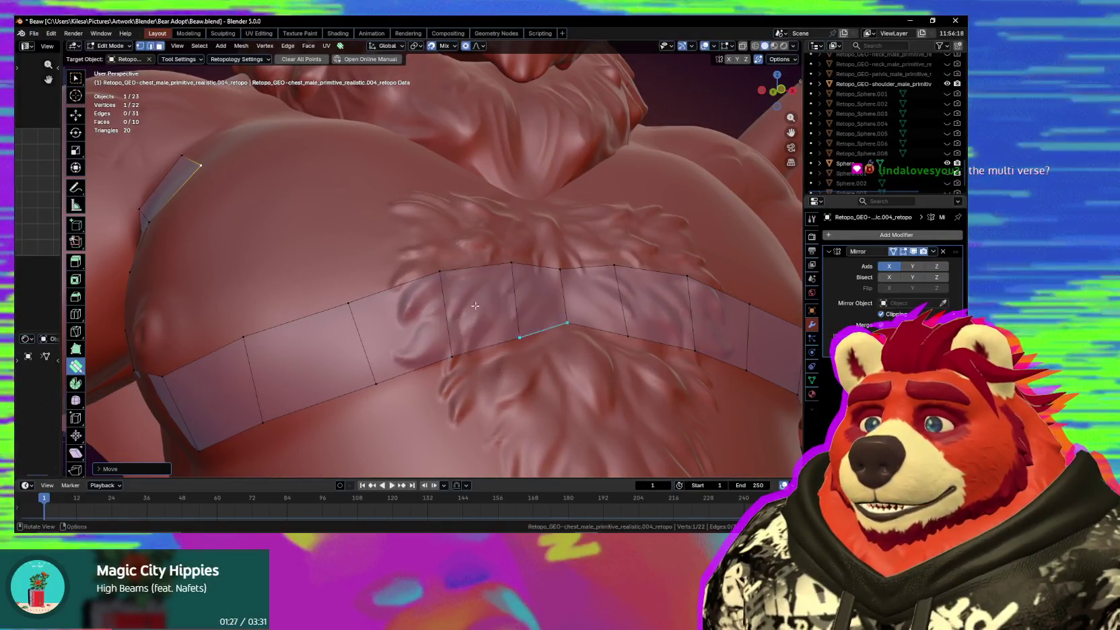
middle_click_drag(498, 285, 404, 290)
left_click_drag(376, 293, 381, 293)
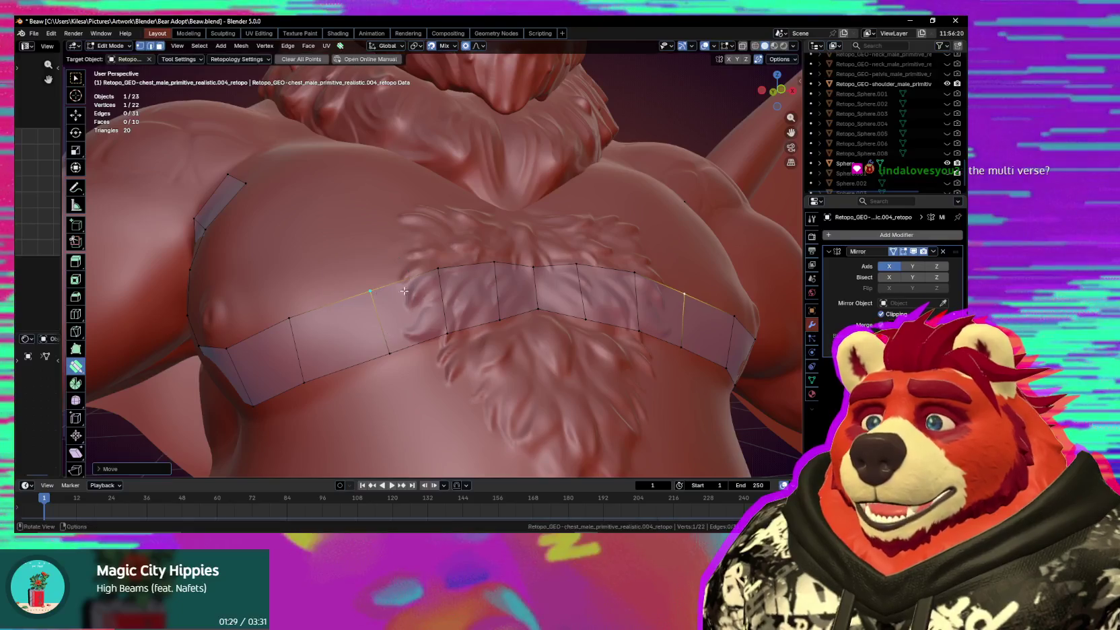
middle_click_drag(449, 309, 473, 287)
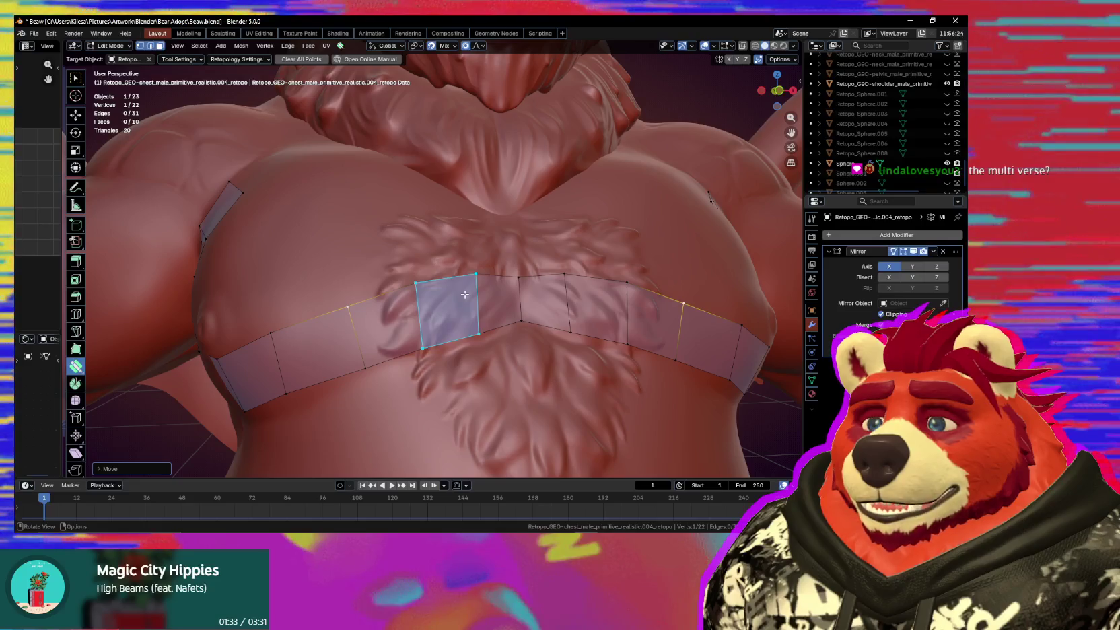
mouse_move(465, 294)
middle_mouse_down()
mouse_move(457, 212)
mouse_move(439, 274)
middle_mouse_up()
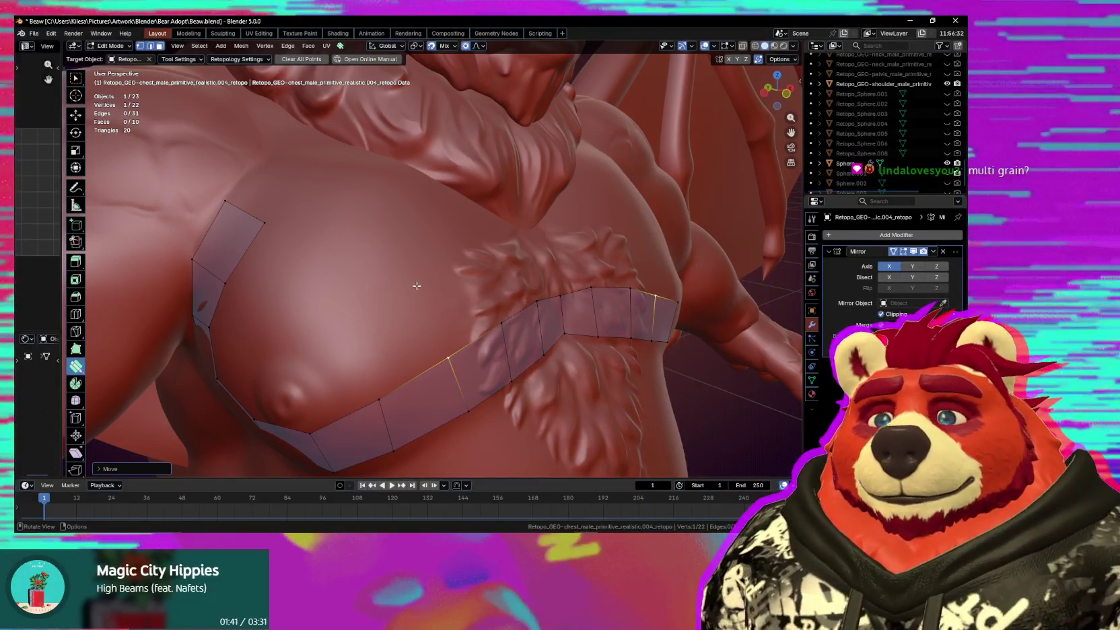
mouse_move(417, 287)
middle_mouse_down()
mouse_move(359, 308)
mouse_move(303, 307)
middle_mouse_up()
Extrude two new quads from the strip's top edge toward the collarbone.
left_click_drag(271, 293, 311, 249)
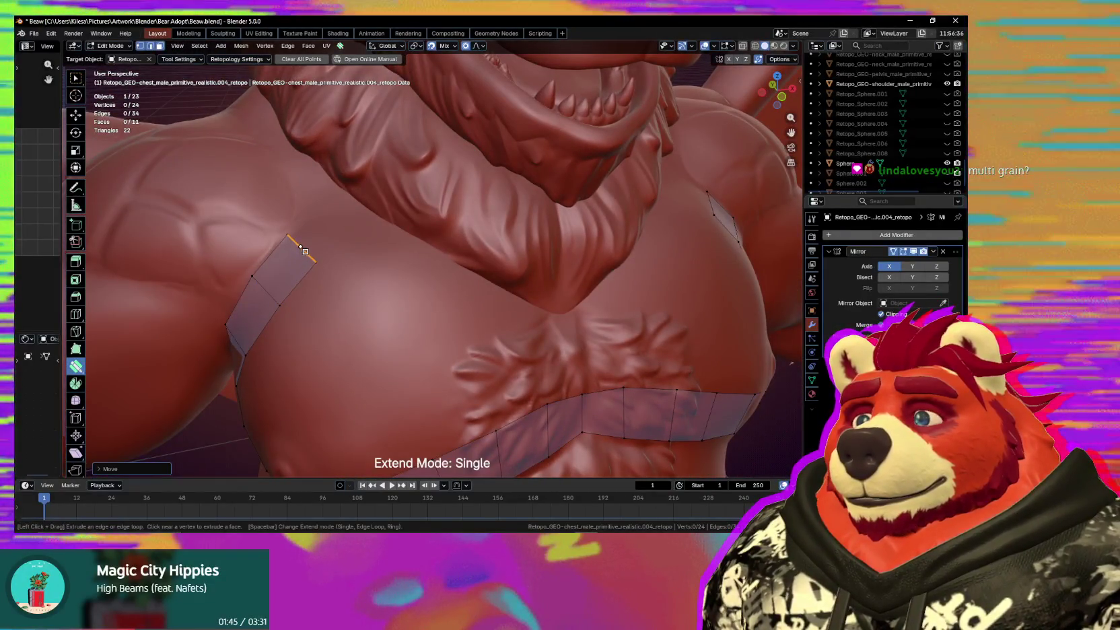
middle_click_drag(346, 282, 344, 274)
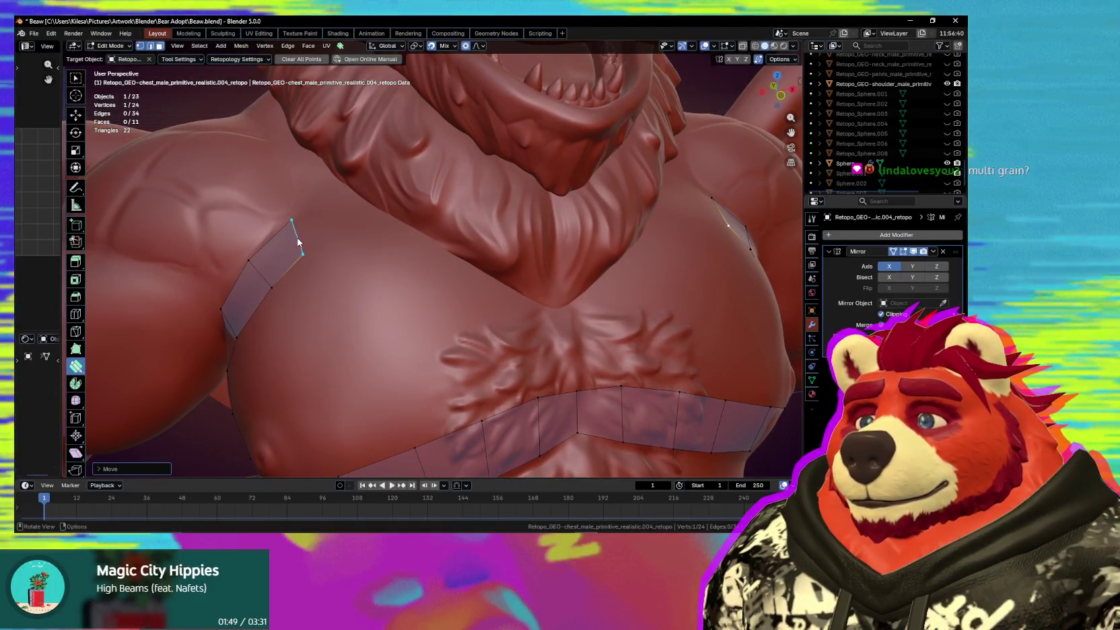
left_click_drag(298, 246, 337, 256)
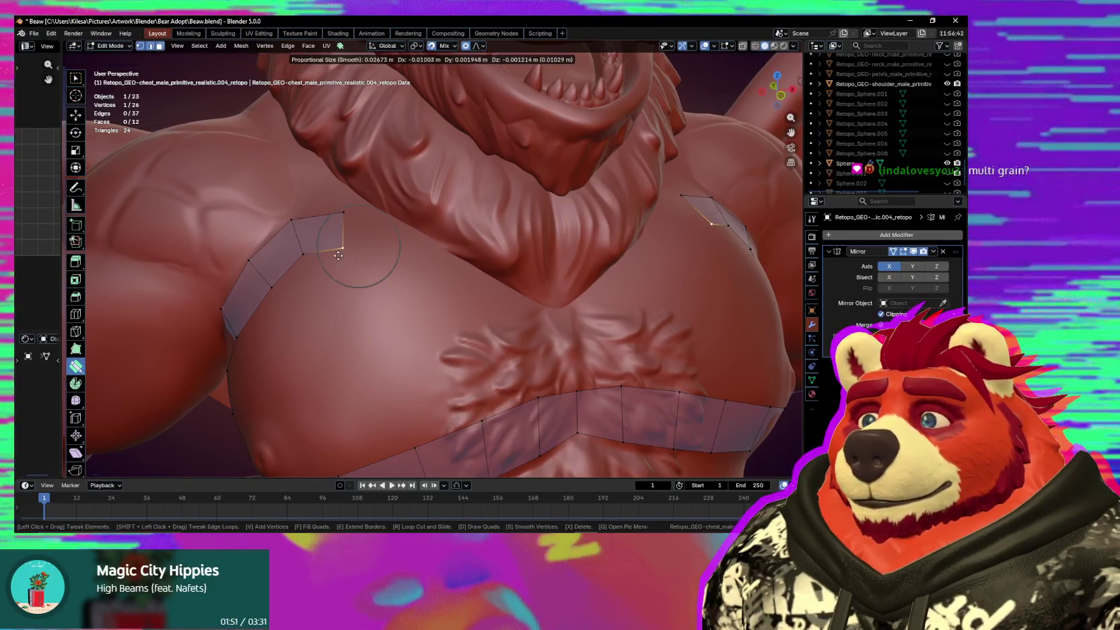
middle_click_drag(338, 255, 369, 252)
Pull the new top vertex and lower pec-loop vertices in to hug the pec.
mouse_move(394, 239)
left_mouse_down()
mouse_move(407, 245)
mouse_move(376, 256)
left_mouse_up()
middle_click_drag(381, 253, 375, 251)
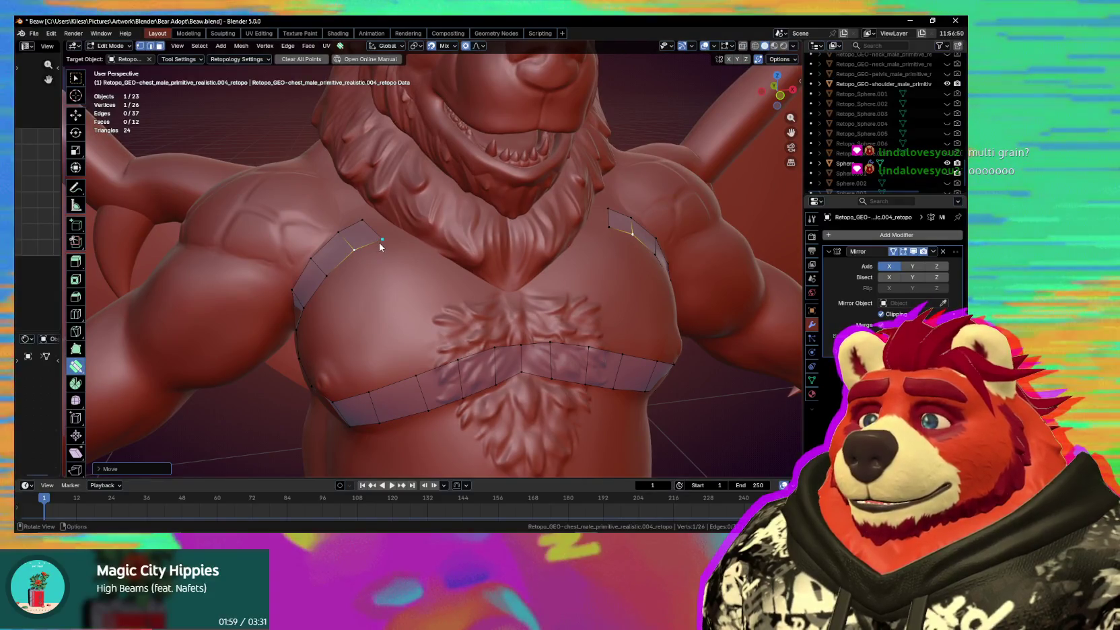
mouse_move(377, 244)
middle_mouse_down()
mouse_move(426, 206)
mouse_move(469, 345)
middle_mouse_up()
left_click_drag(491, 340, 378, 373)
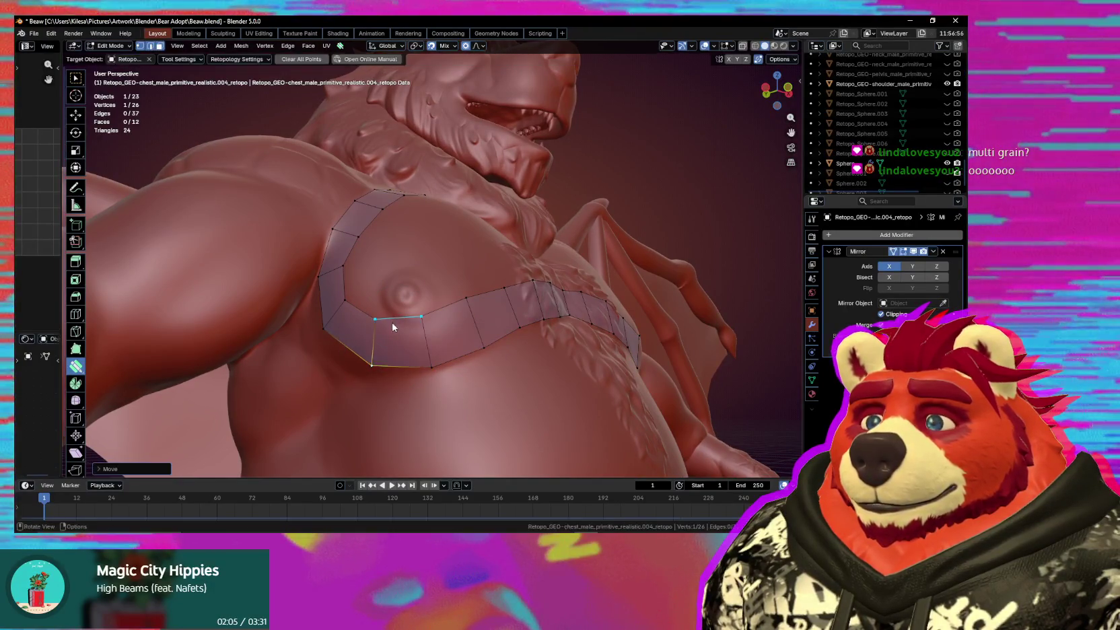
left_click_drag(429, 321, 431, 334)
left_click_drag(476, 299, 481, 317)
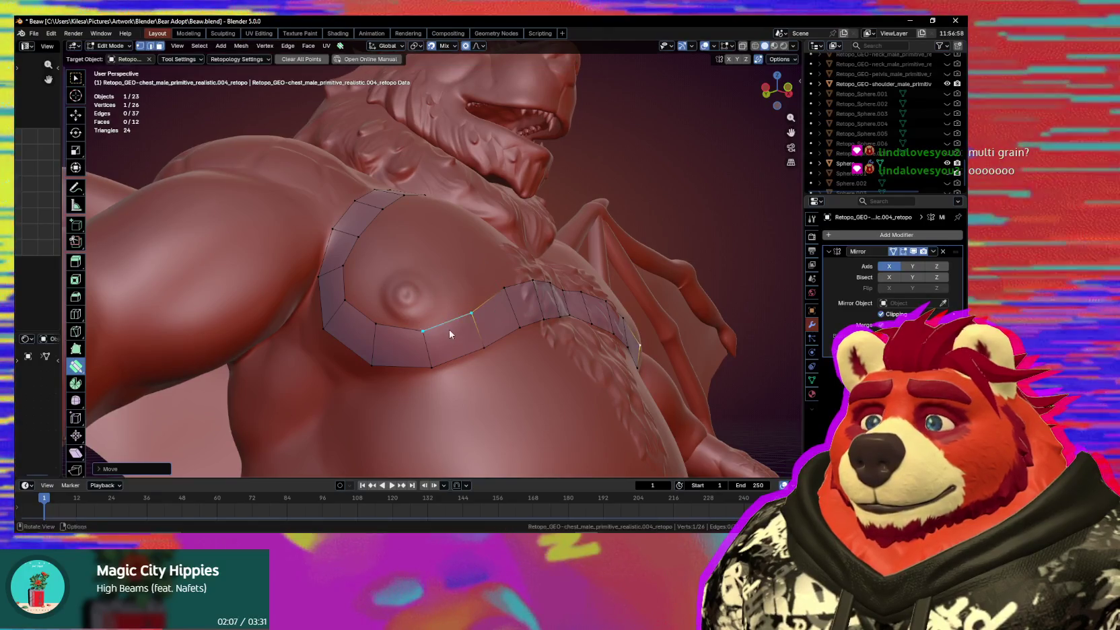
middle_click_drag(482, 317, 408, 328)
left_click_drag(400, 336, 402, 345)
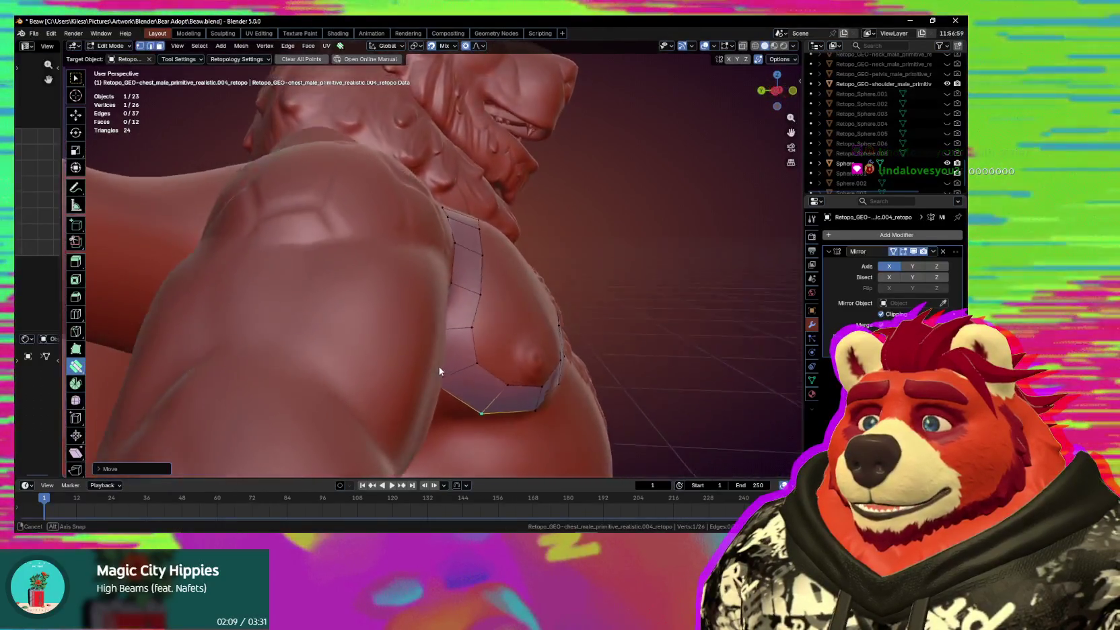
middle_click_drag(401, 345, 402, 325)
Reposition the lower pec-loop vertices and edge to fit the sculpt.
left_click_drag(403, 326, 409, 345)
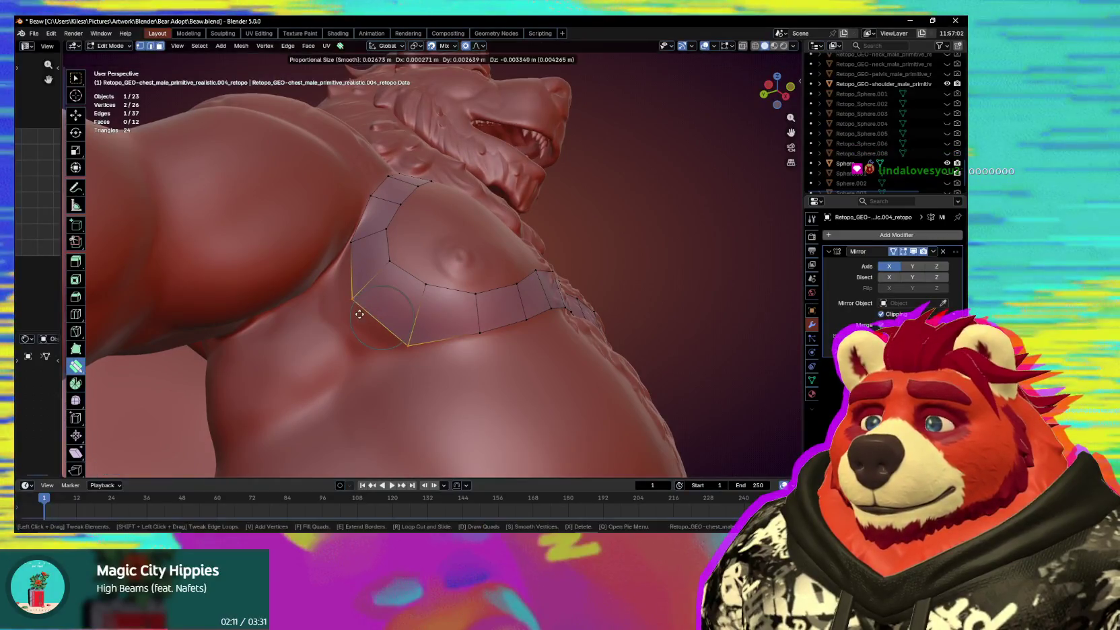
left_click(480, 333)
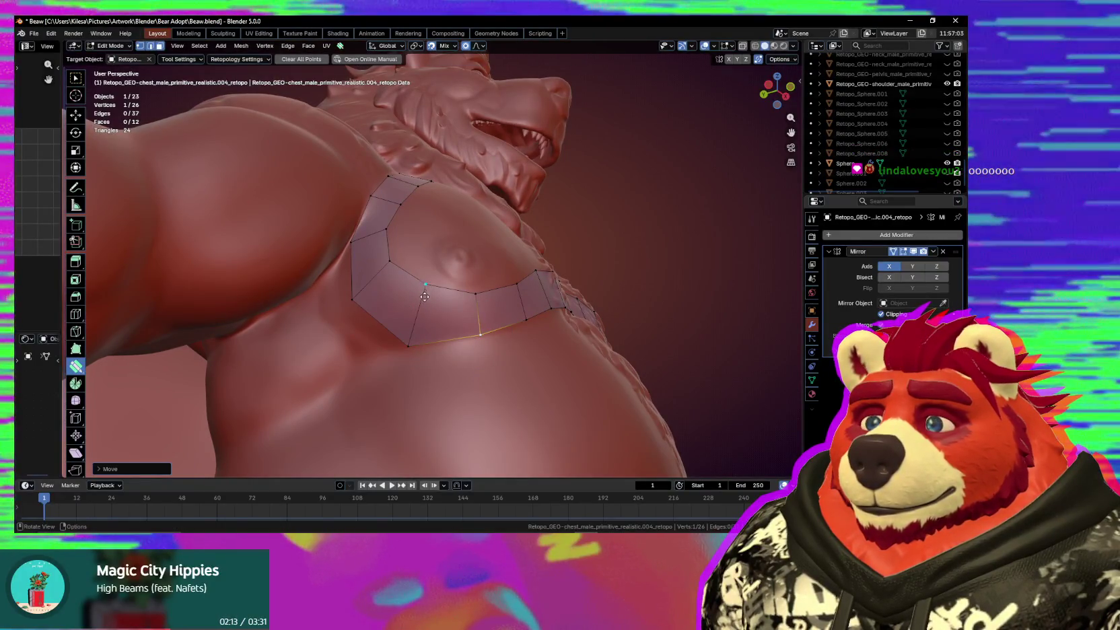
middle_click_drag(475, 305, 370, 321)
left_click_drag(369, 321, 370, 330)
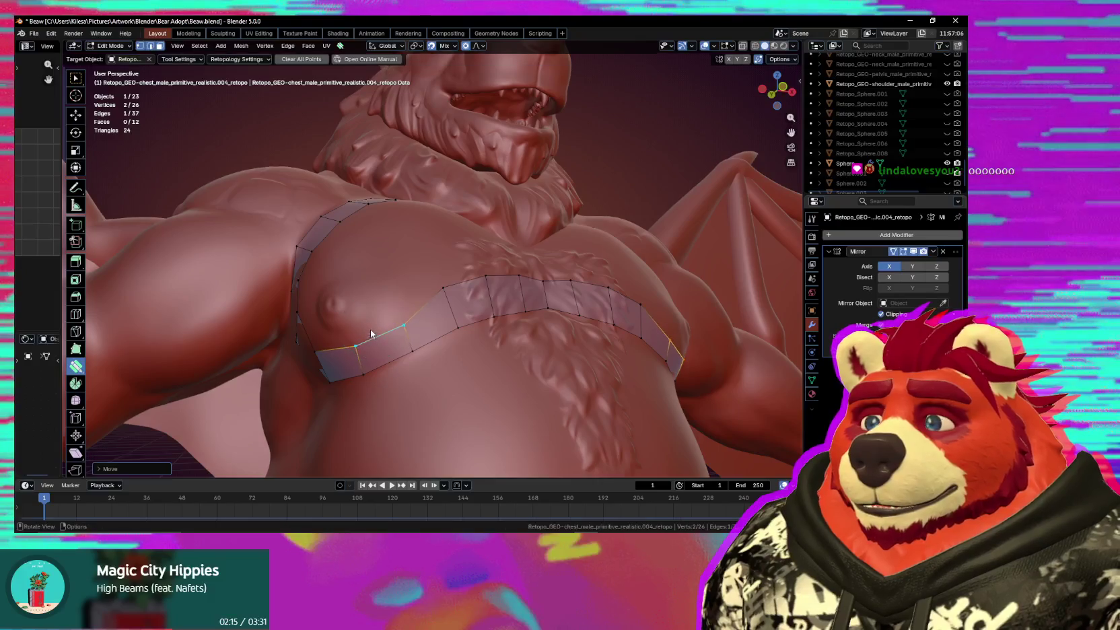
middle_click_drag(370, 330, 365, 340)
left_click_drag(365, 340, 397, 332)
middle_click_drag(397, 331, 435, 339)
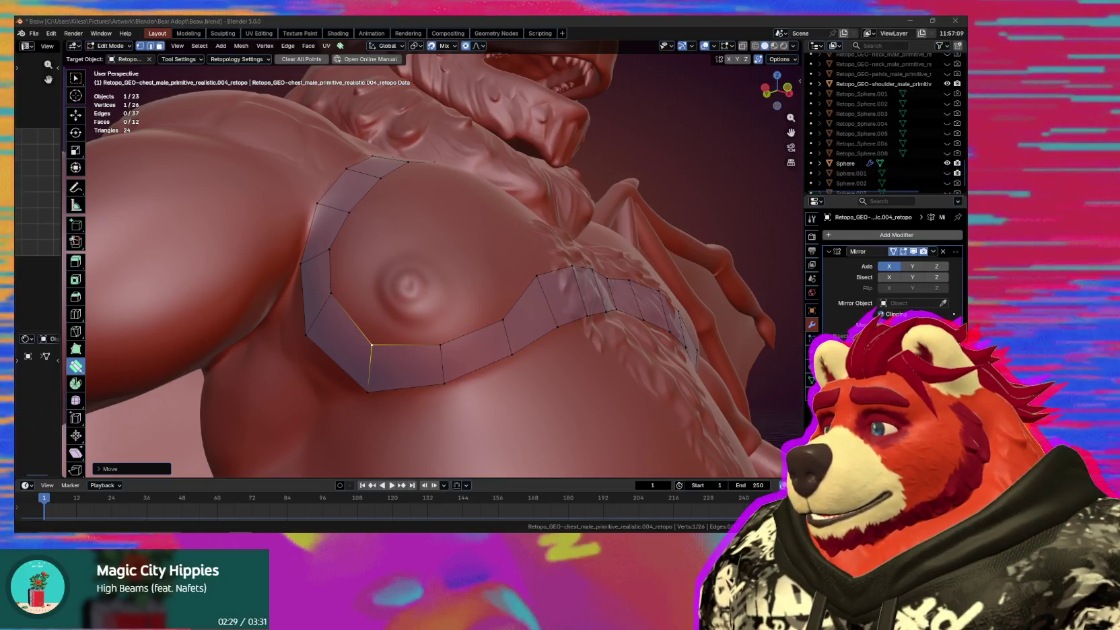
middle_click_drag(324, 389, 436, 328)
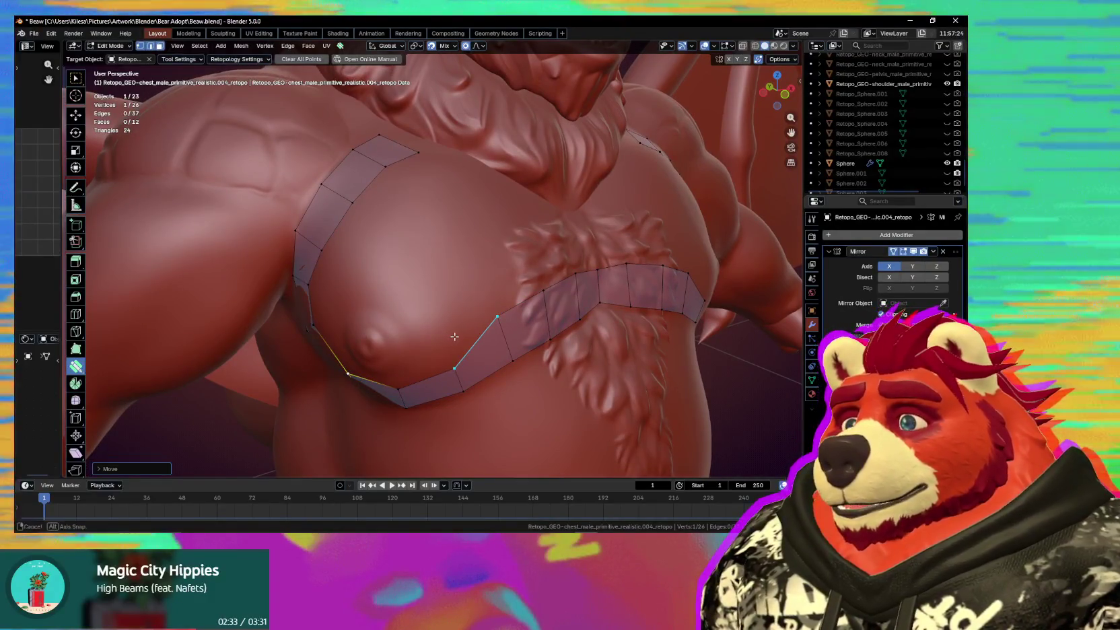
middle_click_drag(454, 337, 382, 185)
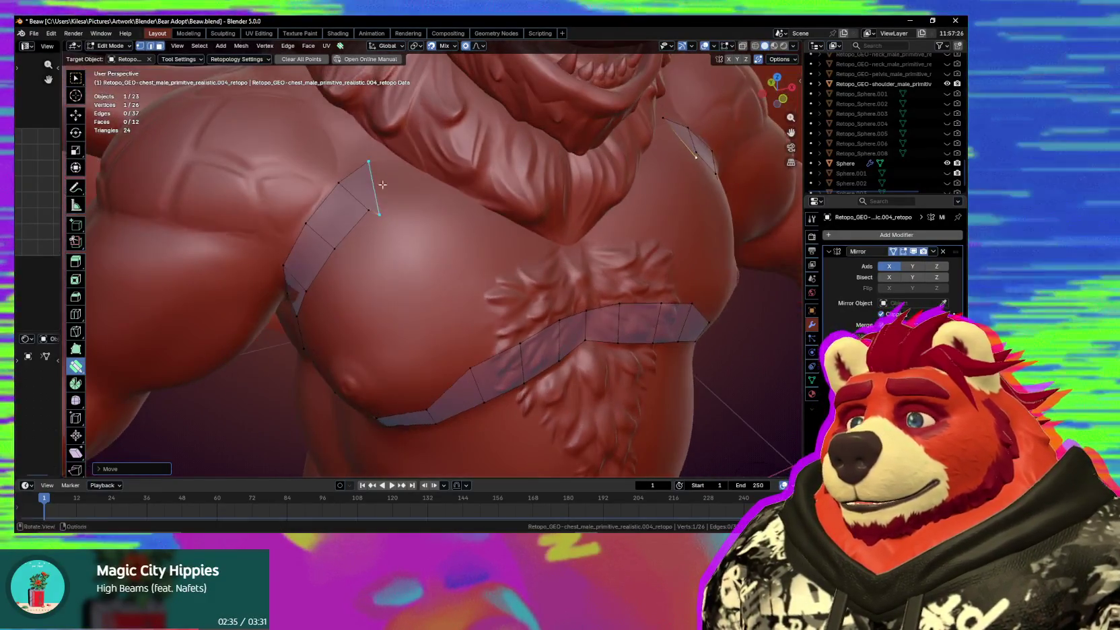
Move the top shoulder vertex toward the collarbone and extrude one more quad there.
left_click_drag(375, 212, 391, 201)
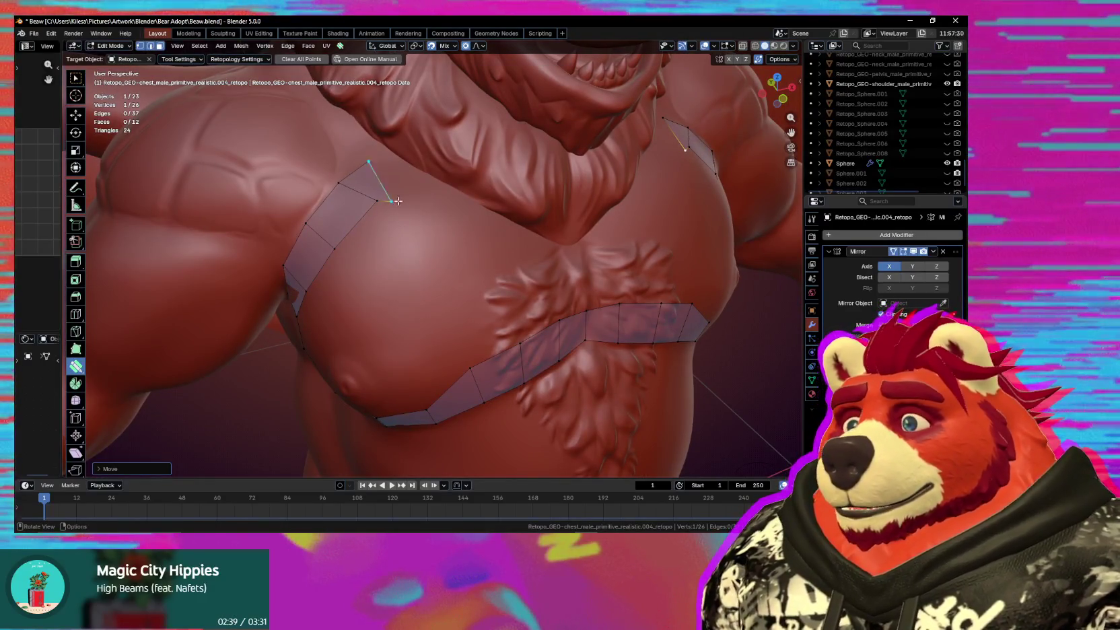
mouse_move(398, 200)
left_mouse_down()
mouse_move(358, 220)
mouse_move(381, 196)
left_mouse_up()
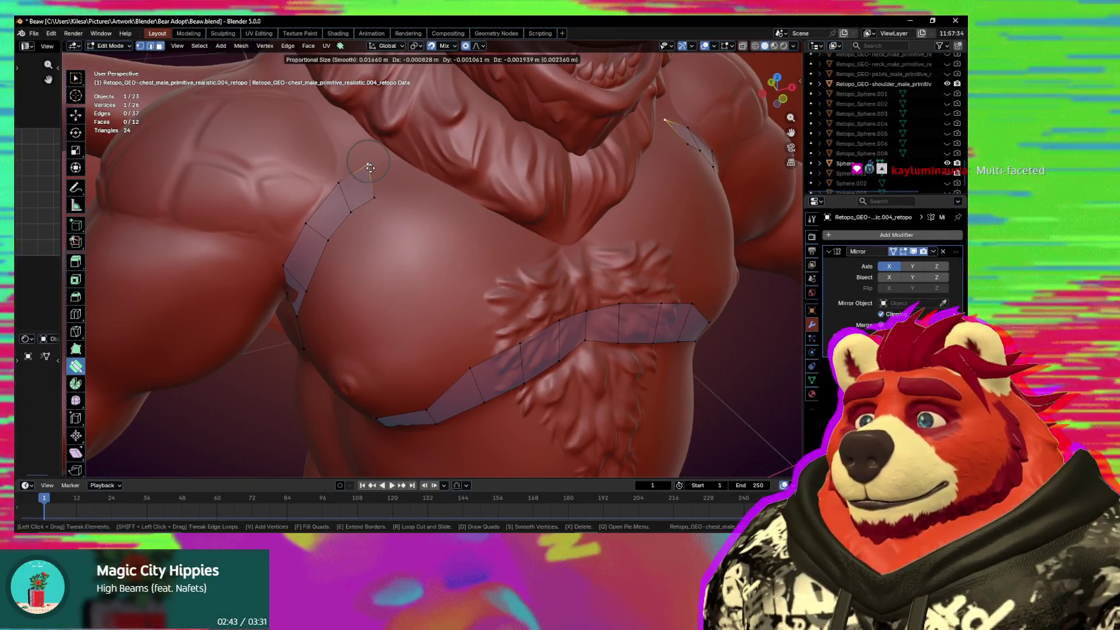
left_click_drag(378, 197, 350, 213)
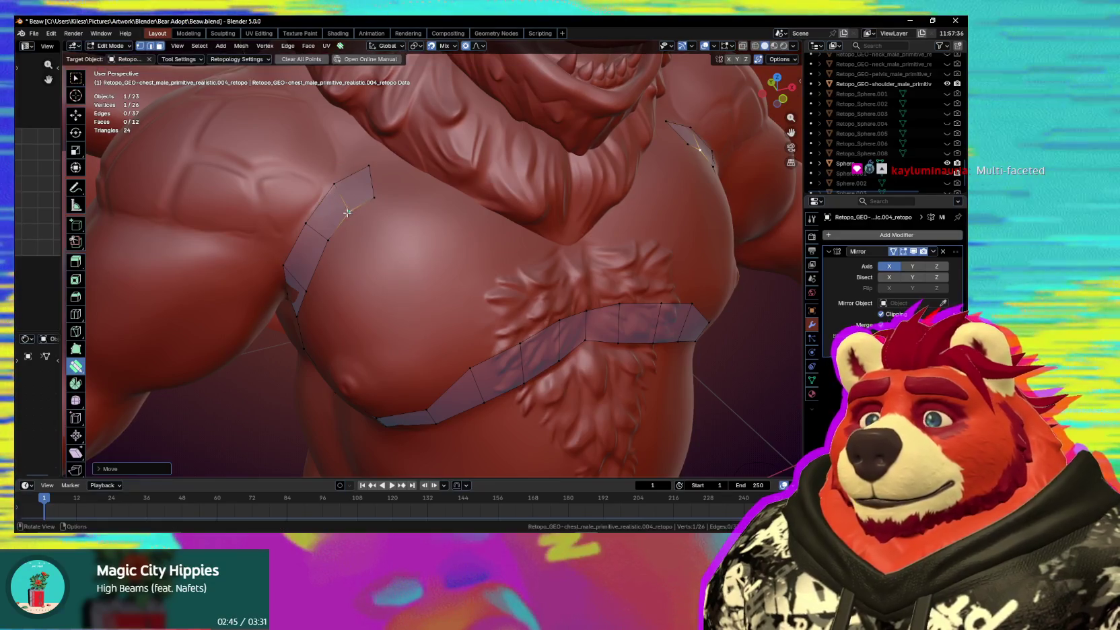
key("space")
mouse_move(377, 177)
left_mouse_down()
mouse_move(424, 190)
mouse_move(404, 204)
left_mouse_up()
mouse_move(419, 210)
middle_mouse_down()
mouse_move(456, 269)
mouse_move(498, 272)
middle_mouse_up()
left_click_drag(499, 272, 500, 264)
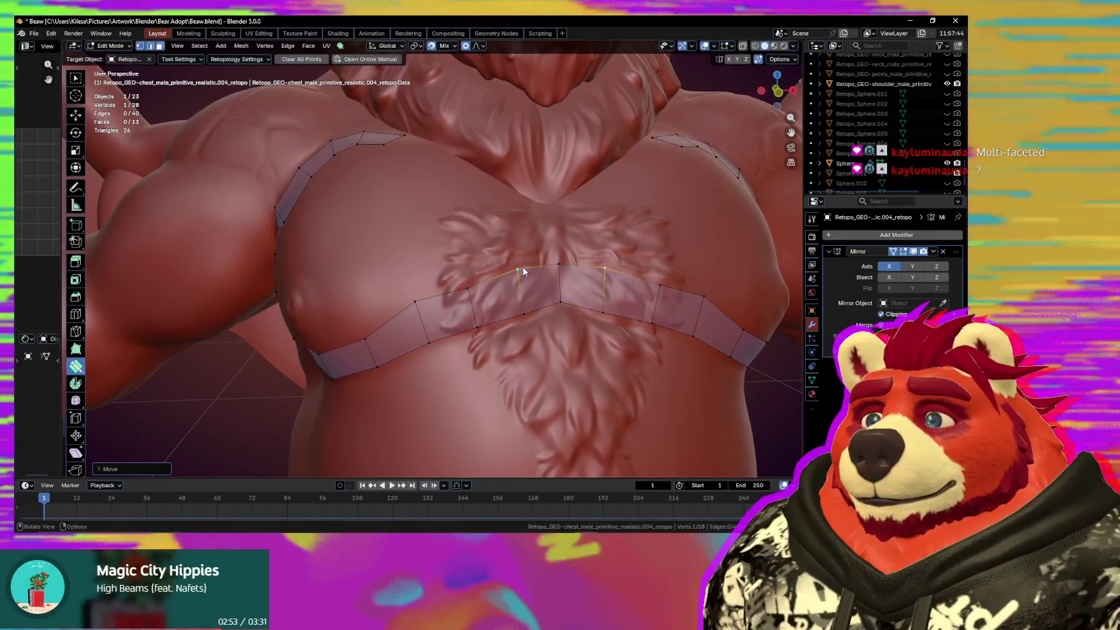
Extrude a new vertex above the chest band and position it.
left_click(556, 265)
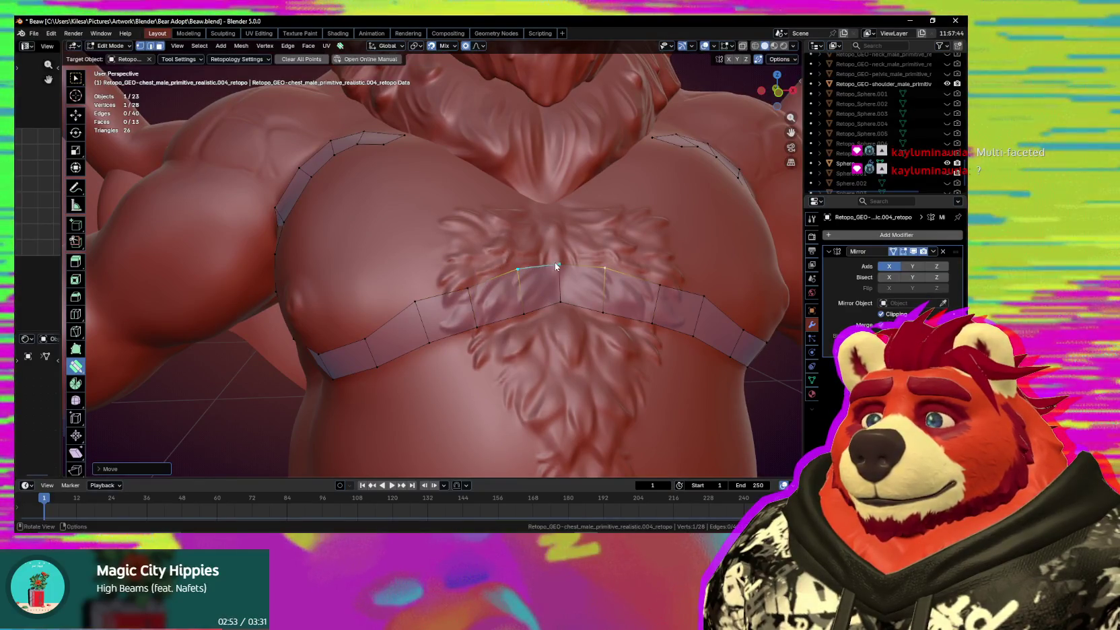
key("e")
left_click(486, 265)
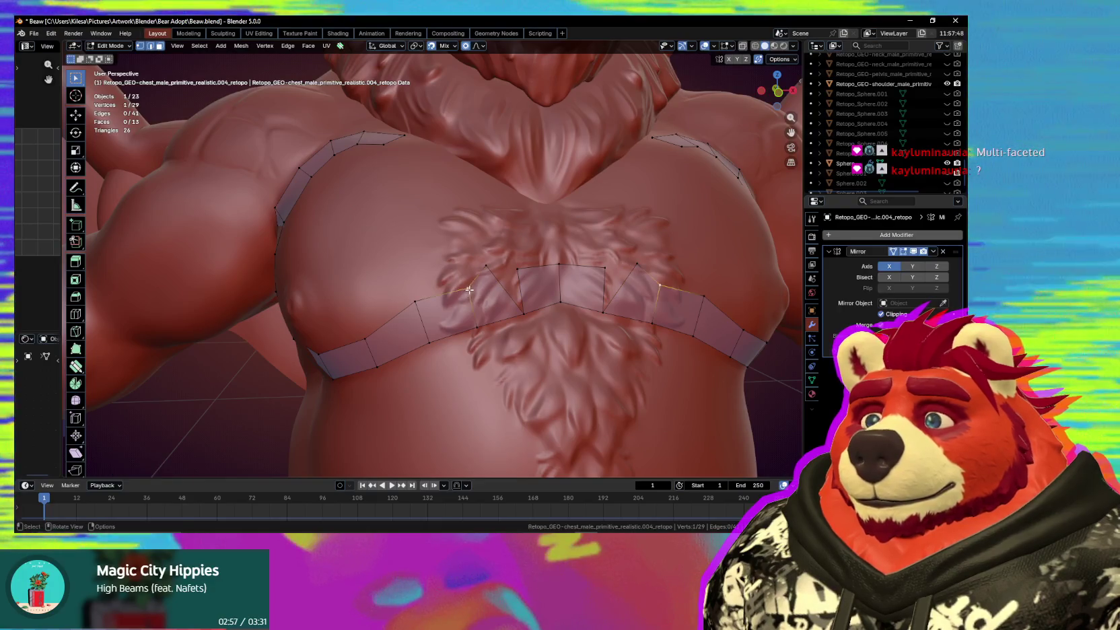
key("g")
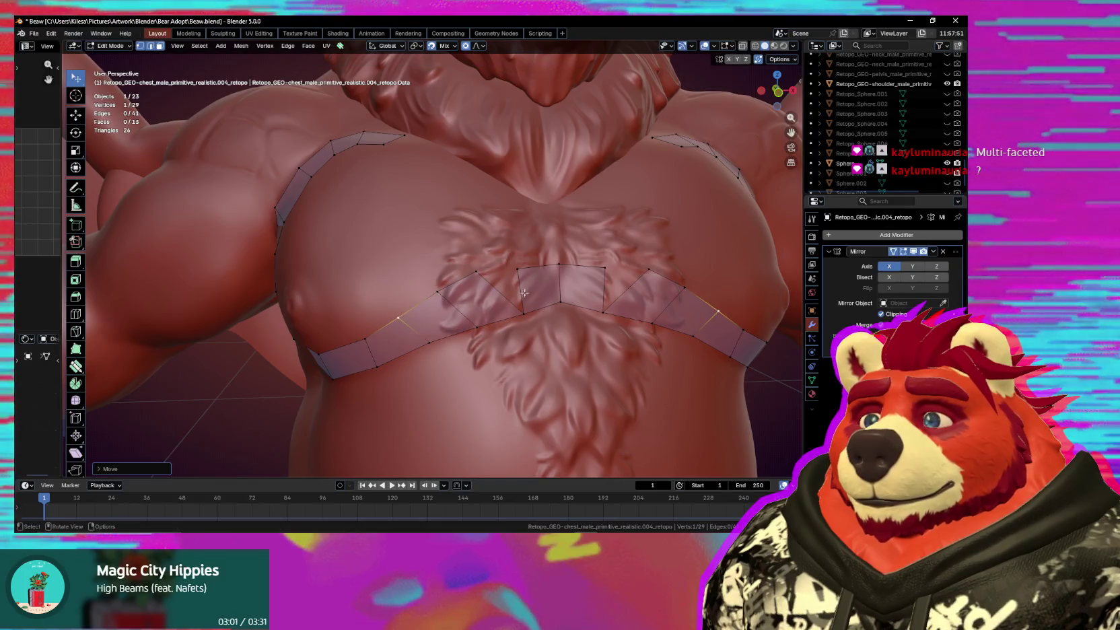
left_click(536, 268)
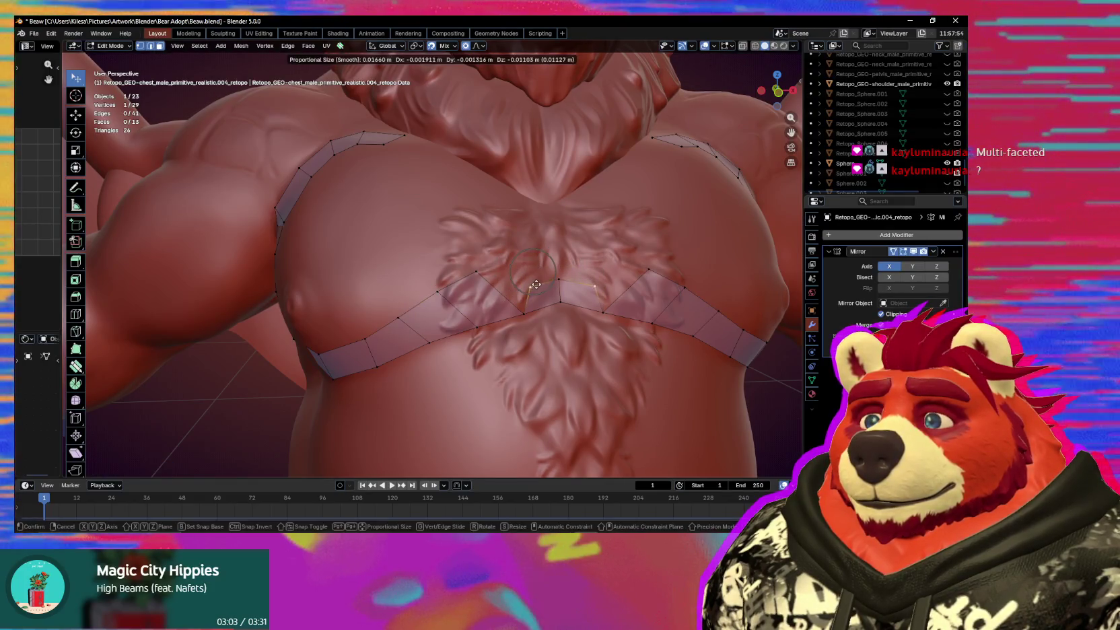
Reshape the sternum-strip vertices with proportional moves to follow the pec contours.
left_click(515, 300)
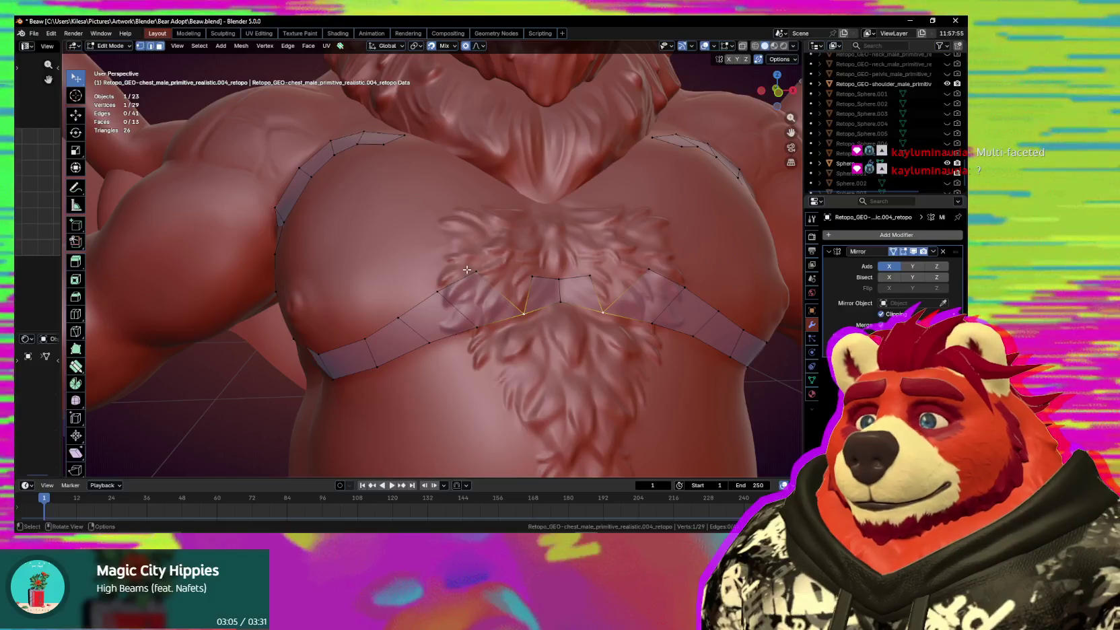
left_click(438, 292)
key("g")
left_click(451, 303)
left_click(409, 304, "shift")
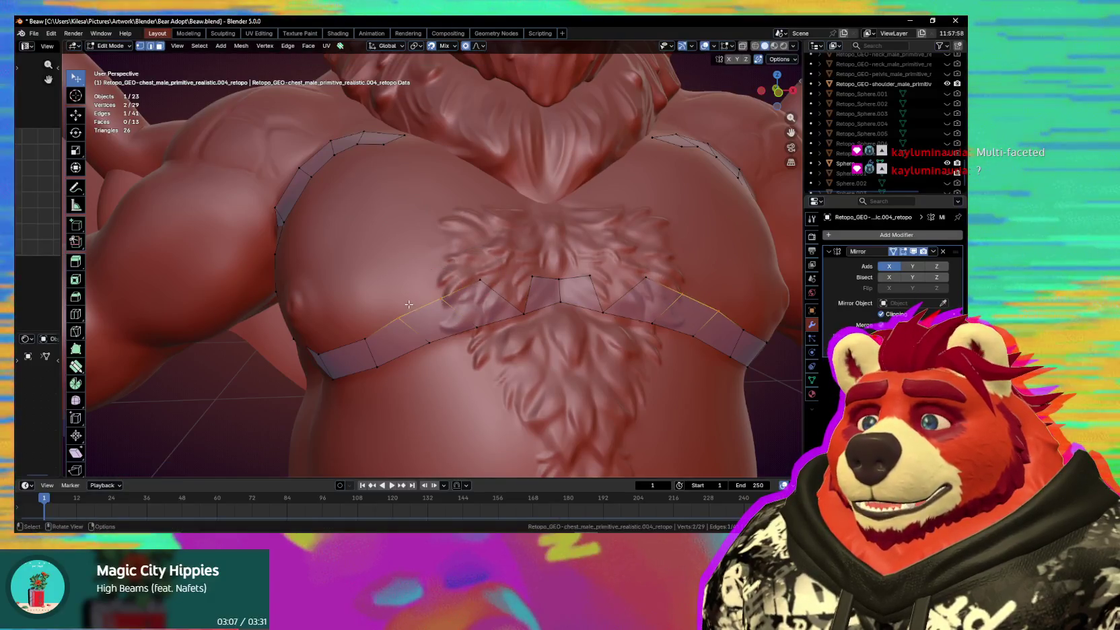
left_click(410, 312, "shift")
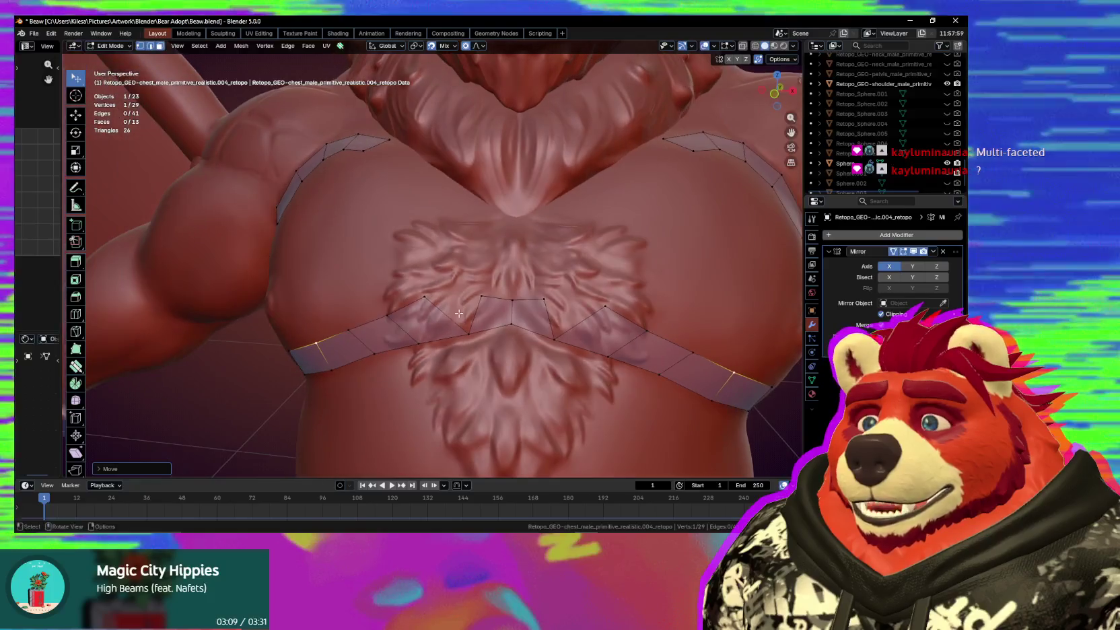
middle_click_drag(410, 311, 457, 328)
Add a 14th face to the strip near the sternum.
left_click_drag(454, 282, 458, 290, "ctrl")
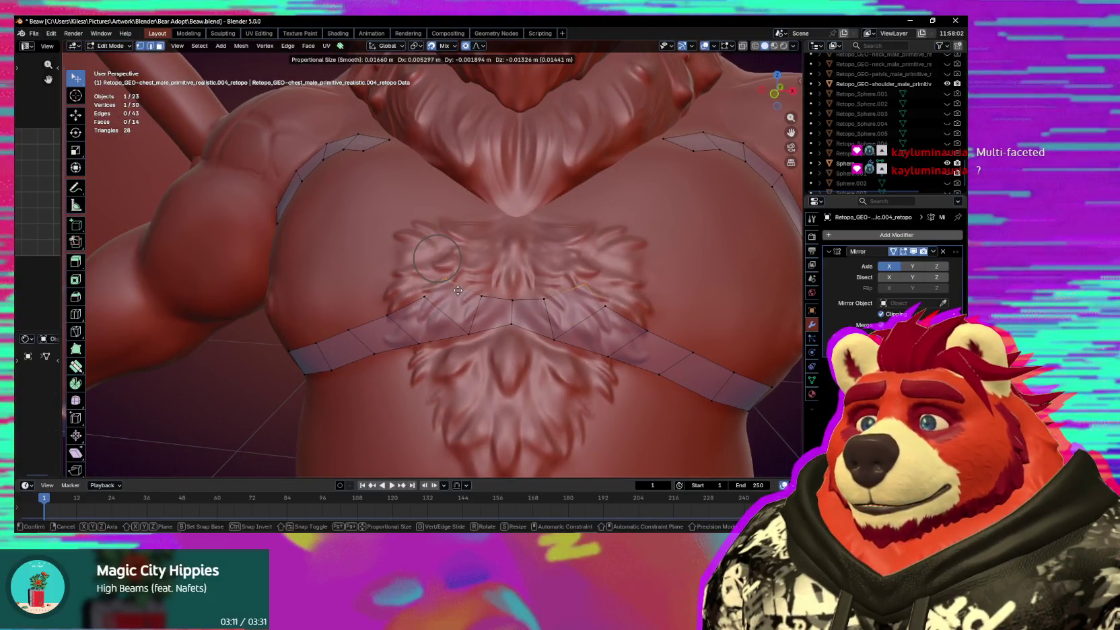
left_click(452, 285)
middle_click_drag(452, 285, 399, 177)
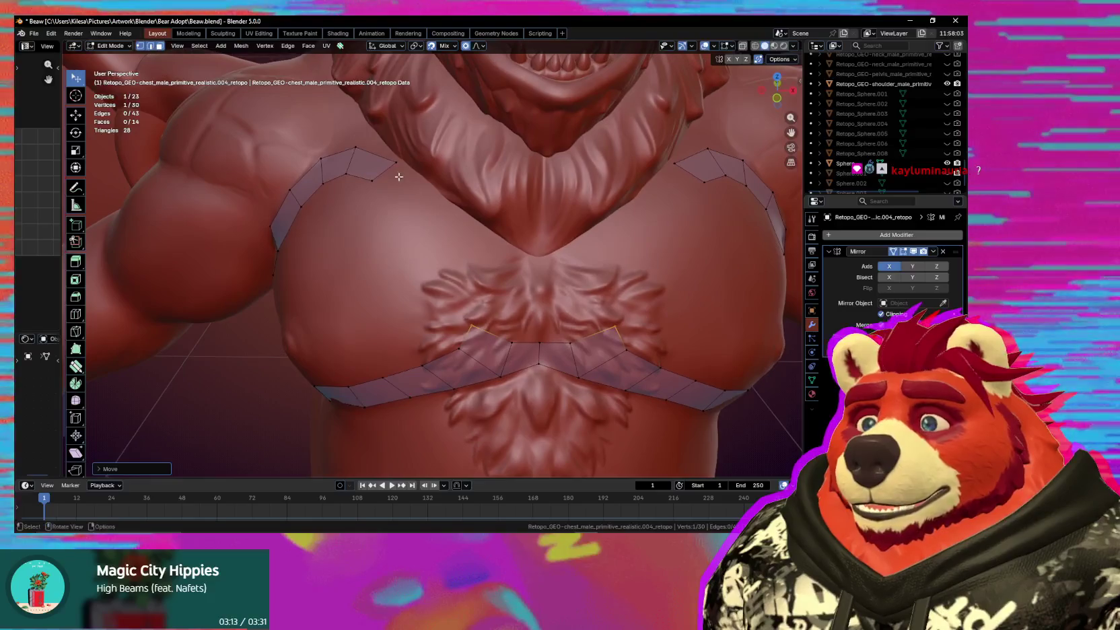
key("shift+space")
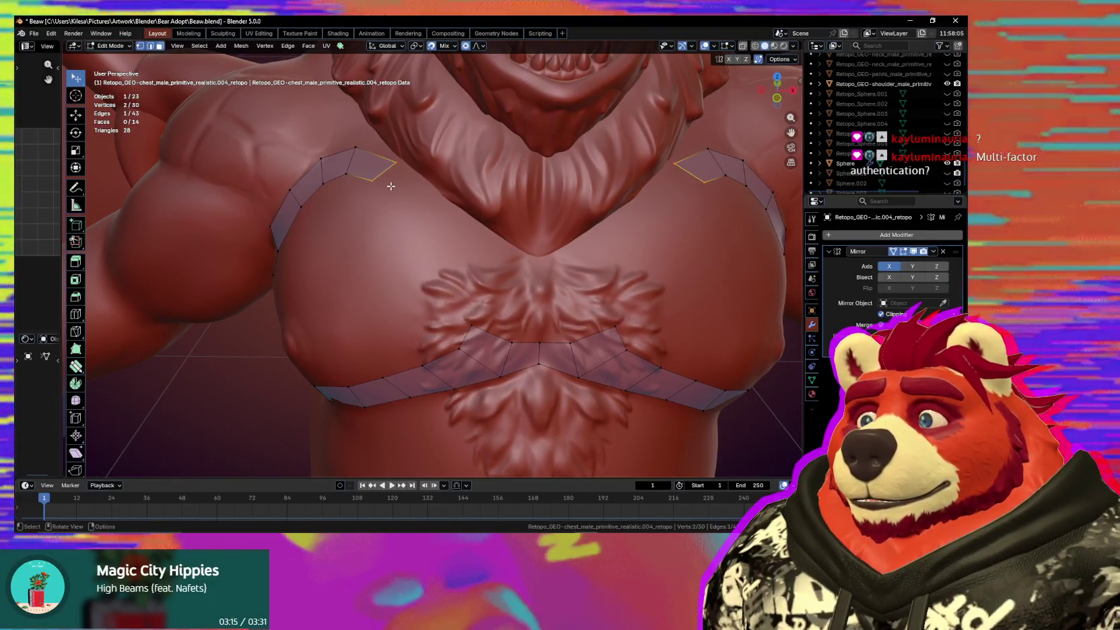
Extrude four quads across the sternum gap, joining the upper strip to the lower band.
left_click_drag(391, 186, 439, 211)
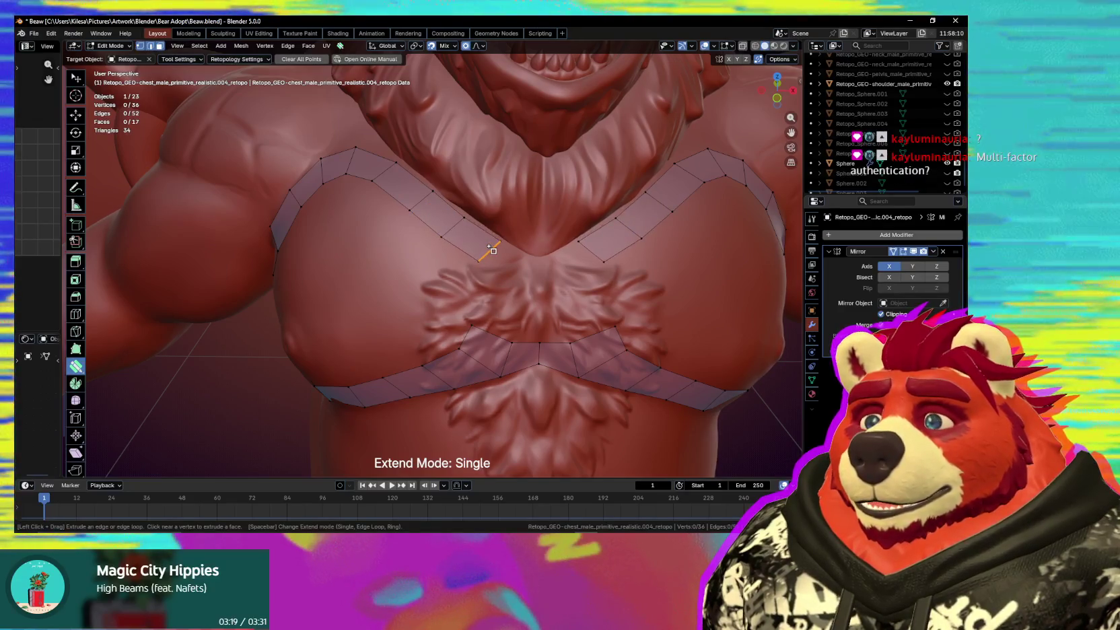
left_click_drag(496, 247, 502, 262)
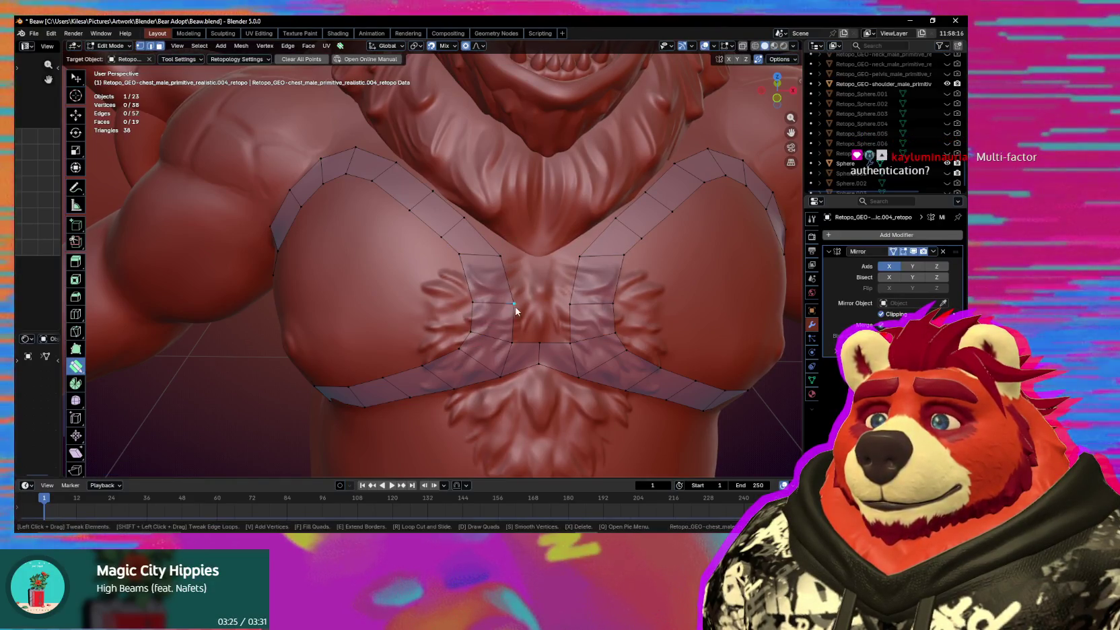
key("space")
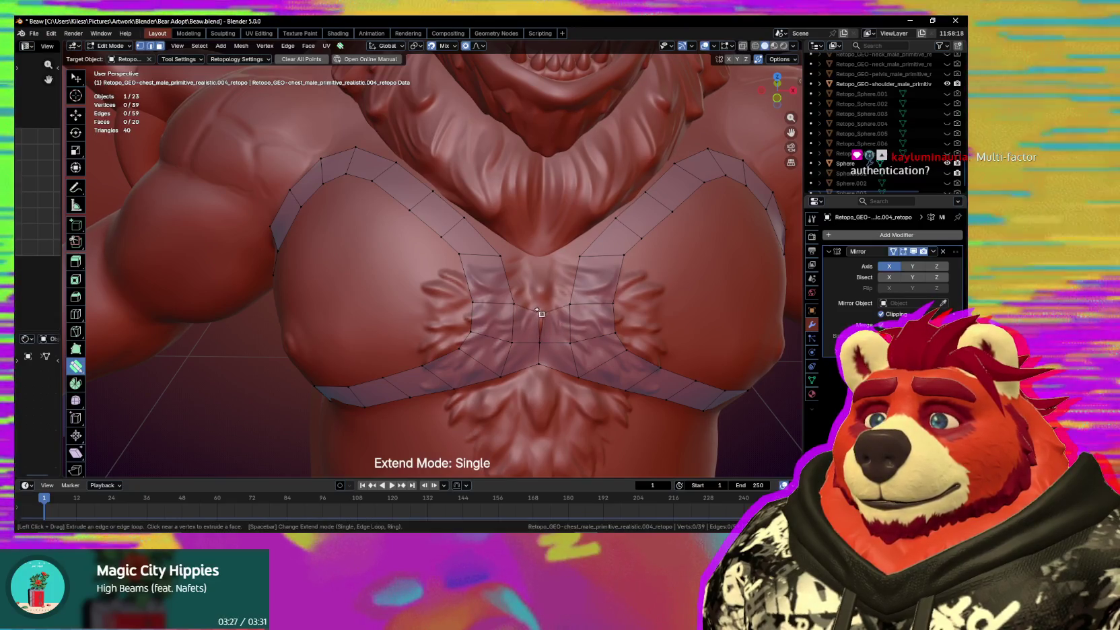
left_click_drag(528, 326, 541, 310)
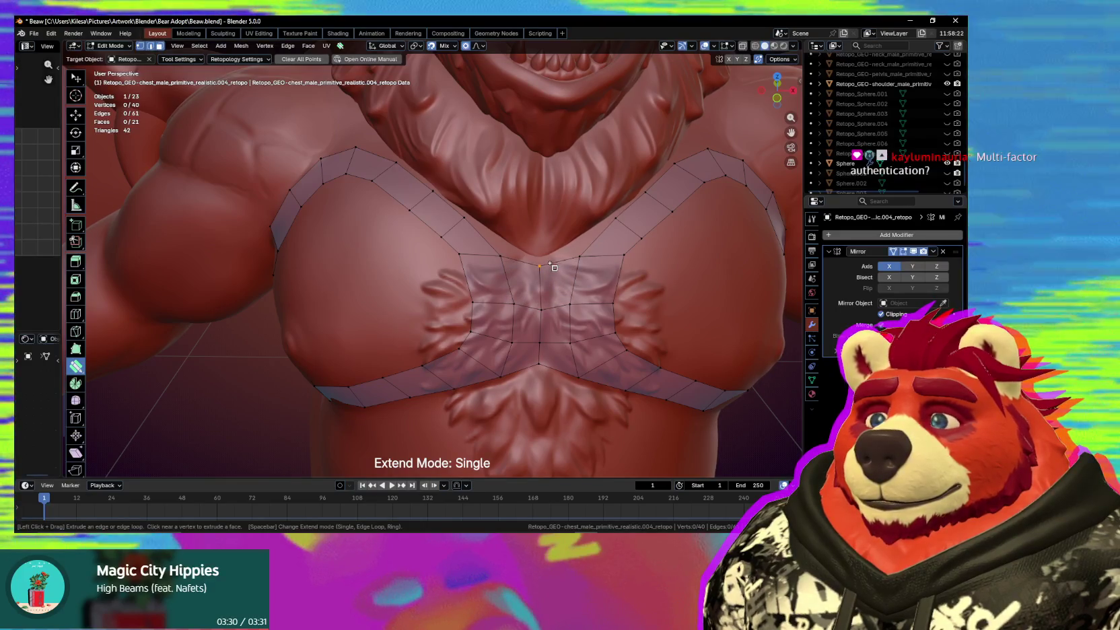
middle_click_drag(546, 279, 475, 250)
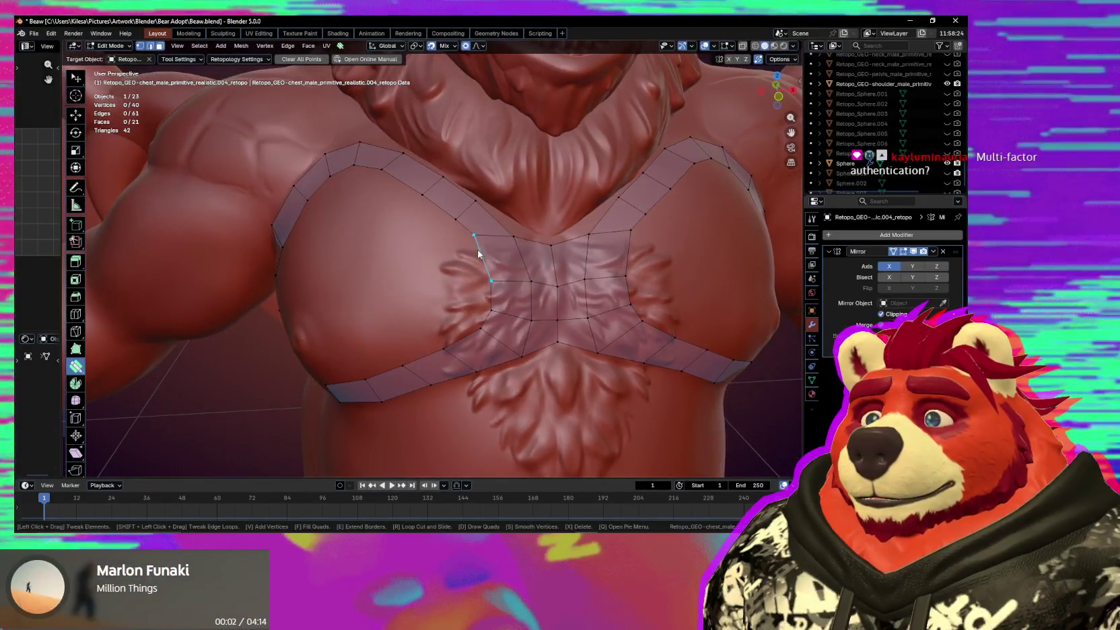
Move the inner pec-loop vertices up and left with proportional grab moves.
left_click_drag(475, 250, 511, 254)
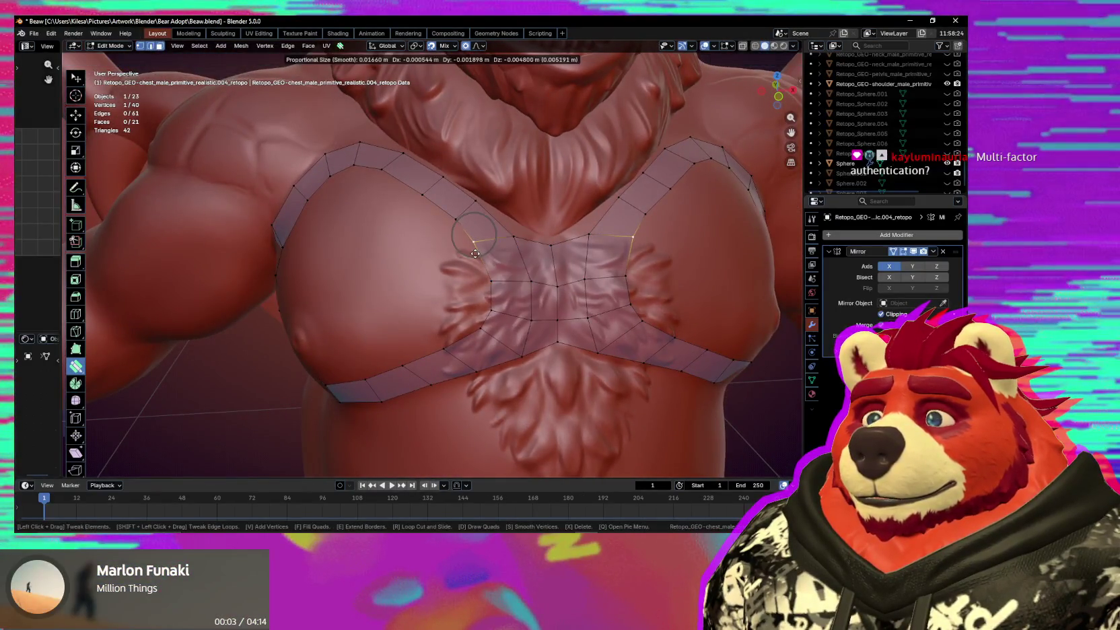
key("g")
left_click(428, 207)
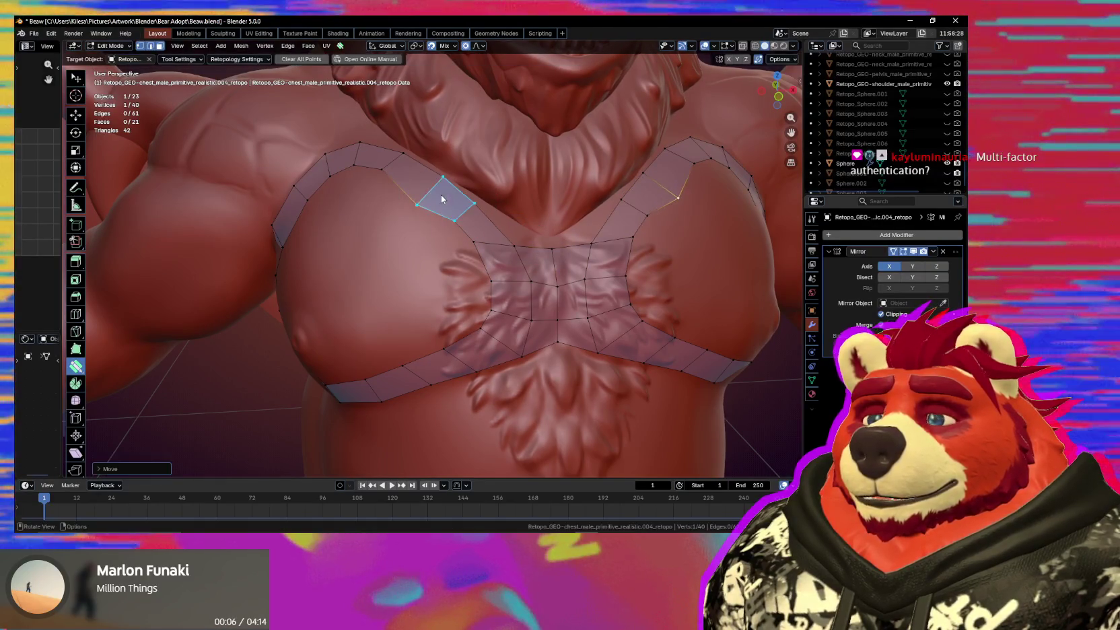
middle_click_drag(443, 200, 449, 216)
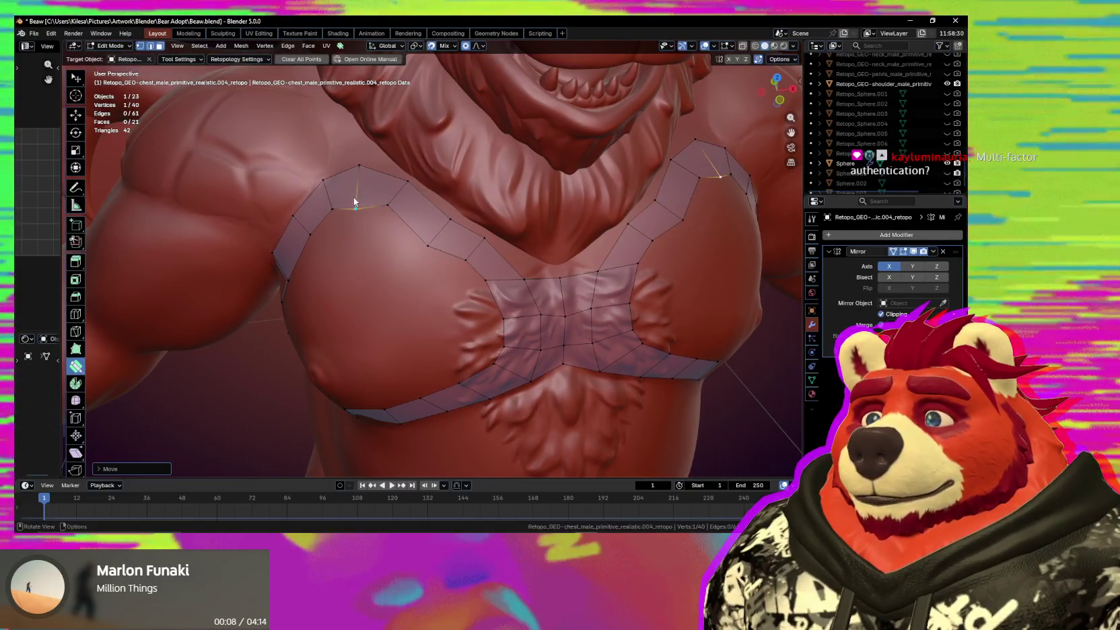
key("g")
left_click(387, 202)
key("g")
left_click(397, 202)
key("g")
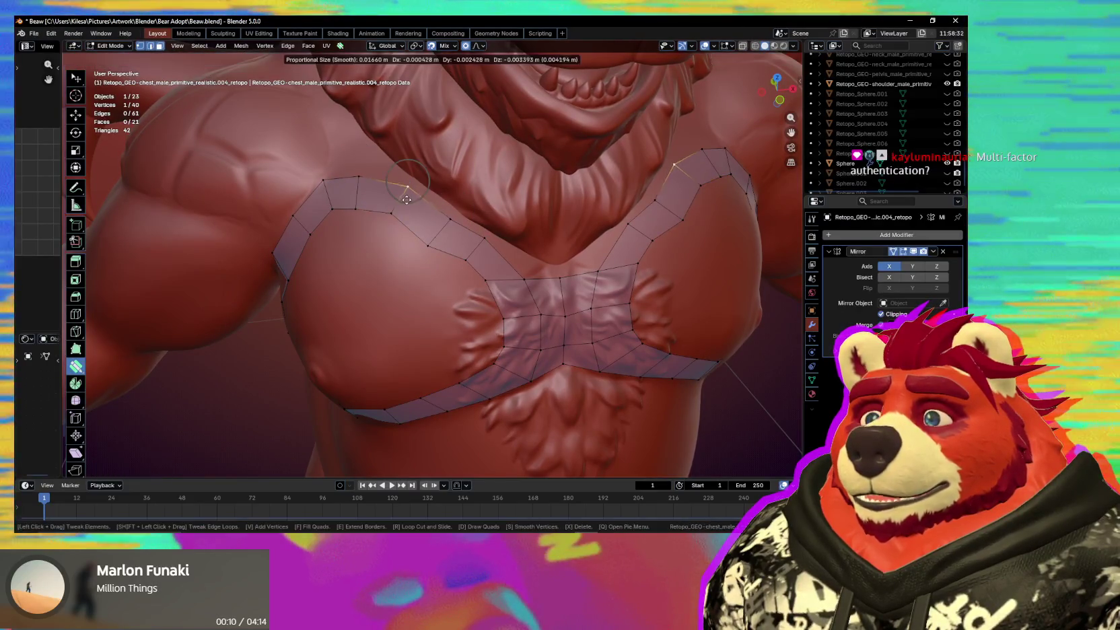
left_click(406, 200)
left_click_drag(425, 237, 438, 230)
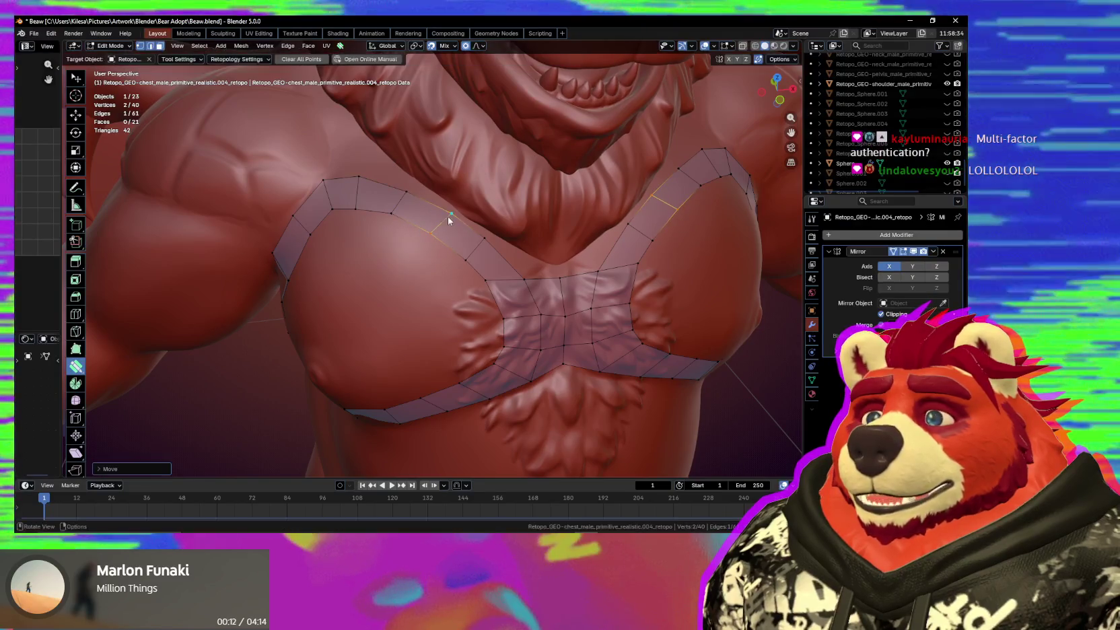
Adjust the upper-left edge of the pec loop, then switch to YouTube Music.
left_click(490, 289)
middle_click_drag(525, 340, 465, 297)
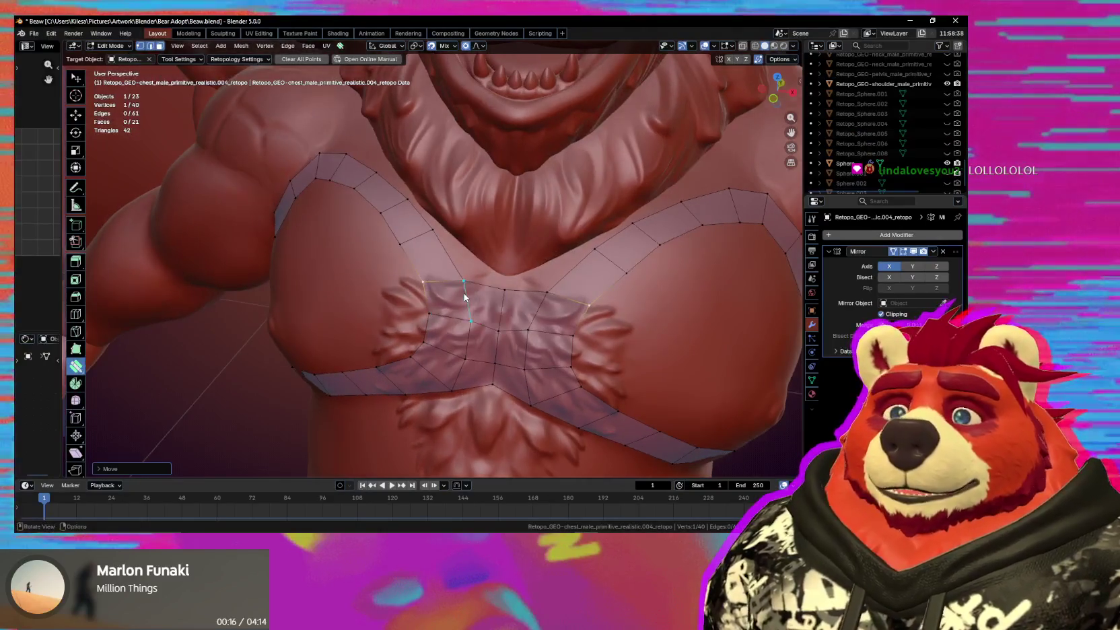
scroll(460, 282, "up", 1)
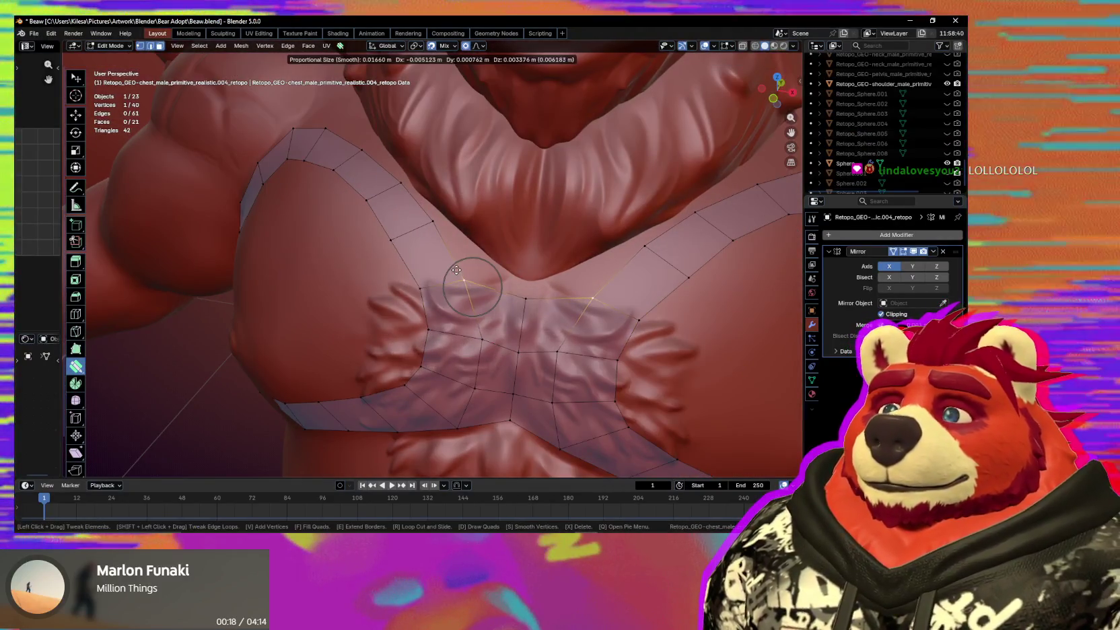
mouse_move(462, 279)
middle_mouse_down()
mouse_move(476, 224)
mouse_move(500, 225)
middle_mouse_up()
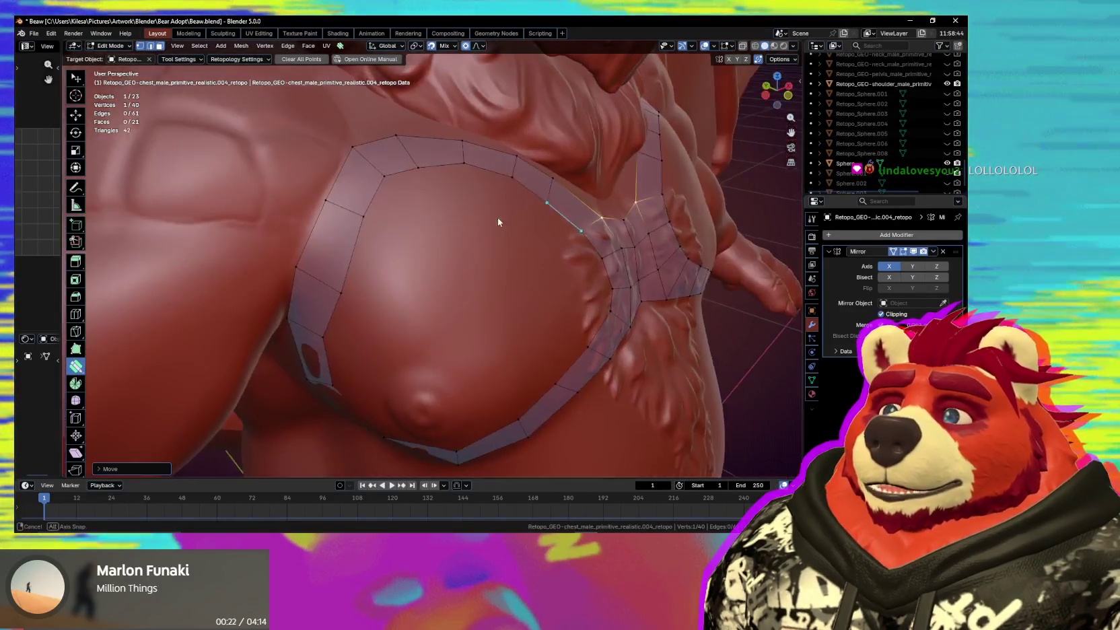
mouse_move(370, 167)
left_mouse_down()
mouse_move(344, 215)
mouse_move(380, 177)
left_mouse_up()
key("alt+Tab")
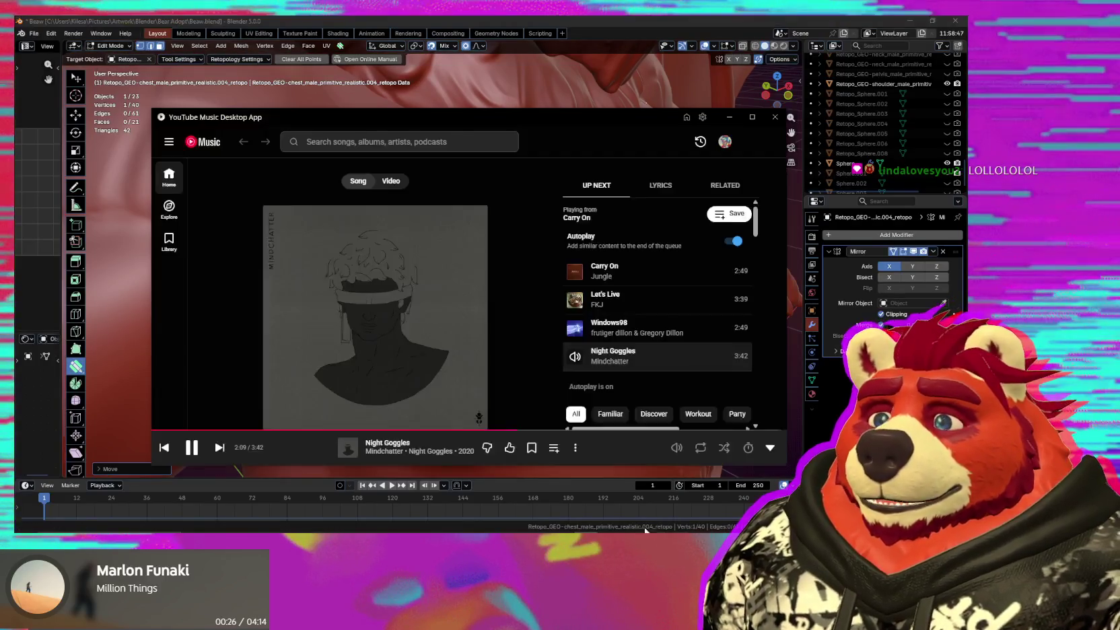
Set GoldFord's 'Orange Blossoms' to Play next, then return to Blender.
left_click(349, 142)
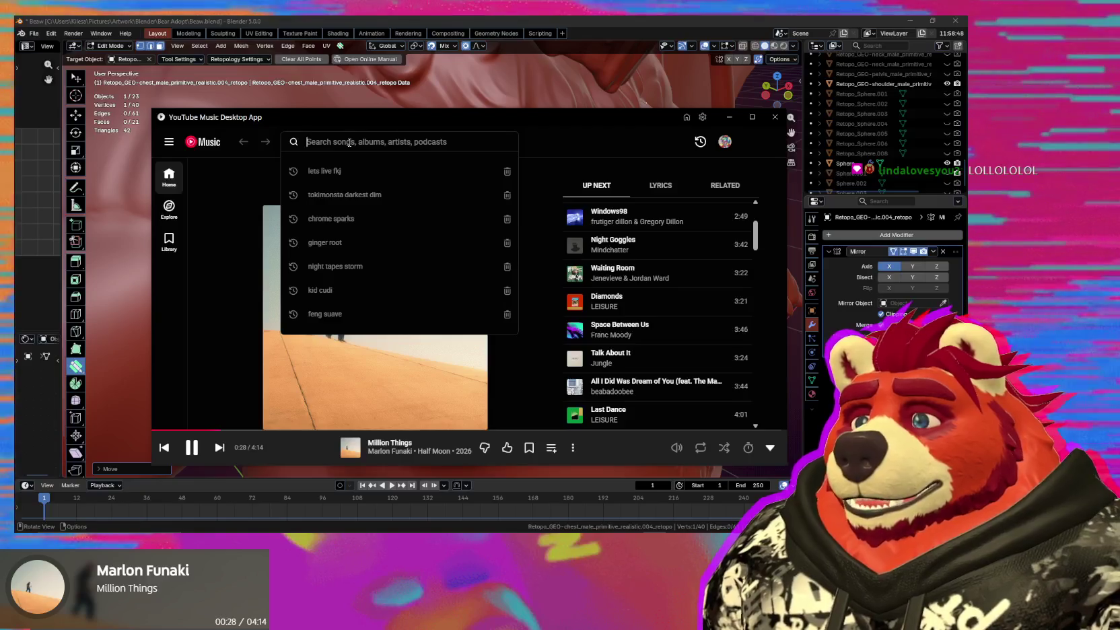
type("orange bloss")
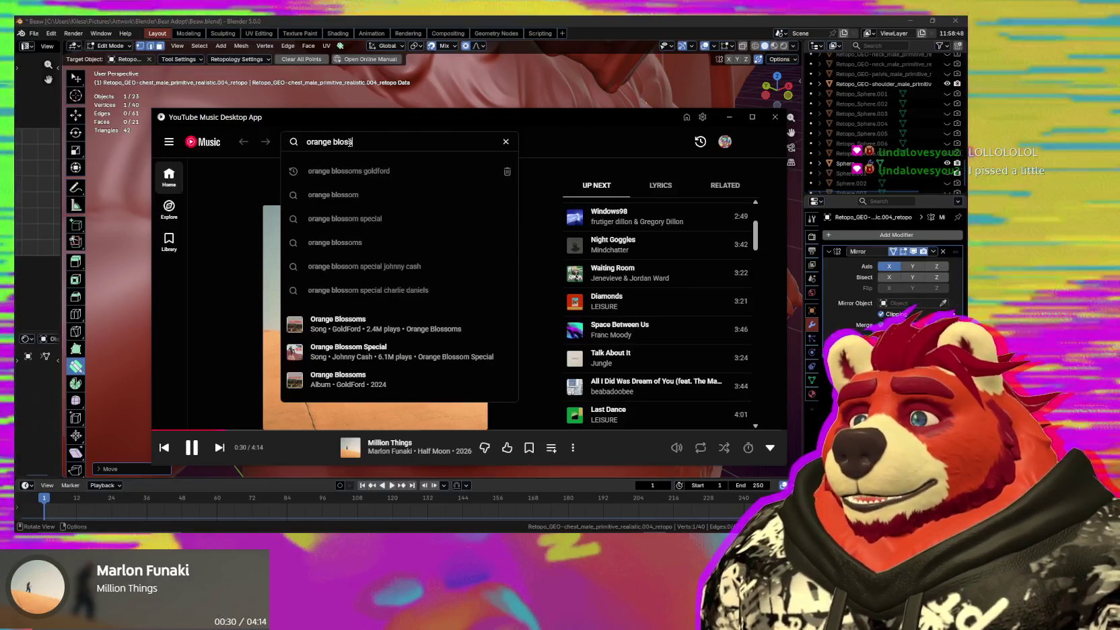
left_click(369, 170)
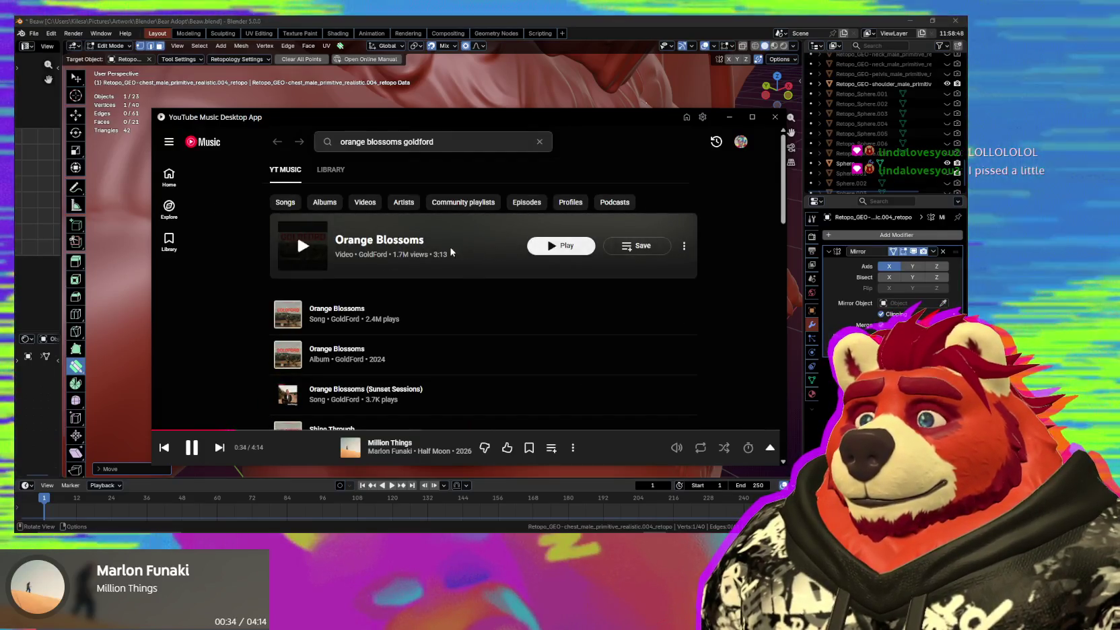
left_click(684, 246)
left_click(585, 277)
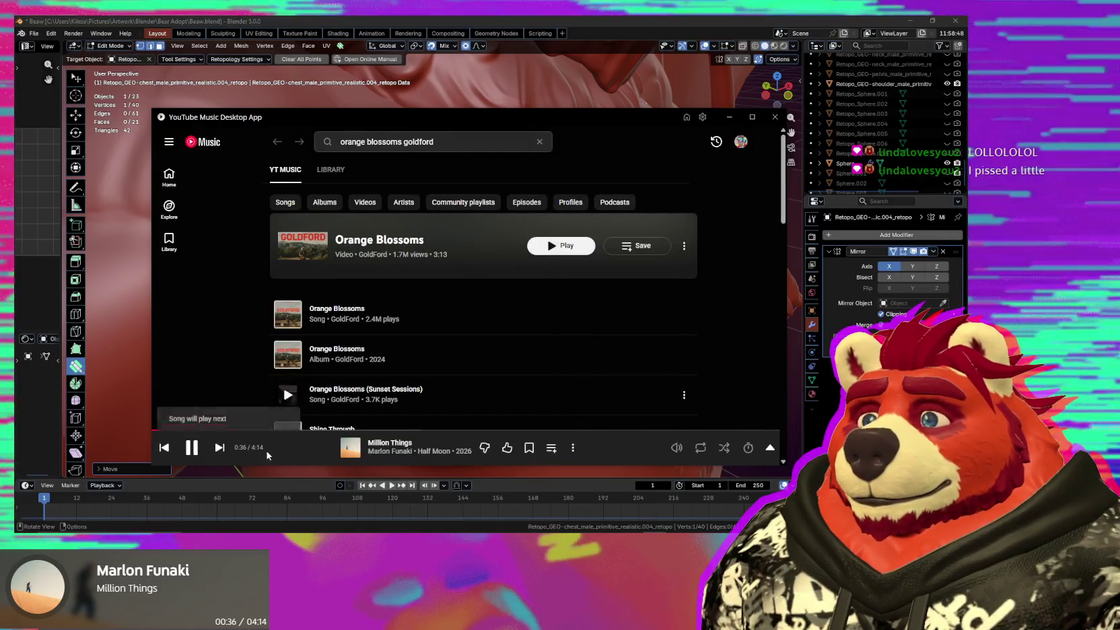
middle_click_drag(155, 307, 401, 243)
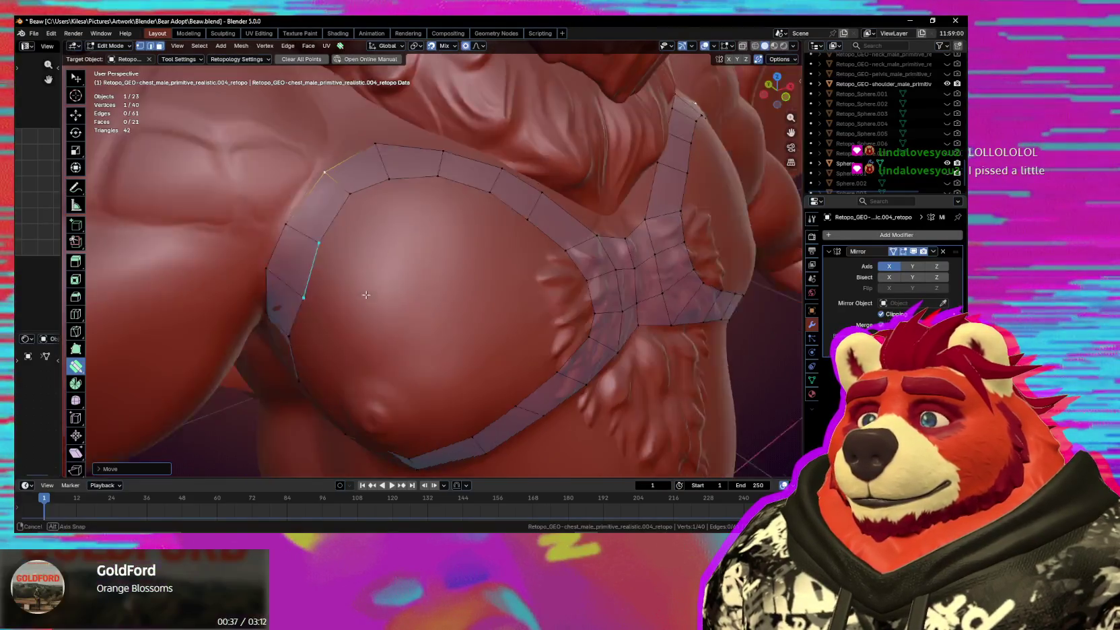
Fill the gap in the pectoral ring, cancelling a stray loop cut.
middle_click_drag(346, 315, 404, 296)
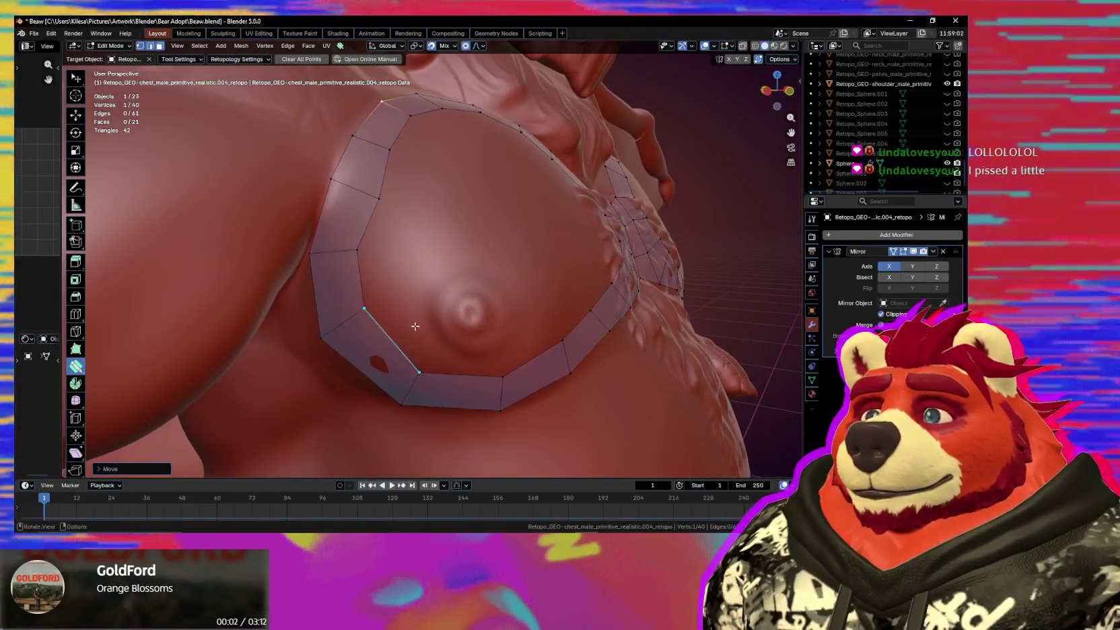
key("f")
key("ctrl+r")
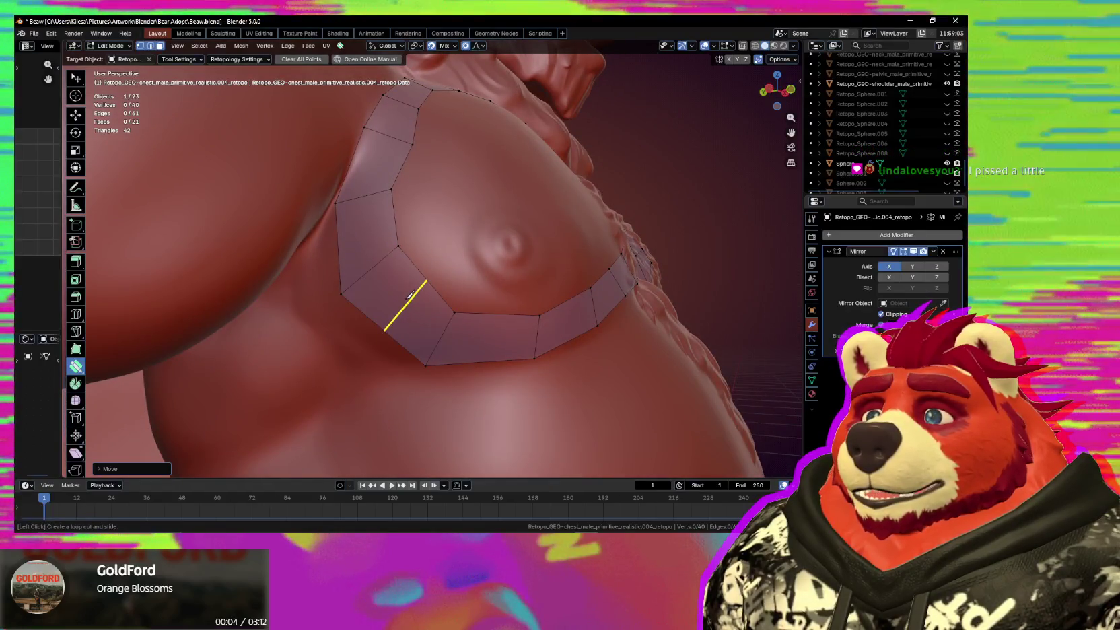
key("Escape")
middle_click_drag(525, 276, 476, 325)
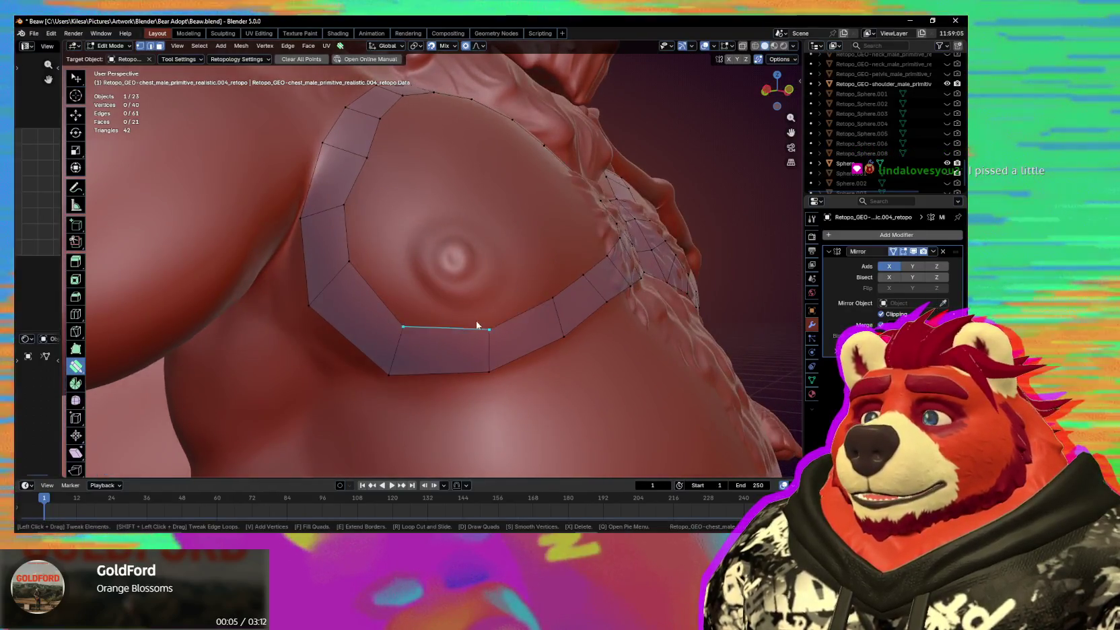
Add vertices around the nipple and shape them along the areola's edge.
left_click(454, 257)
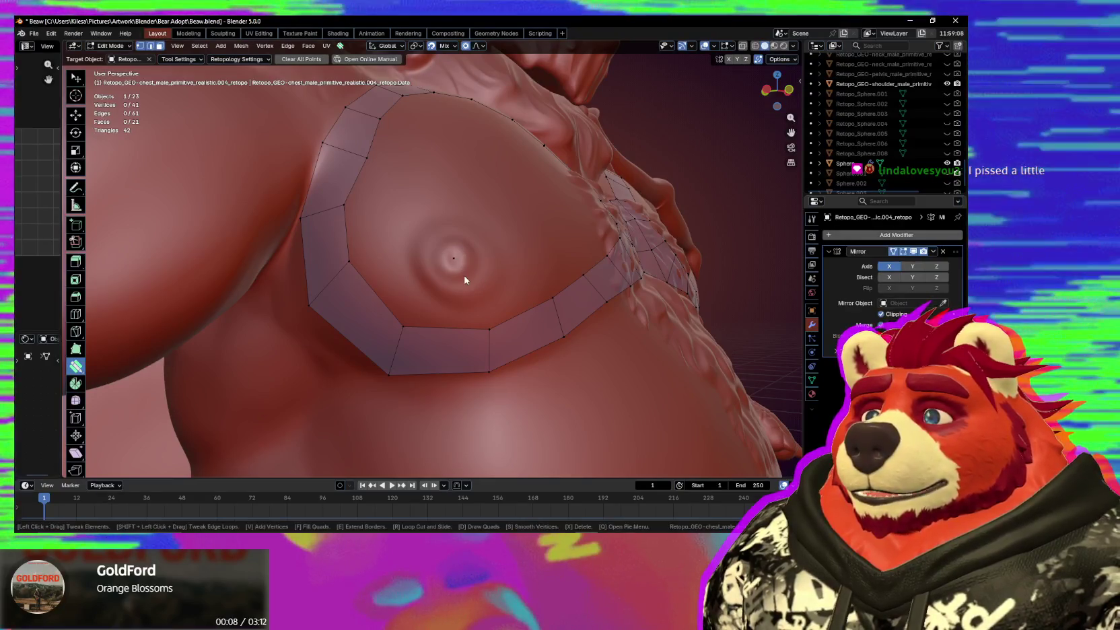
left_click_drag(457, 259, 469, 276)
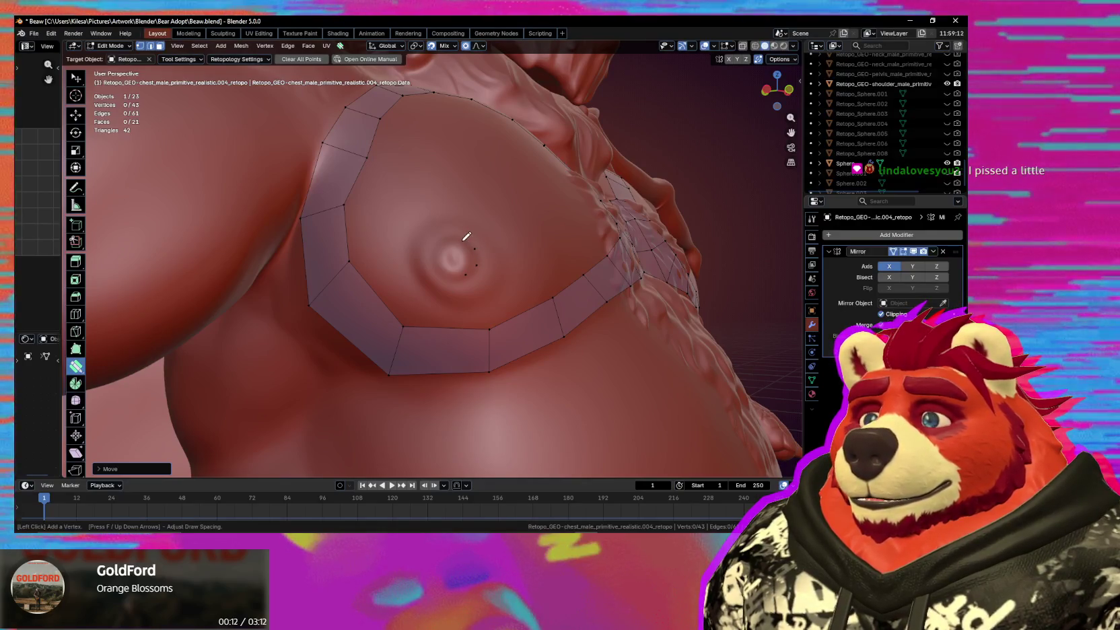
left_click(440, 243)
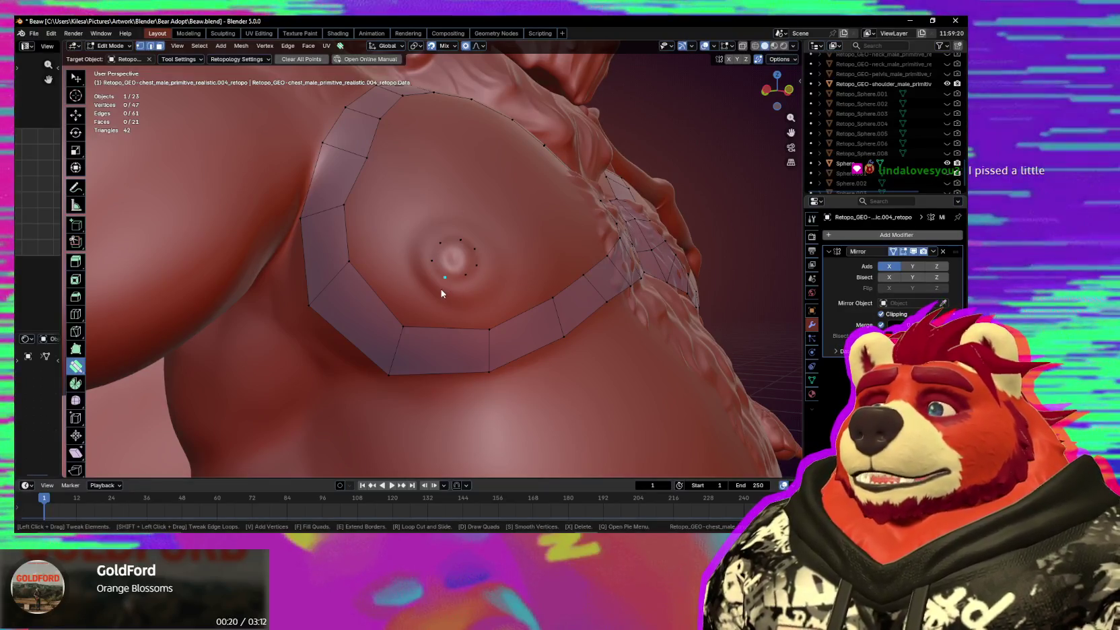
left_click_drag(442, 289, 462, 279)
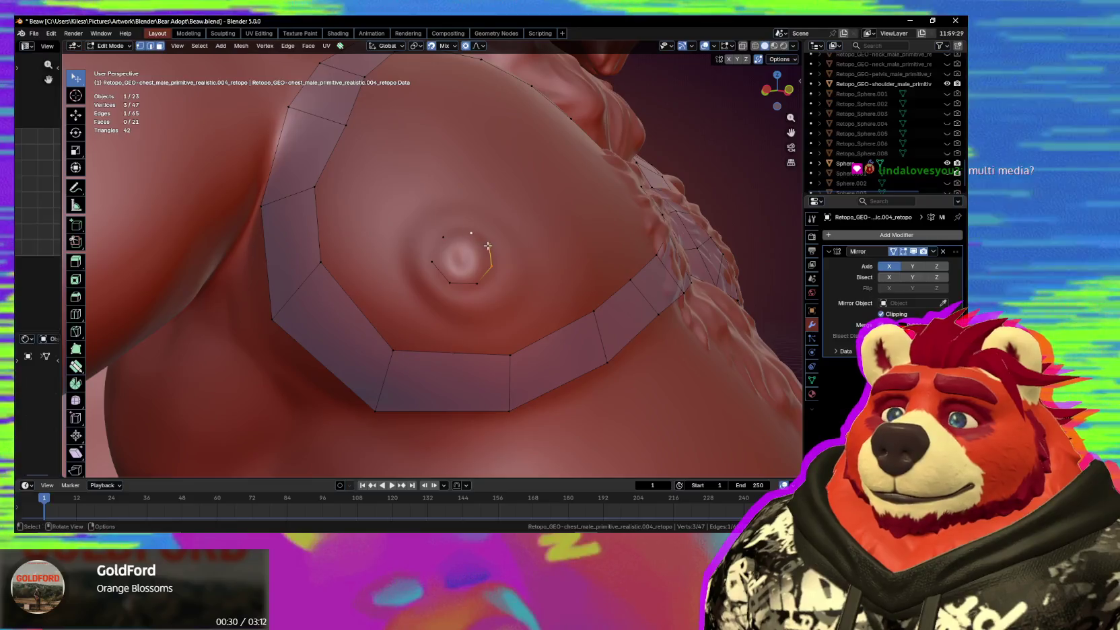
left_click(436, 261)
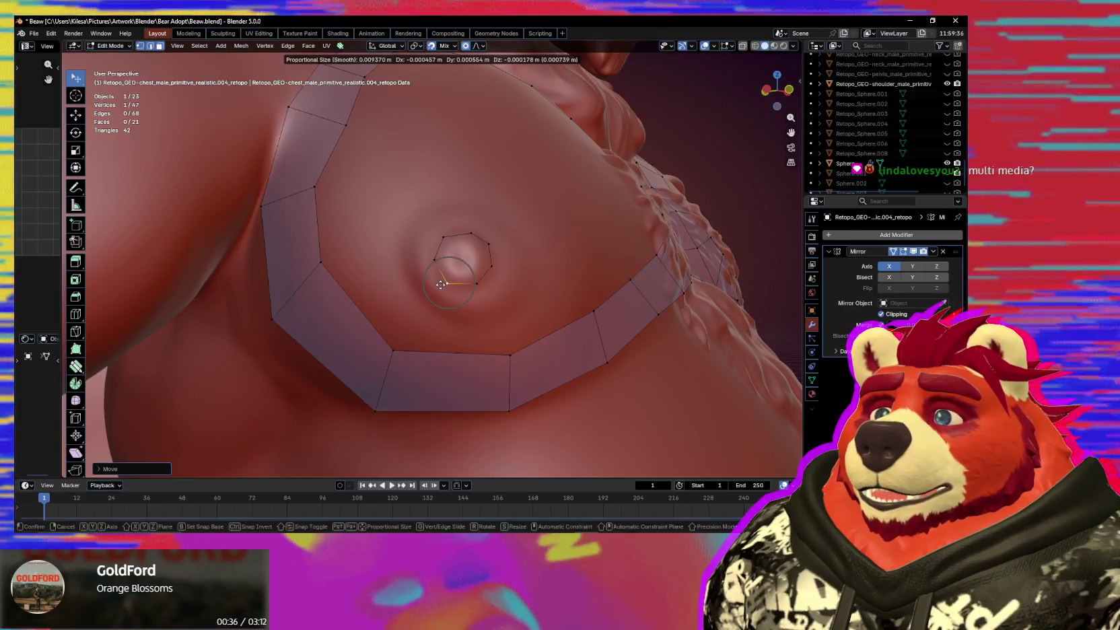
left_click_drag(448, 284, 437, 283)
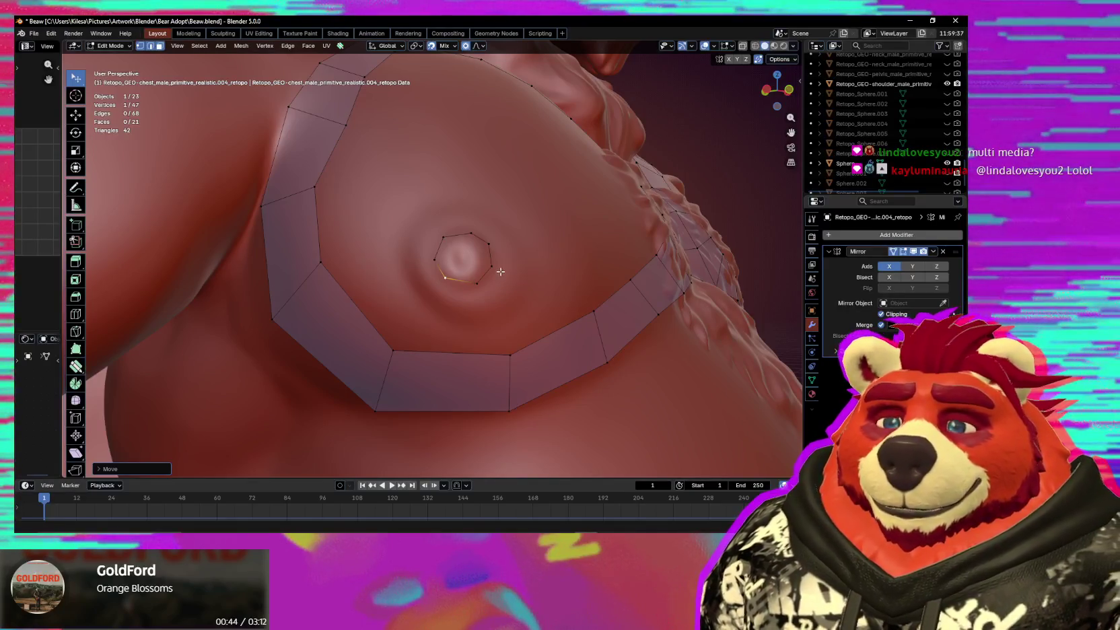
left_click(455, 276)
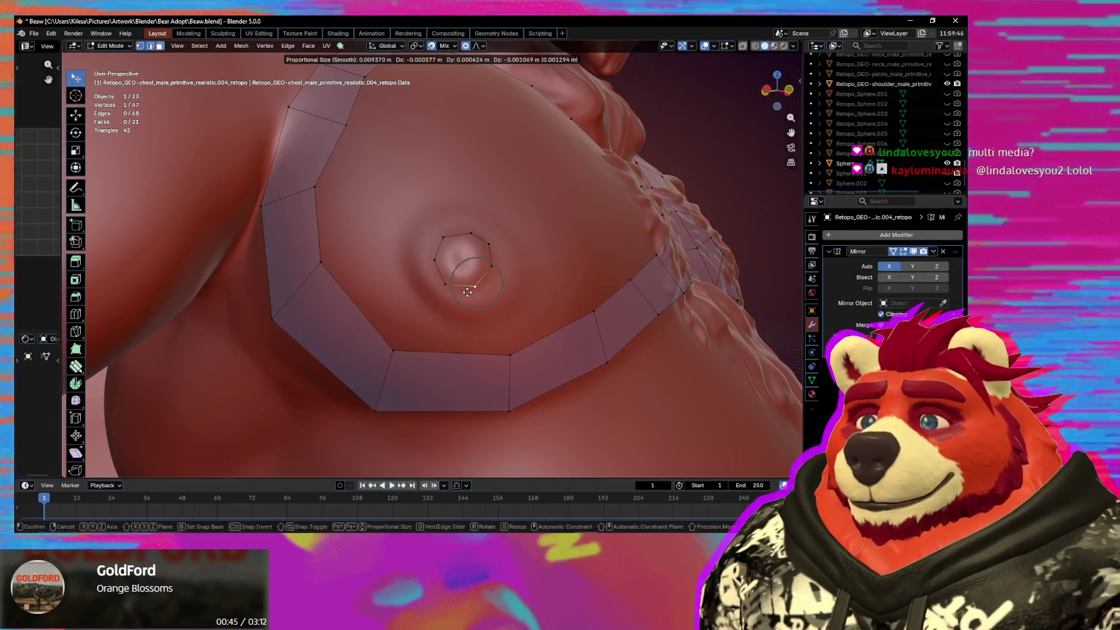
key("g")
left_click(458, 282)
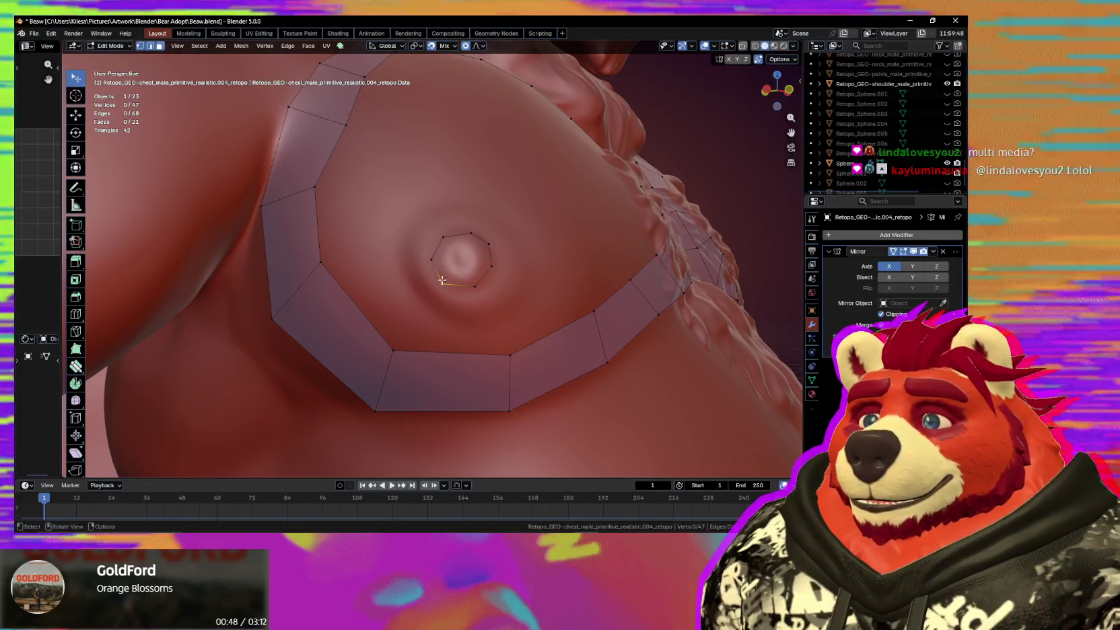
mouse_move(460, 290)
left_mouse_down()
mouse_move(475, 248)
mouse_move(494, 243)
left_mouse_up()
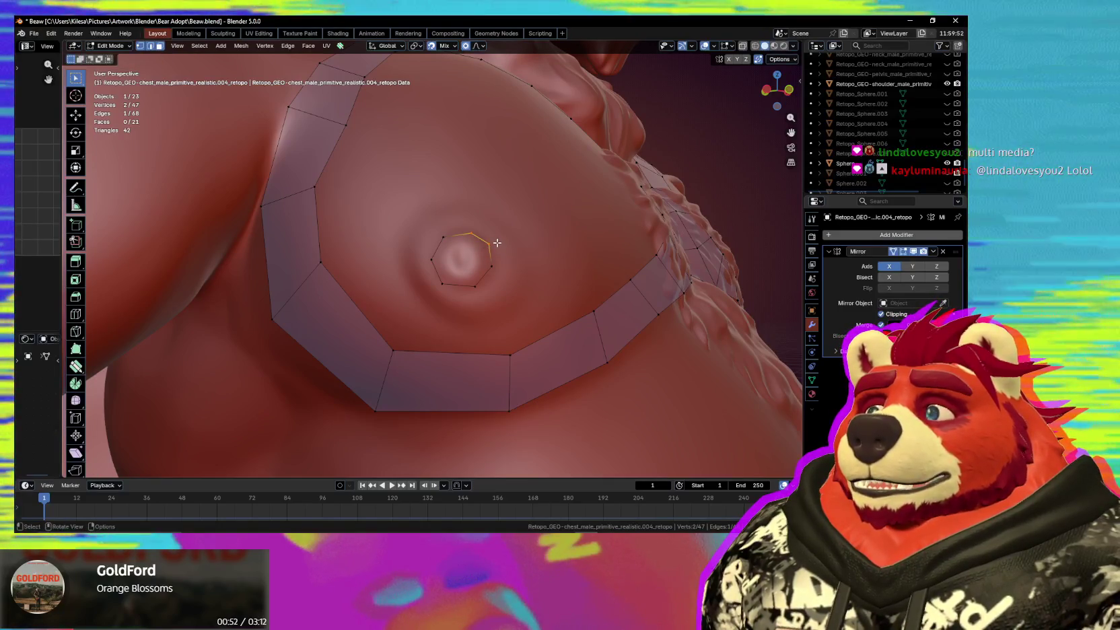
Subdivide one edge of the inner nipple ring to add an extra vertex.
left_click_drag(505, 225, 414, 311)
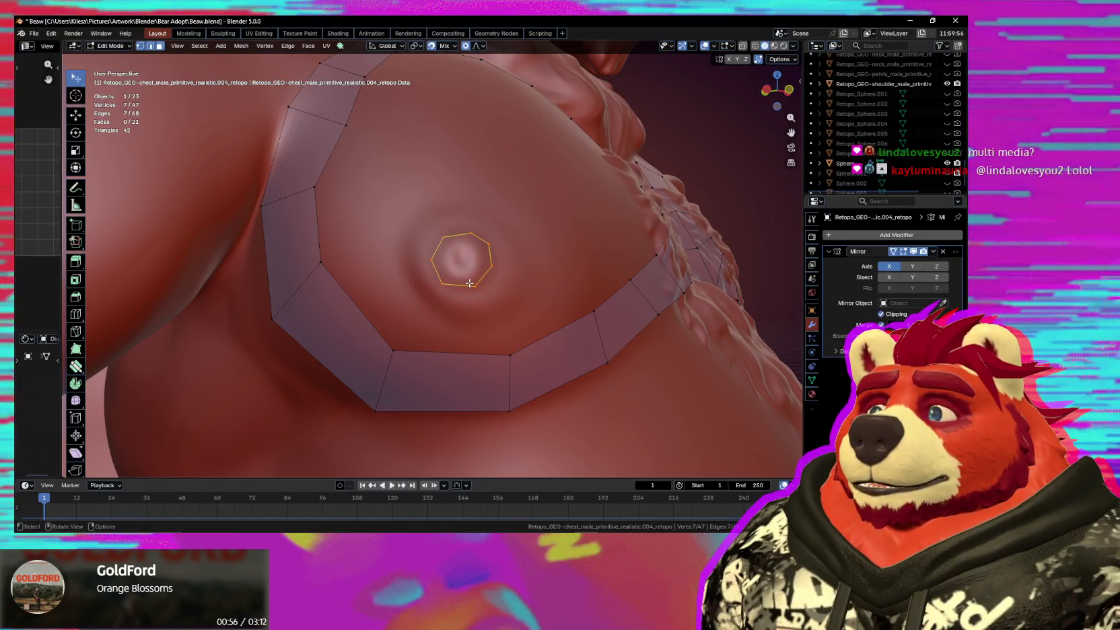
left_click_drag(468, 285, 463, 287)
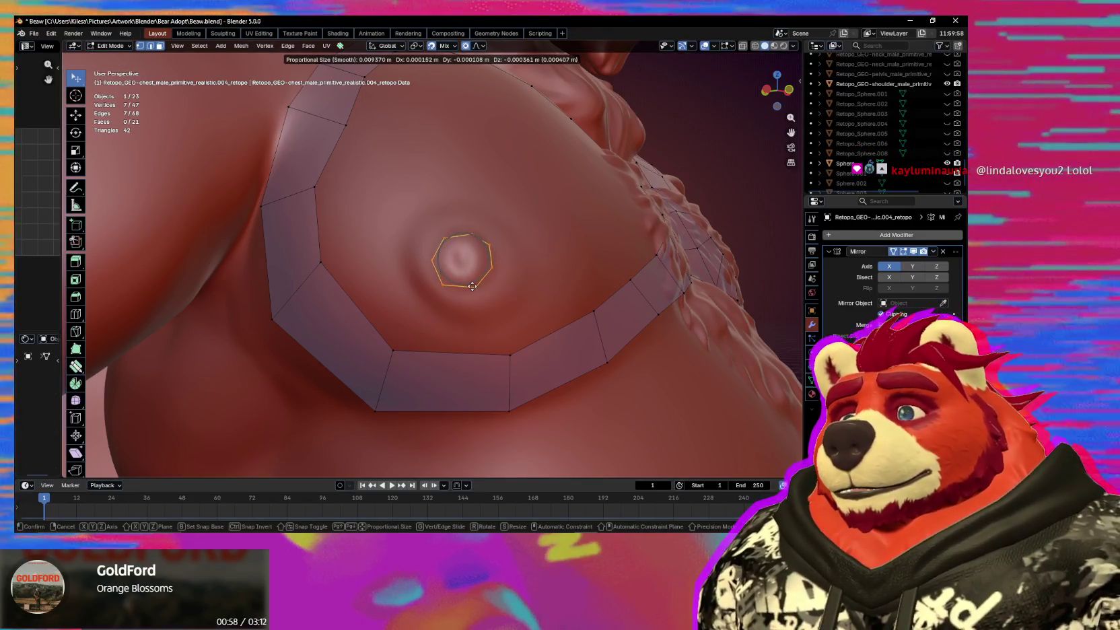
right_click(462, 288)
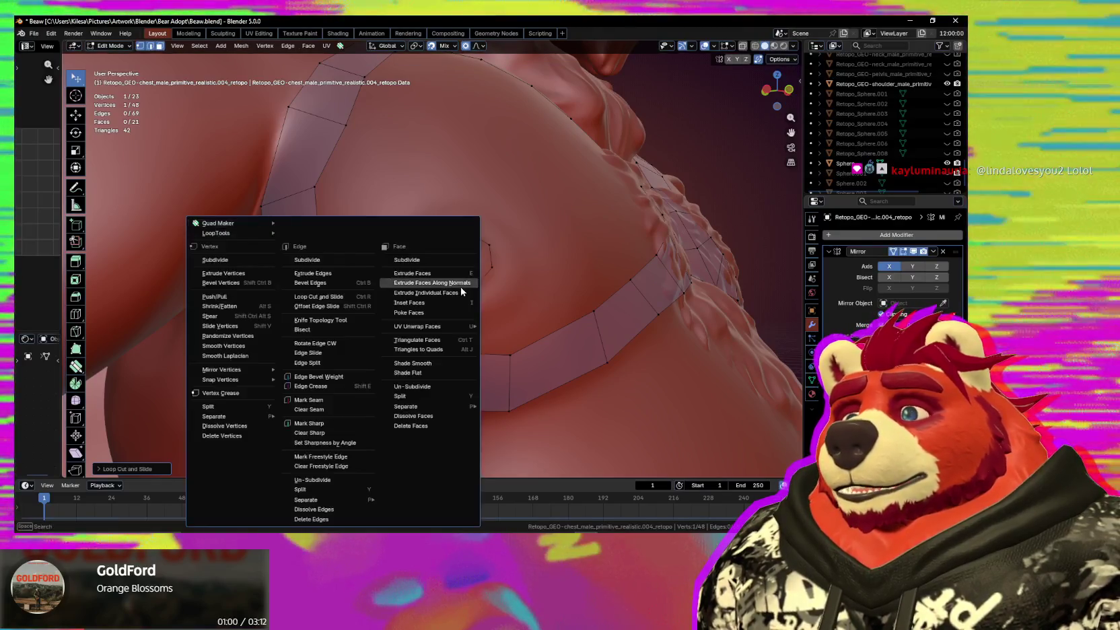
left_click(457, 286)
left_click(455, 290)
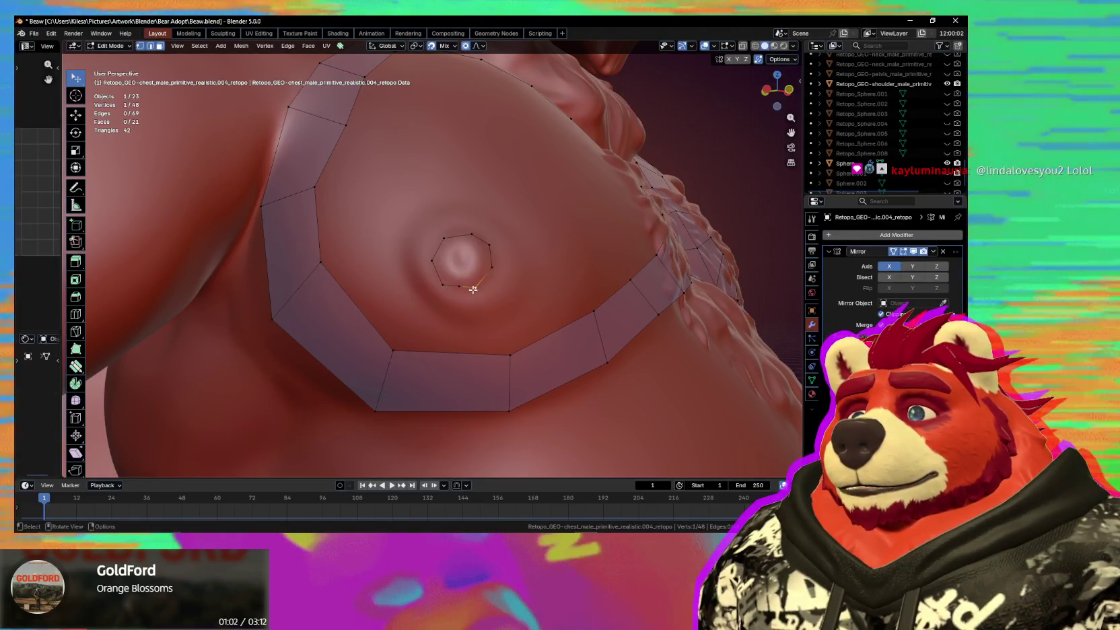
left_click_drag(473, 289, 456, 289)
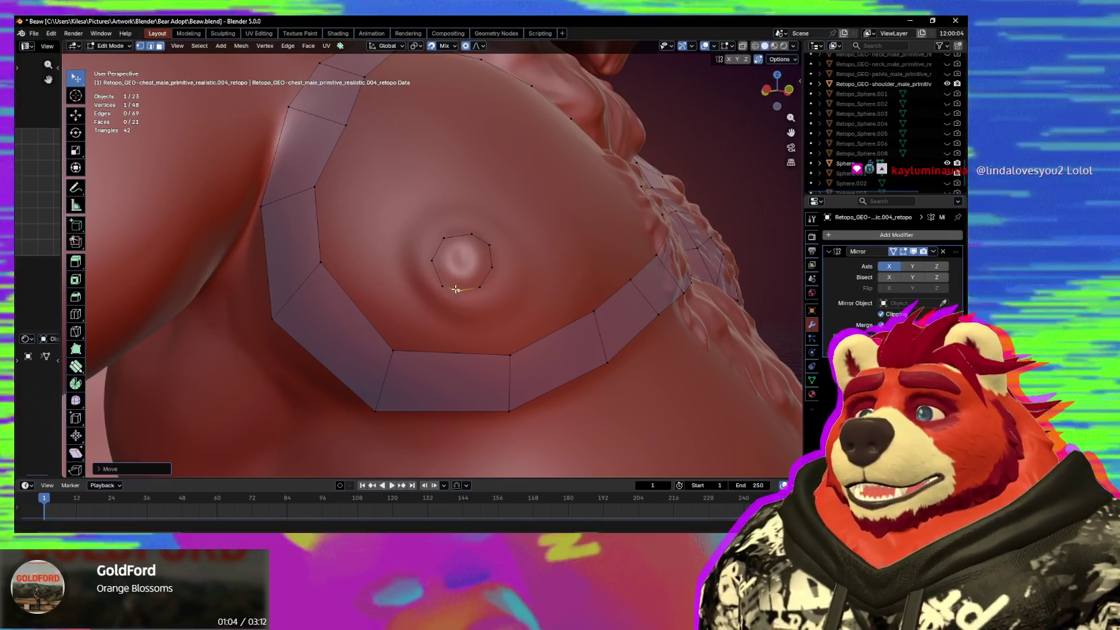
Reposition the inner, top and left ring vertices to follow the areola.
left_click(443, 286)
key("g")
left_click(456, 258)
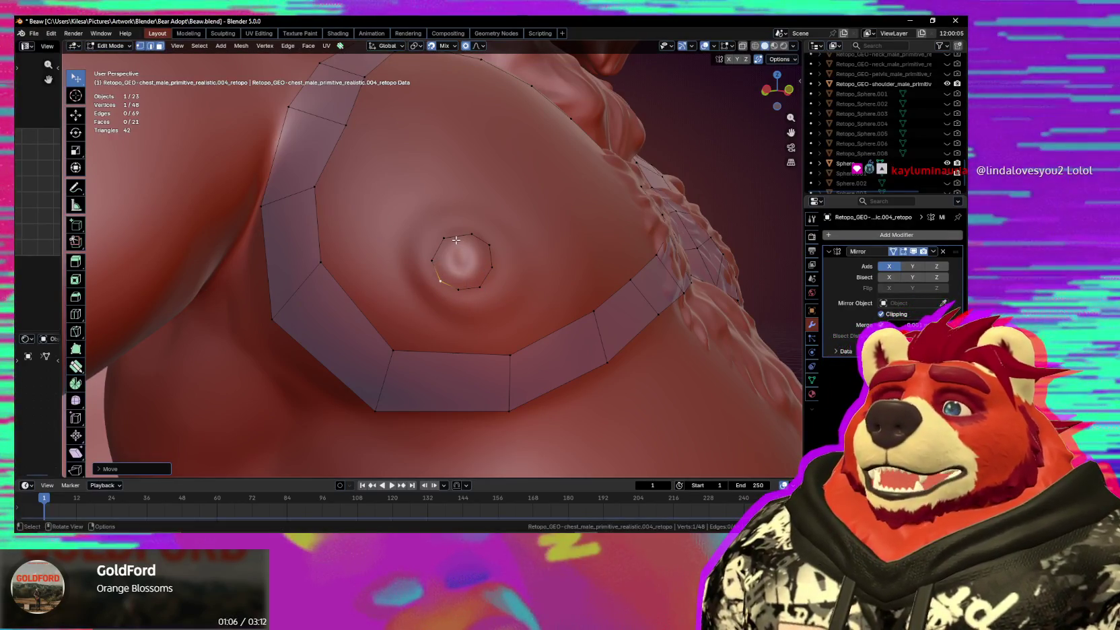
left_click(471, 234)
key("g")
left_click(466, 232)
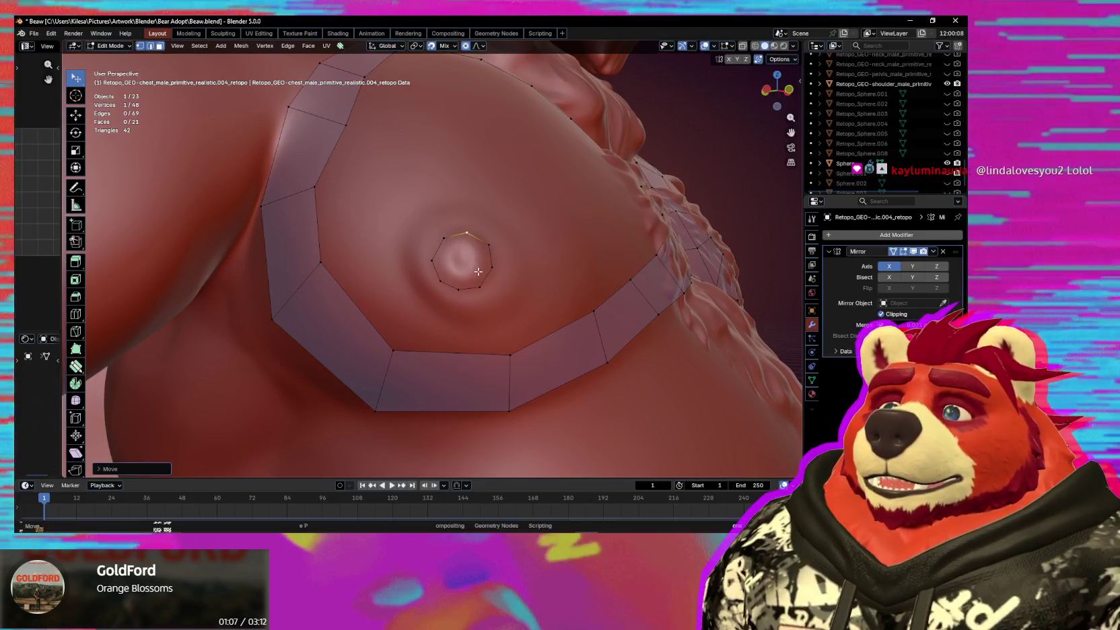
left_click(433, 260)
key("g")
left_click(438, 255)
left_click(441, 281, "shift")
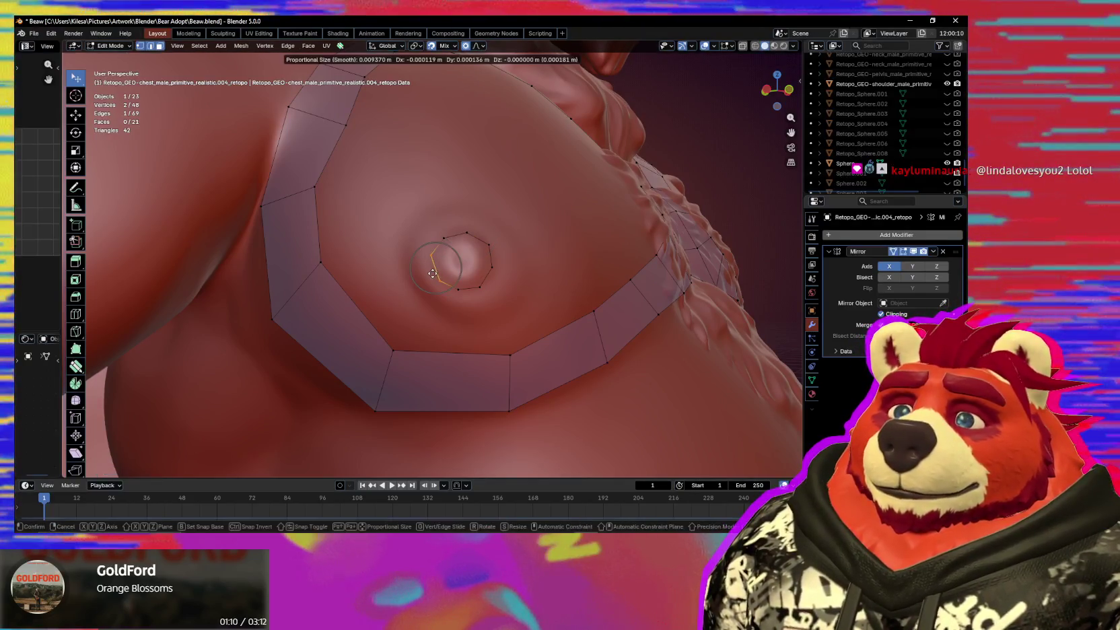
left_click(494, 264)
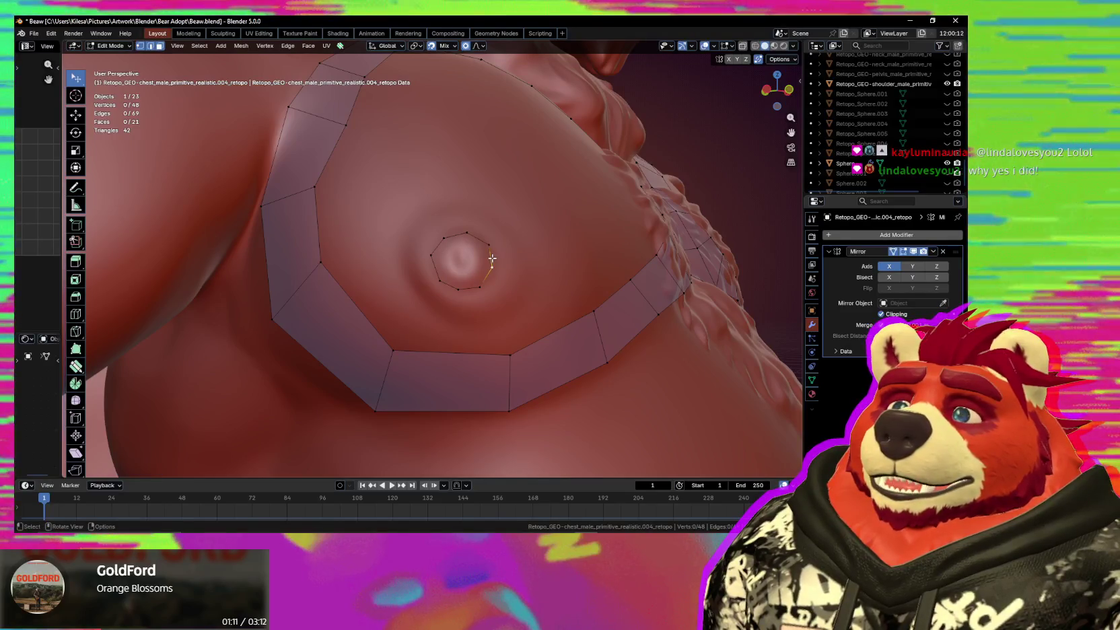
left_click(54, 34)
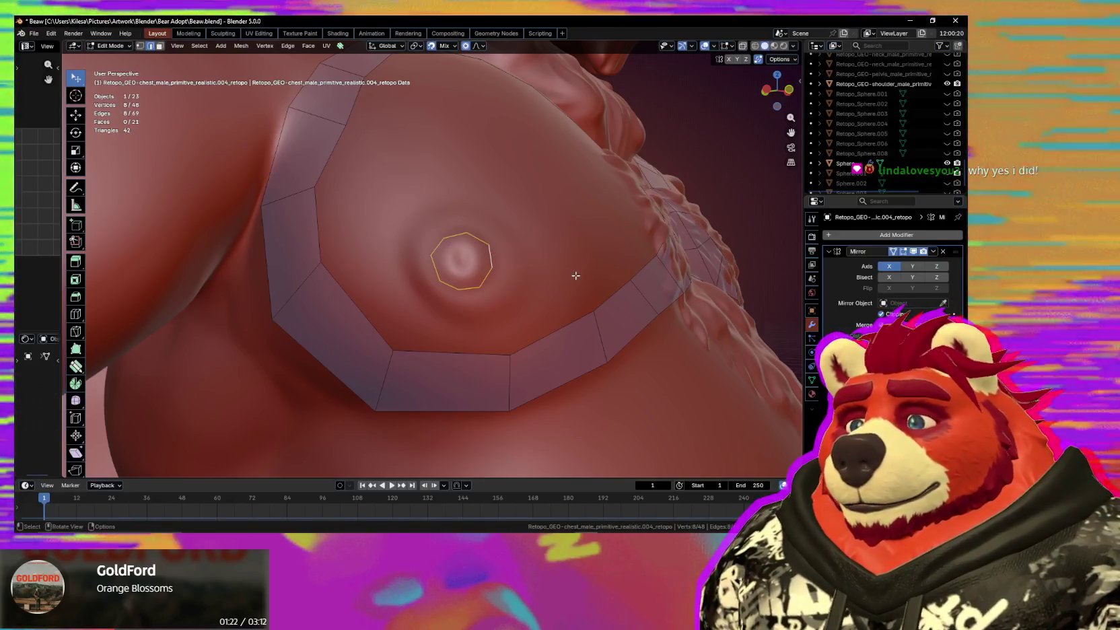
Extrude the nipple ring twice, scaling inward to form two smaller inner loops.
key("e")
key("s")
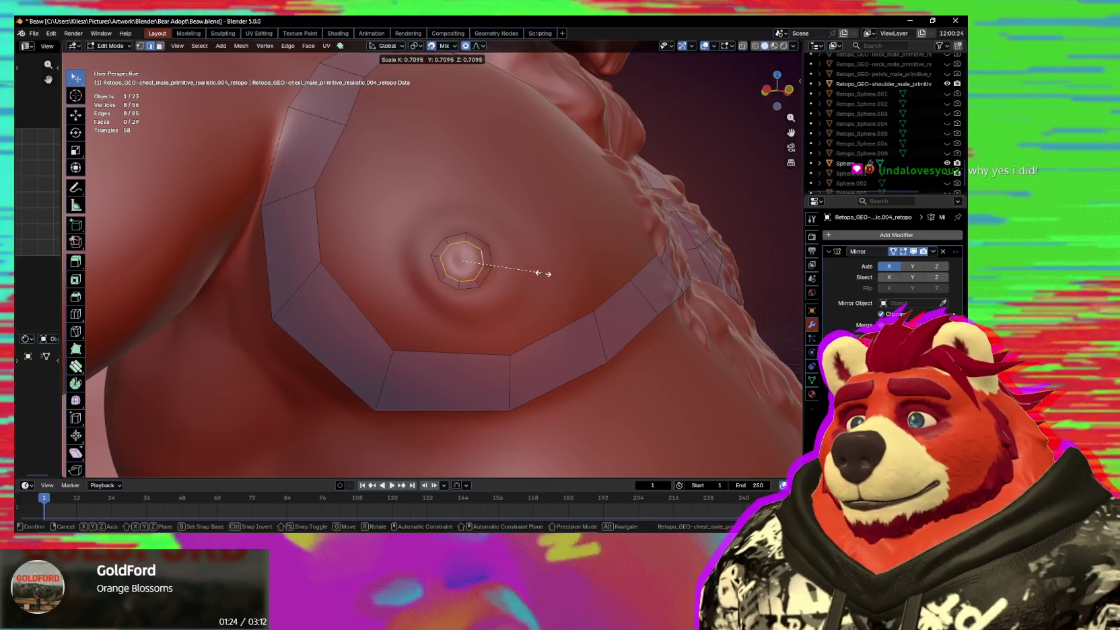
left_click(538, 273)
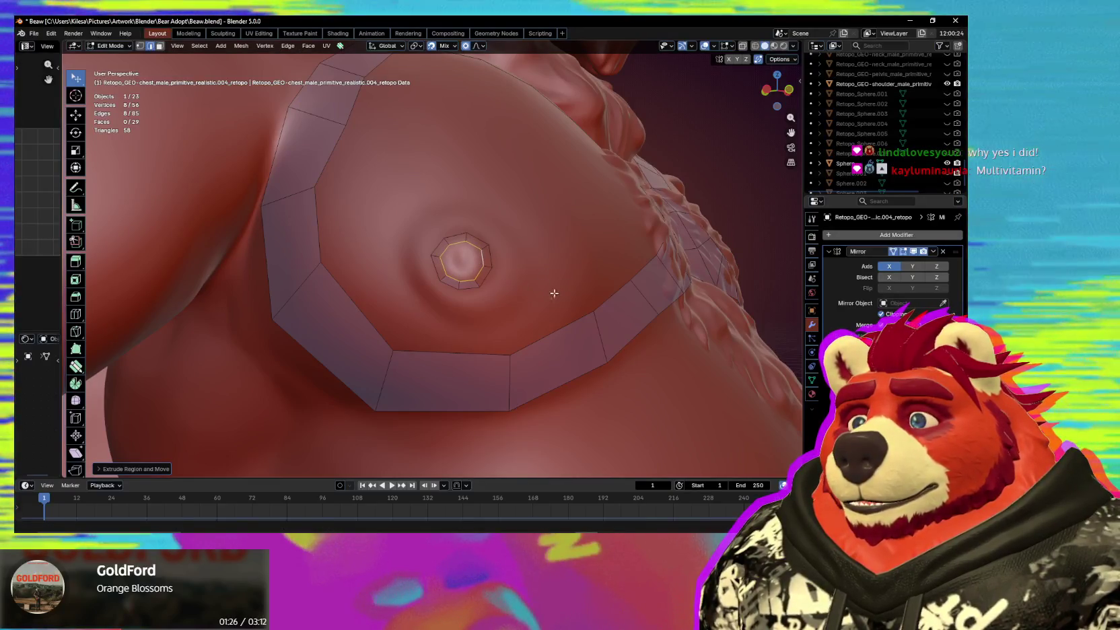
key("e")
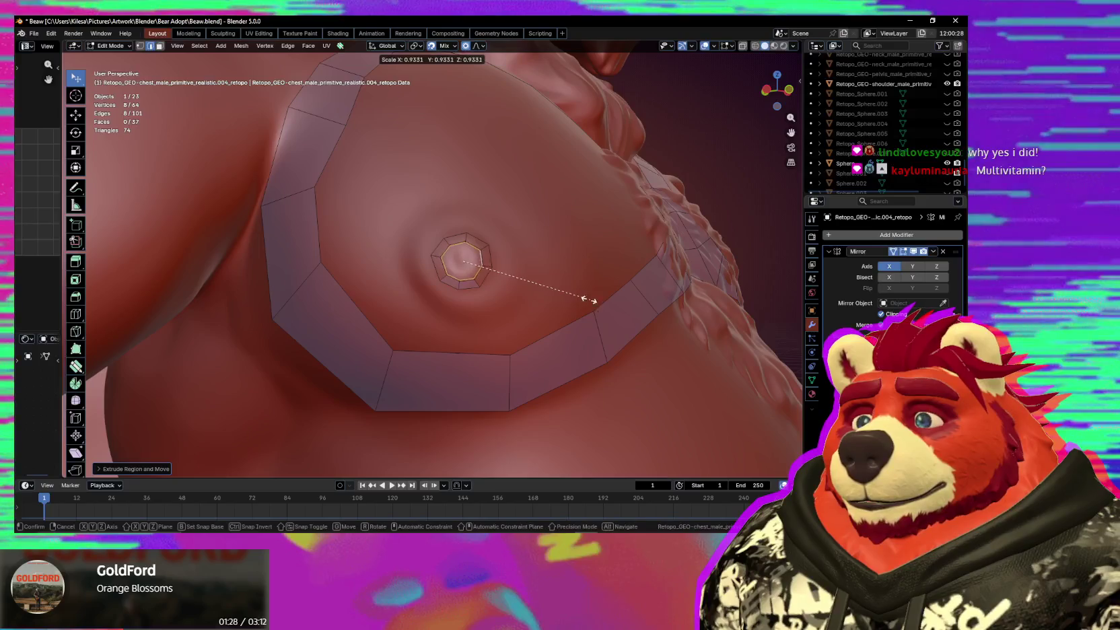
left_click(558, 294)
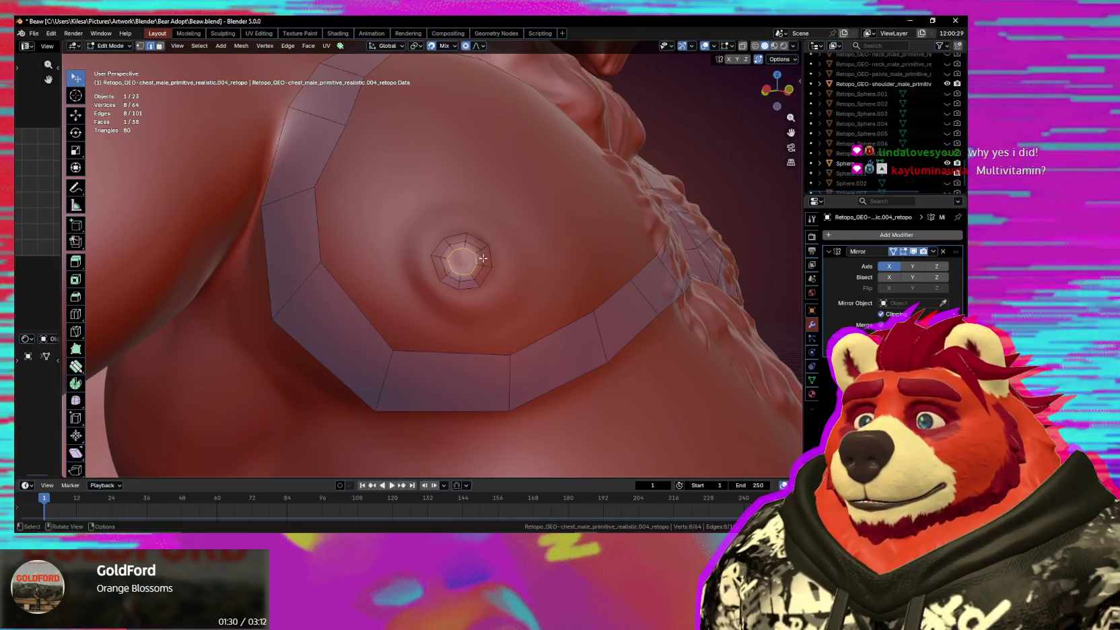
middle_click_drag(483, 258, 515, 314)
Poke the centre face into a radial fan, undoing a trial vertex move, and save the file.
key("ctrl+f")
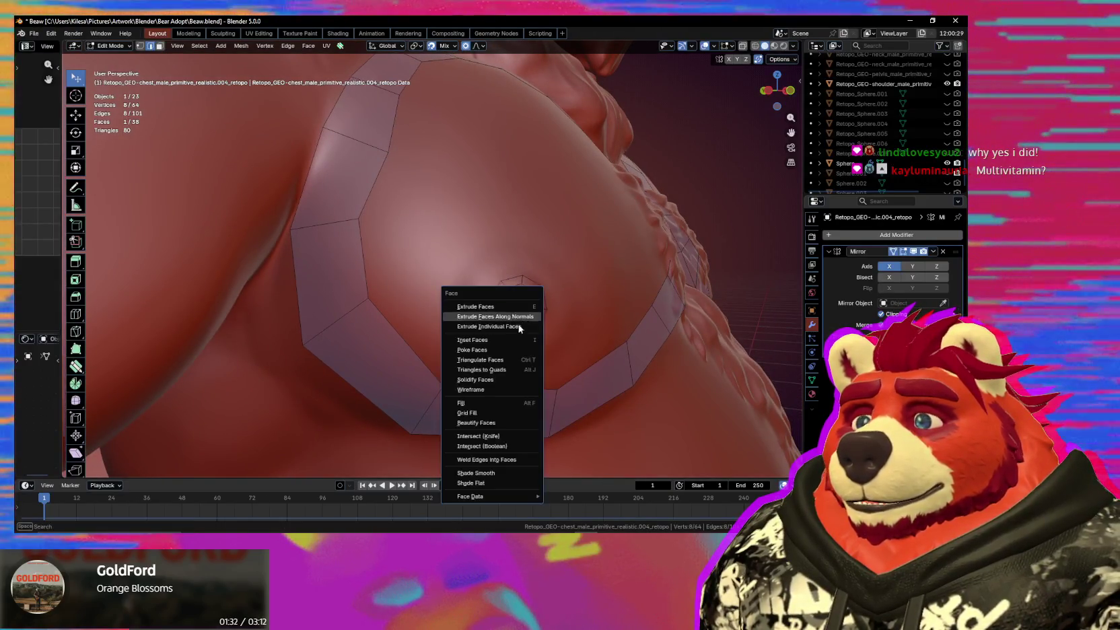
left_click(501, 351)
scroll(522, 323, "up", 2)
key("g")
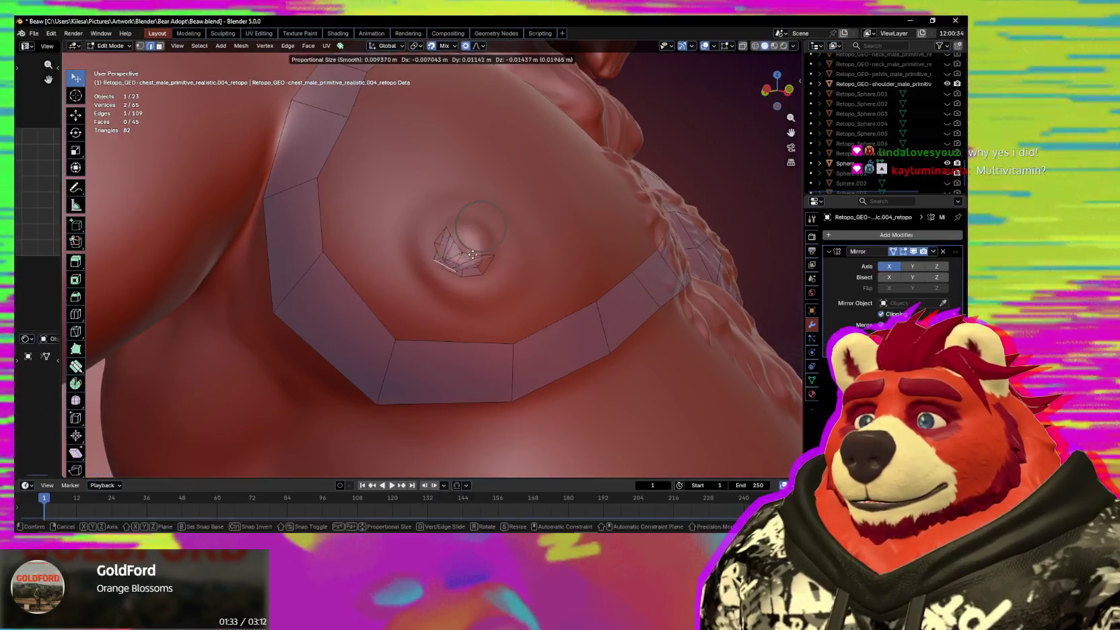
left_click(511, 221)
key("ctrl+z")
left_click_drag(440, 276, 426, 286)
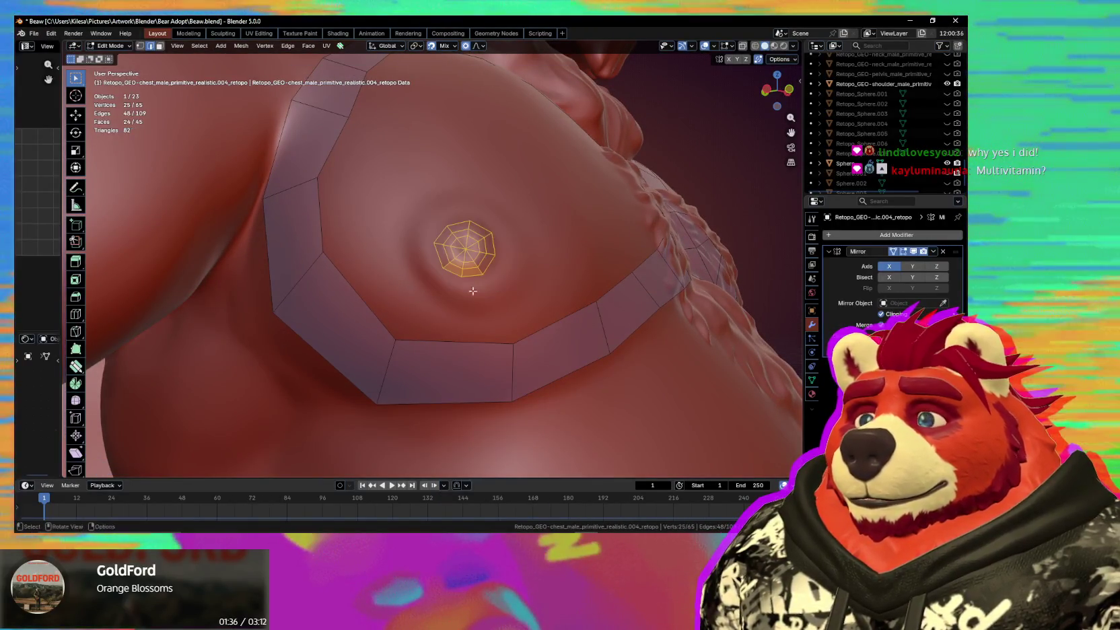
key("ctrl+z")
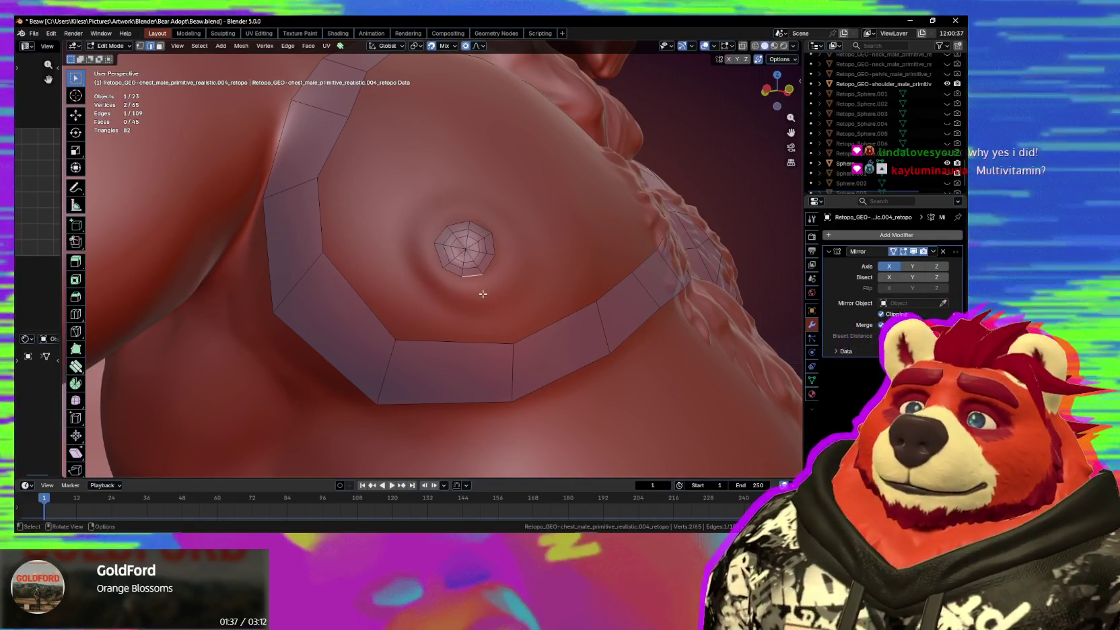
key("ctrl+s")
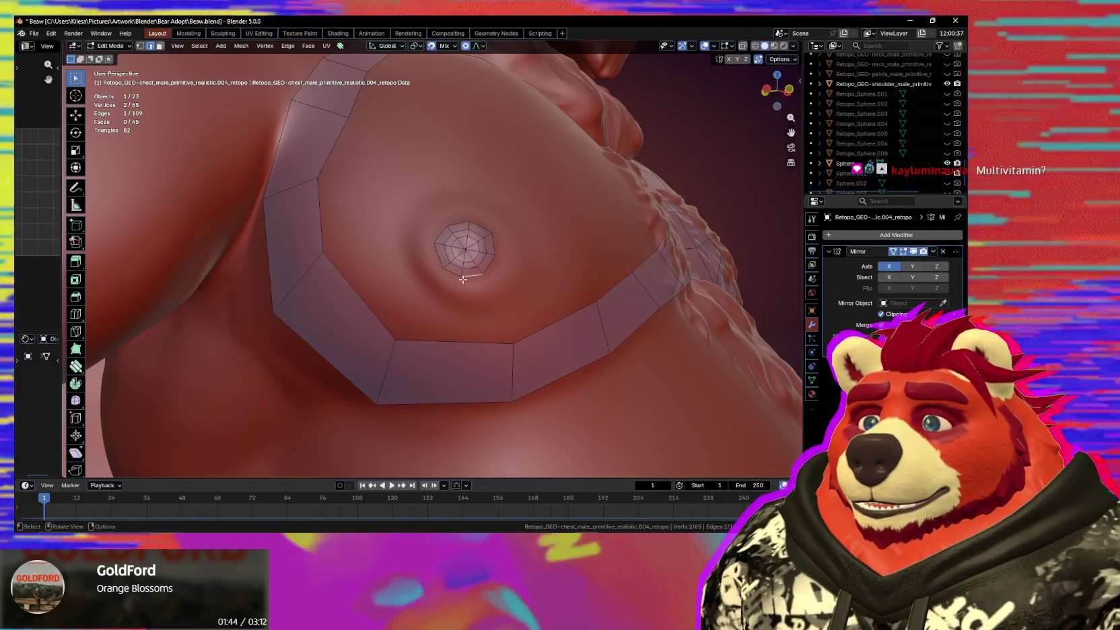
Extrude the web's outer ring outward into a larger loop and nudge three of its vertices.
left_click(484, 270, "alt")
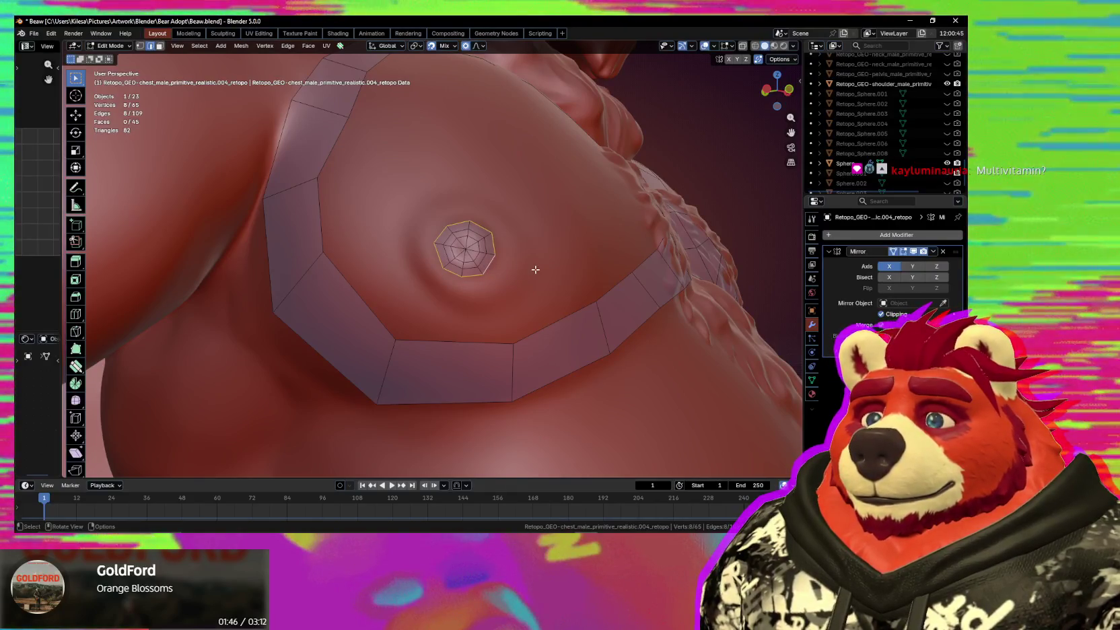
key("e")
key("s")
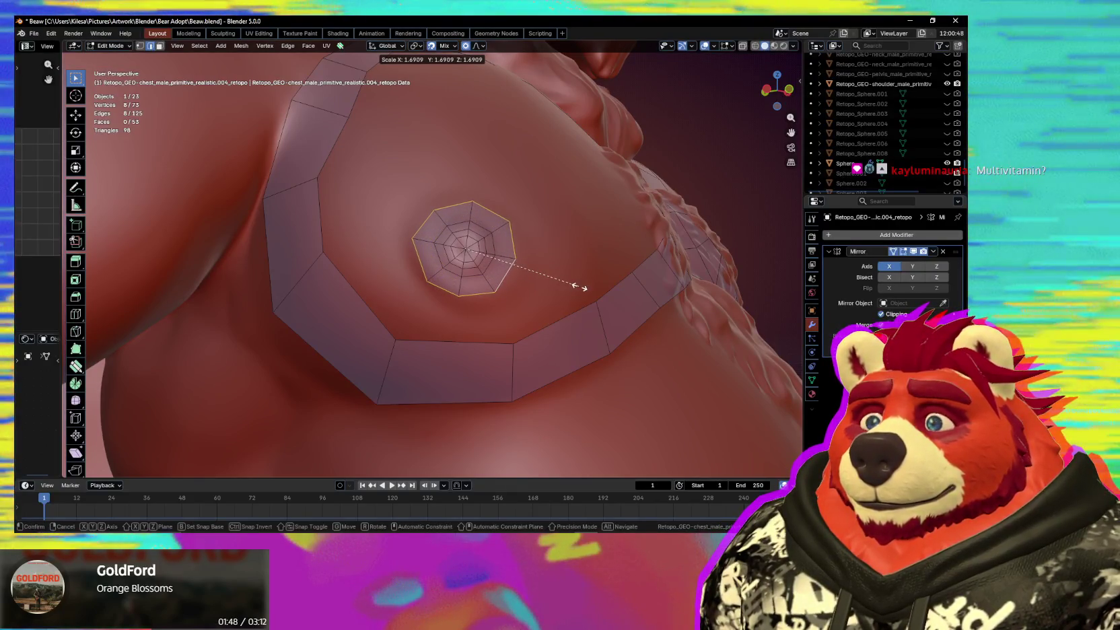
left_click(578, 286)
middle_click_drag(570, 287, 512, 300)
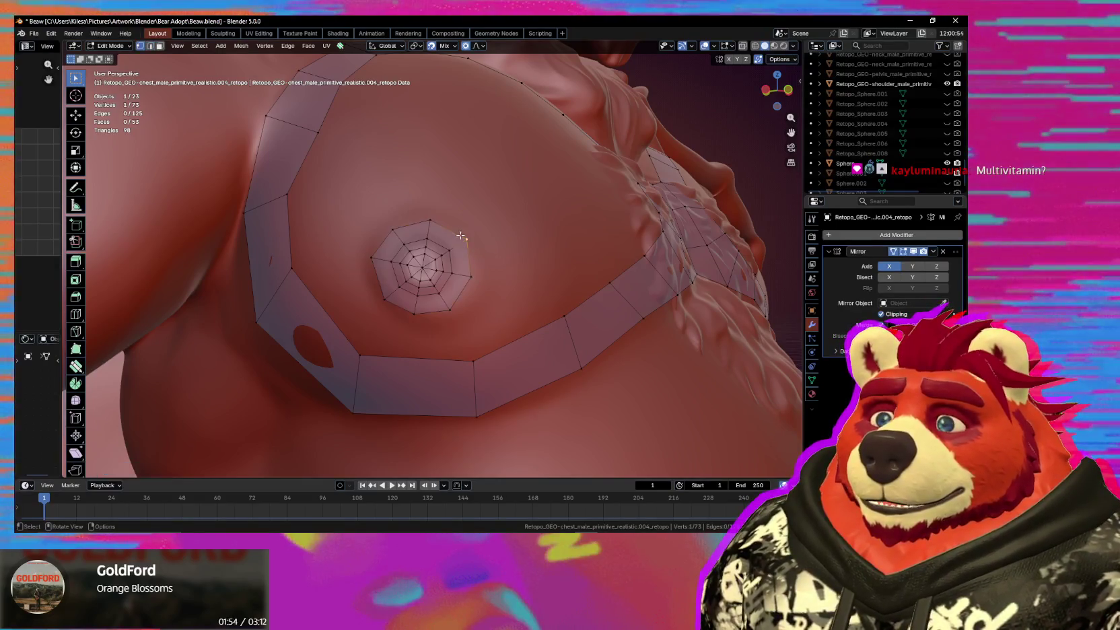
left_click_drag(449, 311, 452, 309)
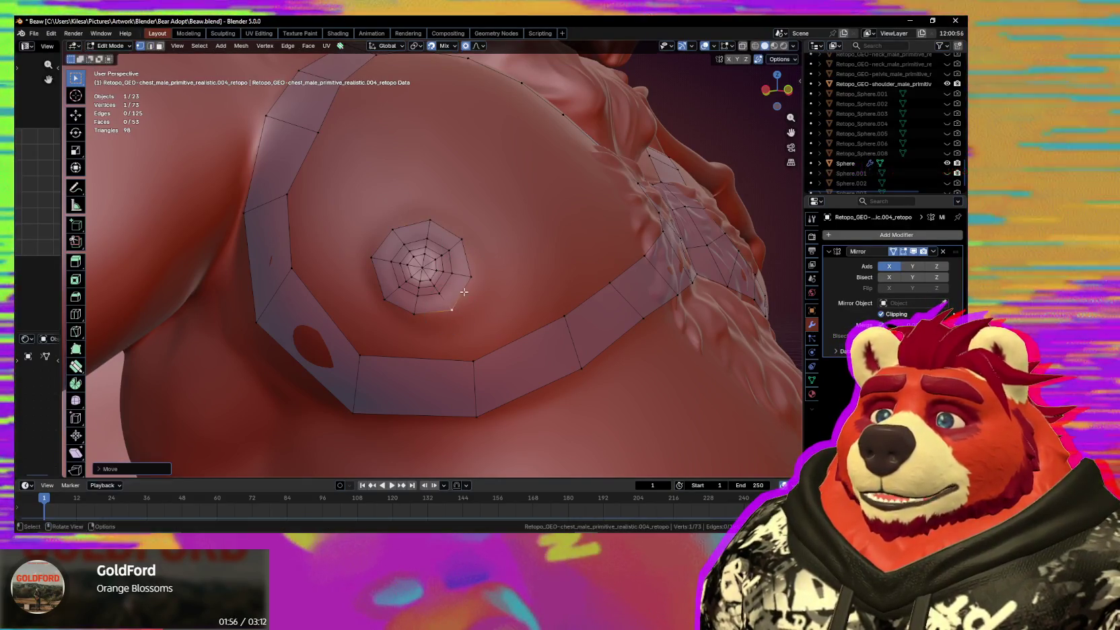
left_click_drag(385, 299, 385, 296)
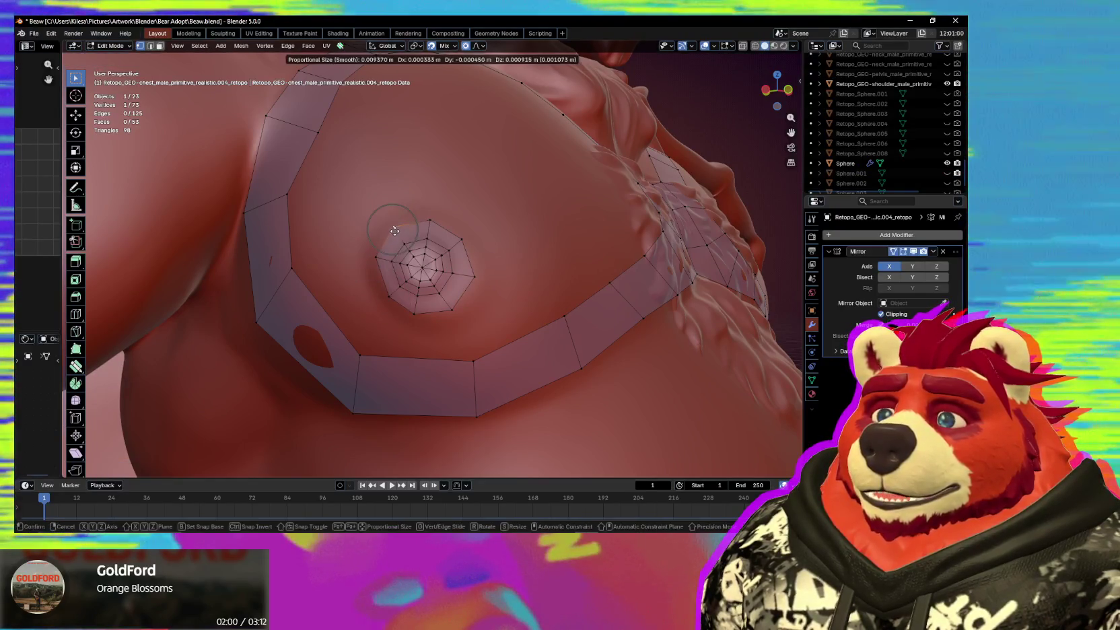
left_click_drag(430, 220, 428, 222)
Extrude a second, larger outer ring and move one edge vertex further left on the chest.
left_click(446, 233, "alt")
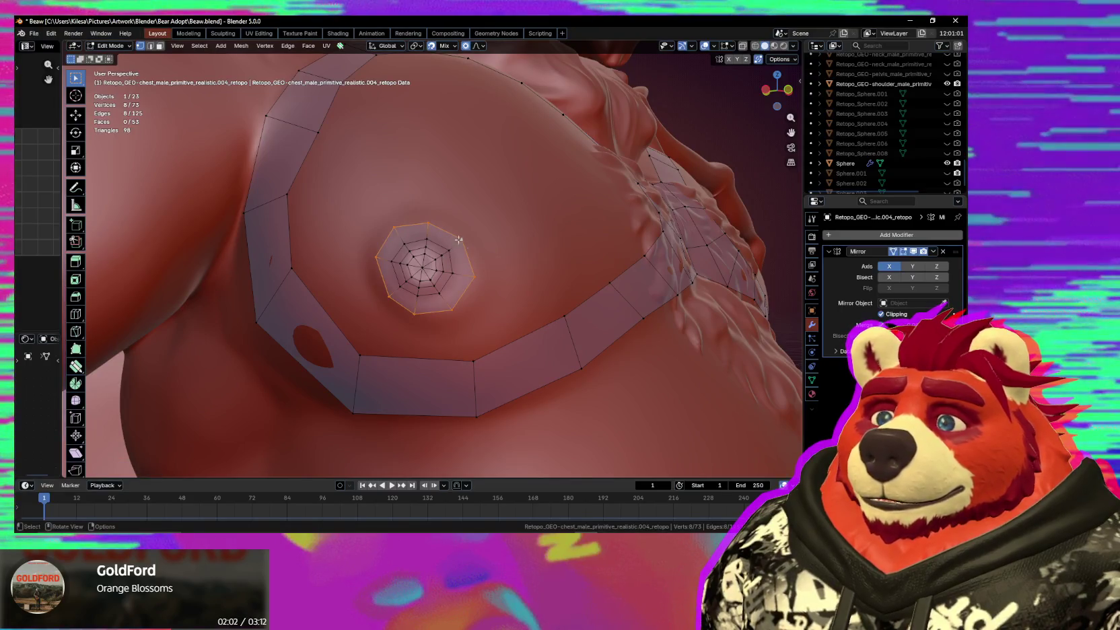
key("e")
key("s")
left_click(569, 310)
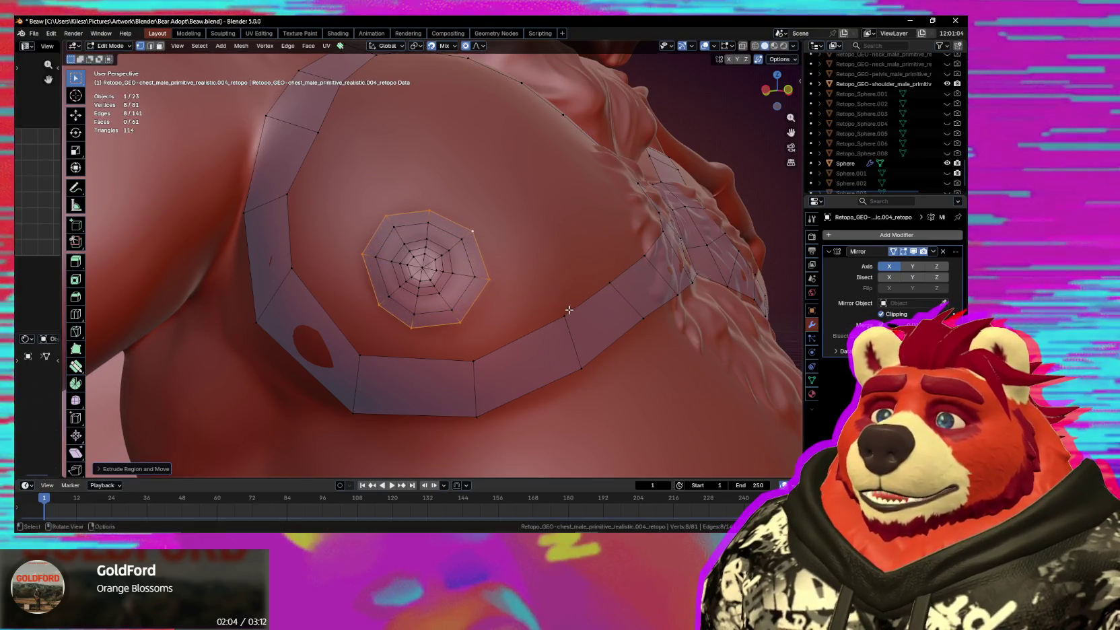
left_click(460, 322)
key("g")
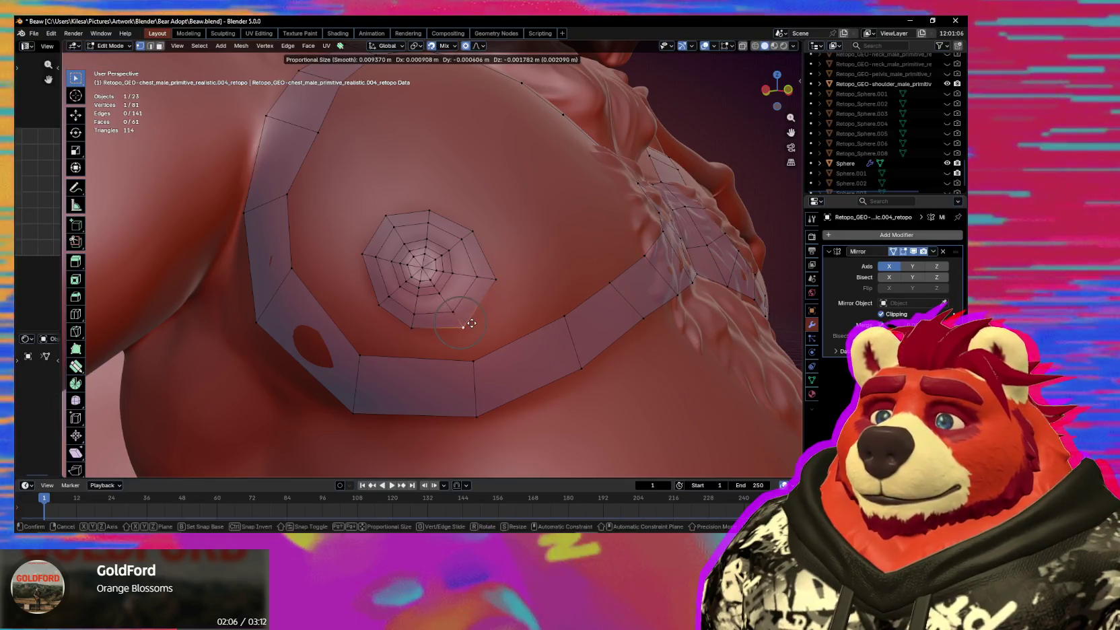
left_click(412, 327)
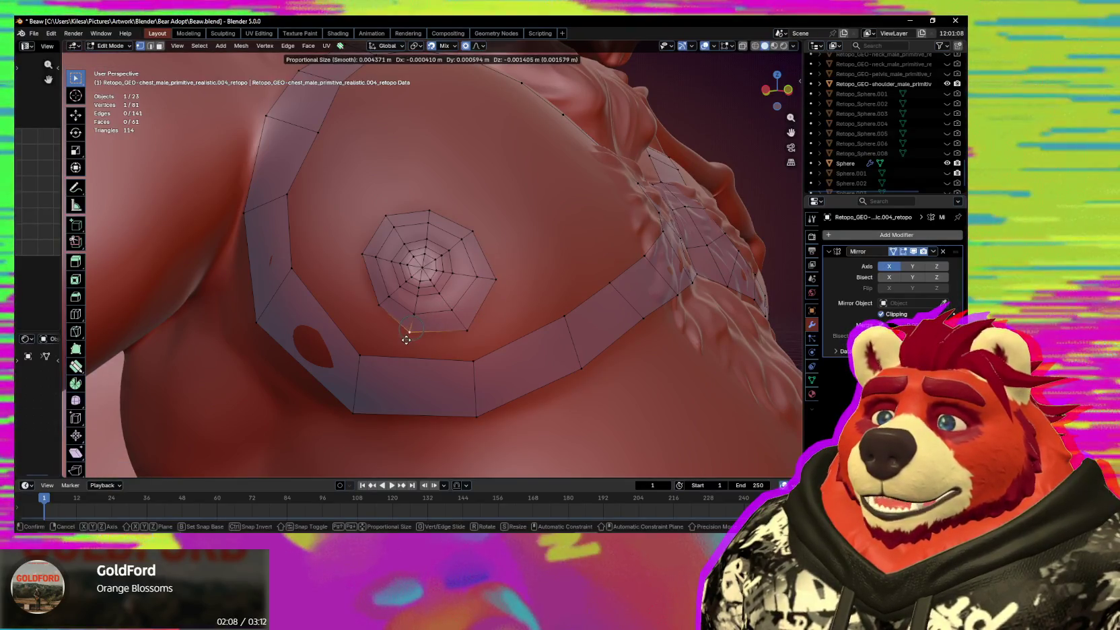
scroll(411, 339, "down", 5)
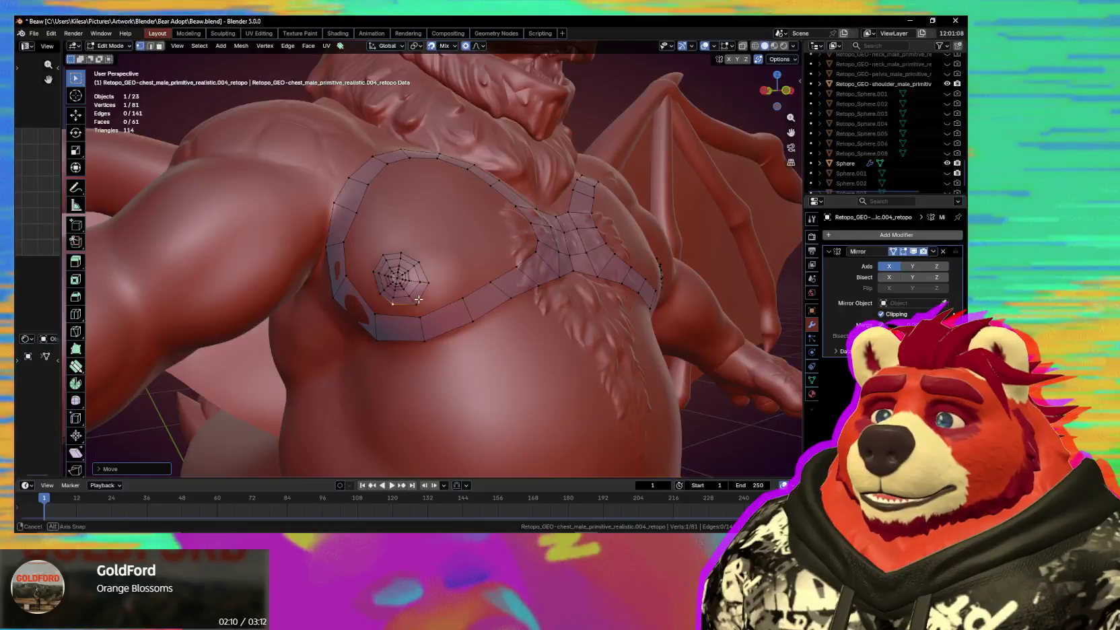
Reposition vertices on the lower pec loop near the nipple web.
mouse_move(419, 299)
middle_mouse_down()
mouse_move(474, 293)
mouse_move(380, 311)
mouse_move(445, 305)
mouse_move(482, 320)
mouse_move(480, 273)
mouse_move(416, 269)
middle_mouse_up()
scroll(474, 293, "down", 5)
scroll(445, 304, "up", 3)
scroll(445, 304, "up", 2)
scroll(480, 273, "down", 3)
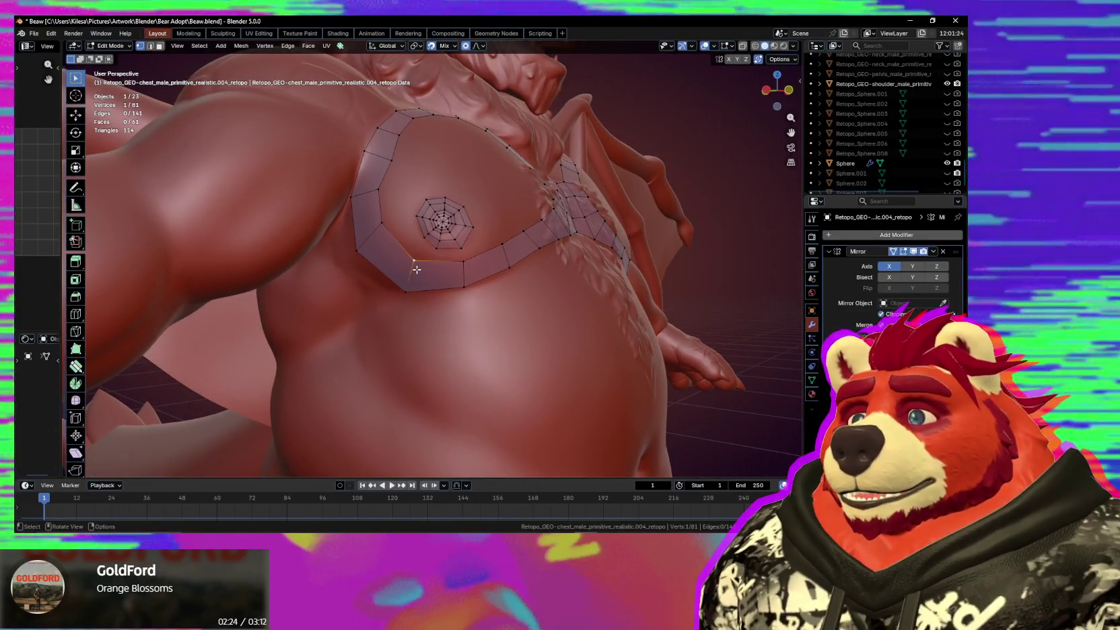
left_click_drag(417, 270, 489, 280)
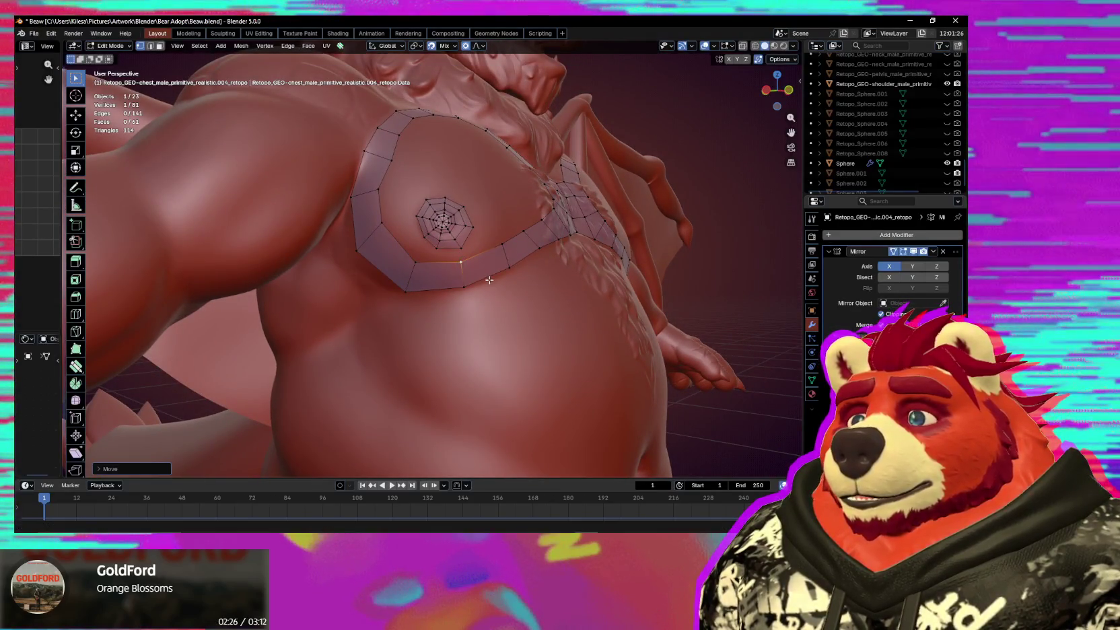
middle_click_drag(489, 280, 446, 268)
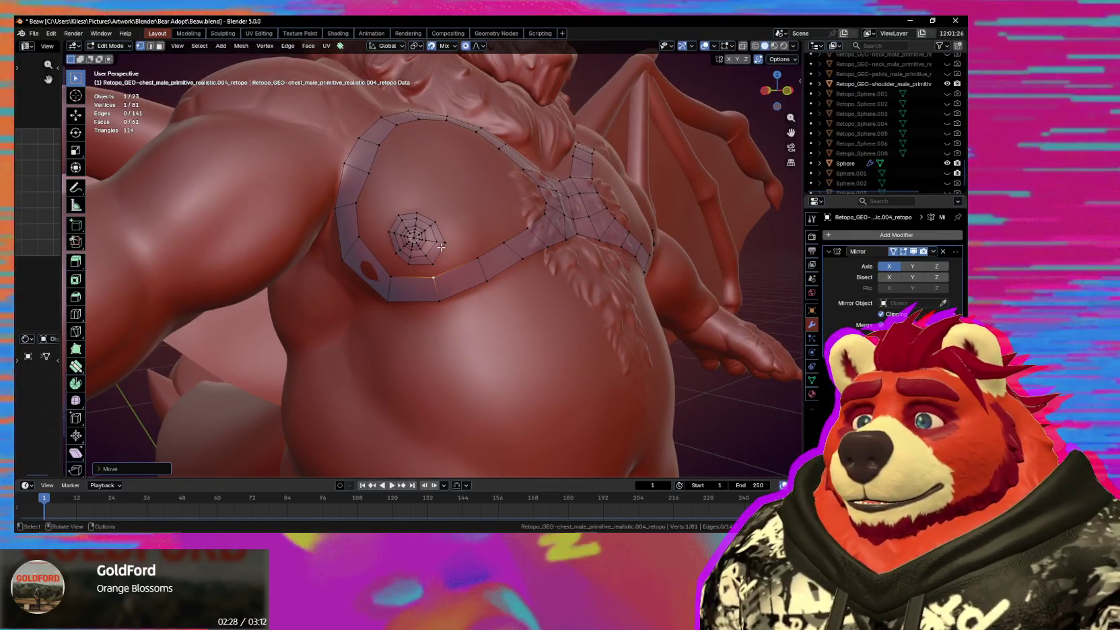
Fill a face bridging a web vertex to adjacent pec loop vertices.
left_click_drag(440, 253, 442, 256)
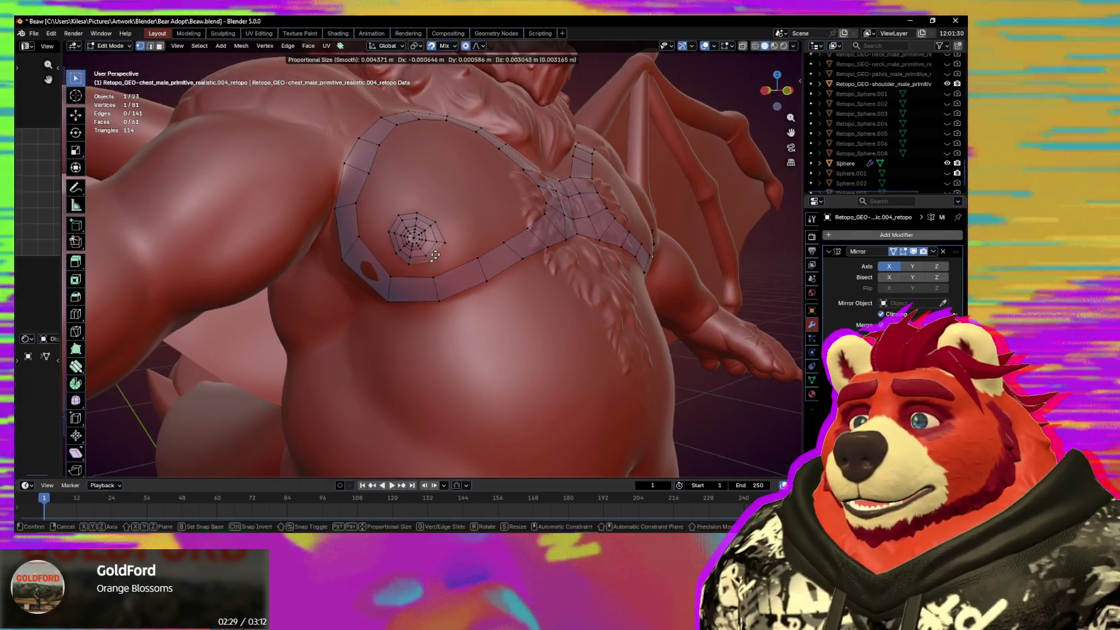
mouse_move(441, 257)
middle_mouse_down()
mouse_move(435, 269)
mouse_move(459, 260)
middle_mouse_up()
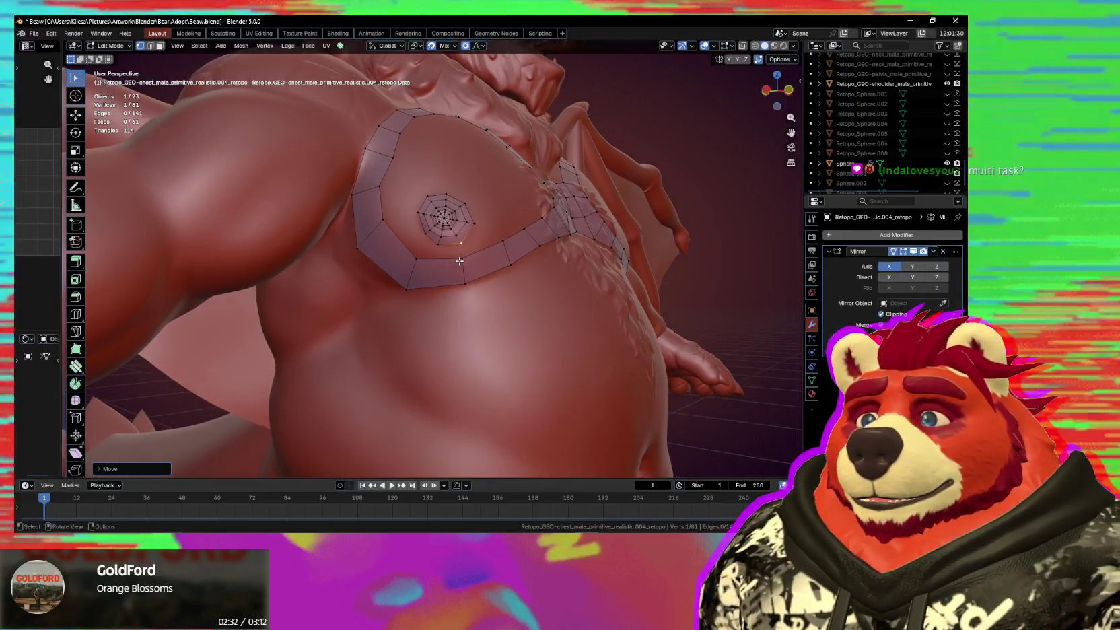
left_click(441, 261)
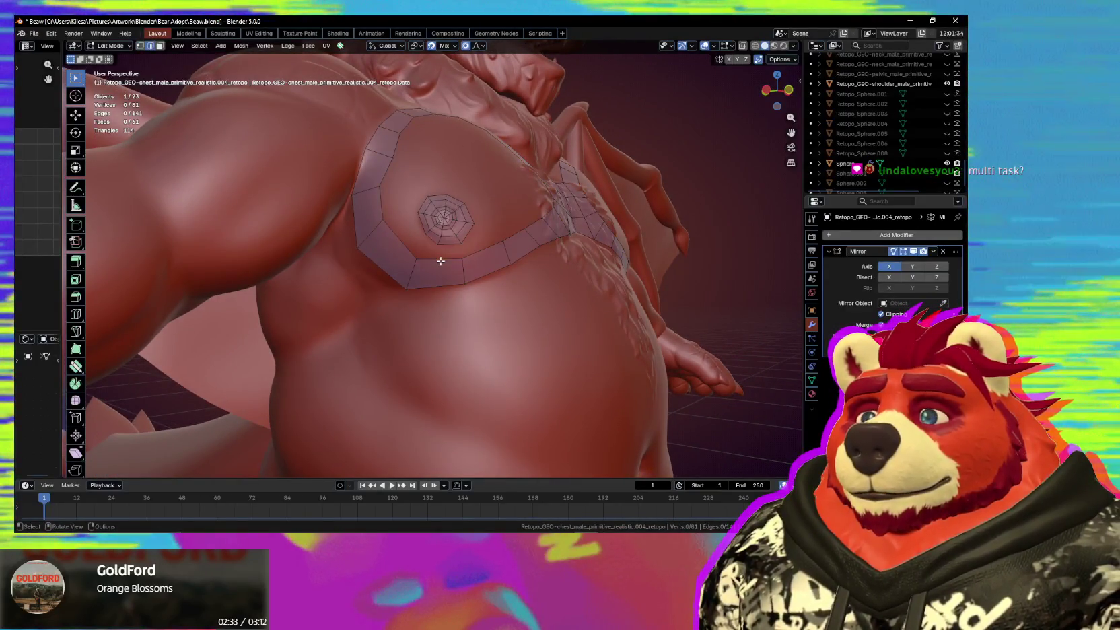
scroll(464, 266, "up", 2)
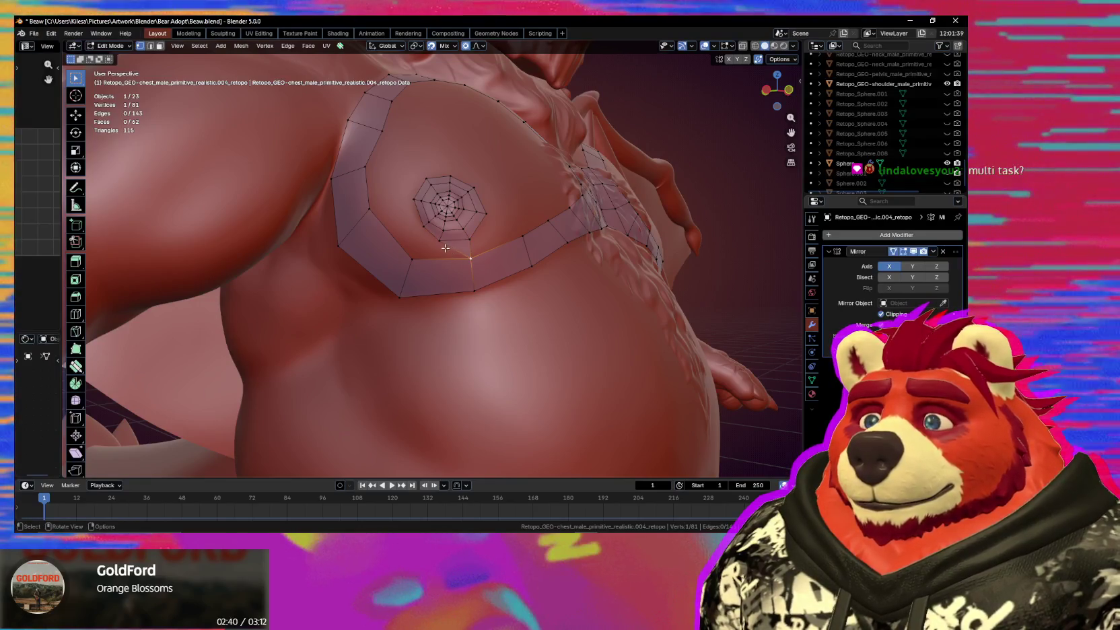
left_click(412, 258, "shift")
left_click(439, 240, "shift")
left_click(471, 258, "shift")
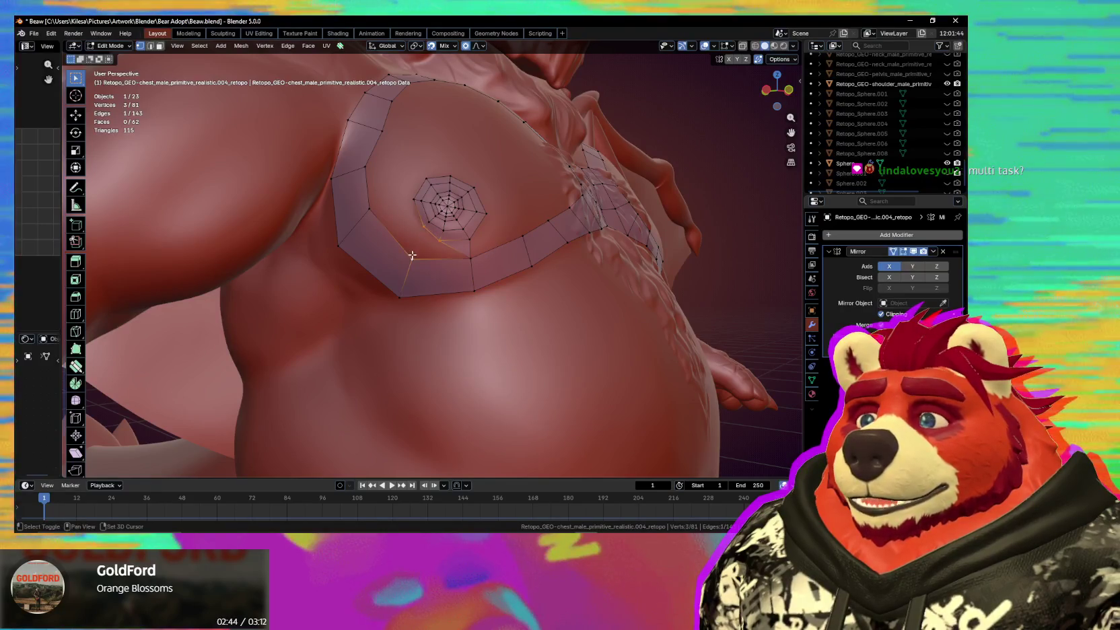
key("f")
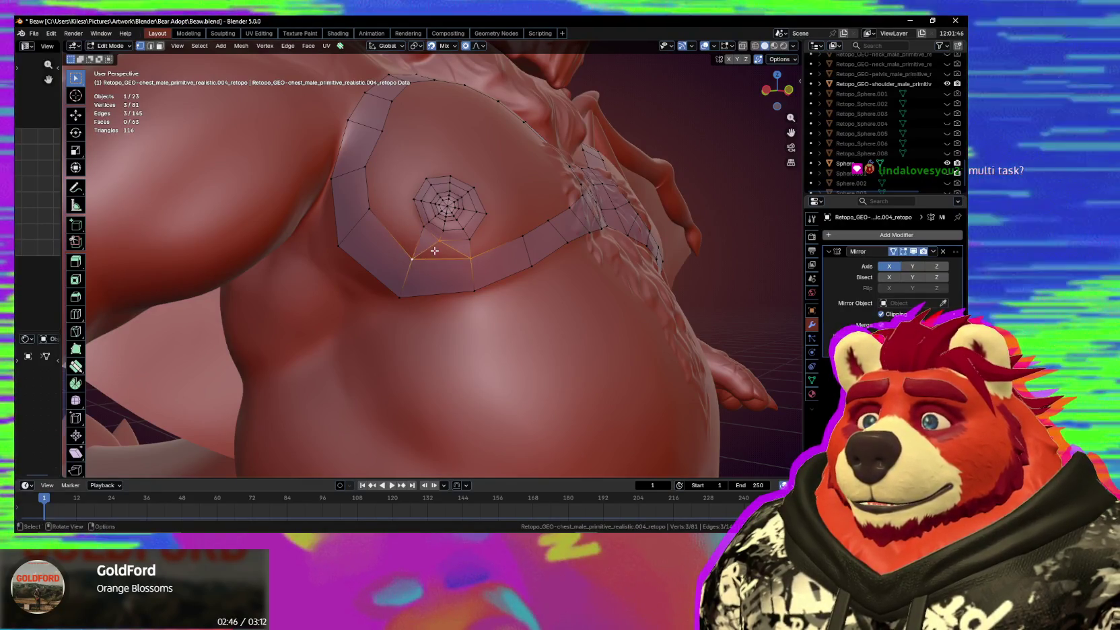
Fill another face beside the web and move nearby vertices for even flow.
middle_click_drag(498, 254, 463, 250)
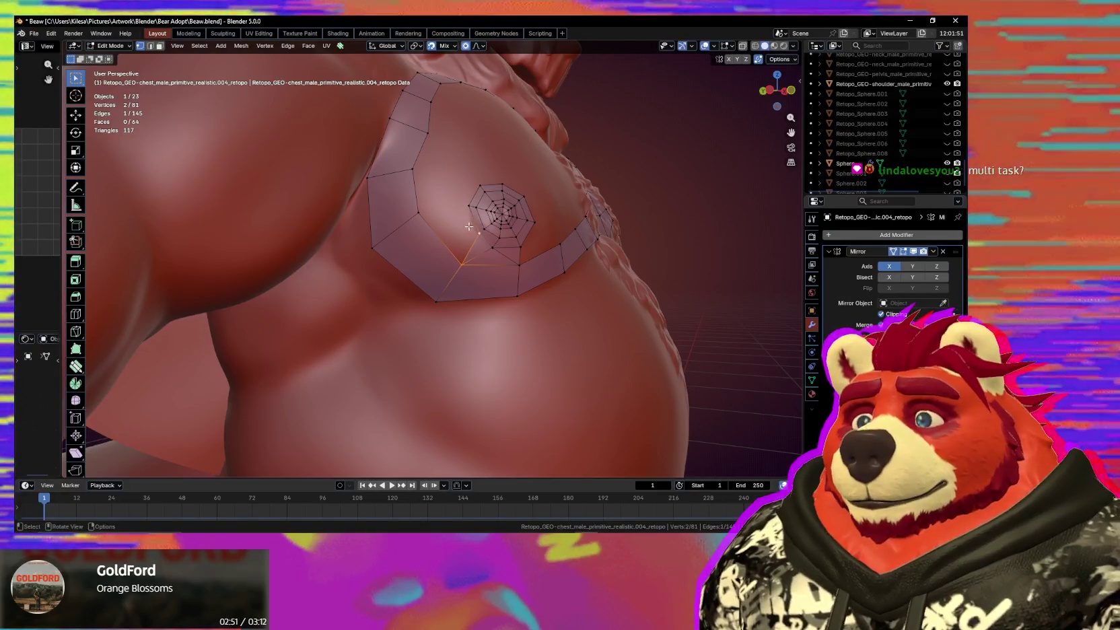
key("f")
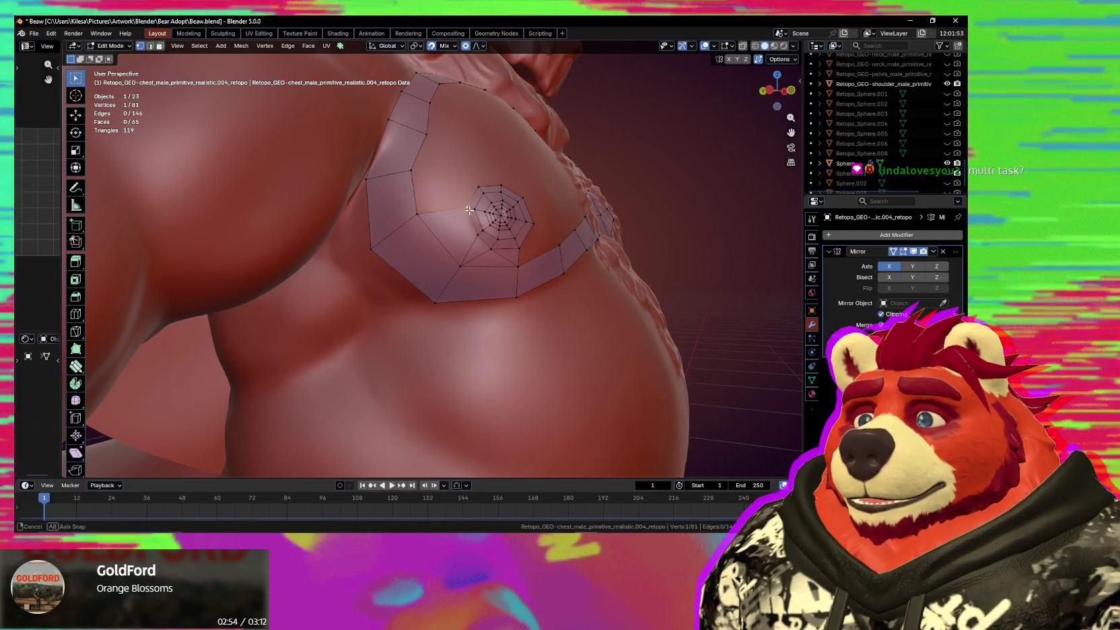
mouse_move(472, 208)
middle_mouse_down()
mouse_move(468, 232)
mouse_move(487, 272)
mouse_move(475, 257)
middle_mouse_up()
key("g")
left_click(466, 245)
left_click(369, 194)
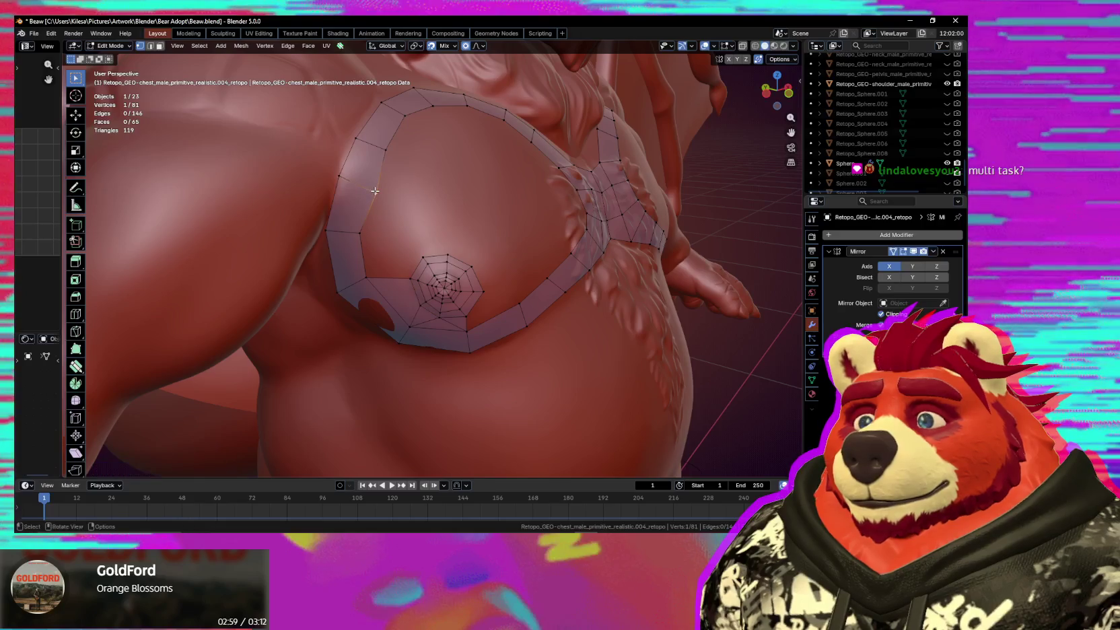
middle_click_drag(370, 194, 478, 235)
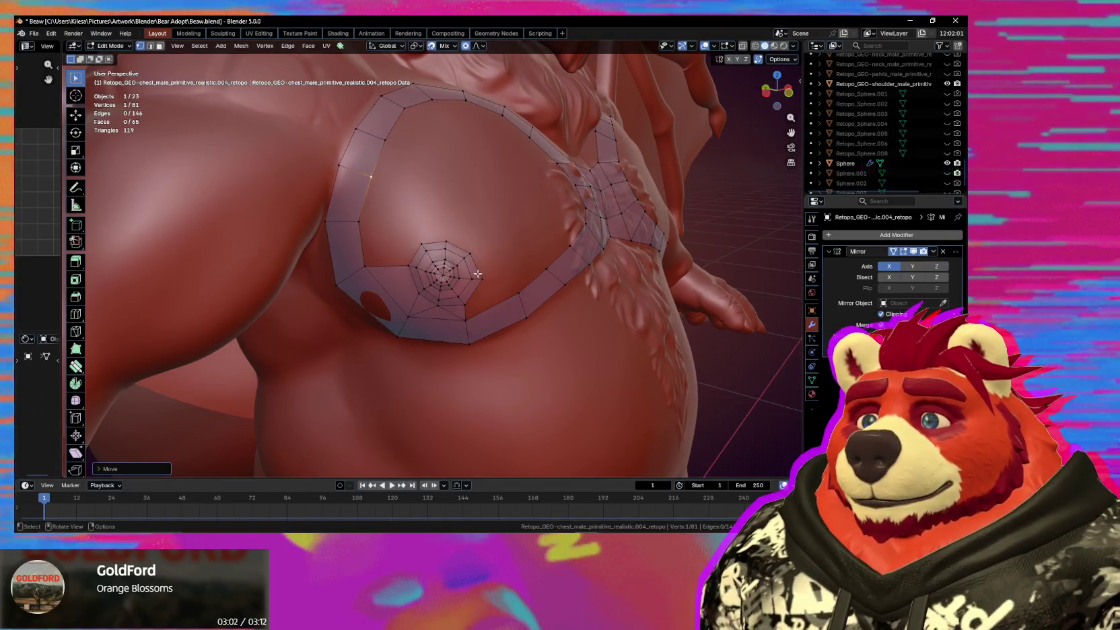
key("g")
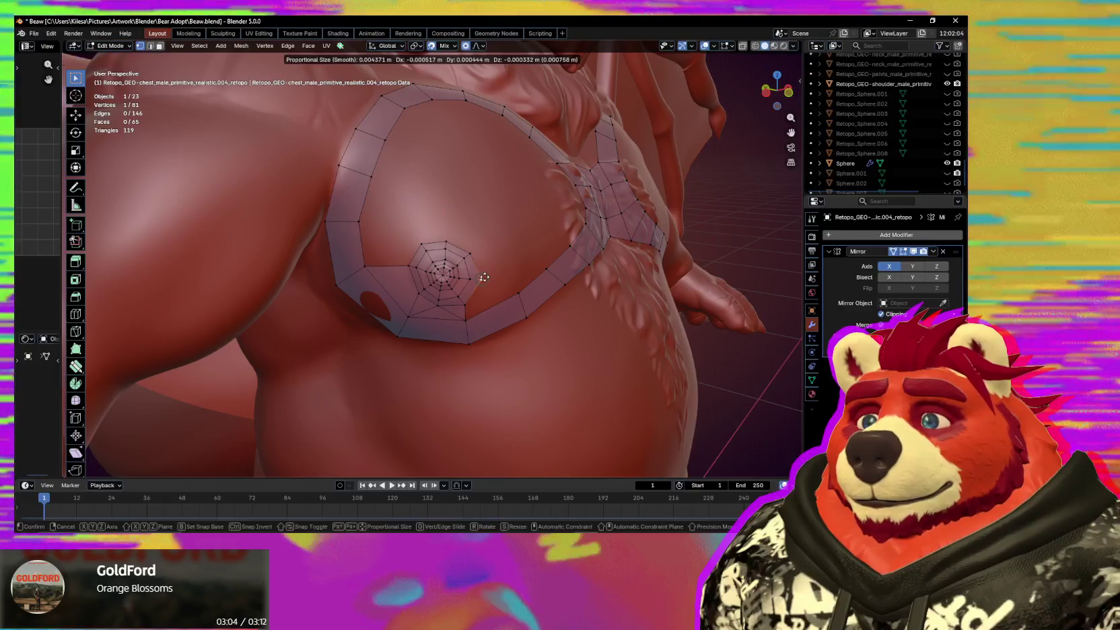
left_click(467, 262)
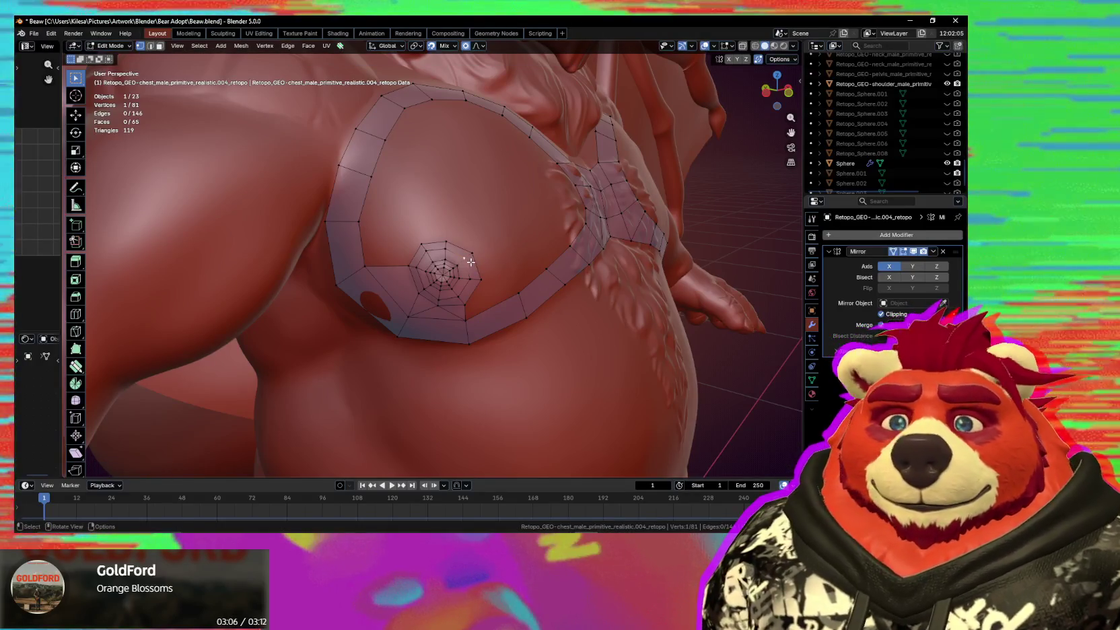
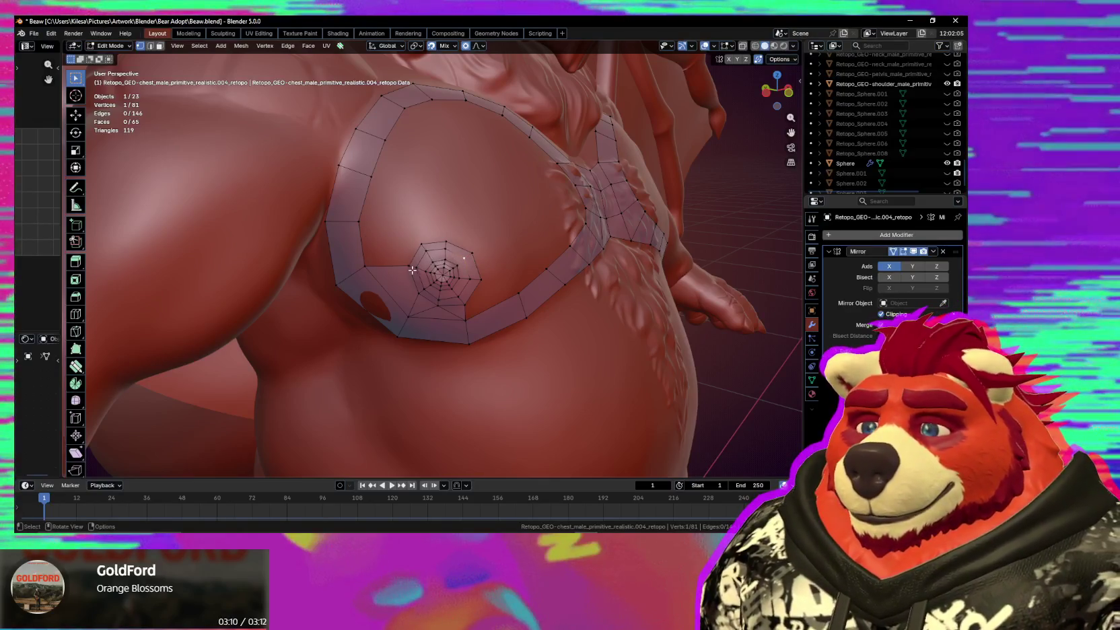
Extrude two vertices above the nipple ring and settle them onto the chest surface.
key("e")
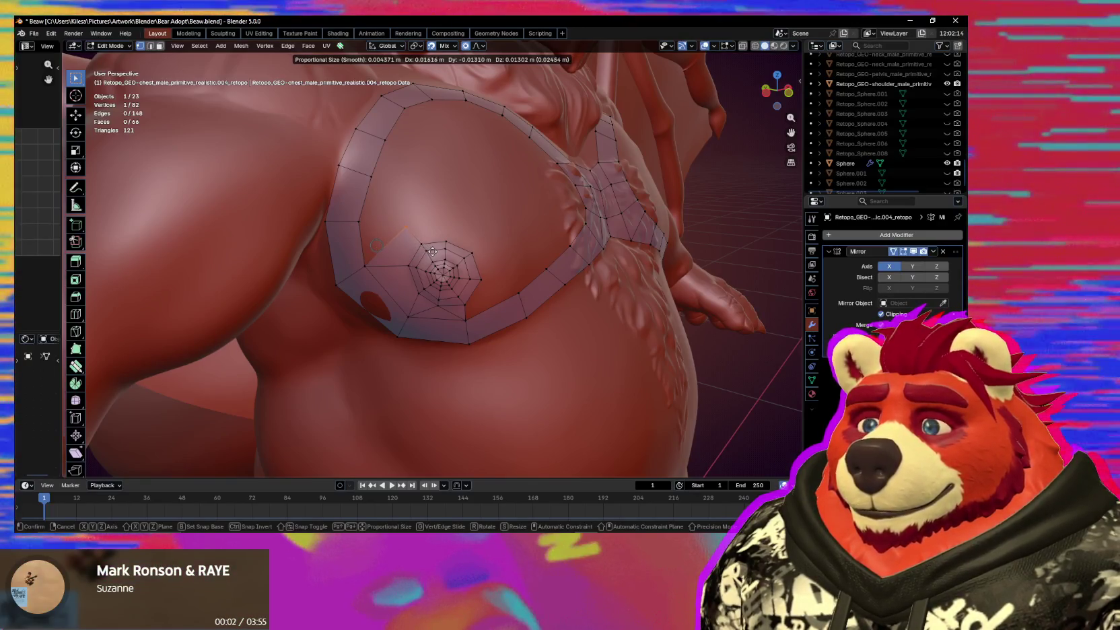
left_click(375, 264)
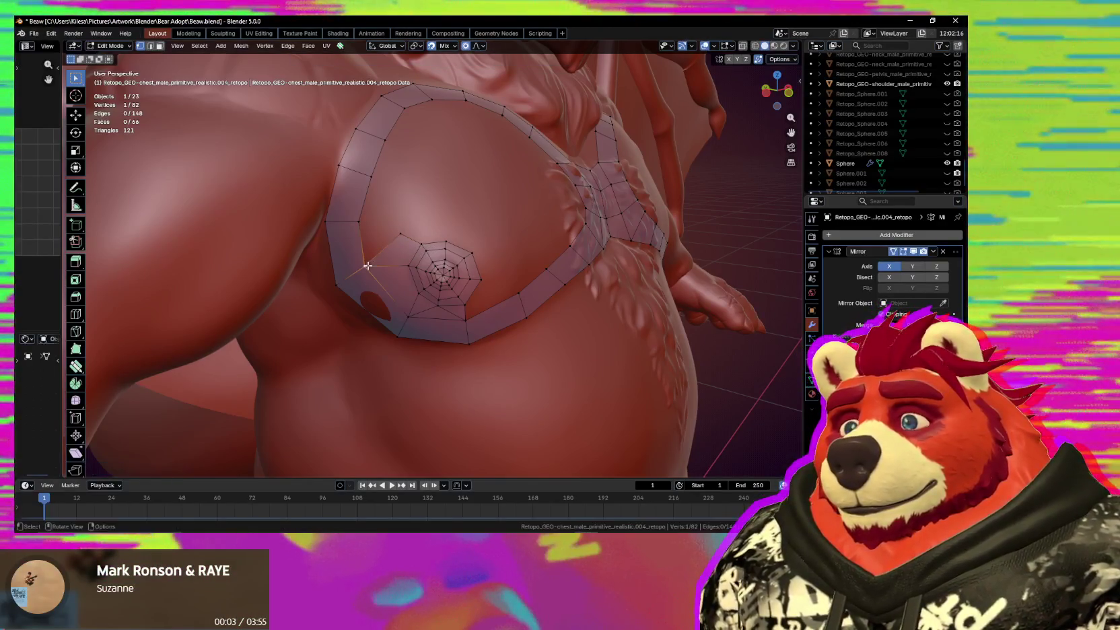
middle_click_drag(367, 265, 380, 268)
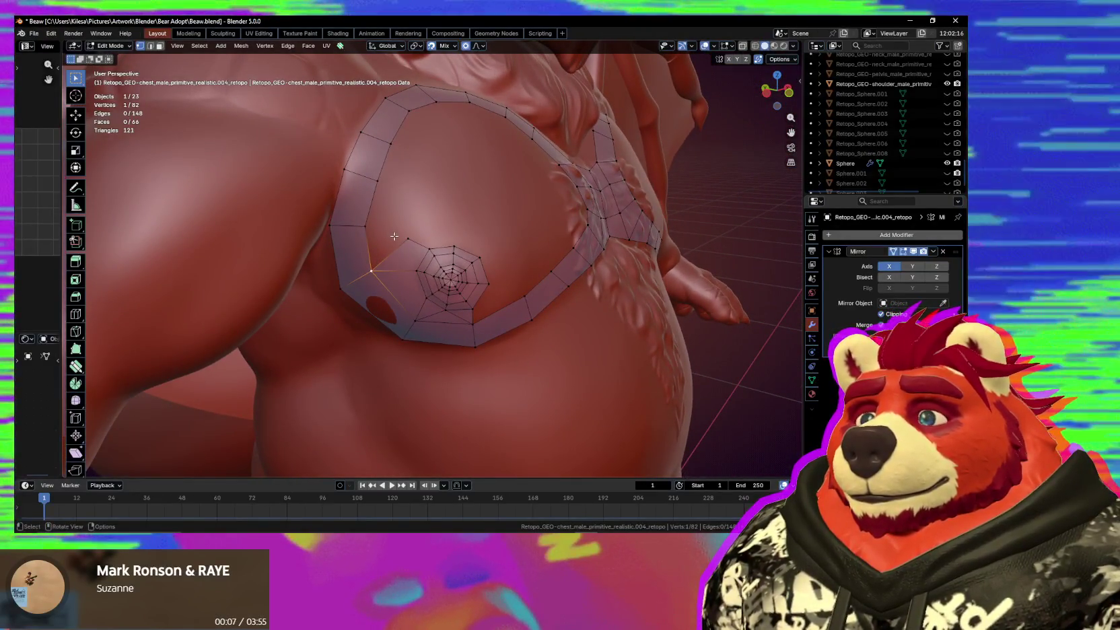
middle_click_drag(395, 240, 388, 238)
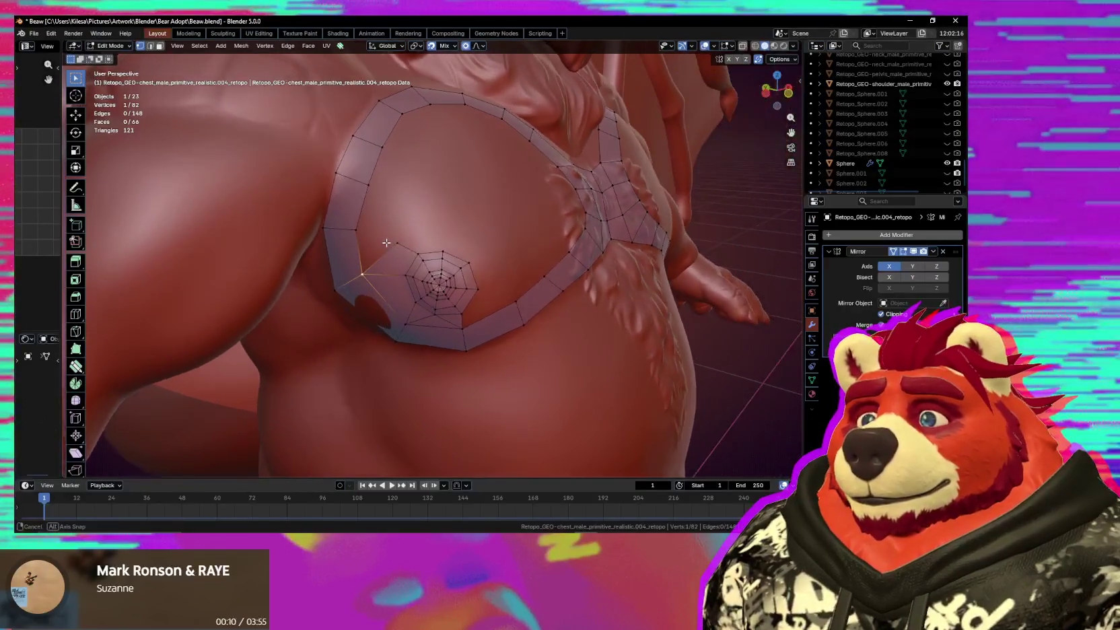
key("e")
left_click(388, 257)
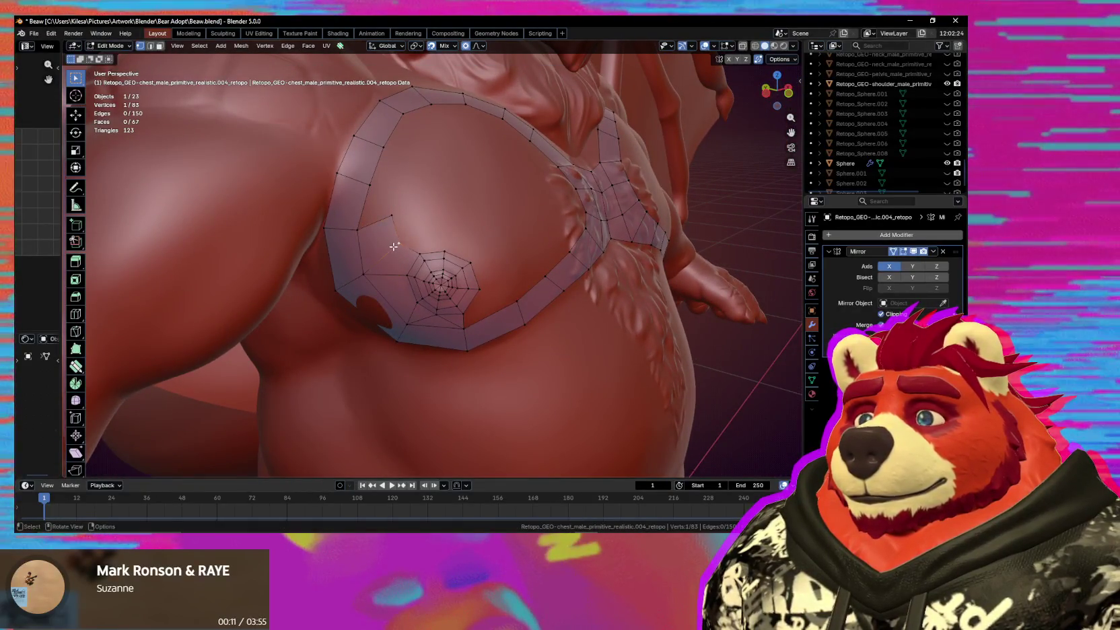
key("g")
left_click(396, 233)
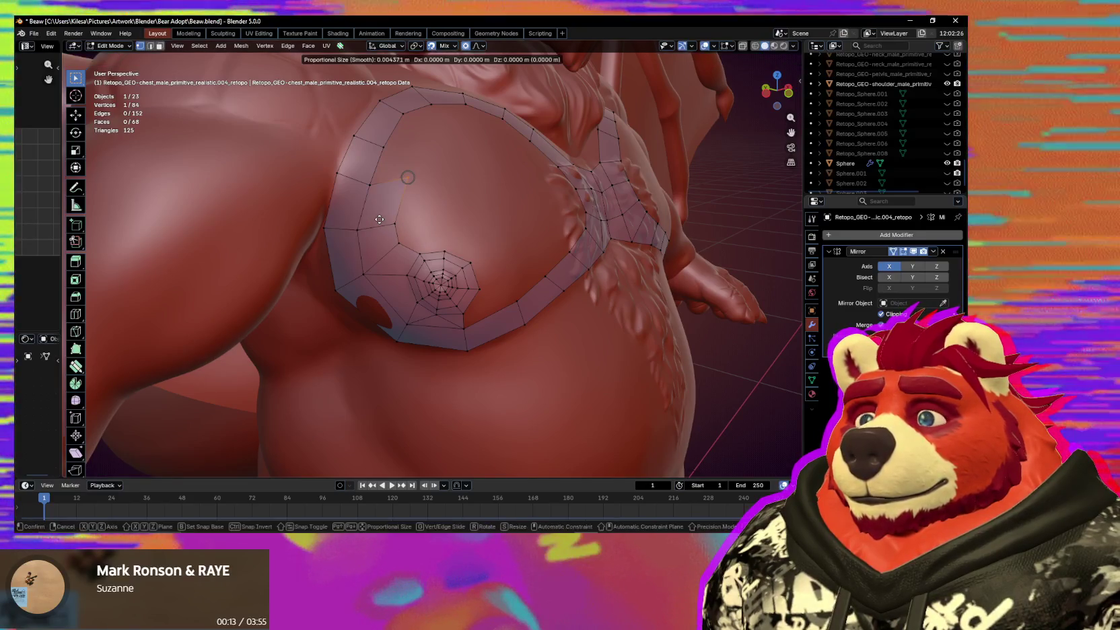
Extrude further vertices up along the upper loop toward the top of the patch.
key("e")
left_click(366, 197)
key("g")
left_click(366, 194)
key("e")
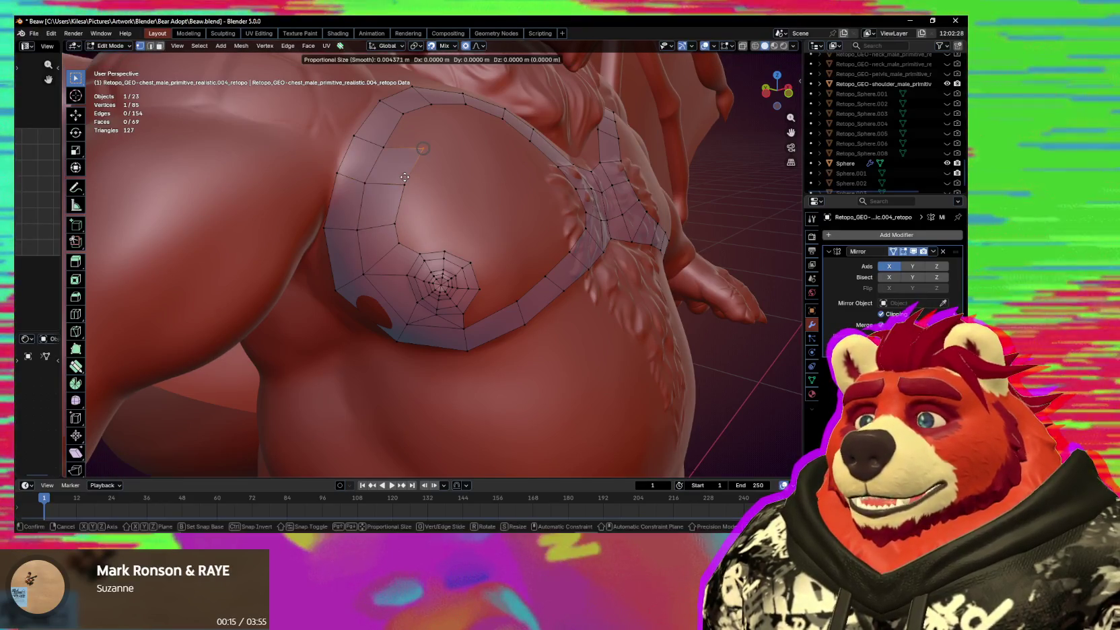
left_click(400, 178)
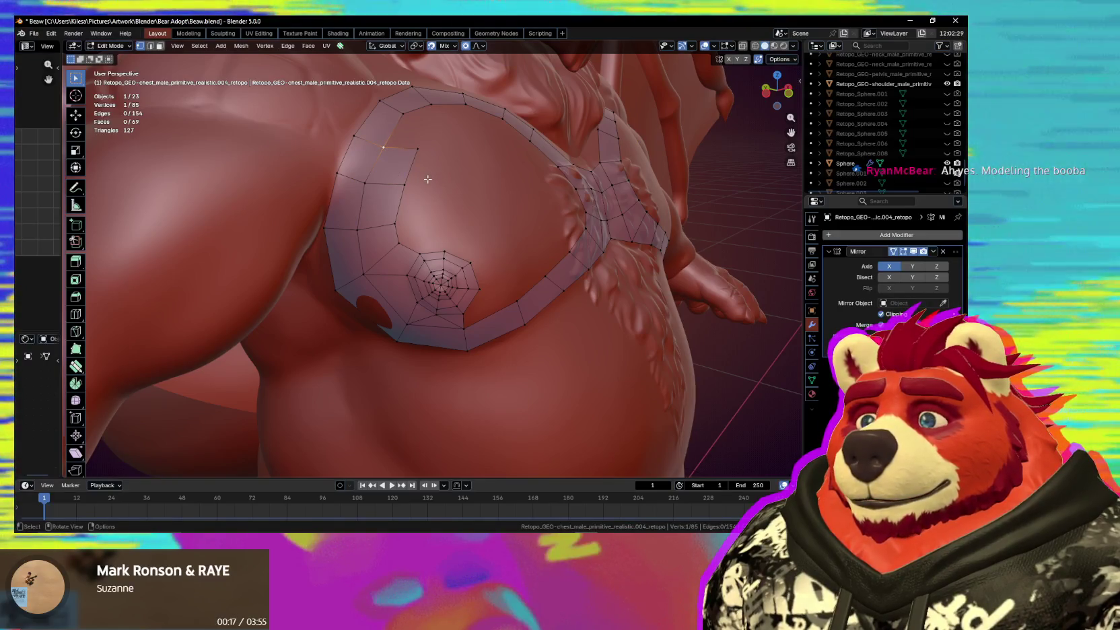
Fill a face closing the top gap and pull its vertex into place.
key("f")
middle_click_drag(440, 175, 430, 157)
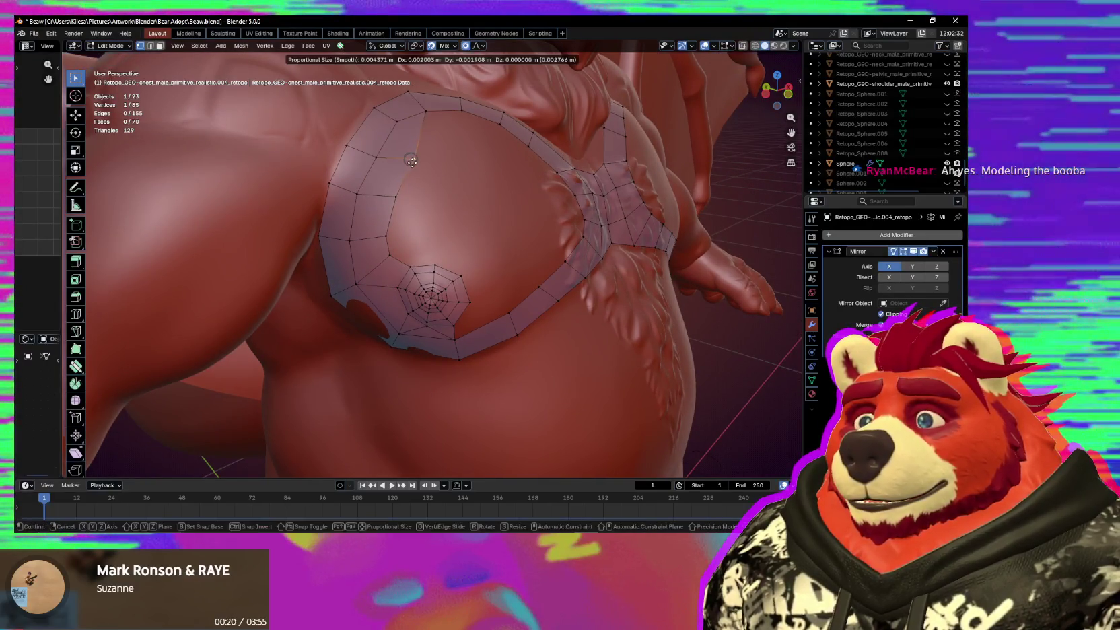
left_click_drag(409, 159, 388, 199)
mouse_move(391, 199)
middle_mouse_down()
mouse_move(420, 233)
mouse_move(513, 265)
middle_mouse_up()
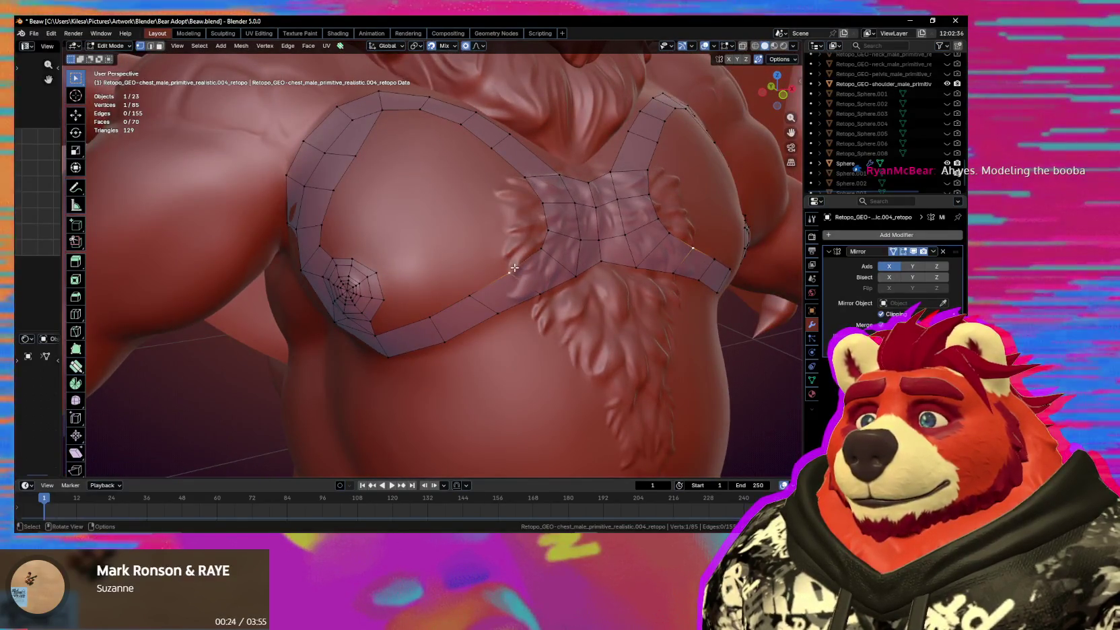
Extrude three vertices from the nipple ring toward the central sternum strip.
key("g")
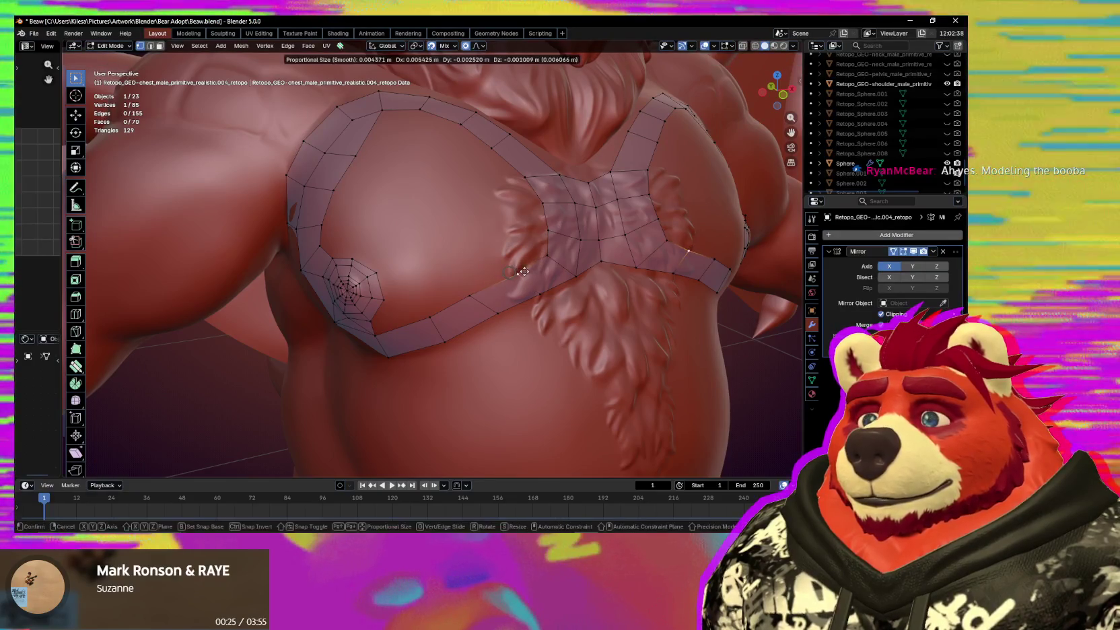
left_click(539, 257)
key("e")
left_click(515, 242)
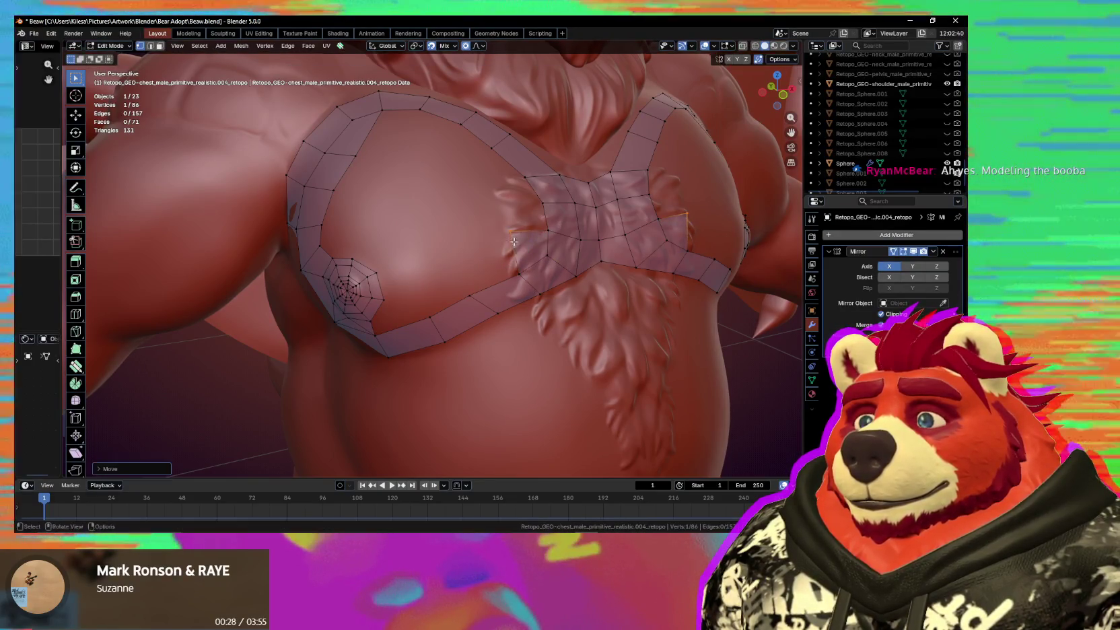
key("e")
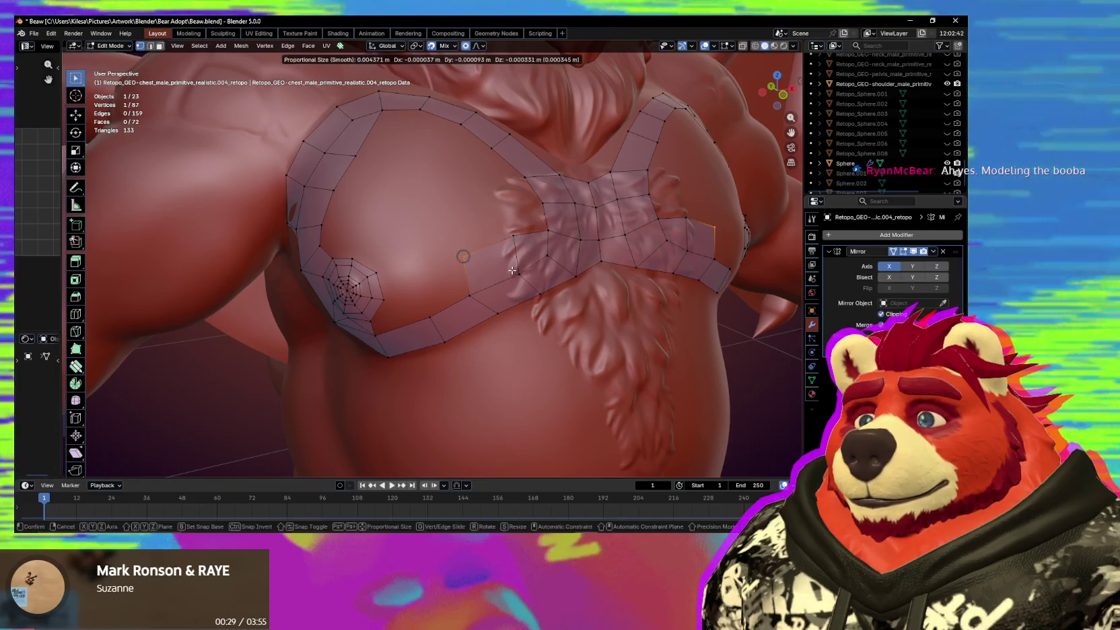
left_click(472, 297)
key("e")
left_click(431, 307)
middle_click_drag(431, 307, 440, 306)
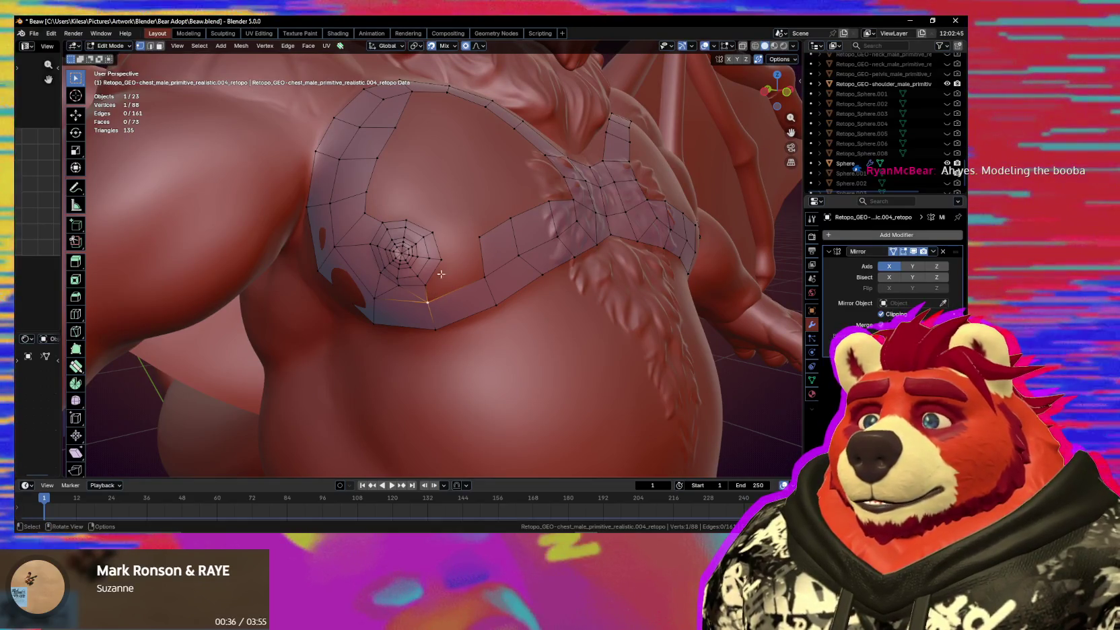
Fill the gaps beside the new vertices with faces and position the vertex.
key("f")
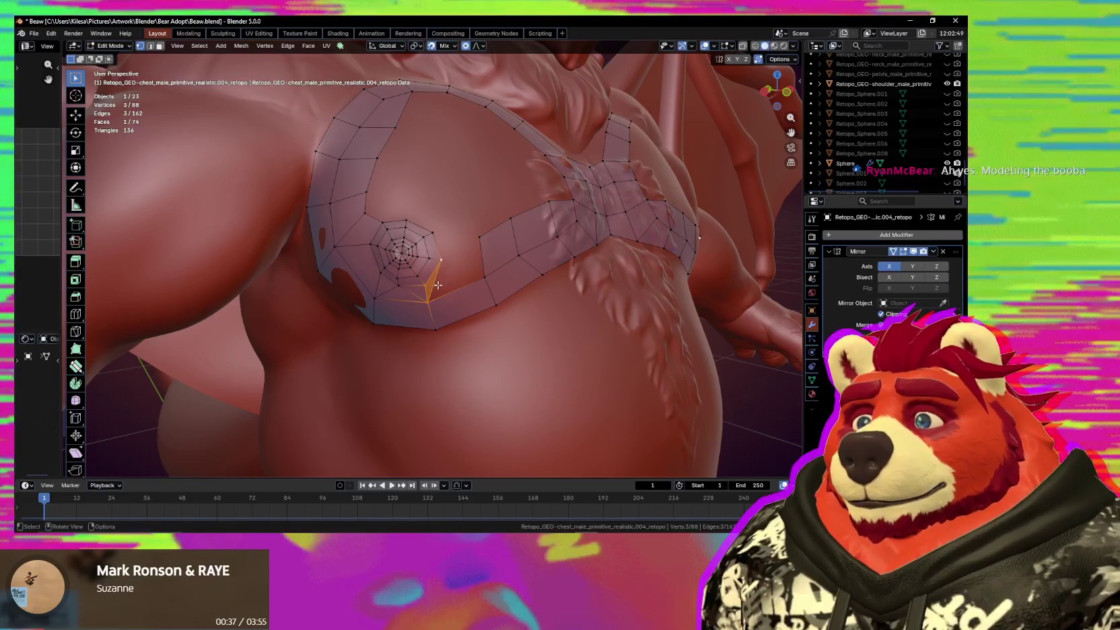
left_click_drag(429, 301, 428, 289)
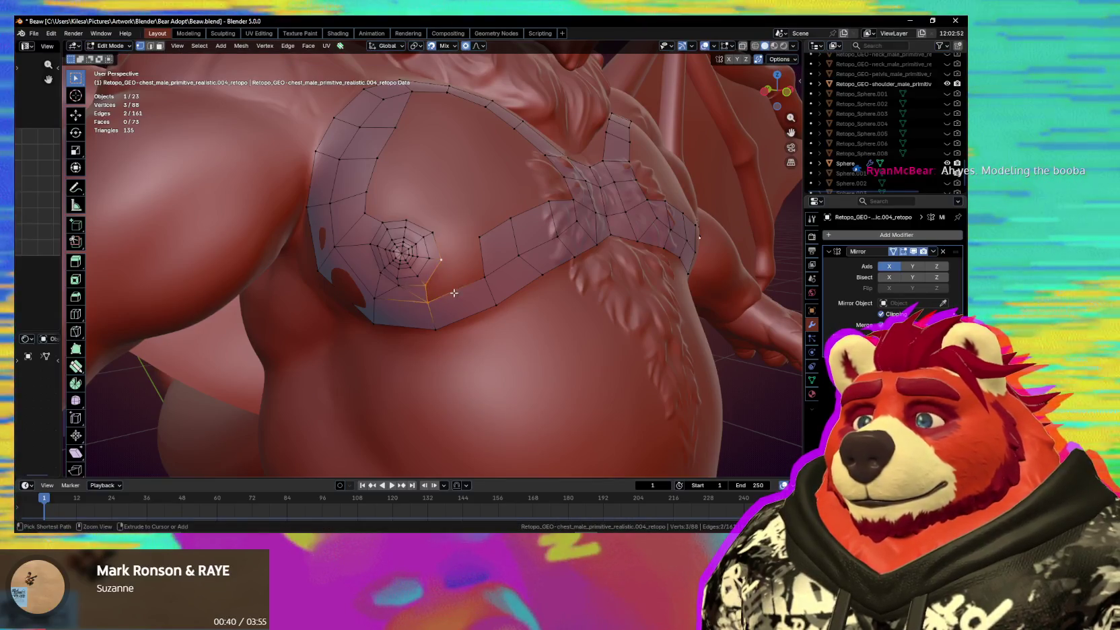
key("ctrl+z")
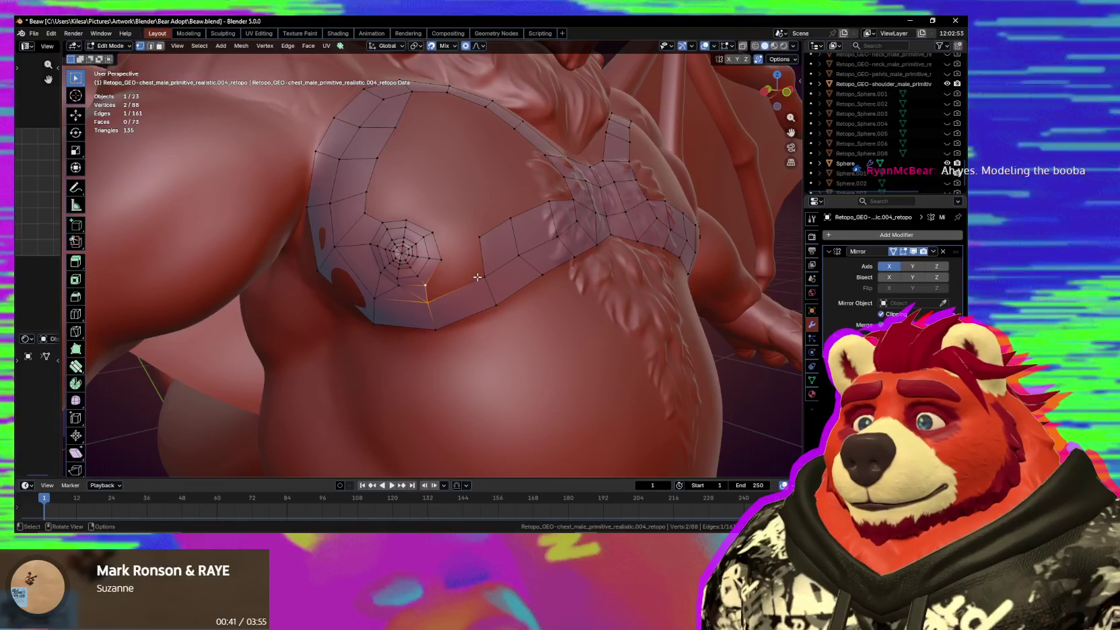
key("f")
key("g")
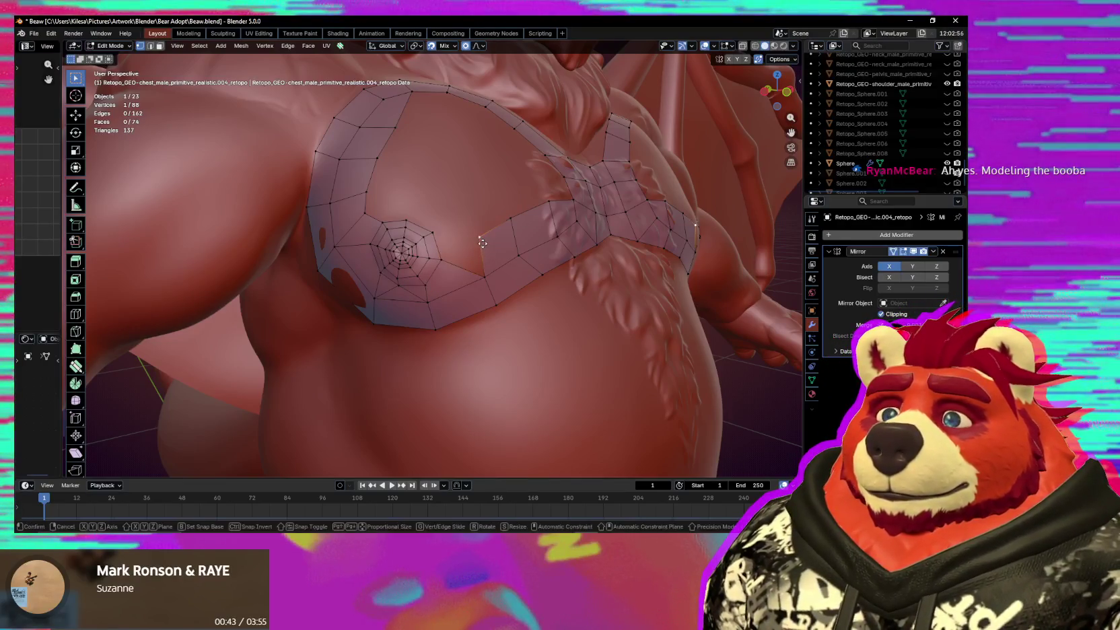
left_click(484, 268)
Adjust the vertex beside the nipple ring and place one more vertex.
left_click(444, 268)
key("g")
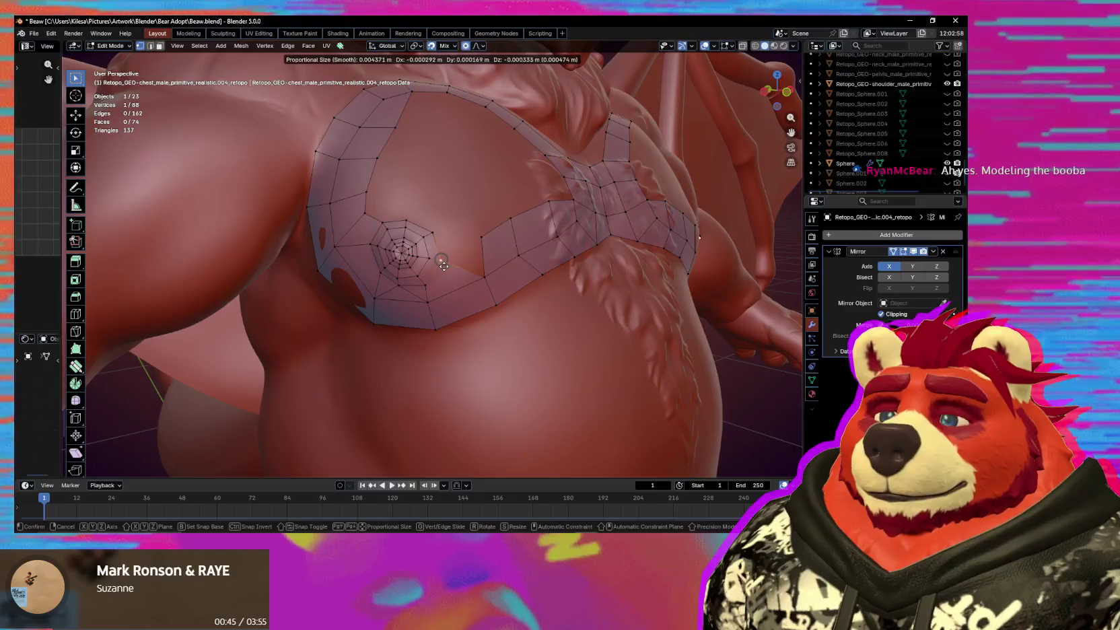
left_click(444, 266)
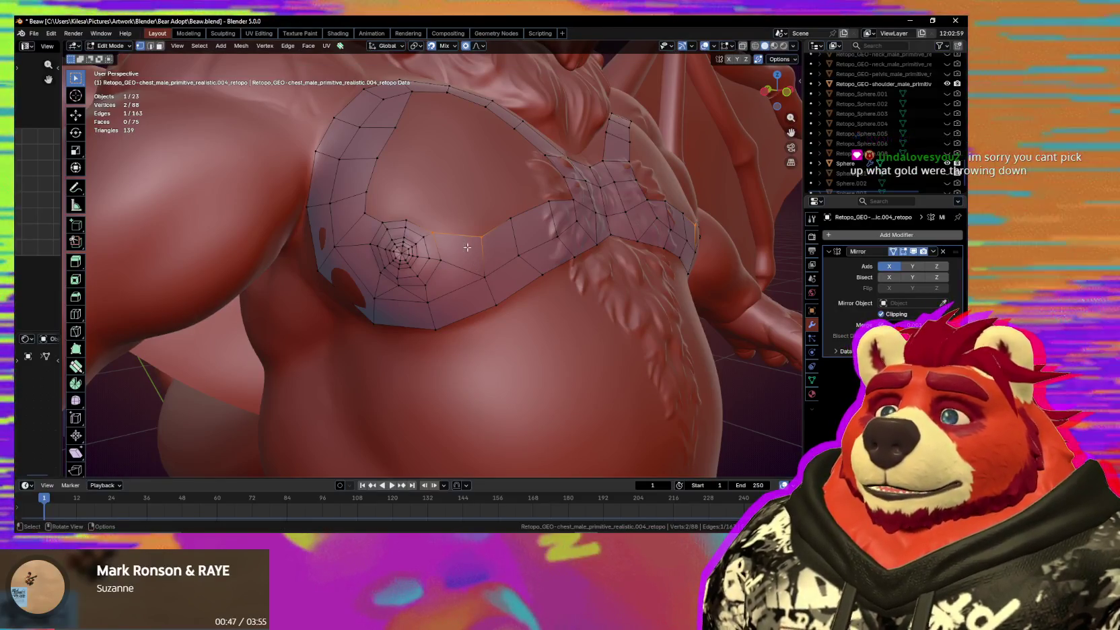
middle_click_drag(467, 246, 390, 226)
key("g")
left_click(395, 230)
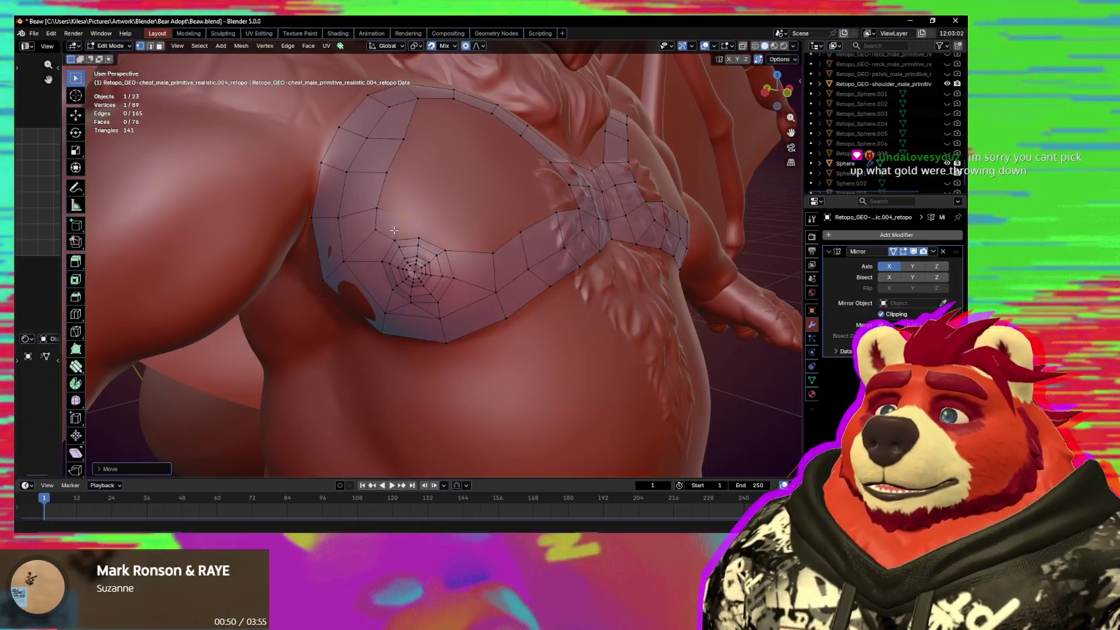
Add four faces bridging the nipple spiral to the upper chest loop, reaching 80 faces.
key("f")
left_click(429, 221)
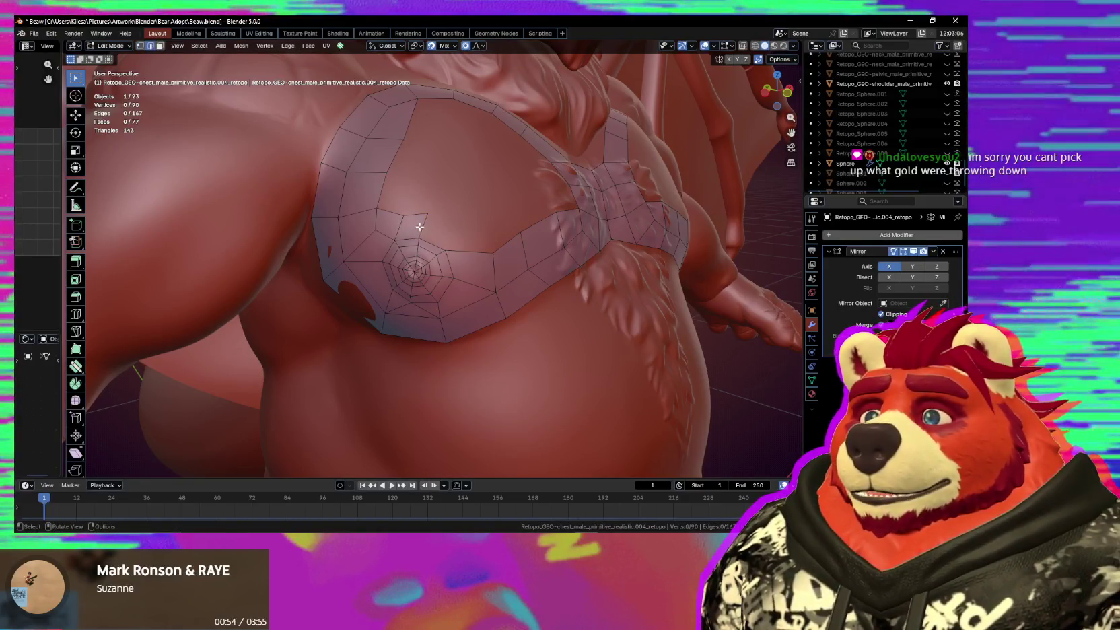
key("g")
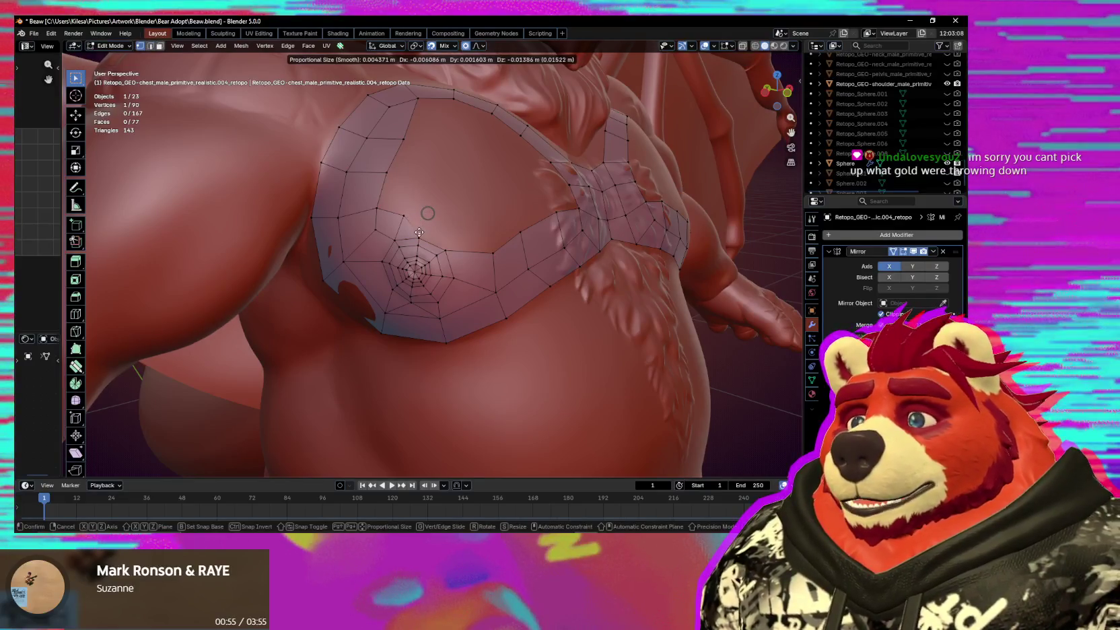
left_click(418, 236)
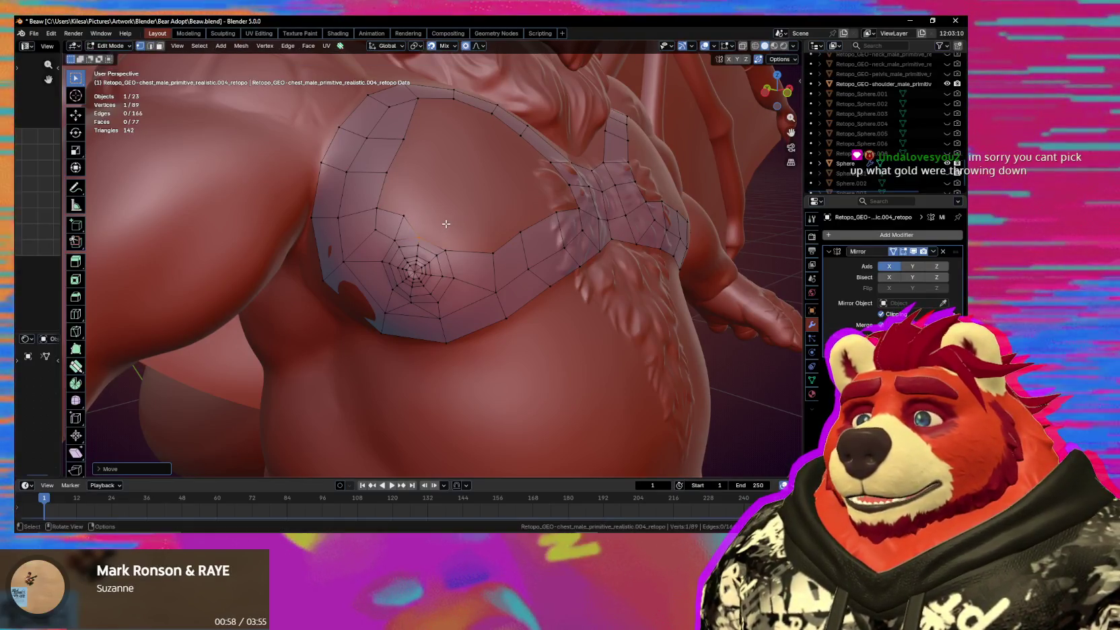
key("e")
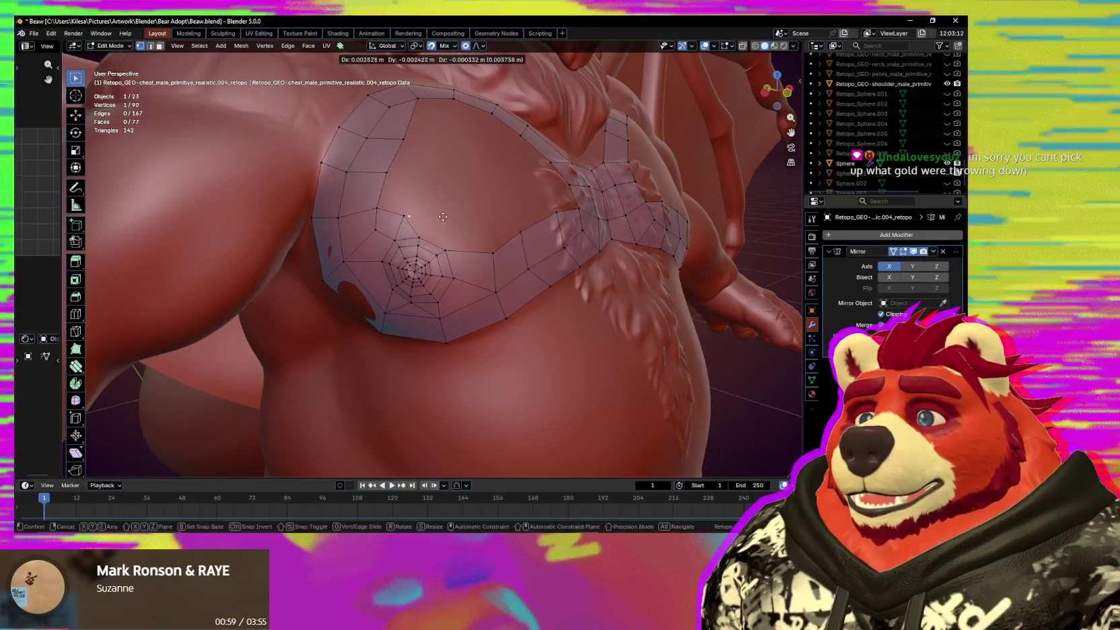
left_click(422, 236)
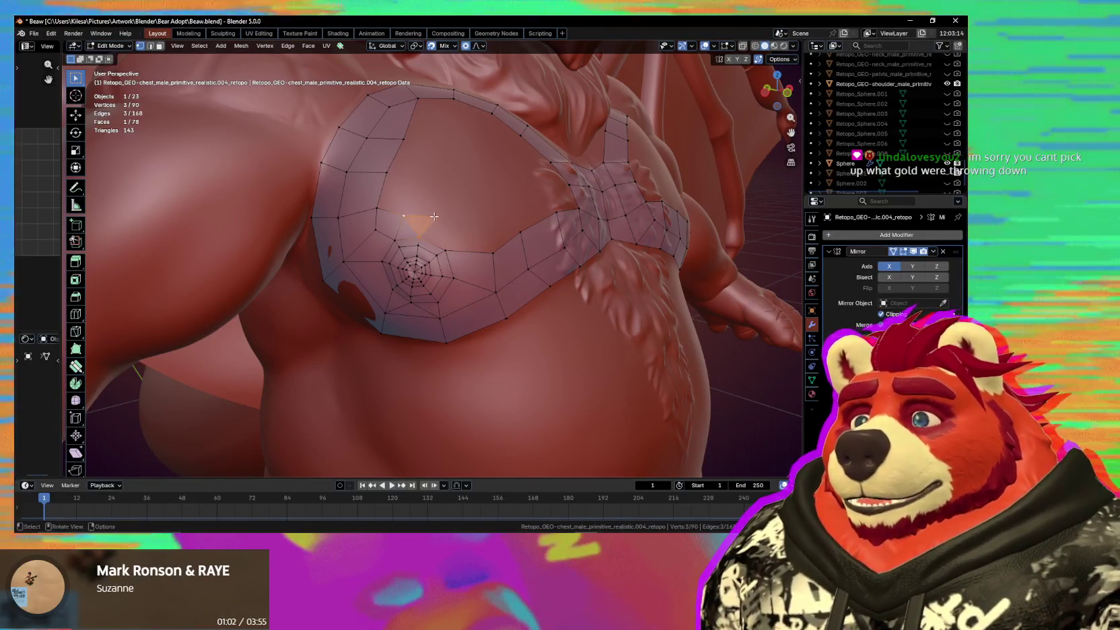
left_click_drag(434, 216, 439, 222)
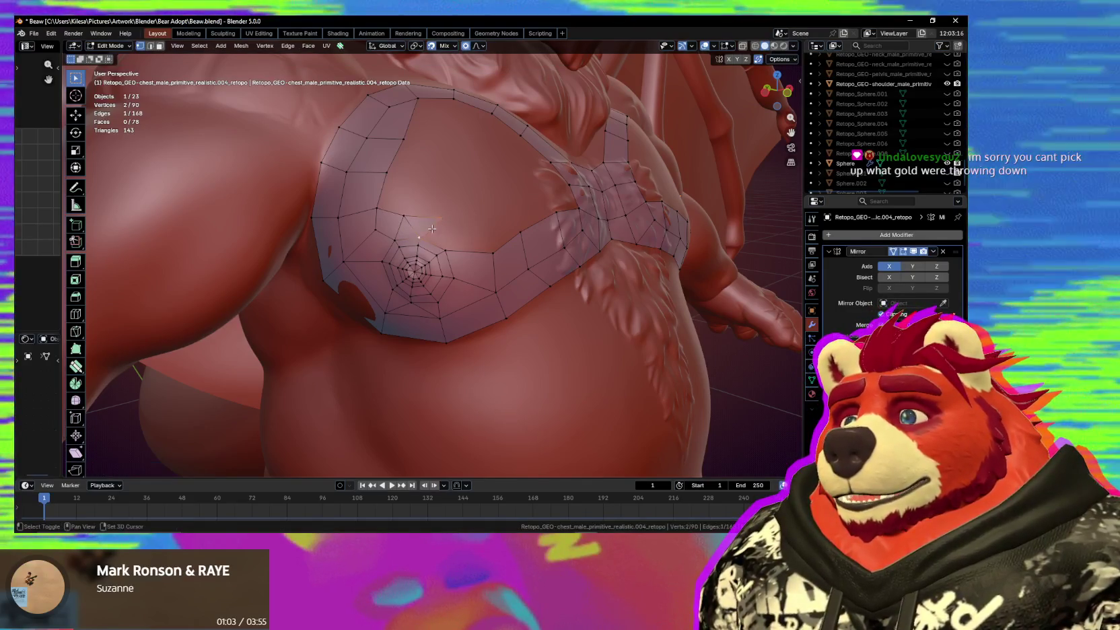
left_click(446, 245, "shift")
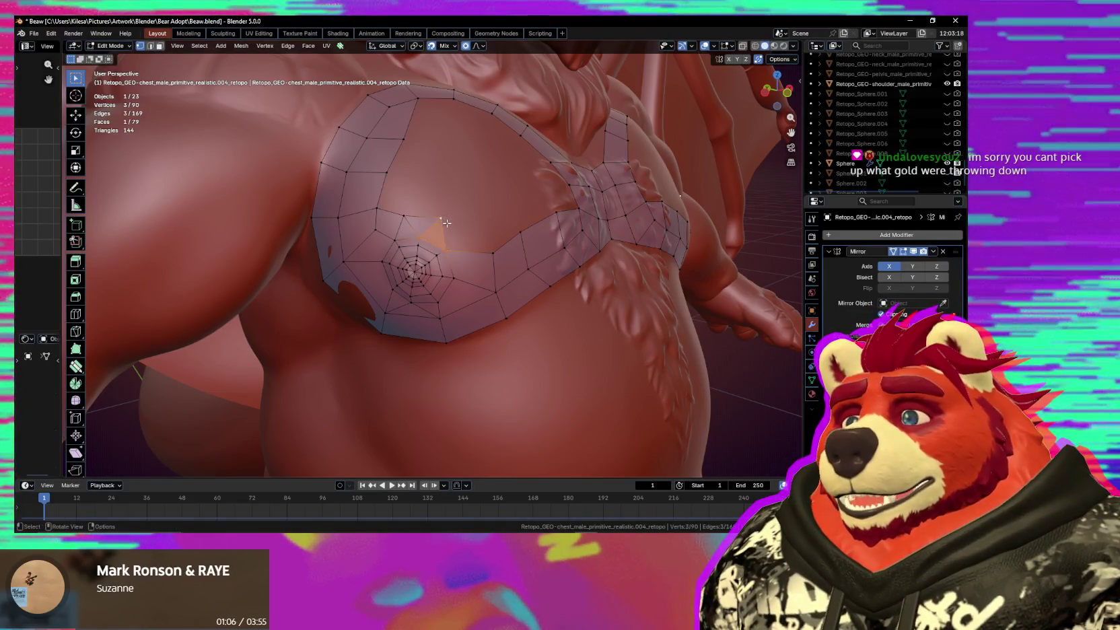
left_click_drag(444, 219, 447, 222)
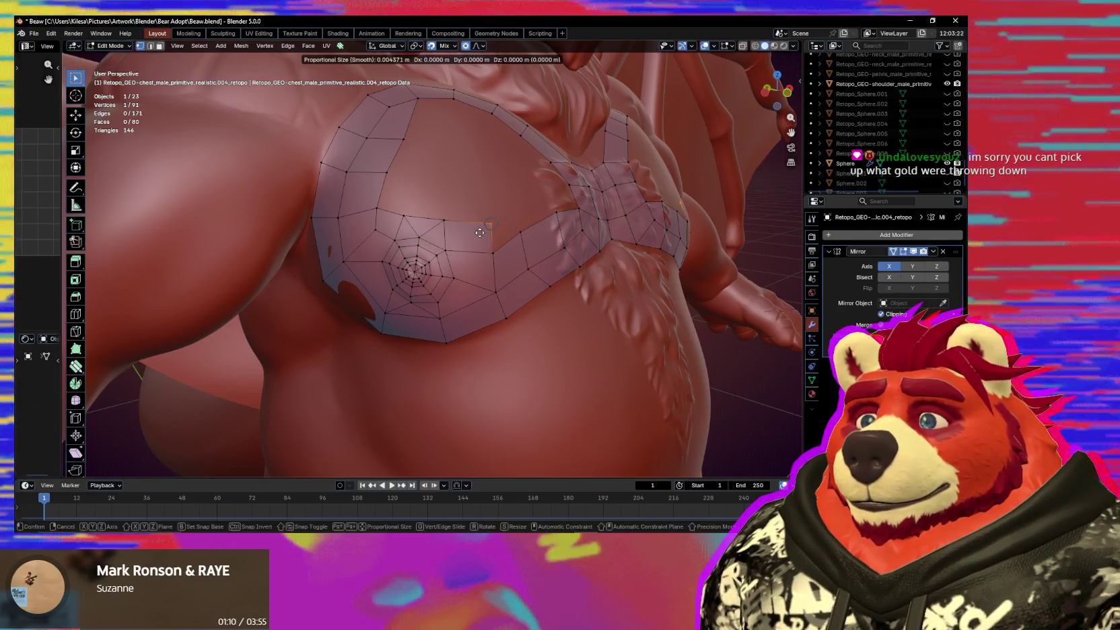
middle_click_drag(478, 231, 486, 261)
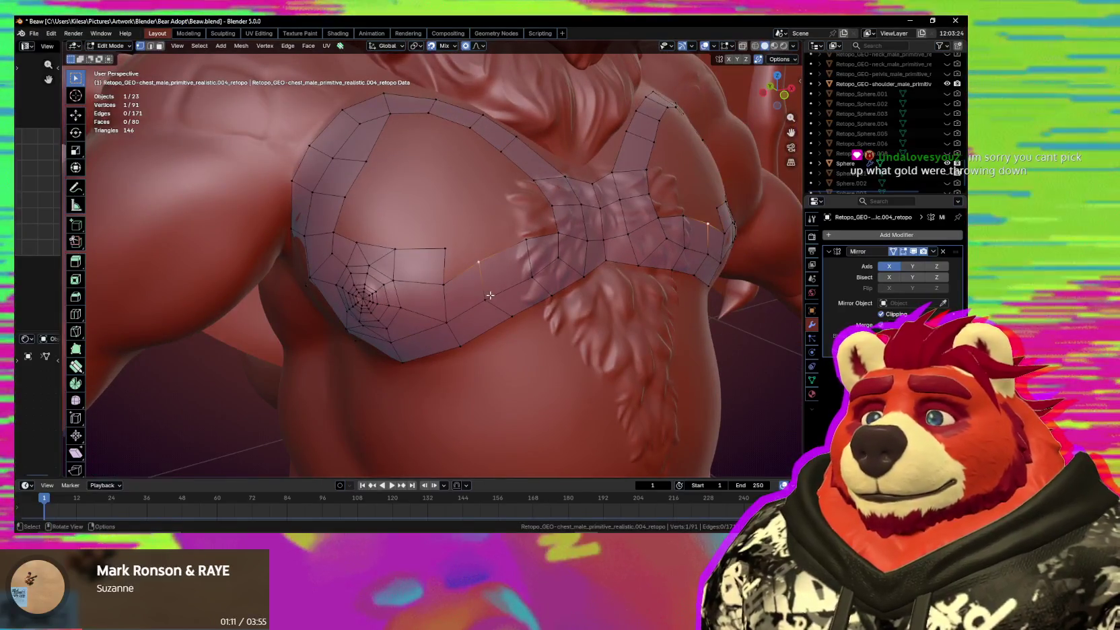
Nudge vertices down along the sternum strip edge.
left_click_drag(490, 295, 504, 297)
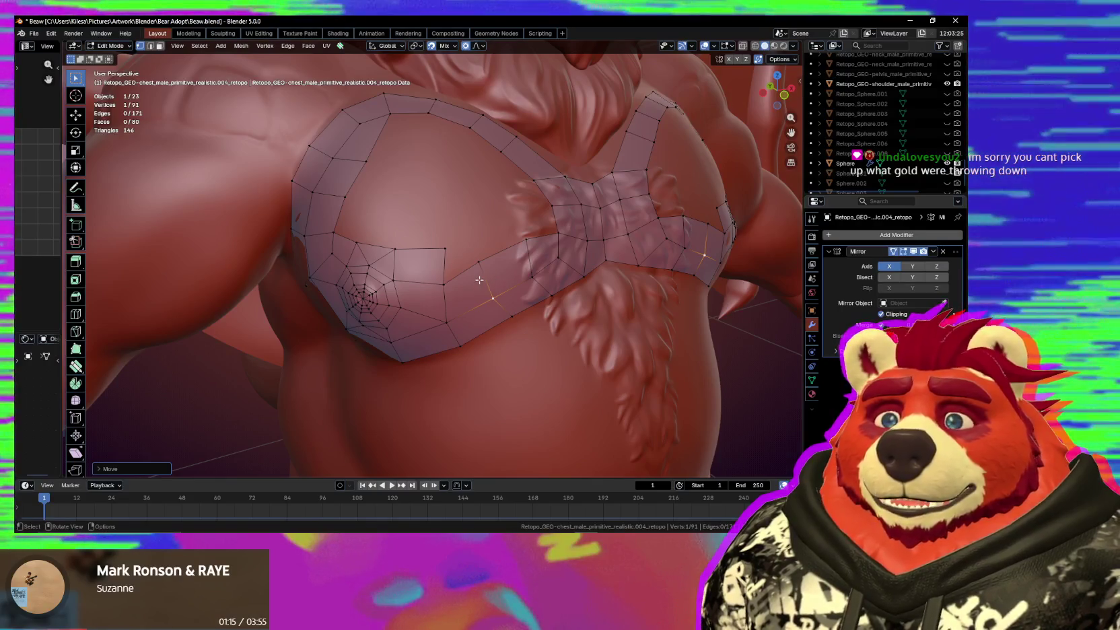
key("g")
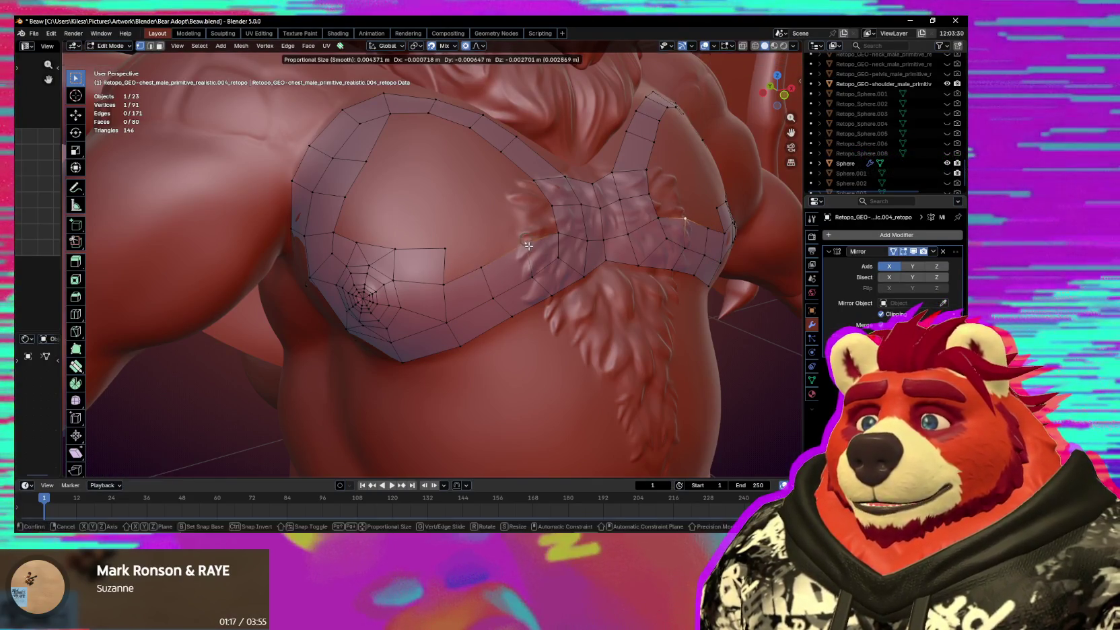
left_click(528, 245)
middle_click_drag(529, 246, 463, 253)
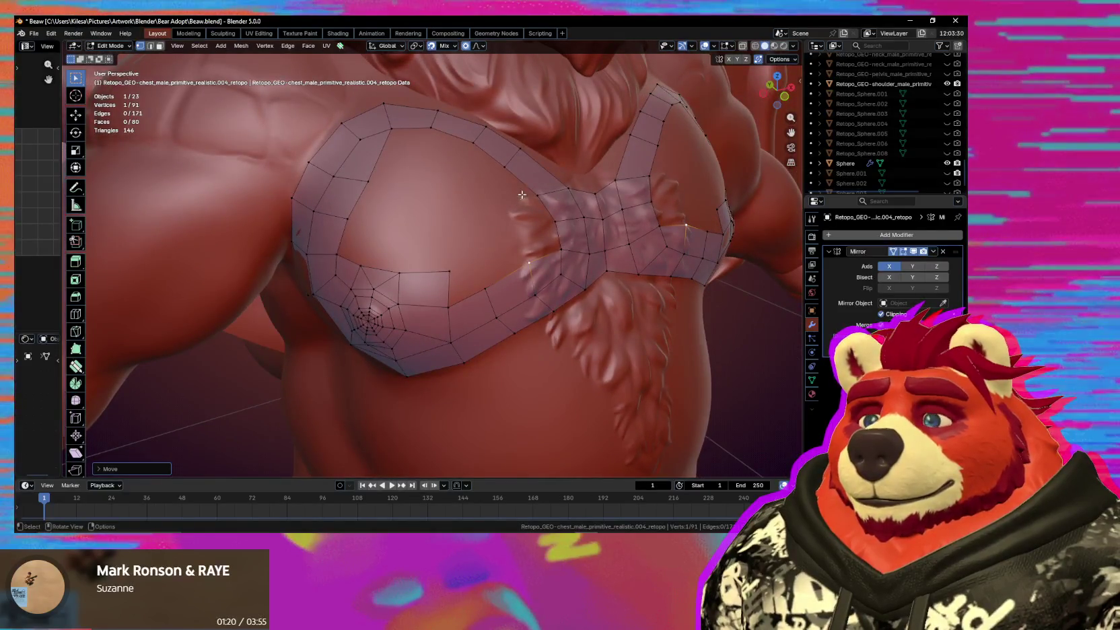
middle_click_drag(522, 194, 515, 189)
Add an edge loop across the chest strap and relax its vertices onto the sculpt.
left_click(512, 200)
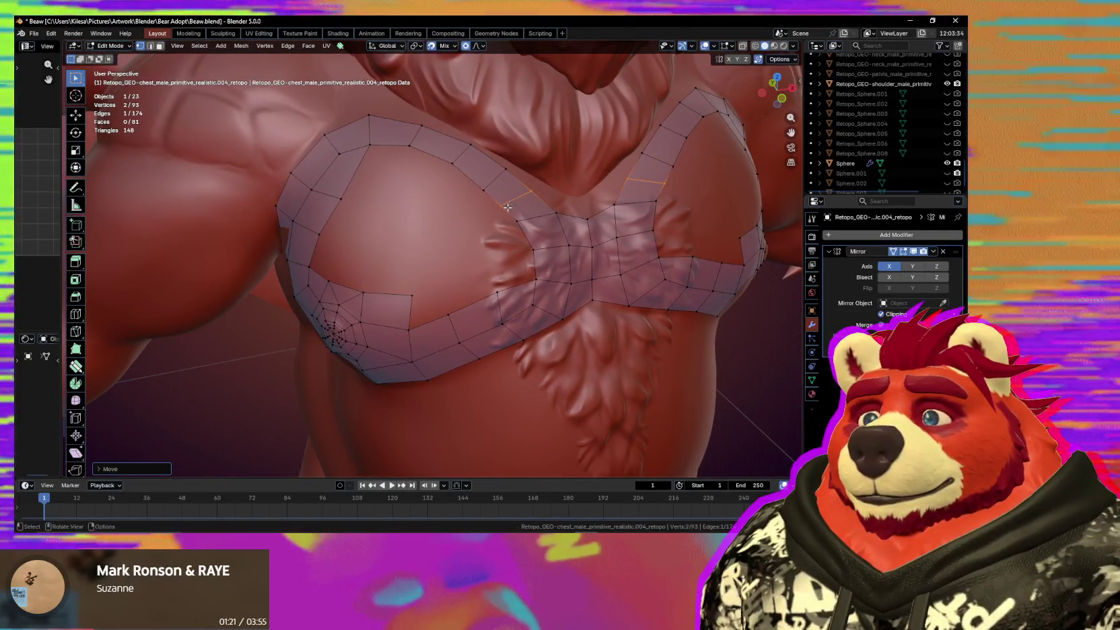
left_click(511, 203)
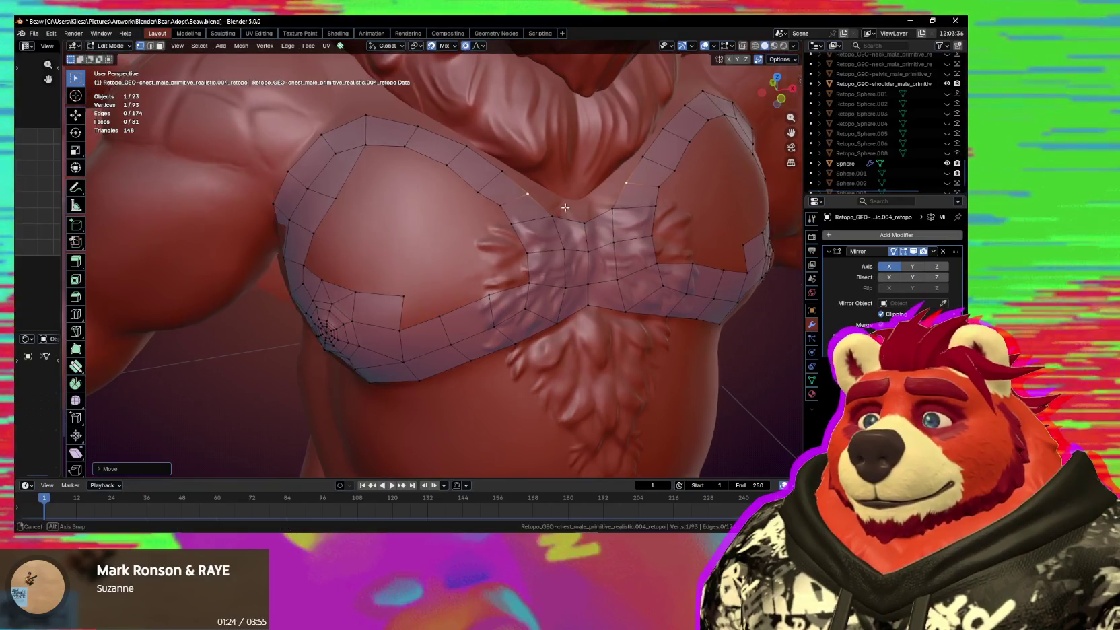
mouse_move(510, 203)
middle_mouse_down()
mouse_move(519, 235)
mouse_move(487, 172)
middle_mouse_up()
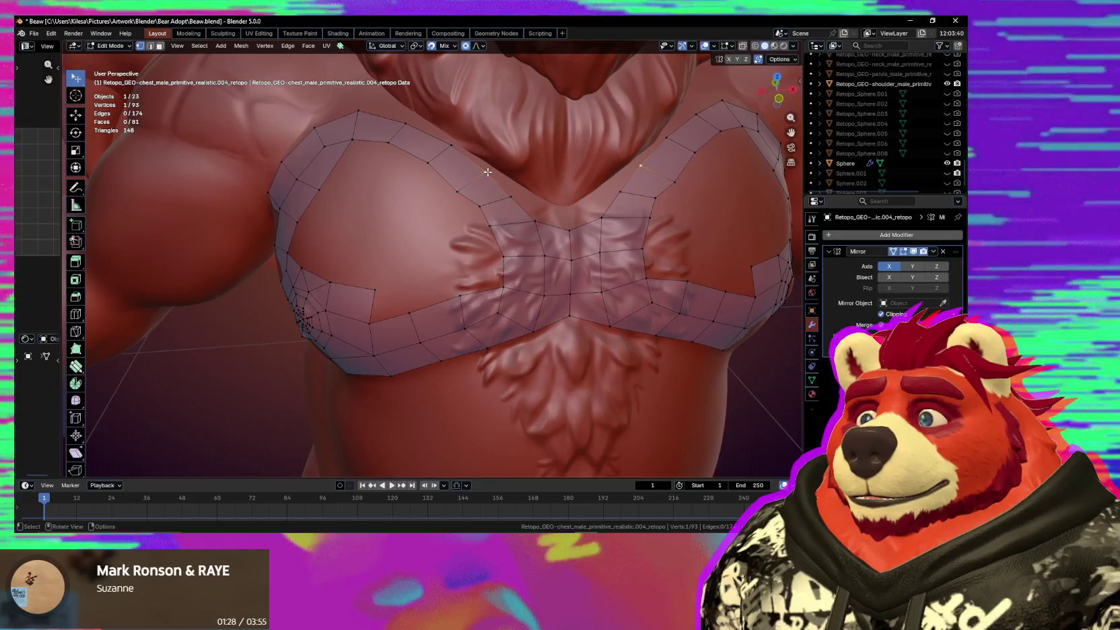
key("g")
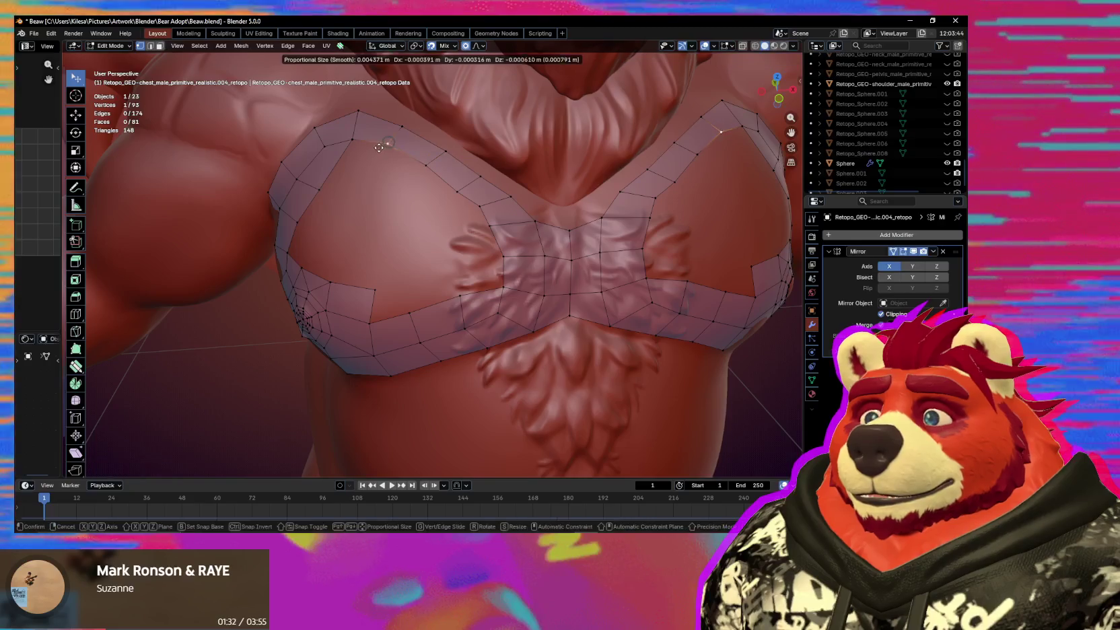
left_click(419, 175)
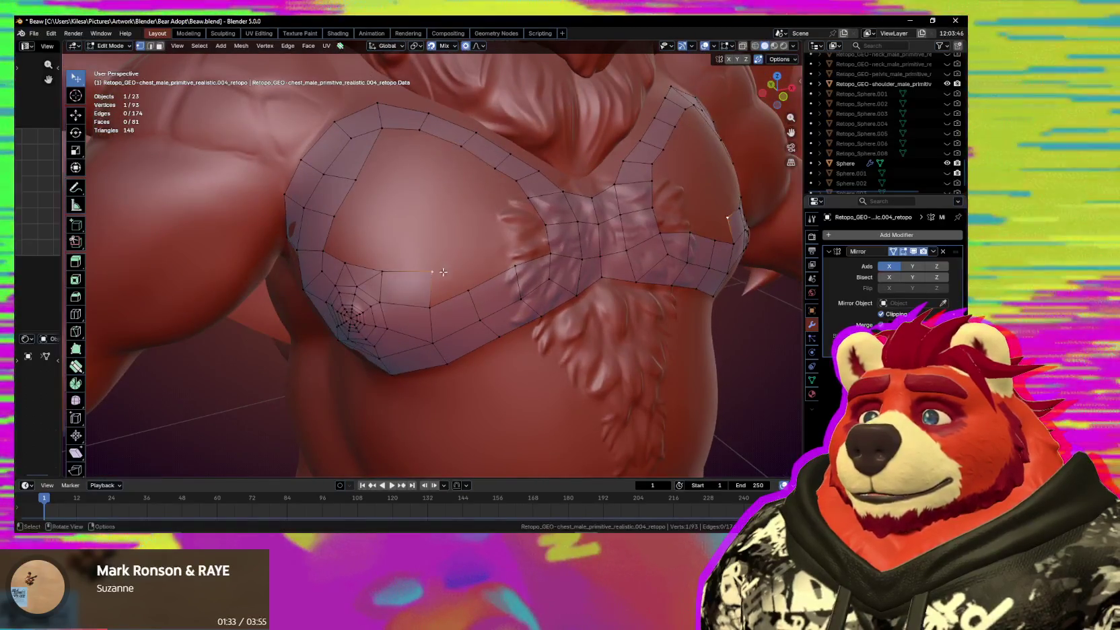
mouse_move(419, 175)
middle_mouse_down()
mouse_move(509, 241)
mouse_move(466, 230)
middle_mouse_up()
key("g")
left_click(508, 242)
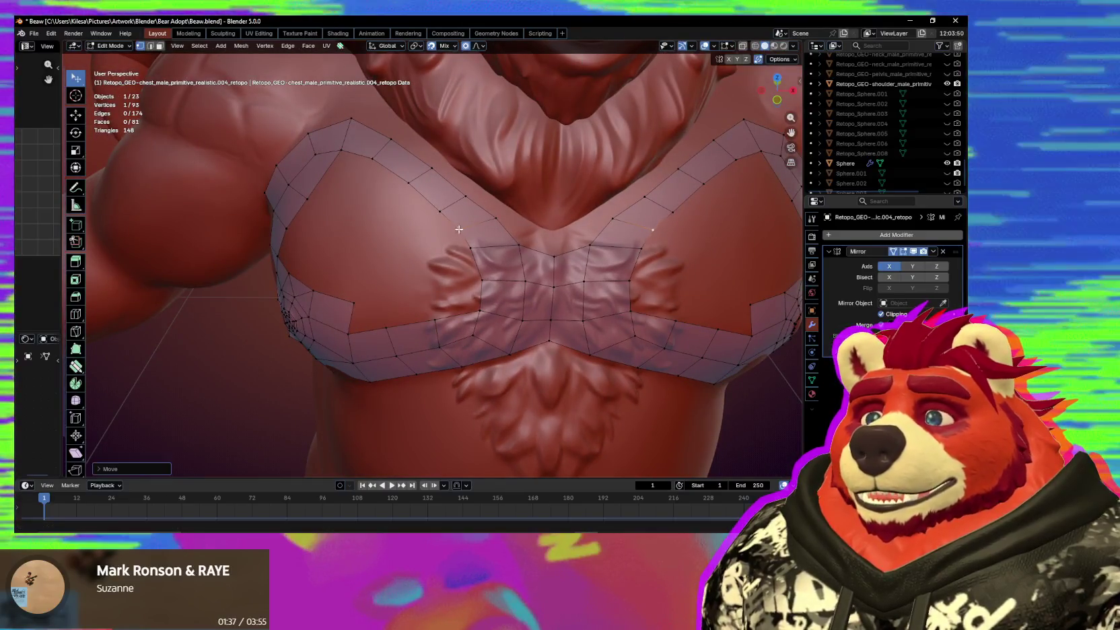
Shift the strap's top-left vertex up and left to follow the chest.
left_click(440, 211)
left_click(341, 123)
key("g")
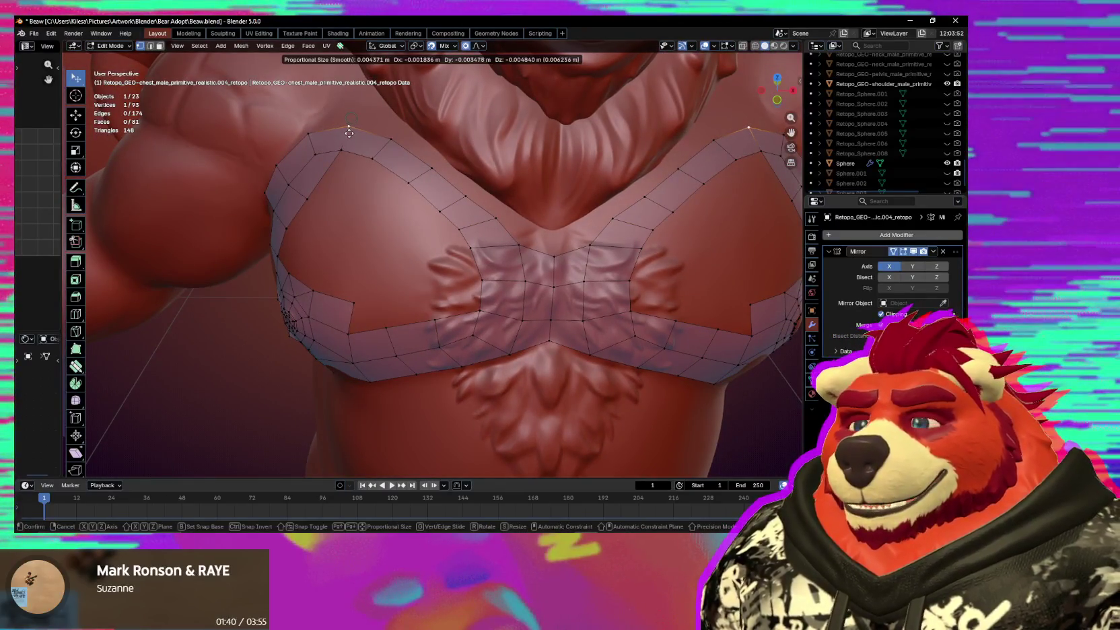
left_click(349, 133)
middle_click_drag(350, 132, 452, 196)
key("g")
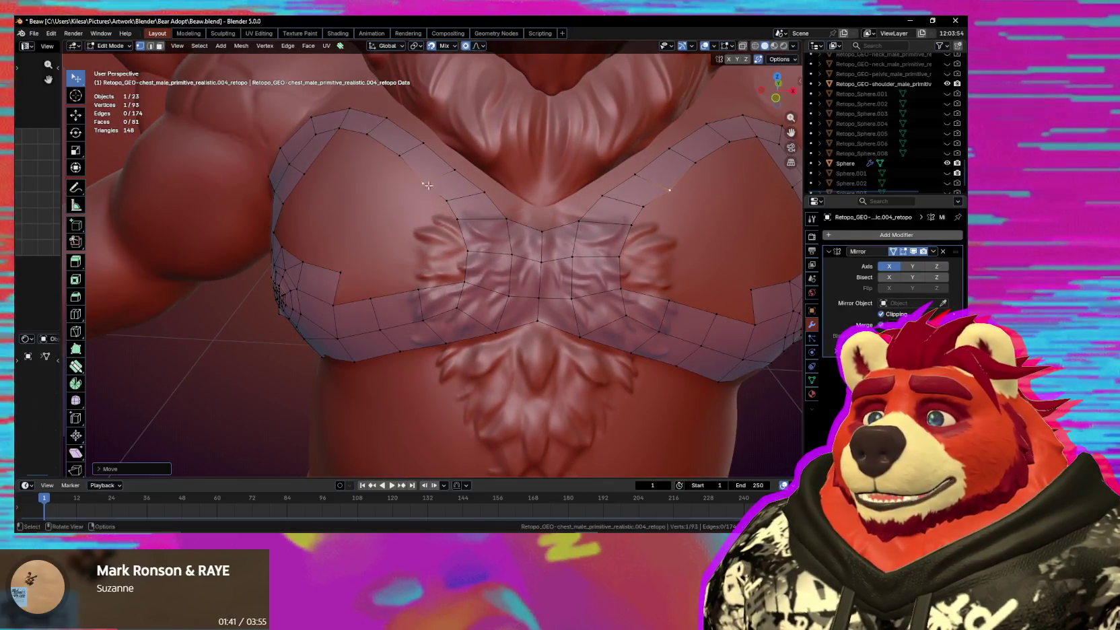
left_click(421, 178)
key("g")
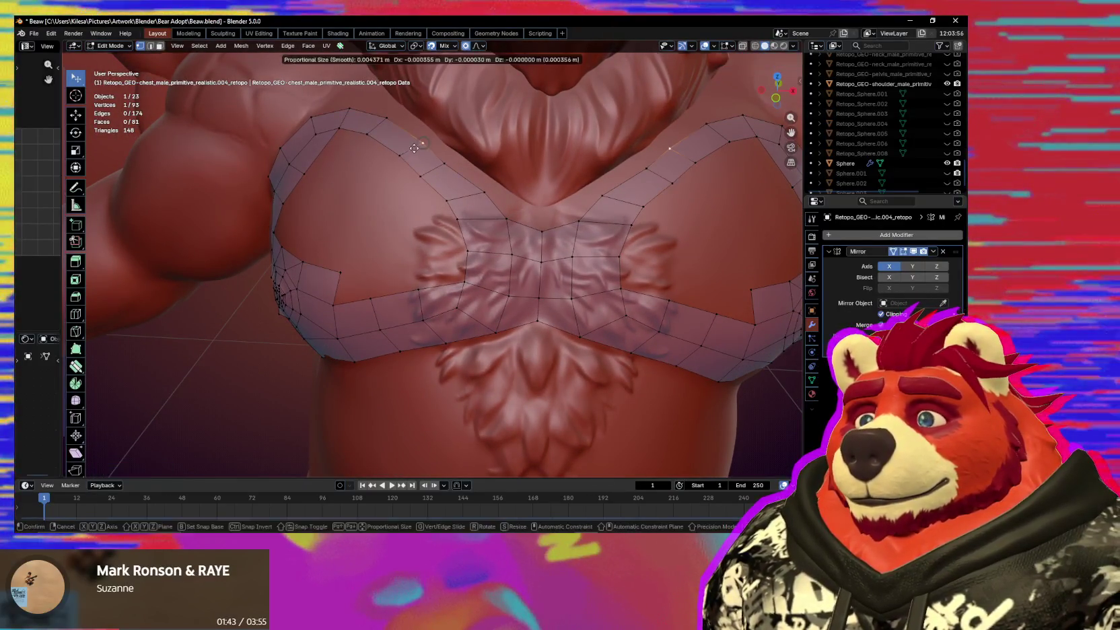
left_click(417, 149)
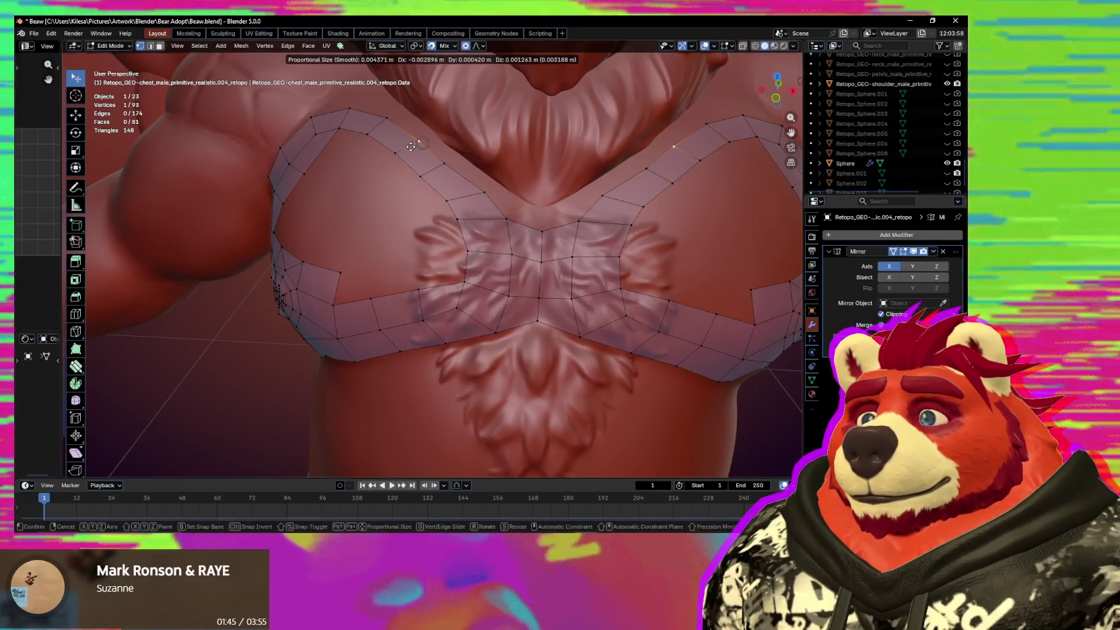
middle_click_drag(417, 150, 515, 251)
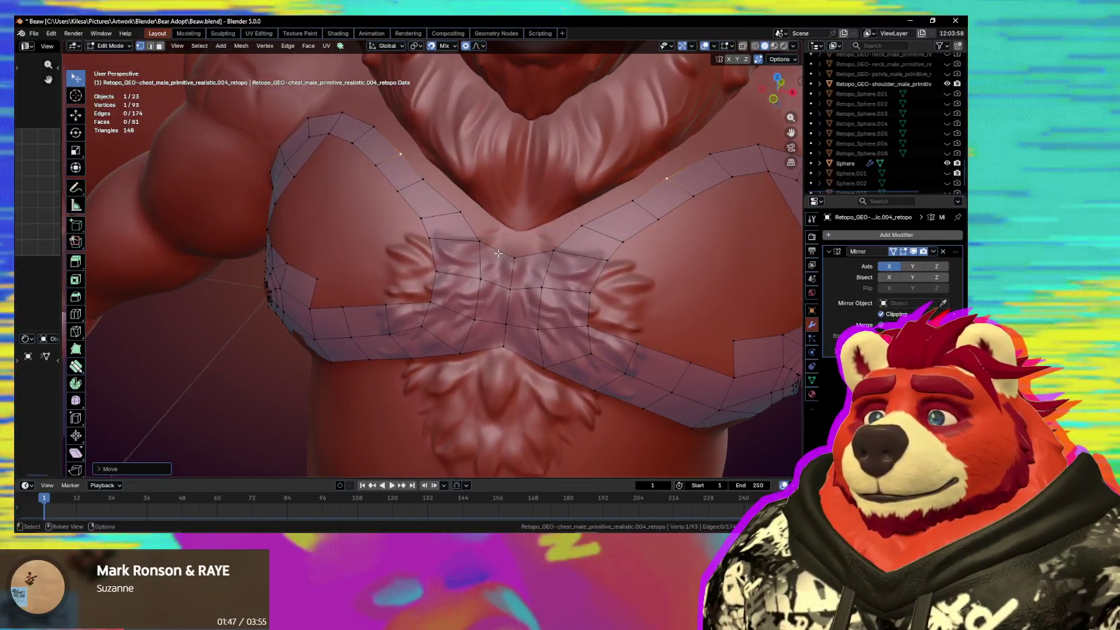
Extrude the top sternum edge upward and add quads toward the neck.
left_click(513, 246)
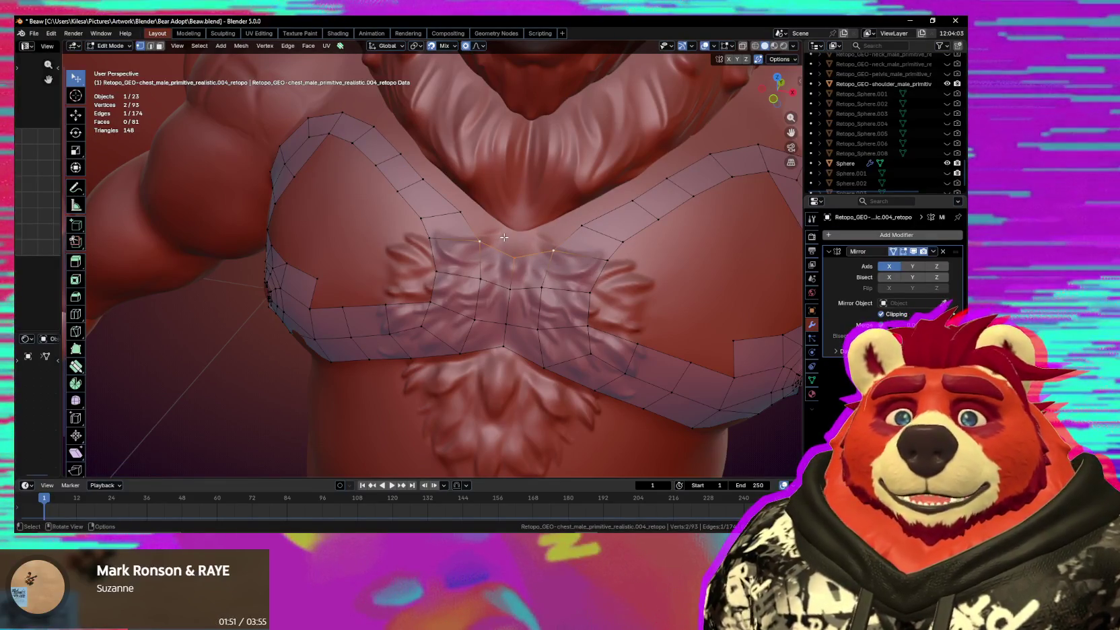
key("e")
left_click(519, 214)
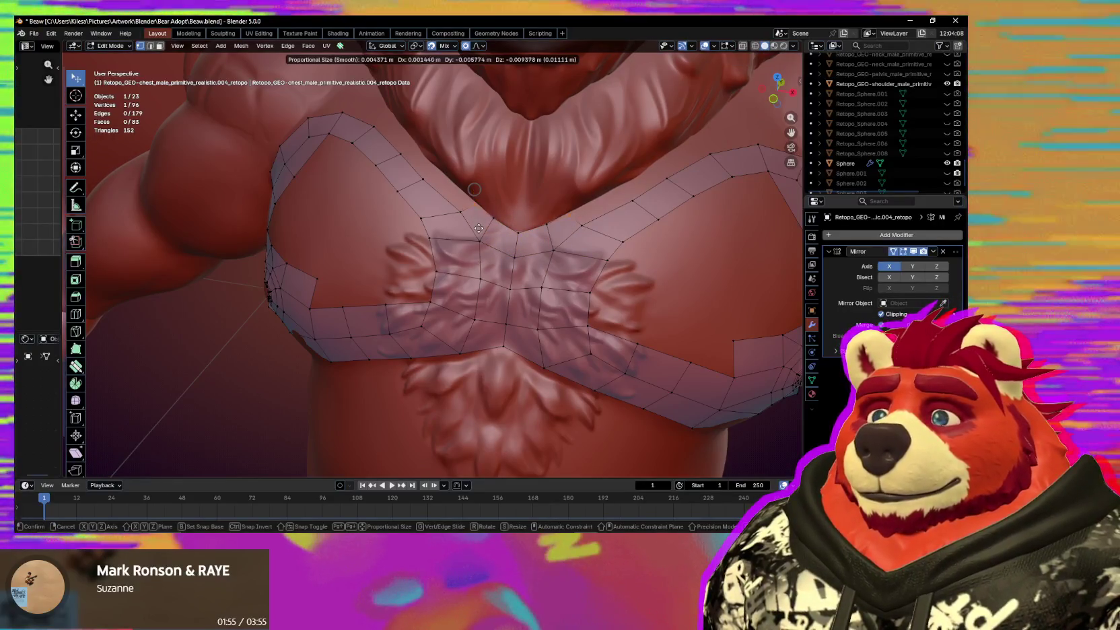
key("f")
left_click(483, 229)
key("f")
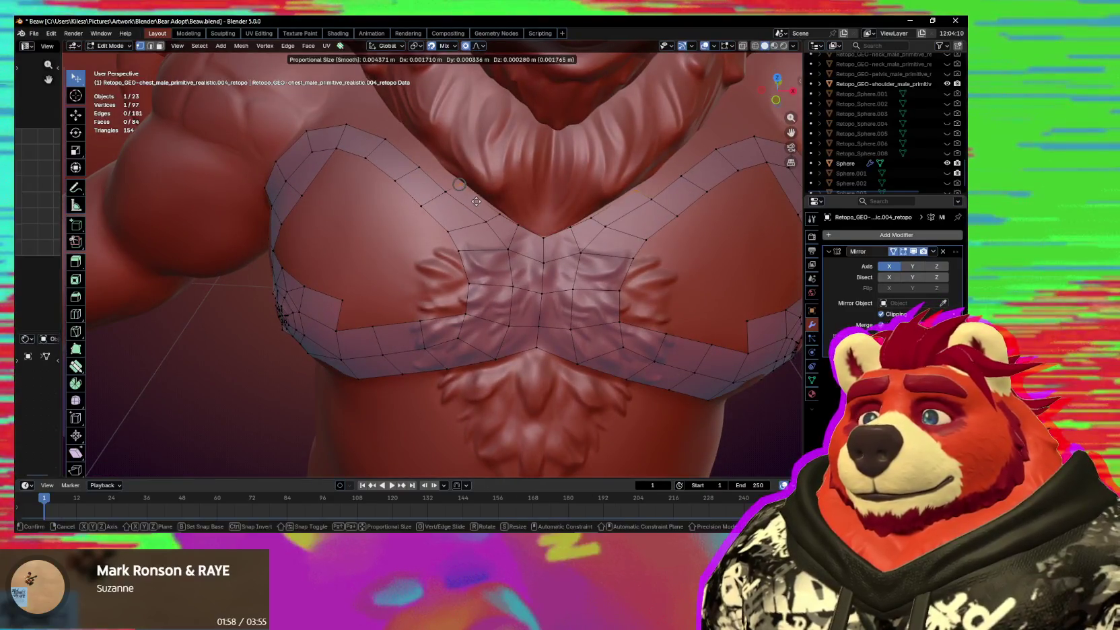
left_click(456, 203)
key("f")
left_click(446, 192)
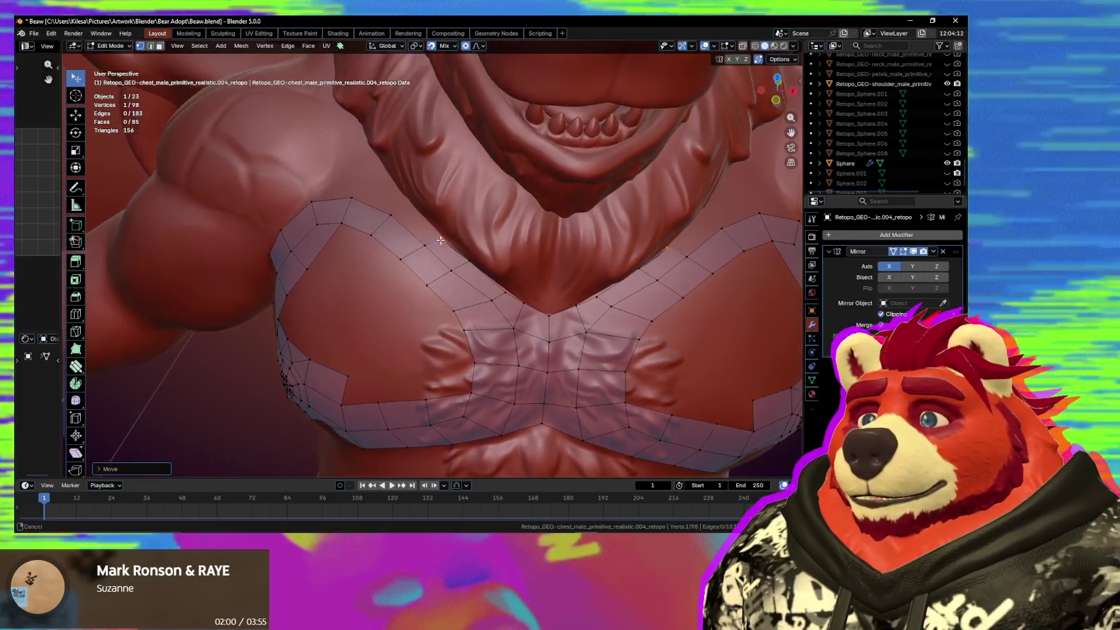
middle_click_drag(446, 191, 449, 237)
Add faces near the collarbone and extrude another face above the chest.
key("f")
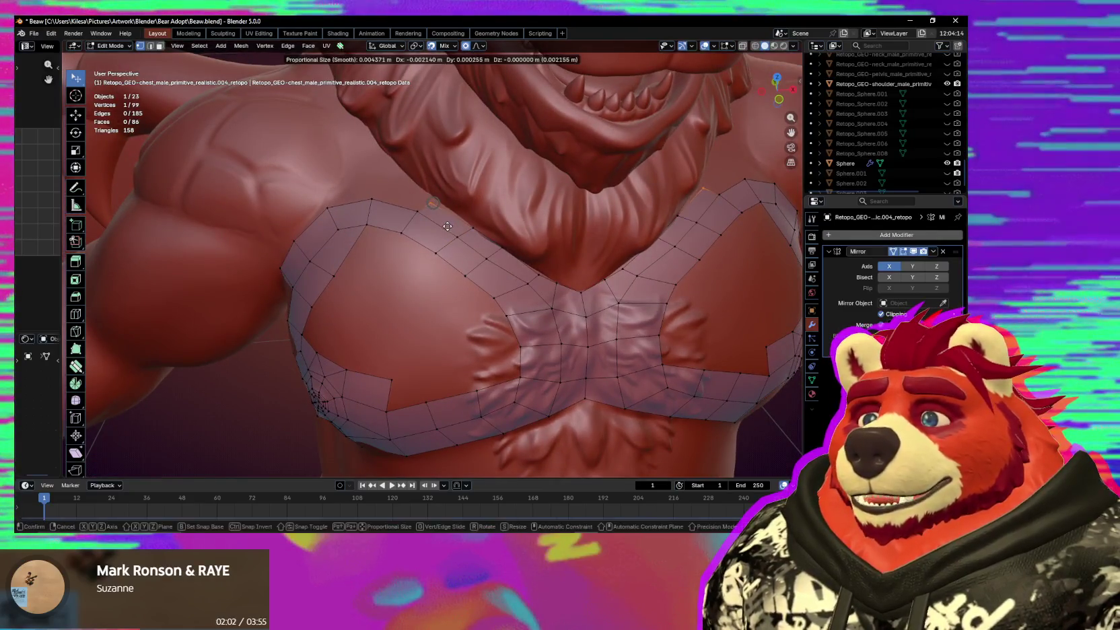
left_click(426, 211)
key("f")
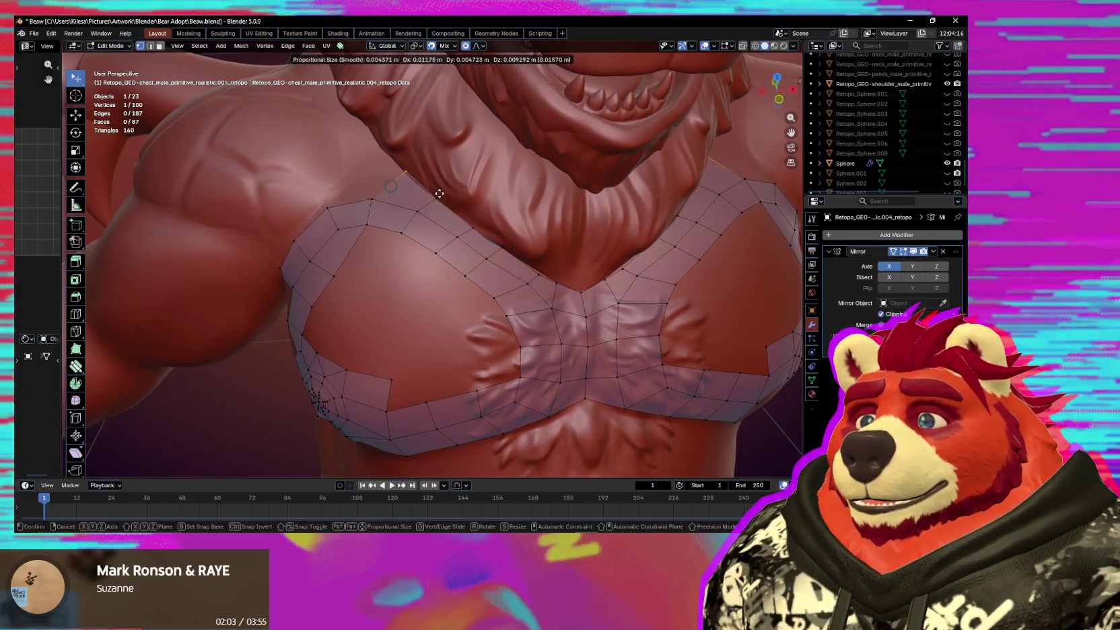
left_click(439, 200)
middle_click_drag(439, 200, 428, 222)
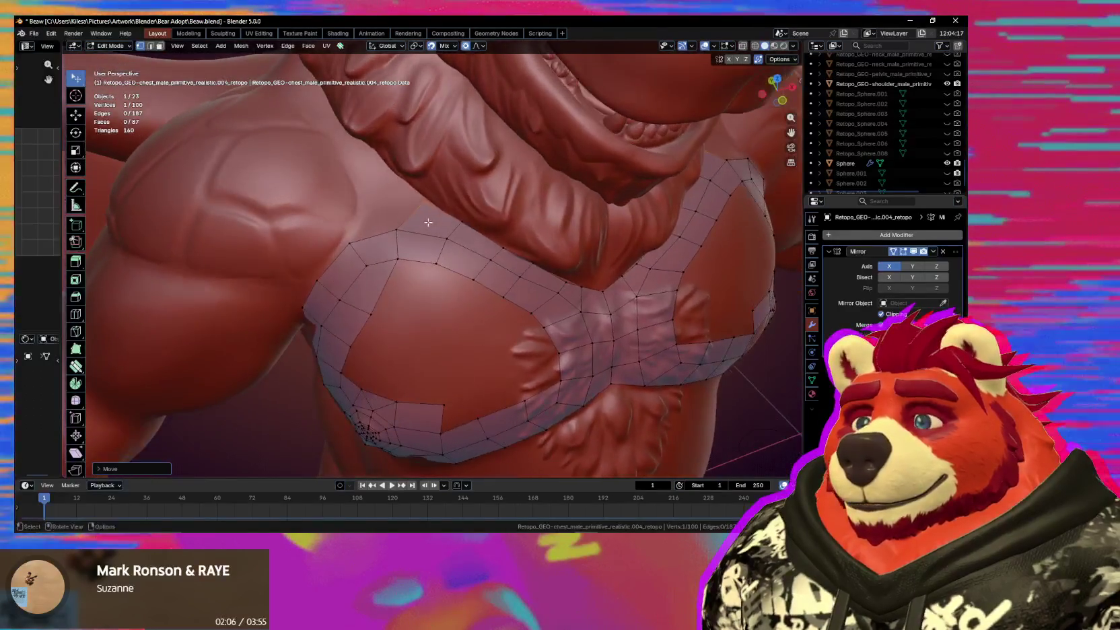
left_click(424, 201, "shift")
key("e")
left_click(378, 179)
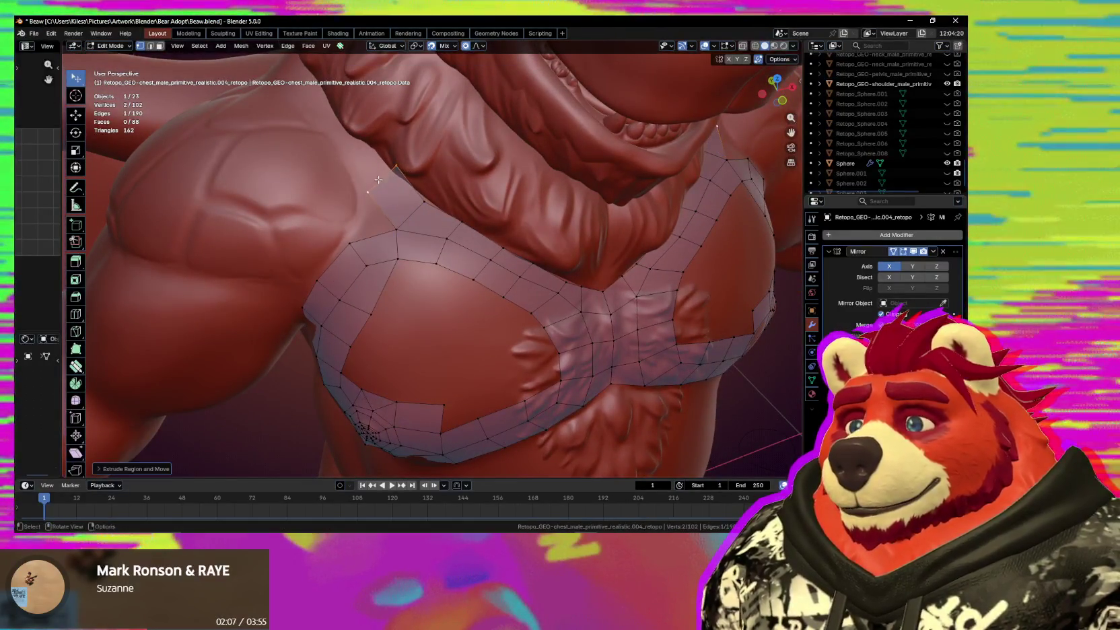
key("g")
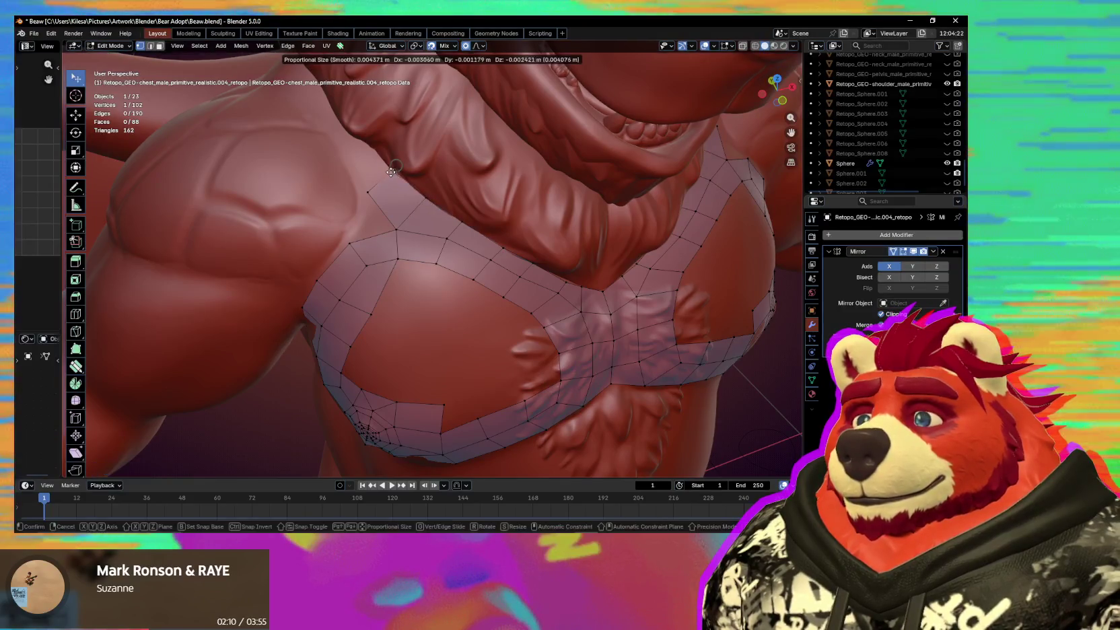
left_click(390, 174)
Adjust an upper chest vertex to sit on the sculpt.
middle_click_drag(390, 175, 484, 222)
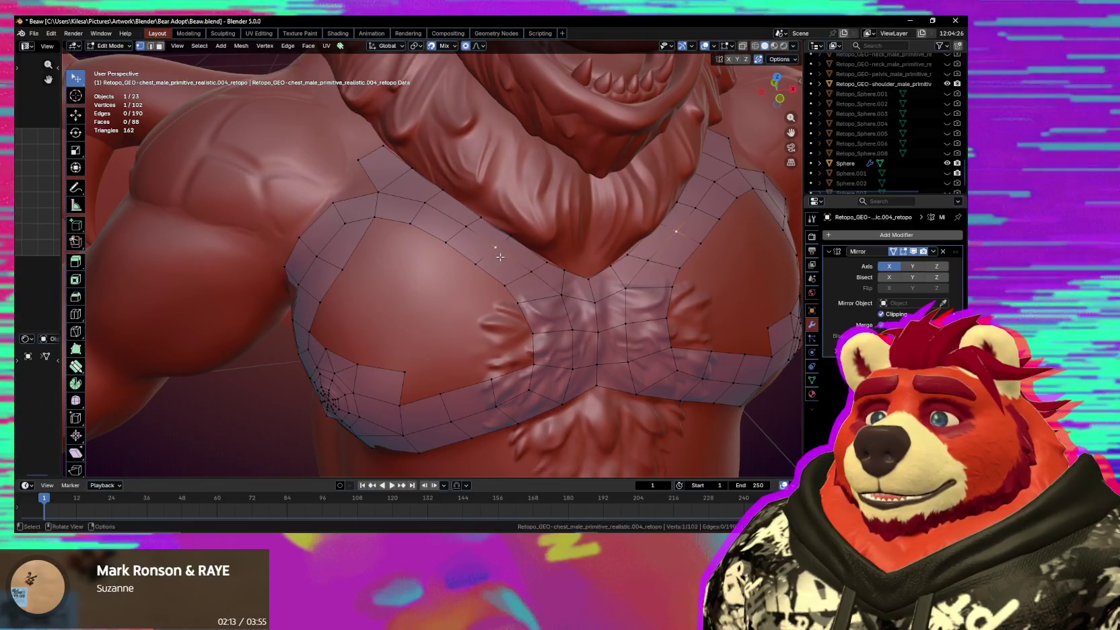
left_click(468, 238)
key("g")
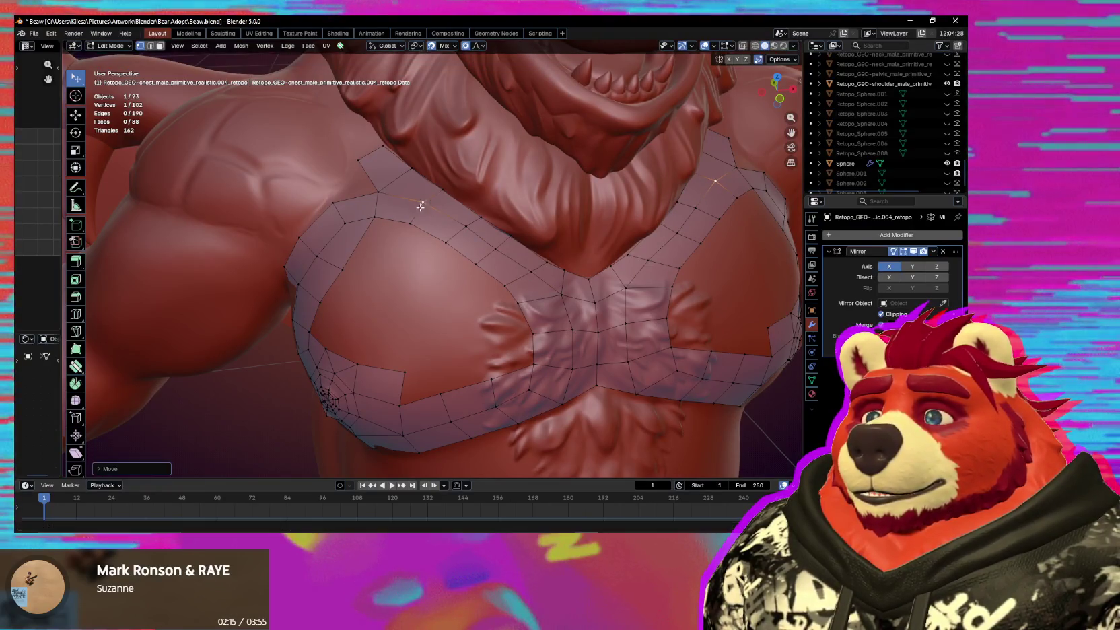
left_click(431, 219)
middle_click_drag(434, 226, 465, 278)
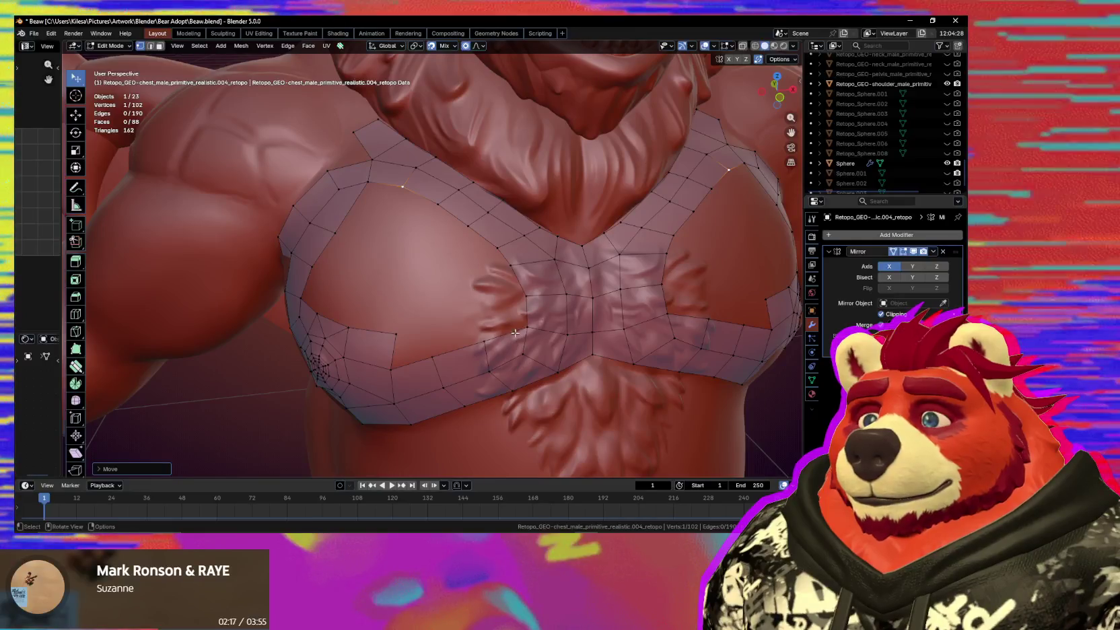
Add a face beside the sternum and delete a stray vertex.
left_click(505, 274)
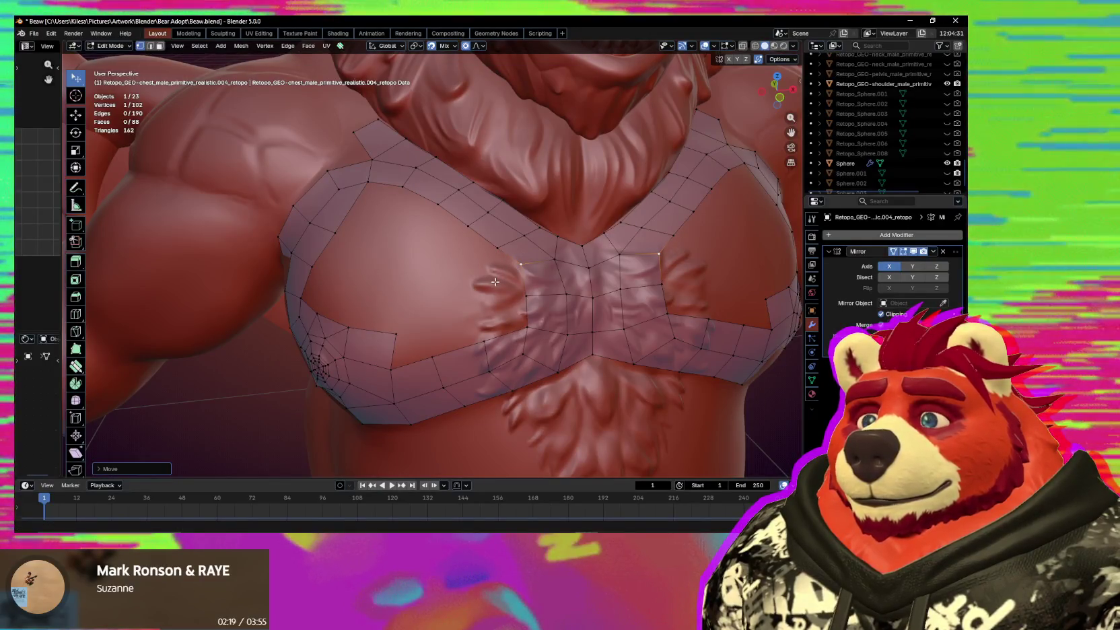
key("f")
left_click(490, 292)
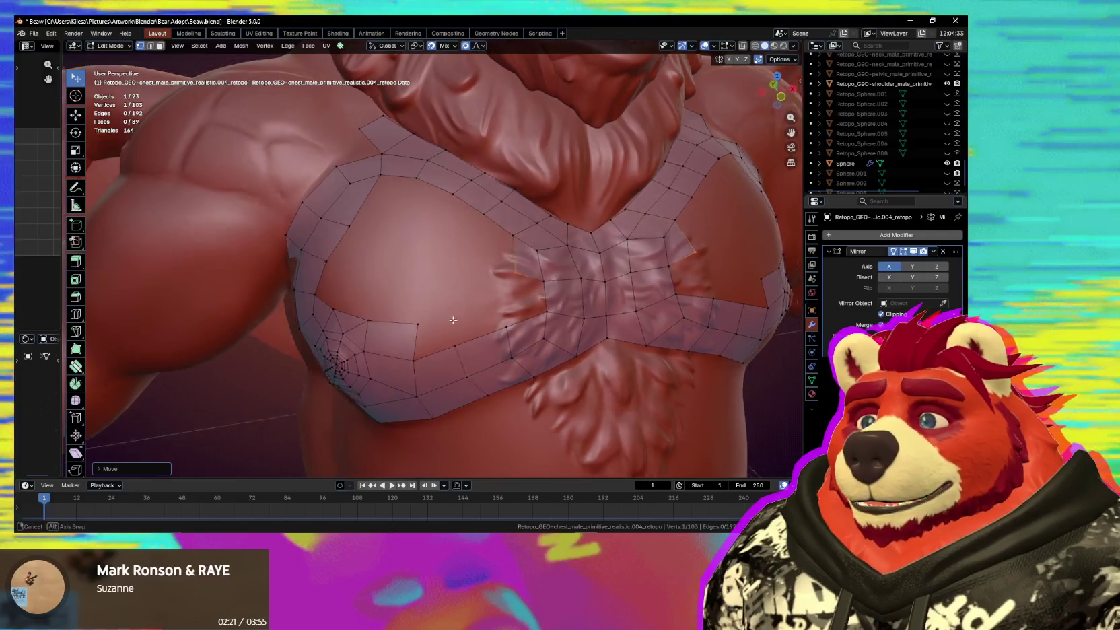
mouse_move(490, 292)
middle_mouse_down()
mouse_move(388, 287)
mouse_move(548, 295)
middle_mouse_up()
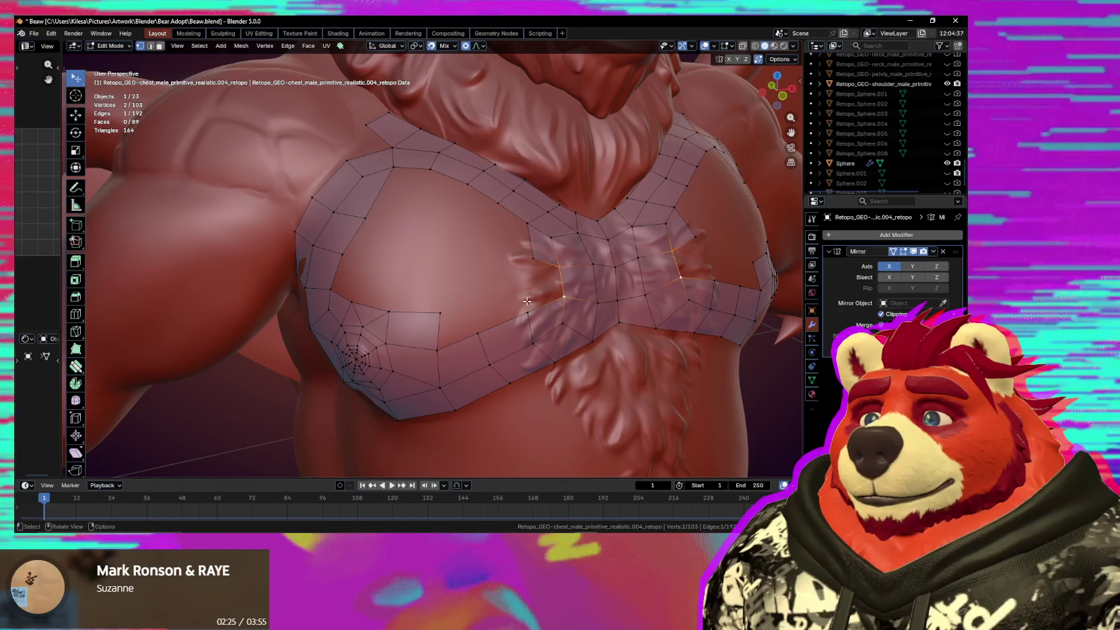
left_click_drag(534, 262, 546, 248)
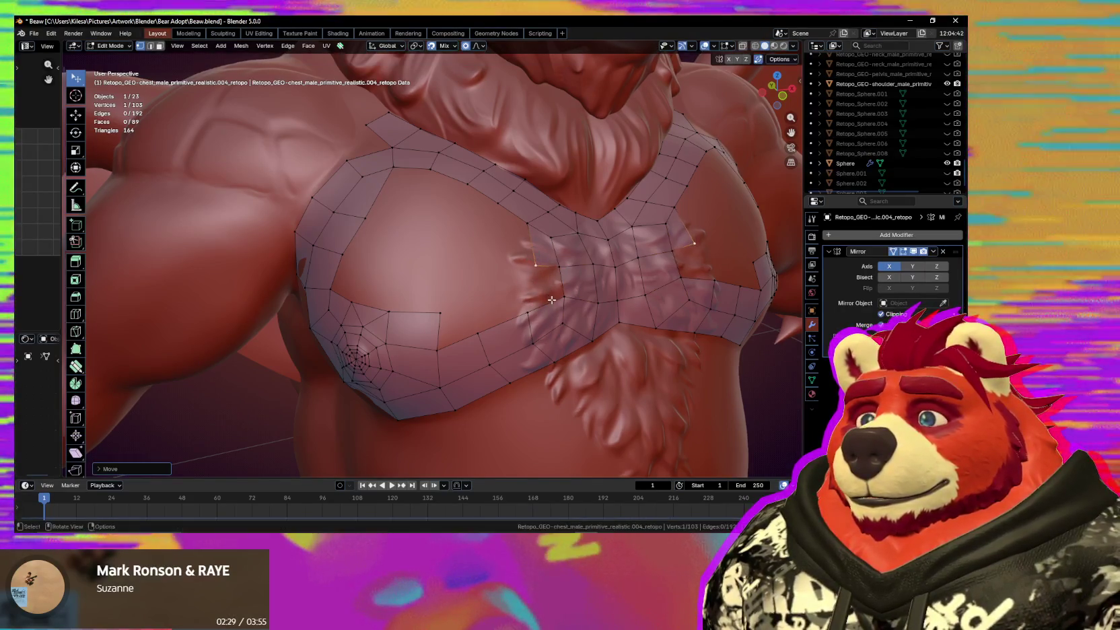
key("x")
left_click(542, 265)
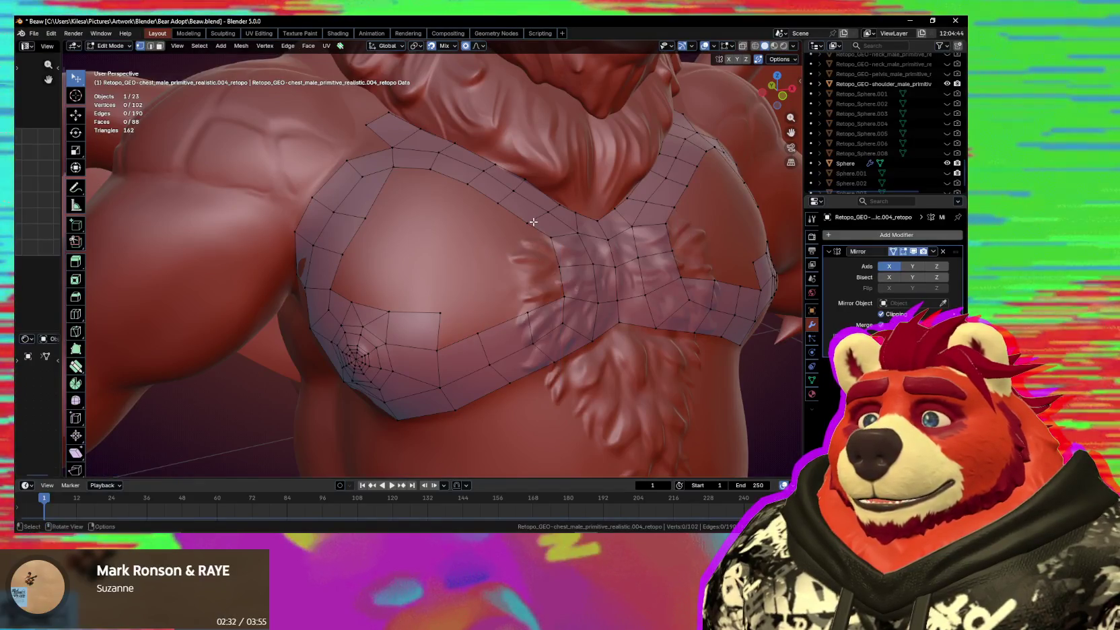
Add three new quads along the chest edge.
key("f")
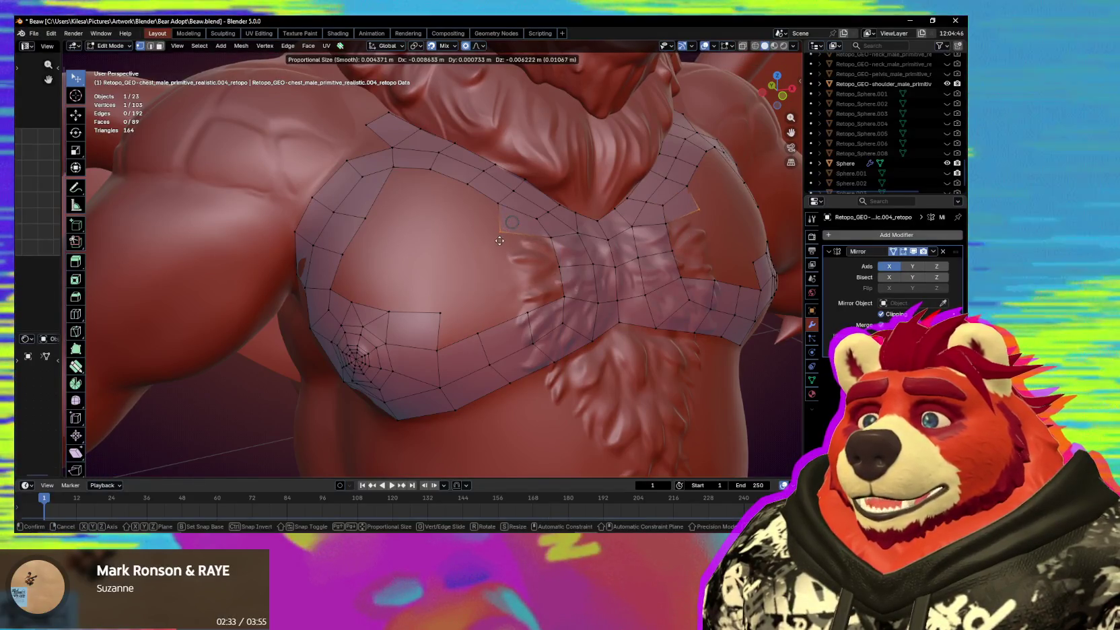
left_click(502, 238)
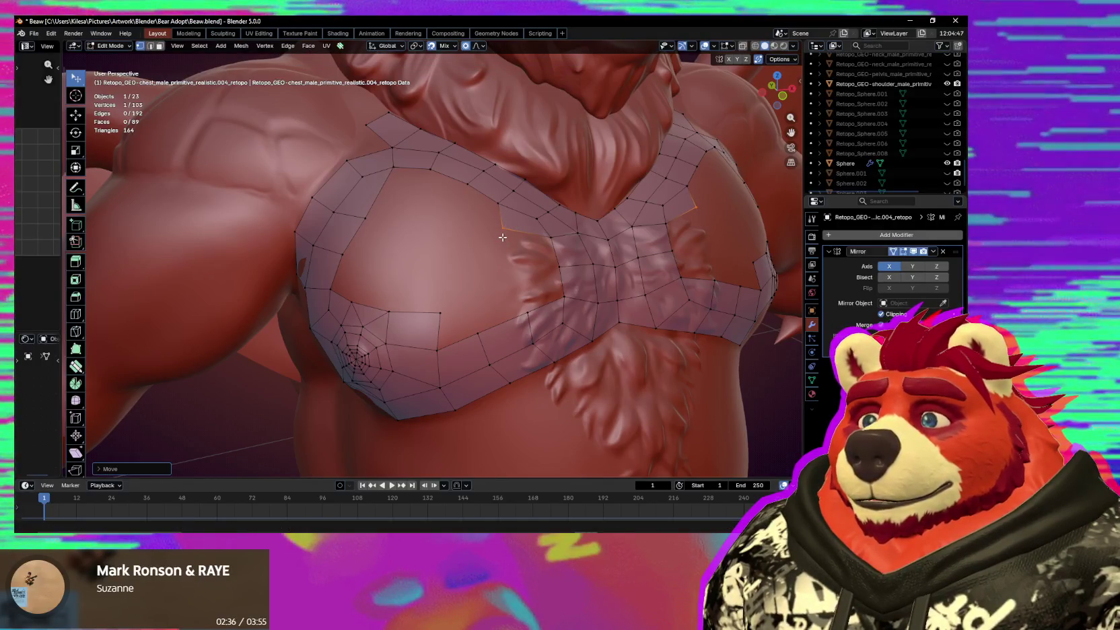
key("f")
left_click(462, 210)
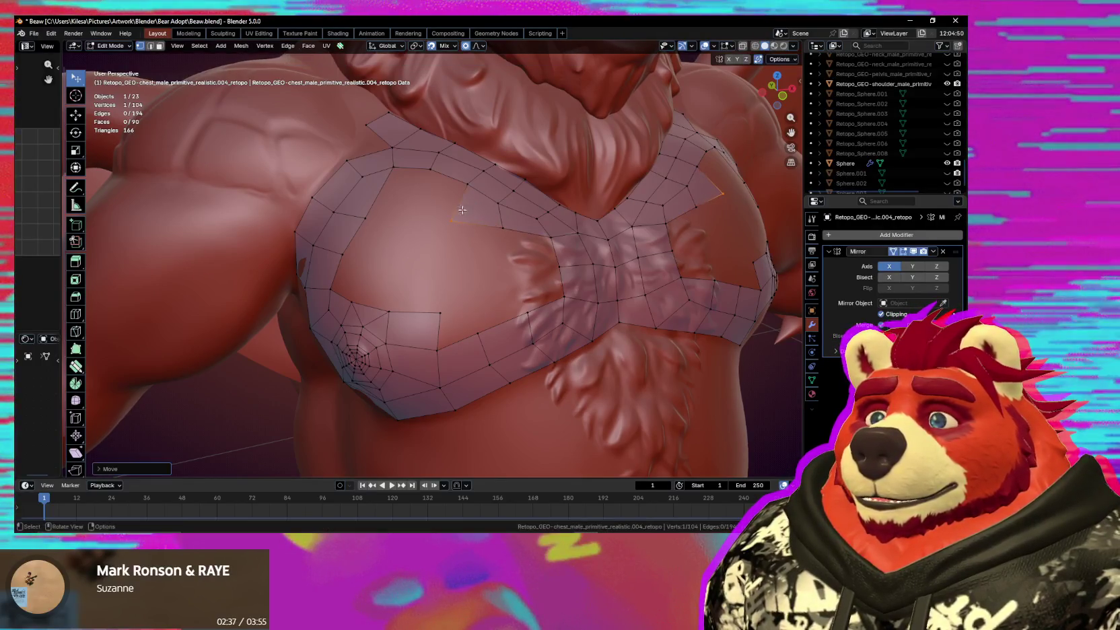
key("f")
left_click(413, 171)
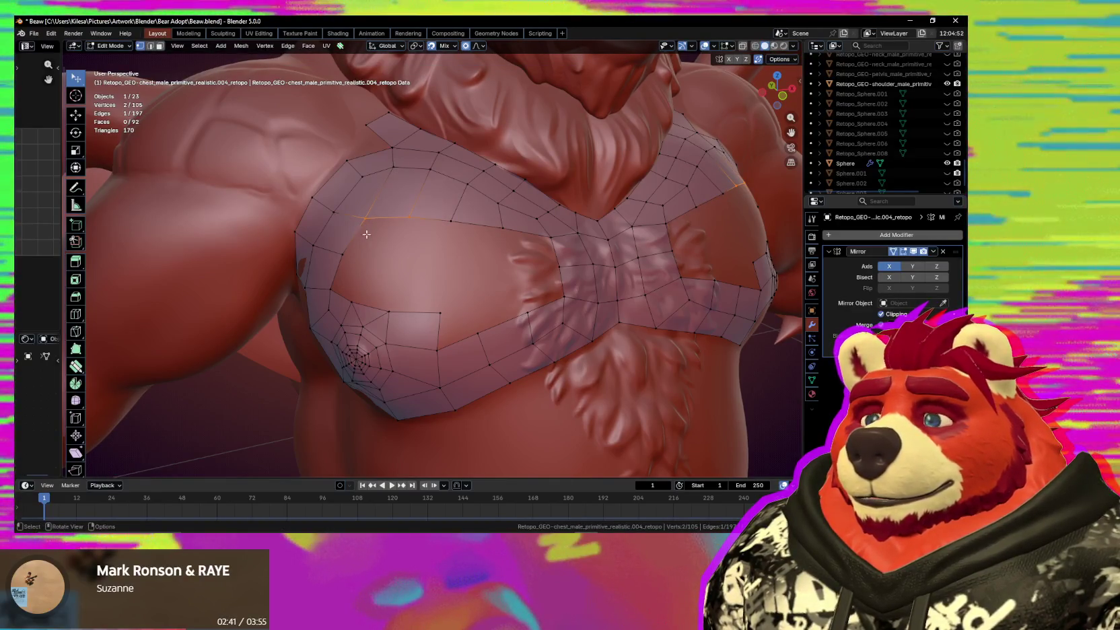
Delete an unwanted face and merge a loose vertex into its neighbour.
left_click(438, 321)
middle_click_drag(438, 321, 476, 321)
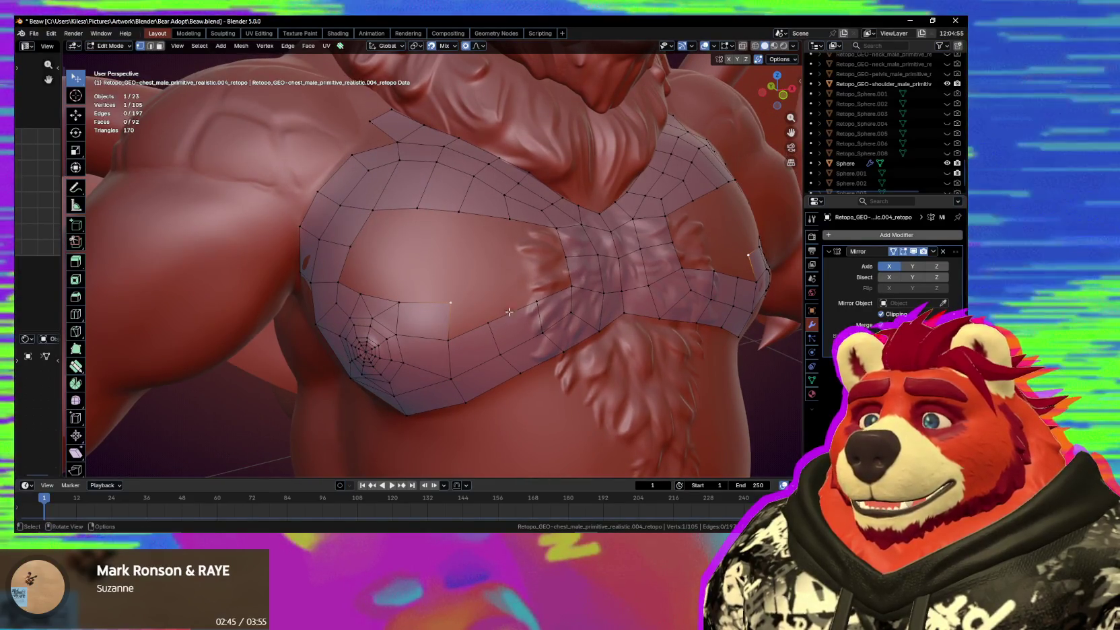
middle_click_drag(543, 242, 522, 272)
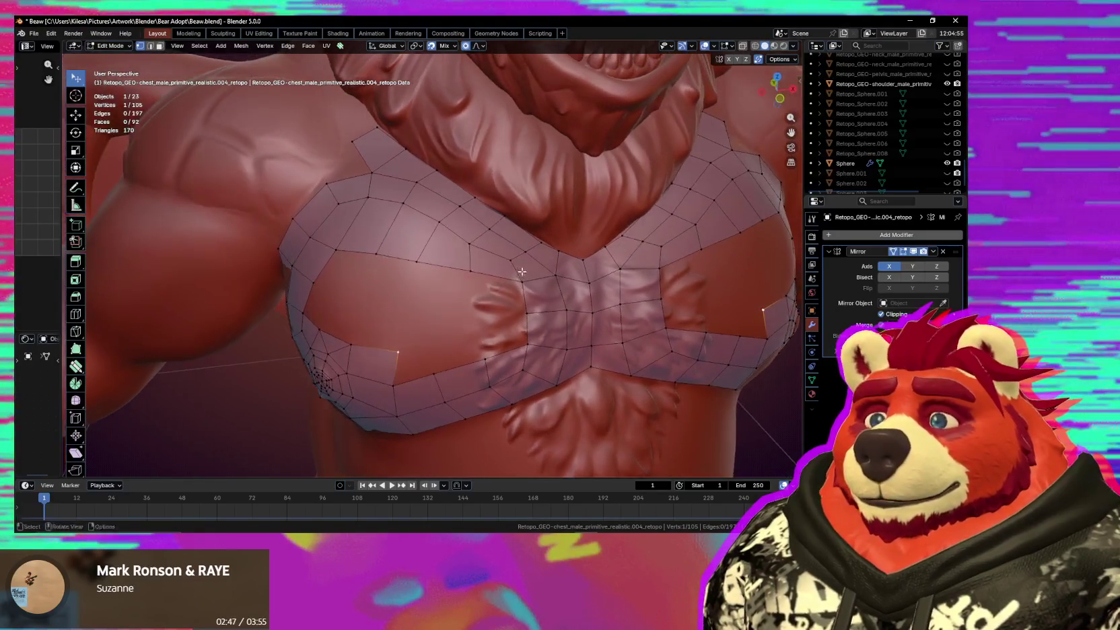
key("x")
left_click(500, 293)
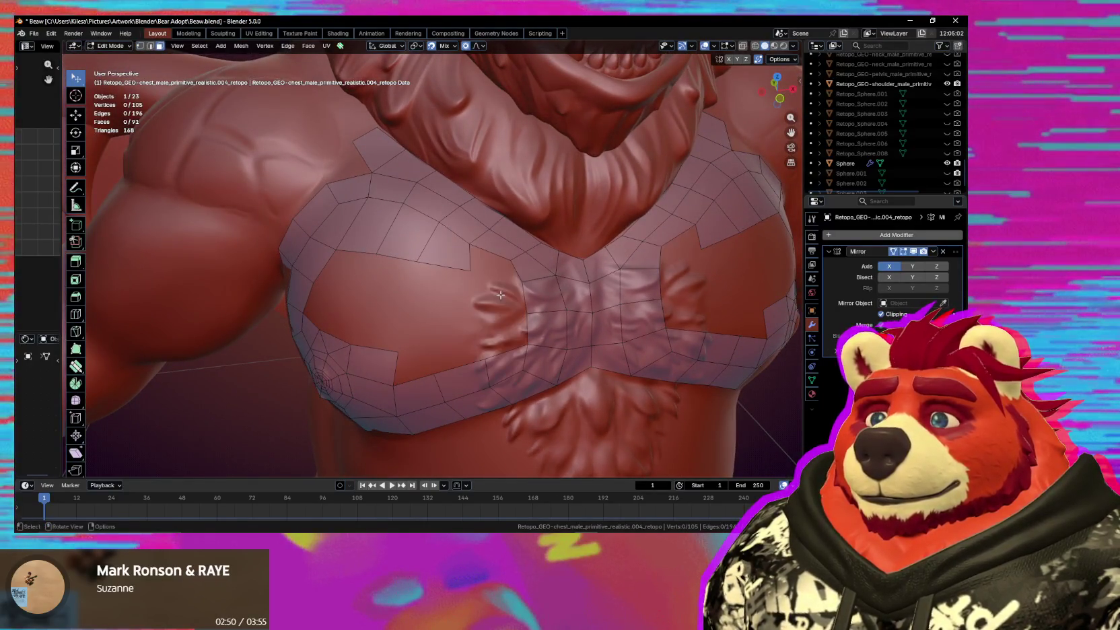
mouse_move(474, 267)
left_mouse_down()
mouse_move(504, 265)
mouse_move(517, 304)
left_mouse_up()
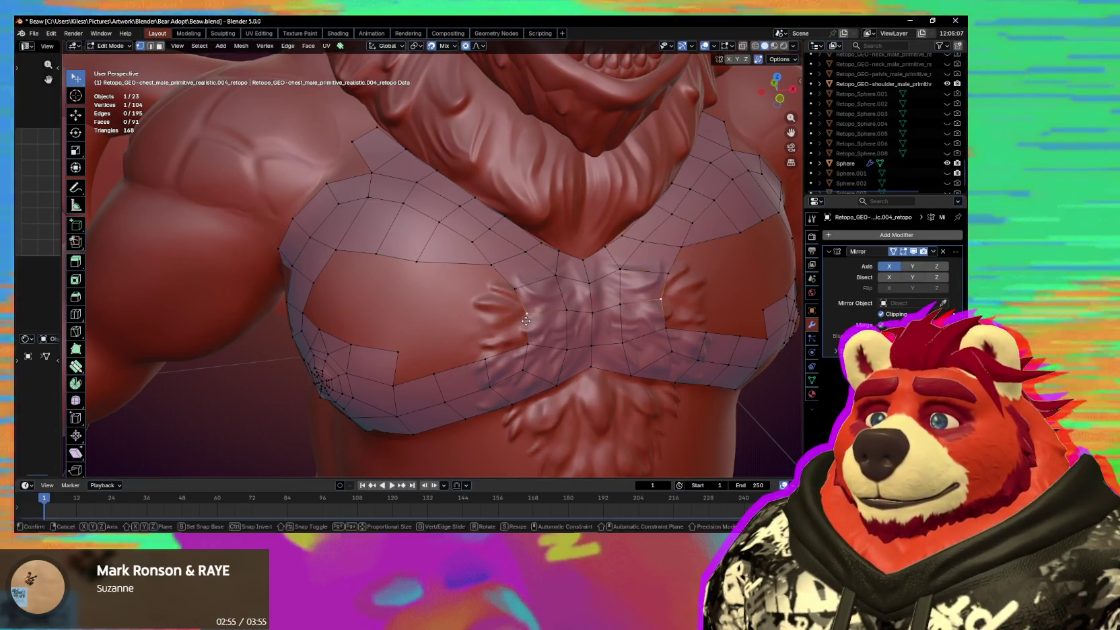
Extrude an edge to add a new face along the lower chest.
left_click(484, 361, "shift")
key("e")
left_click(478, 355)
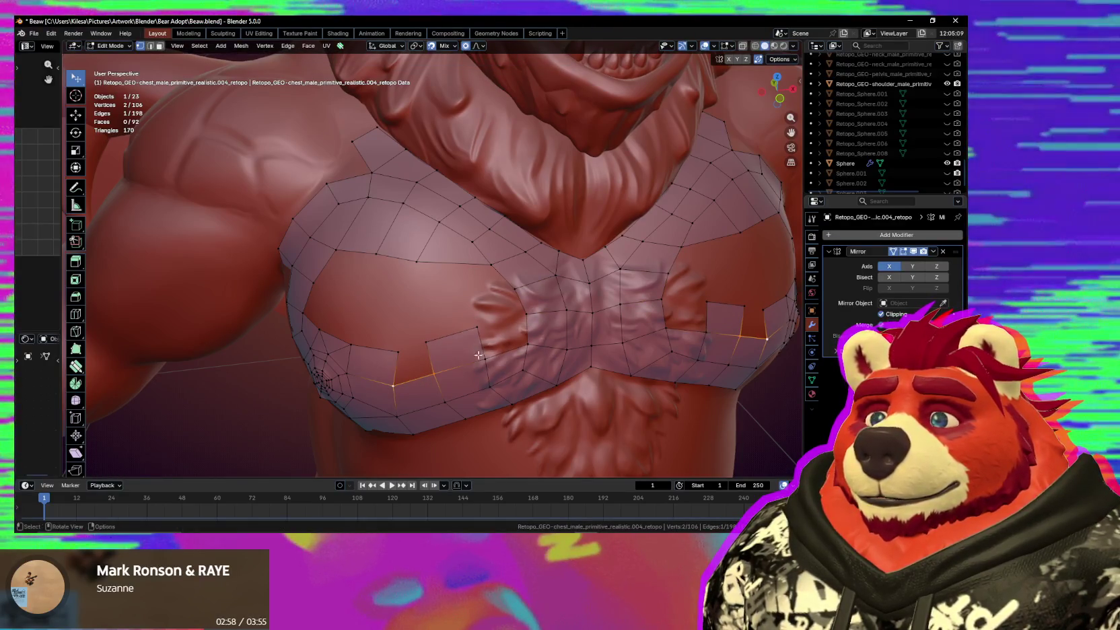
middle_click_drag(479, 312, 393, 306)
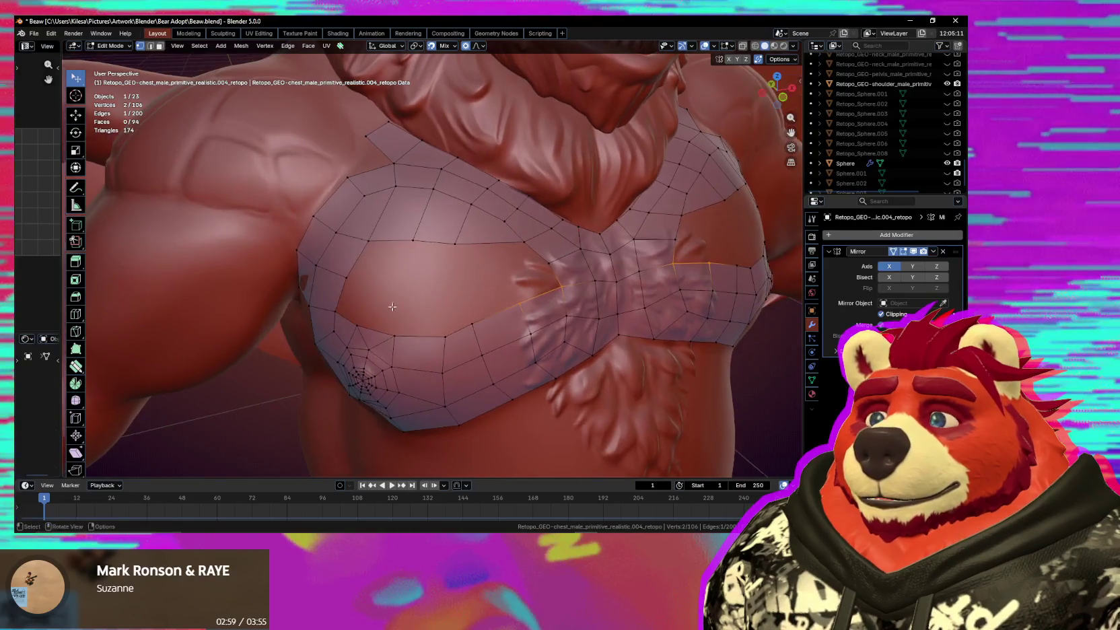
key("ctrl+f")
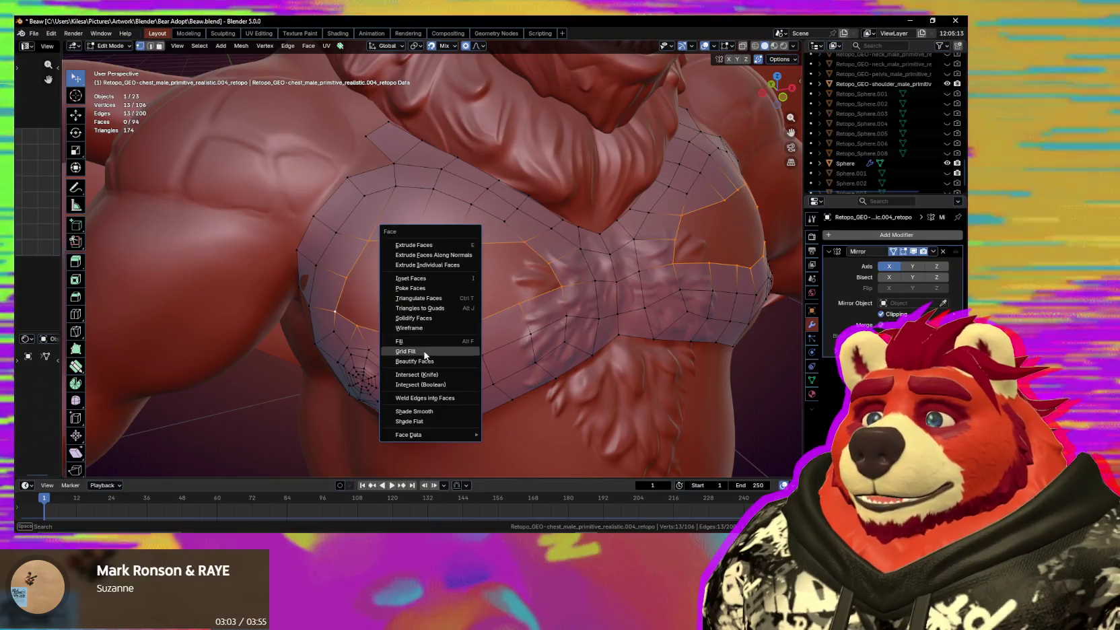
Grid Fill the selected border loop, adding two faces.
left_click(425, 351)
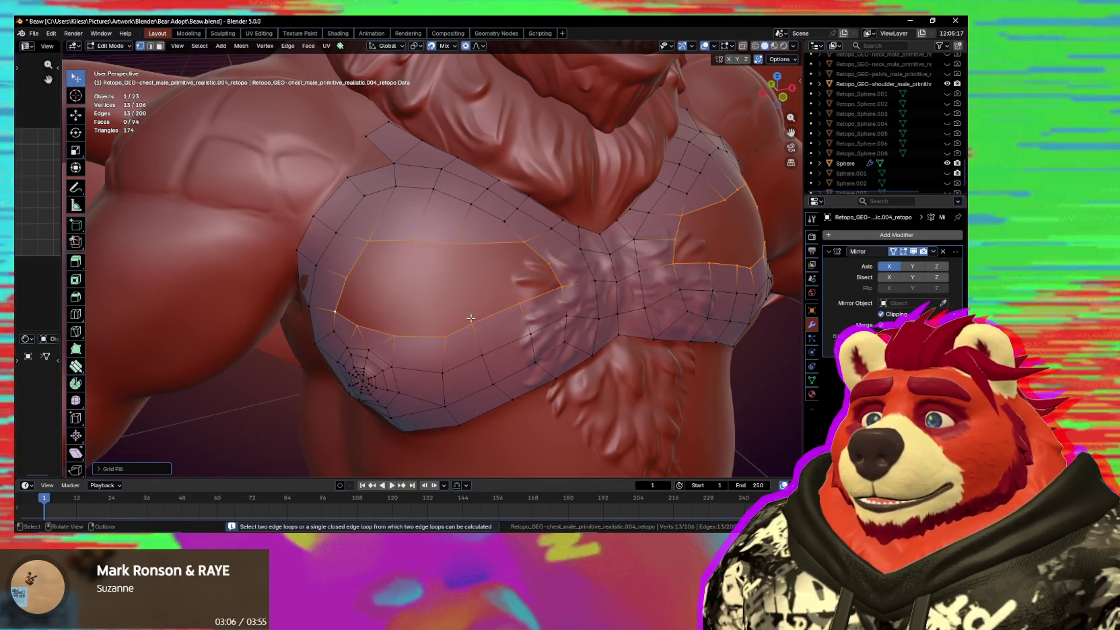
middle_click_drag(474, 332, 485, 215)
left_click(476, 211)
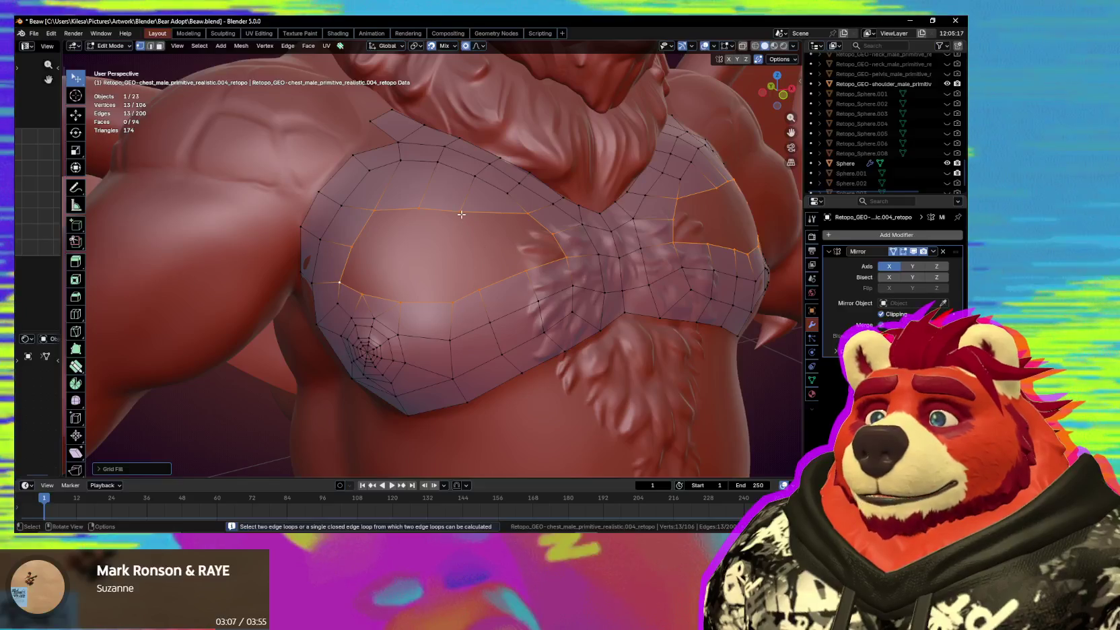
key("g")
Move a neckline vertex up and to the right onto the sculpt.
left_click(487, 200)
key("g")
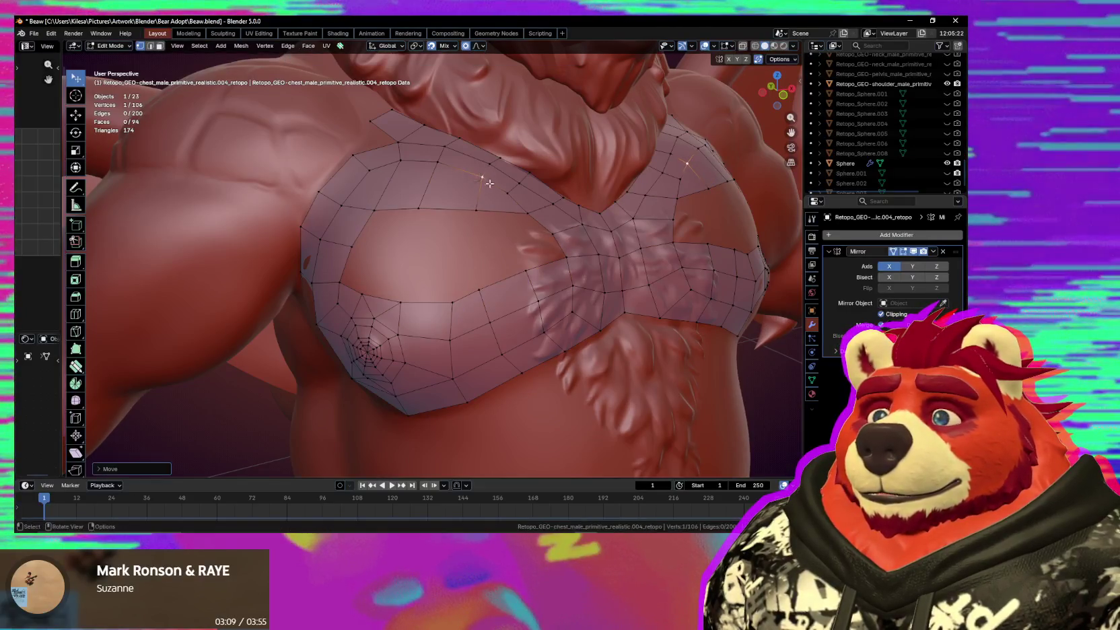
left_click(524, 214)
key("g")
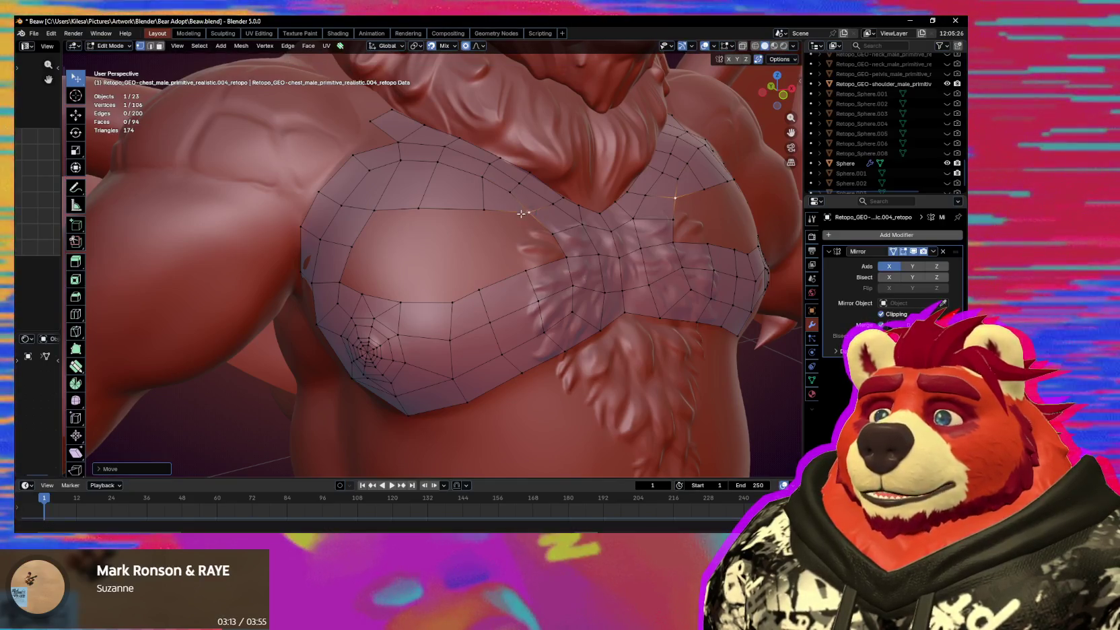
left_click(545, 205)
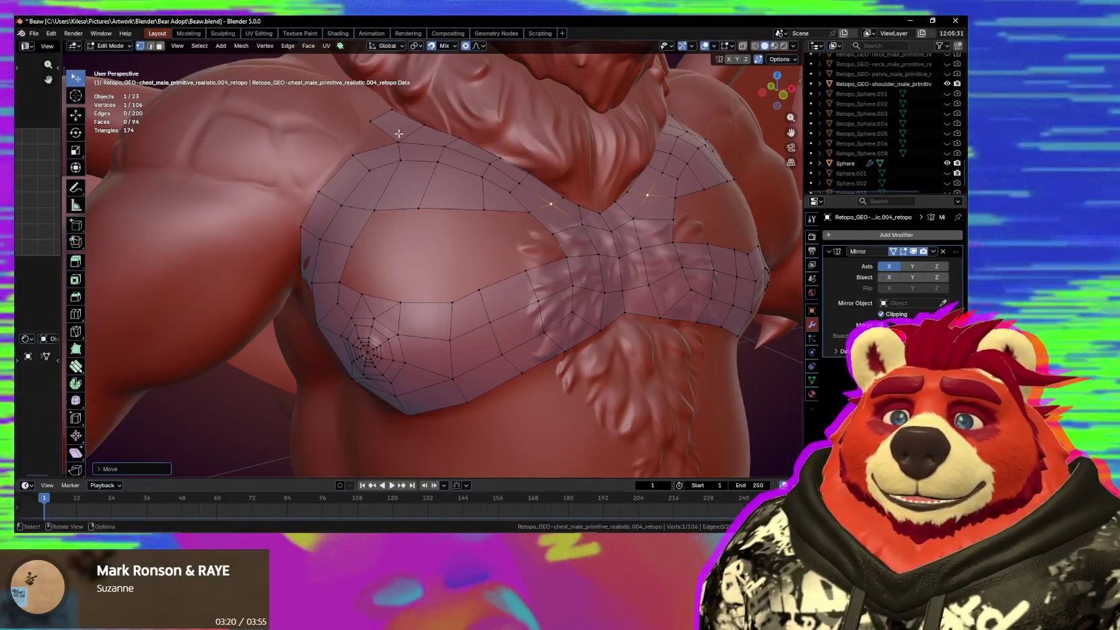
Reposition the vertex at the upper chest edge to fit the sculpt.
middle_click_drag(431, 204, 478, 256)
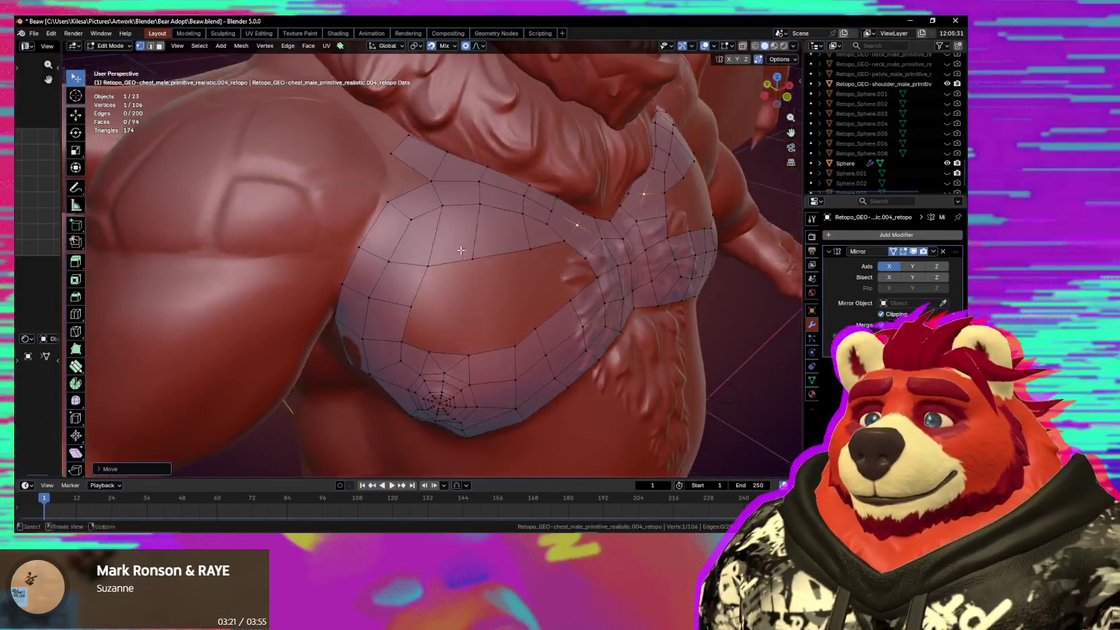
key("g")
left_click(512, 256)
key("g")
left_click(531, 257)
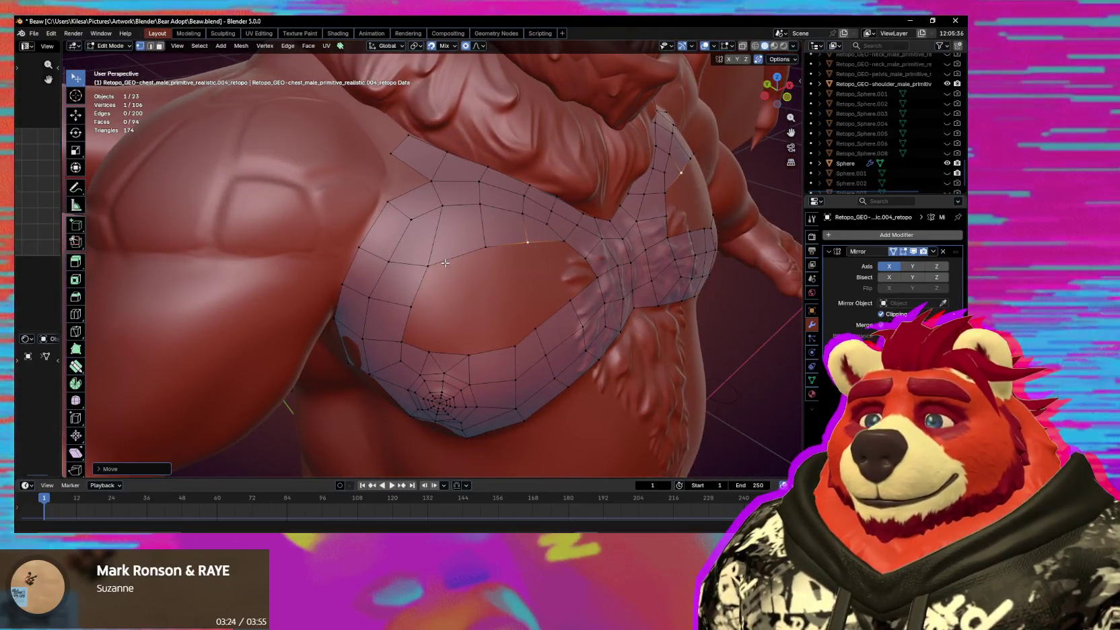
mouse_move(445, 270)
middle_mouse_down()
mouse_move(431, 253)
mouse_move(417, 257)
middle_mouse_up()
Extrude two new vertices on the upper chest to complete a new quad.
key("e")
left_click(443, 213)
key("e")
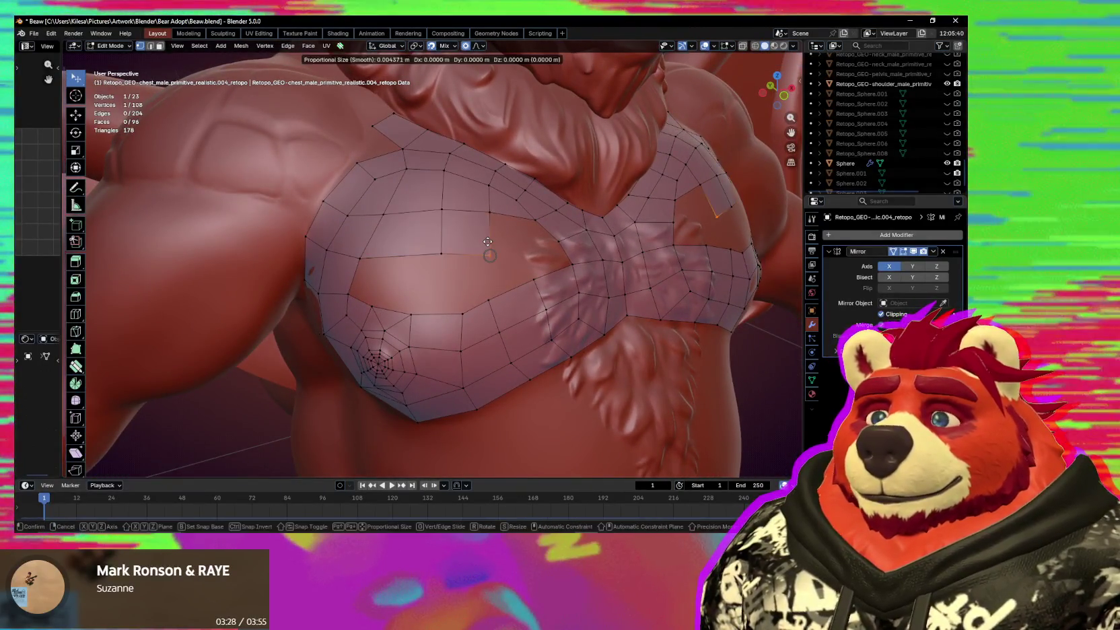
left_click(490, 235)
left_click(491, 254)
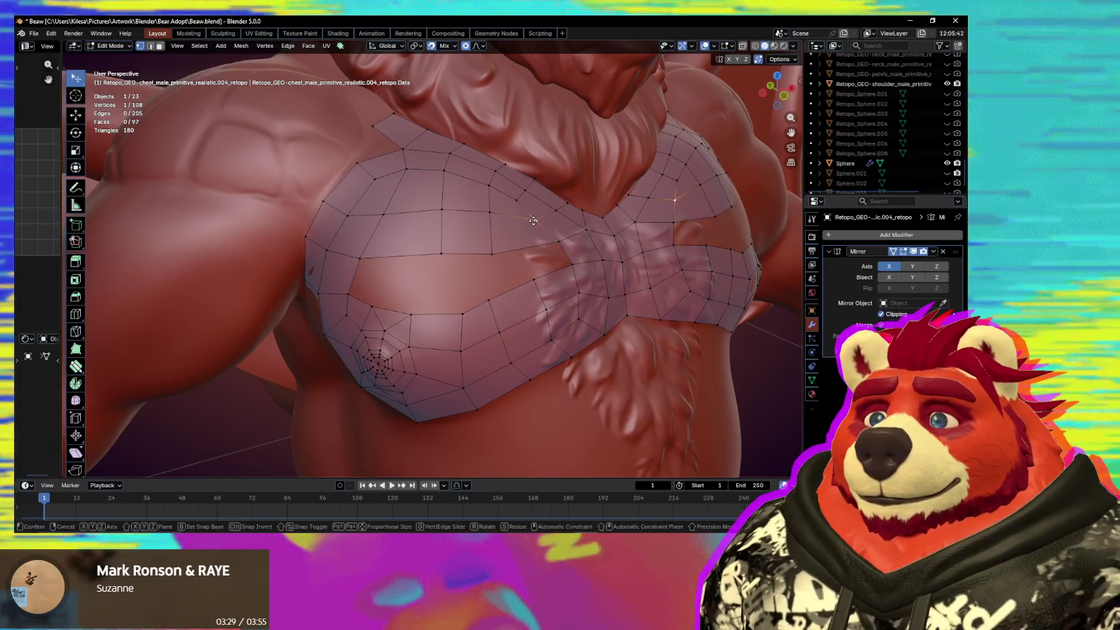
mouse_move(494, 245)
middle_mouse_down()
mouse_move(484, 235)
mouse_move(488, 264)
middle_mouse_up()
Slide the selected chest vertex to a new position on the sculpt.
key("g")
left_click(475, 242)
left_click(488, 269)
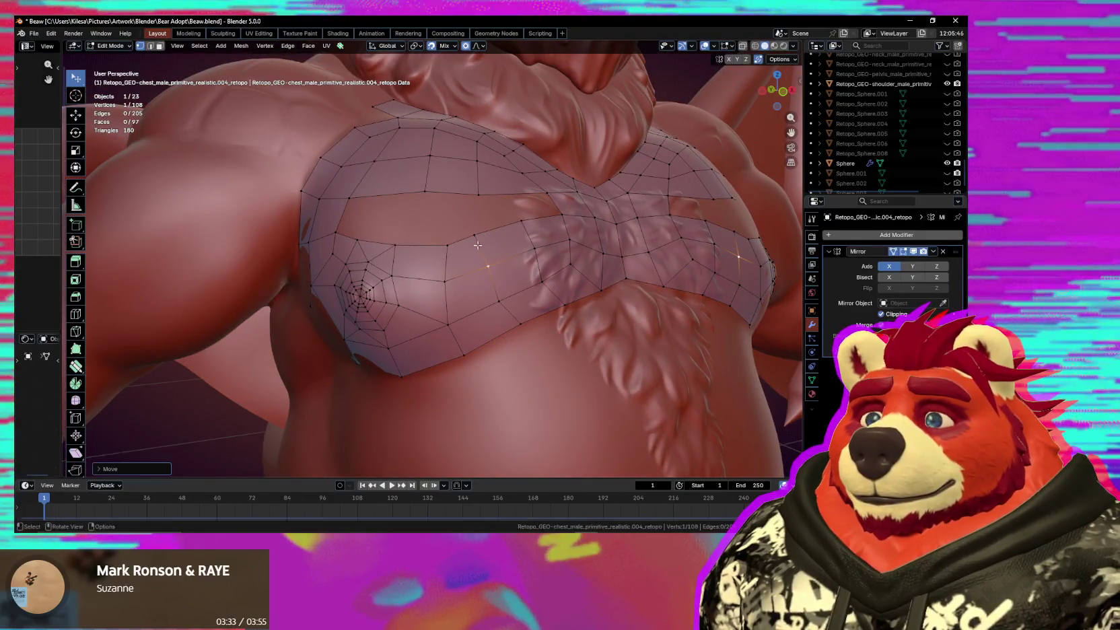
left_click(444, 255)
middle_click_drag(445, 254, 423, 223)
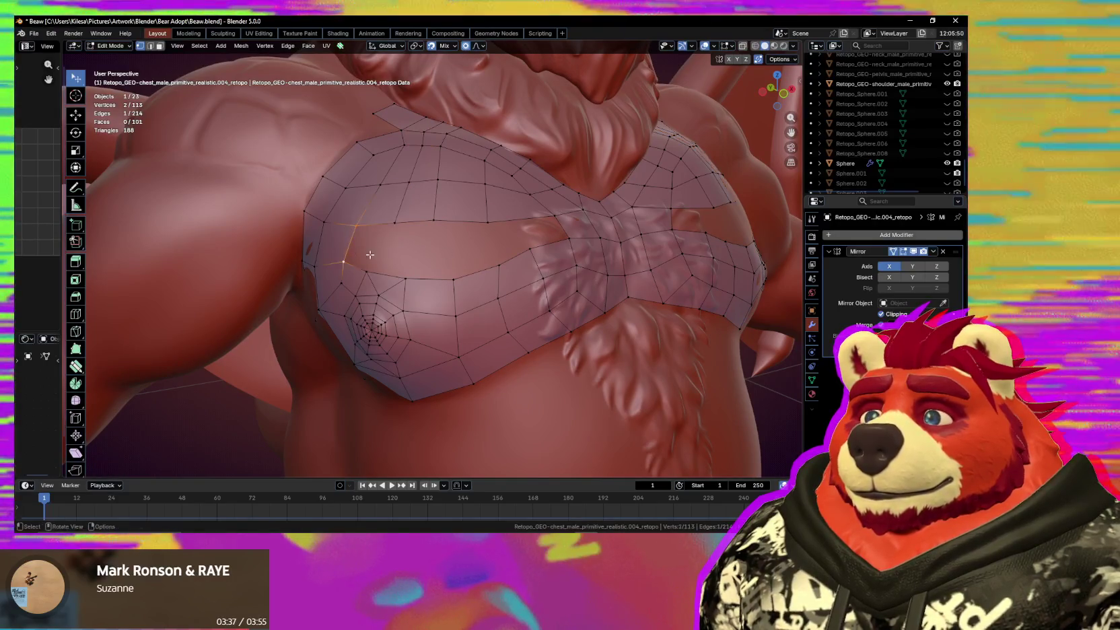
Preview an edge loop across the chest, dissolve an edge strip, and adjust a vertex.
key("ctrl+r")
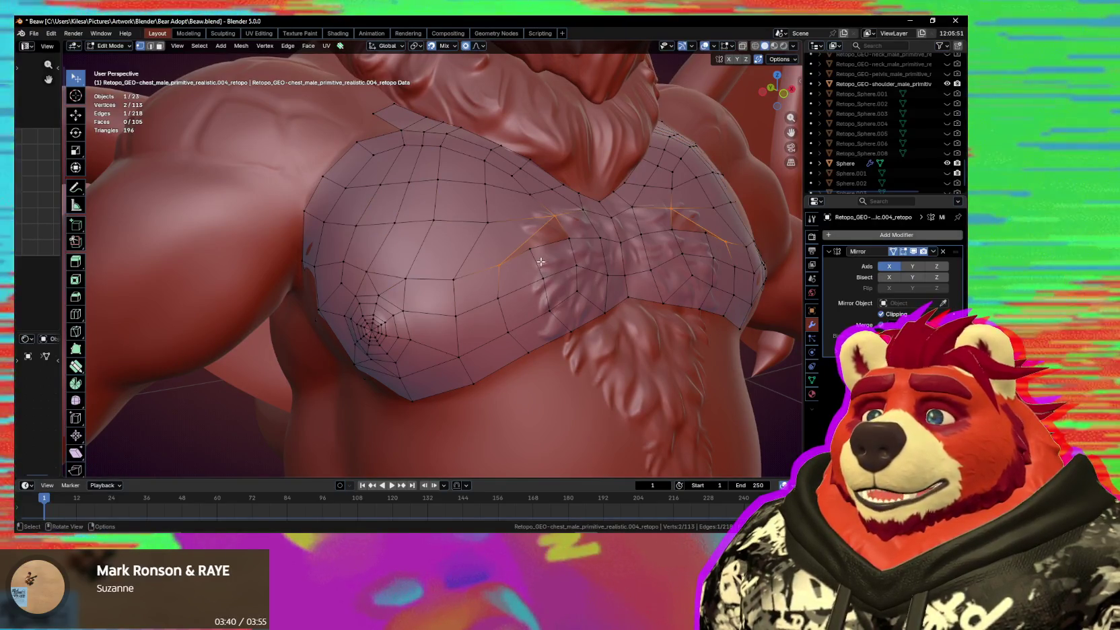
key("ctrl+x")
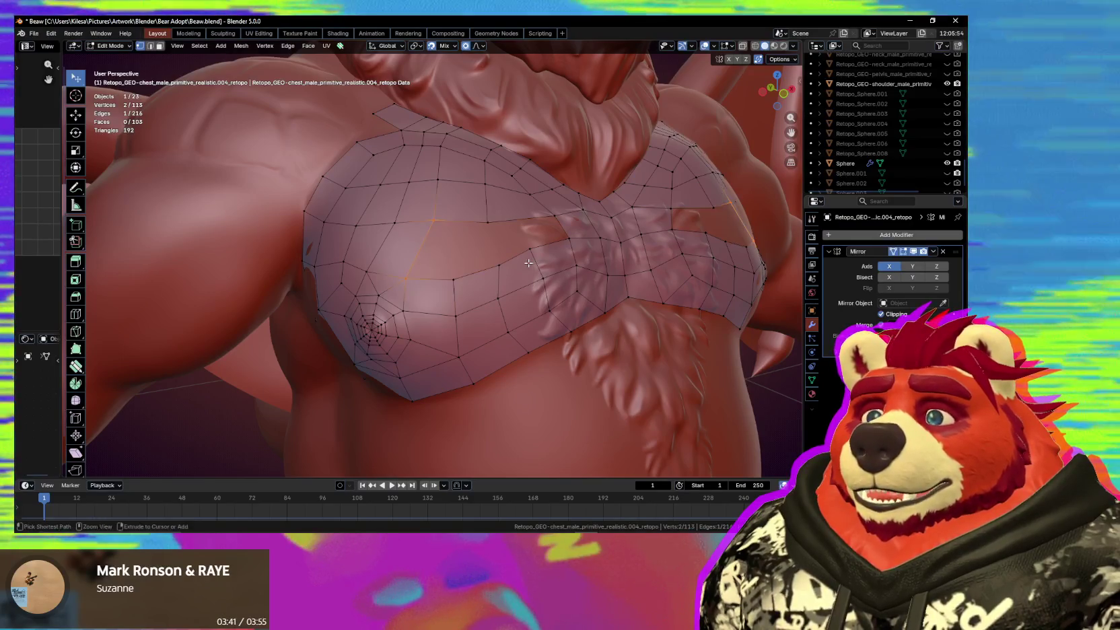
key("g")
left_click(526, 250)
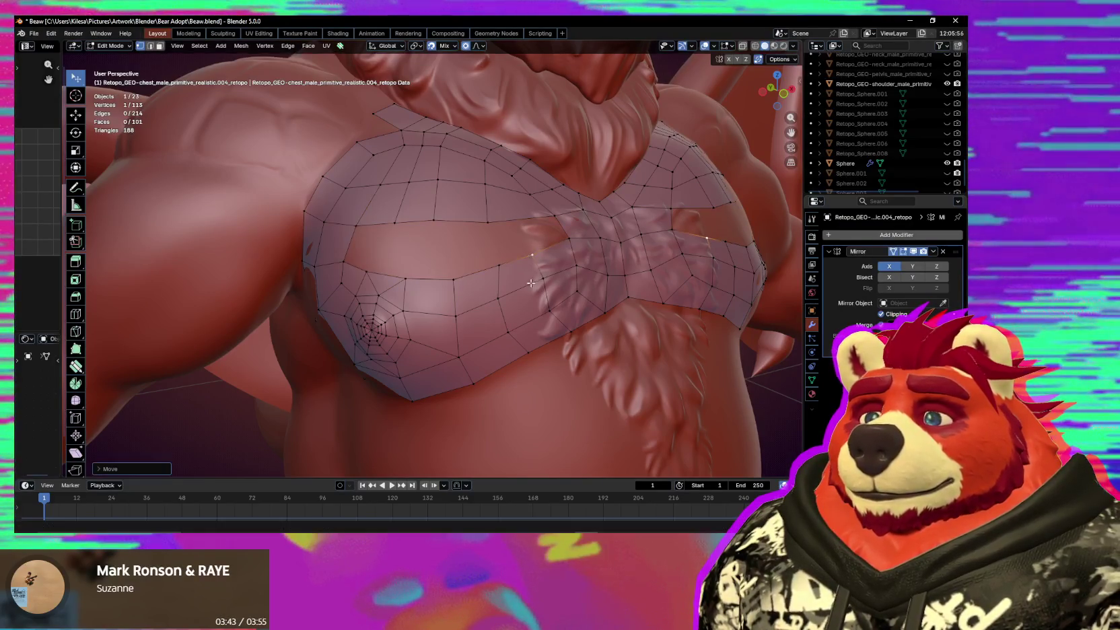
mouse_move(526, 250)
middle_mouse_down()
mouse_move(515, 303)
mouse_move(501, 302)
middle_mouse_up()
scroll(516, 306, "down", 2)
scroll(515, 310, "down", 3)
scroll(516, 320, "up", 5)
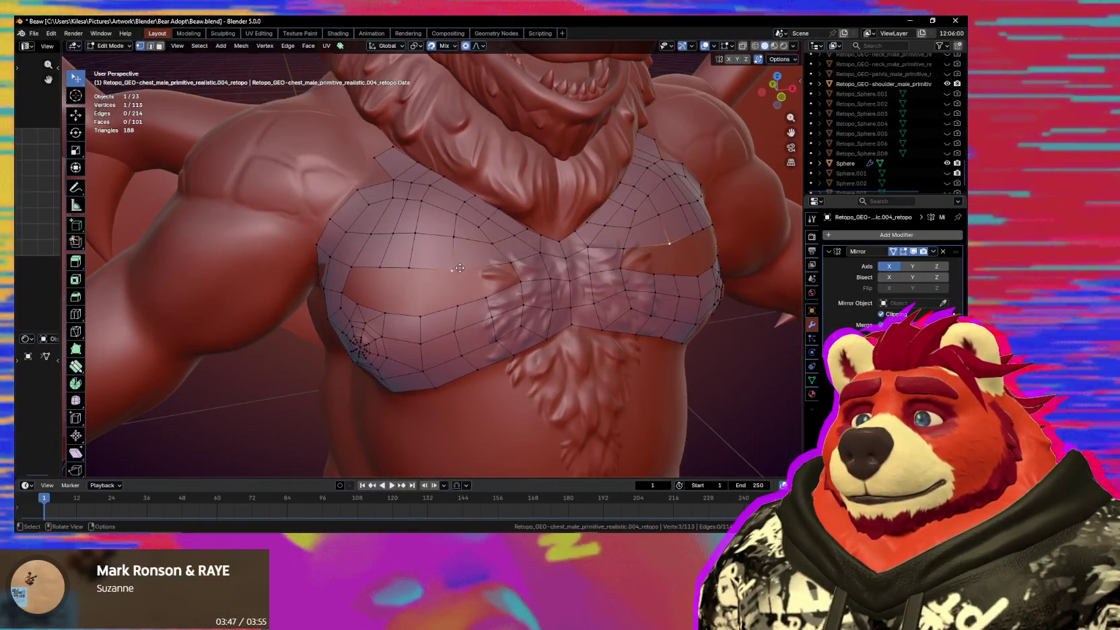
Move a retopology vertex, then smooth the vertices across the upper chest and centre.
key("g")
left_click(430, 271)
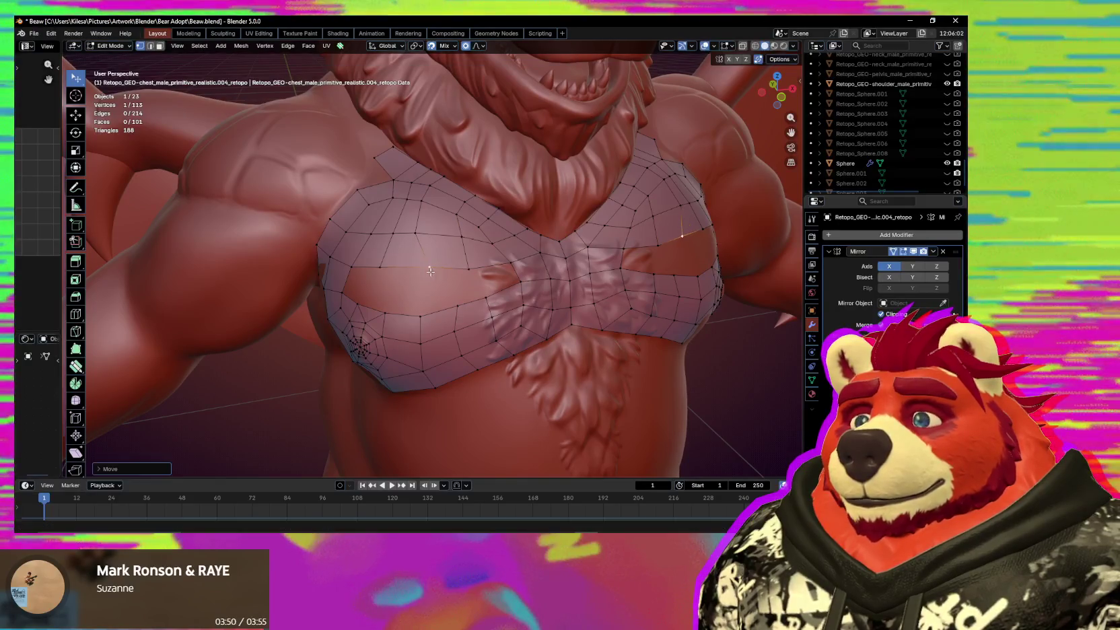
key("shift+space")
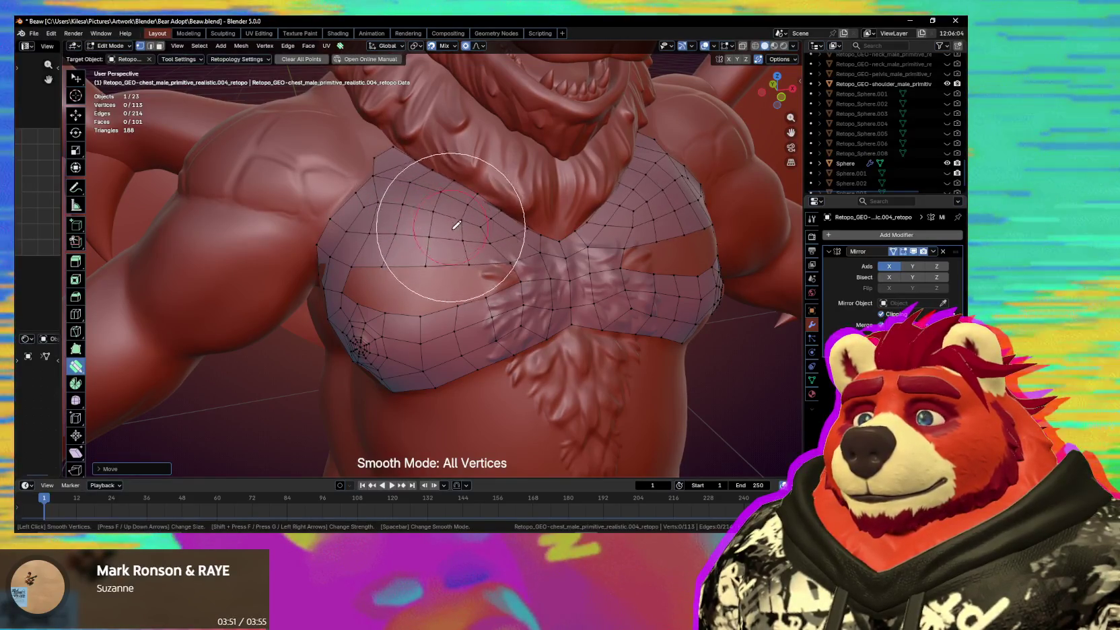
mouse_move(482, 318)
left_mouse_down()
mouse_move(425, 325)
mouse_move(512, 294)
left_mouse_up()
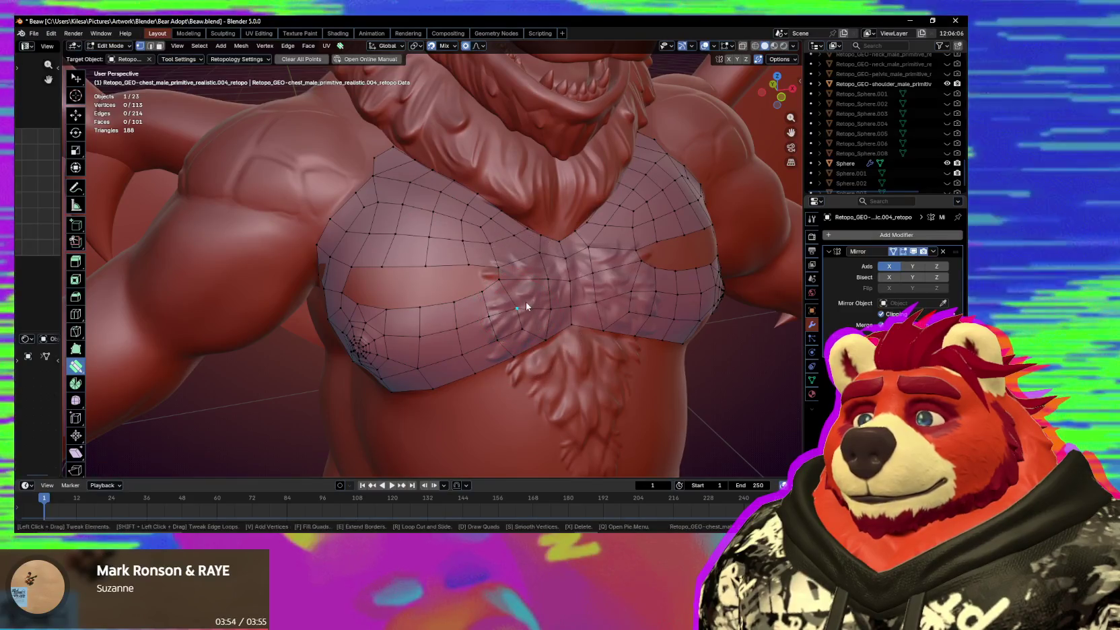
middle_click_drag(526, 302, 473, 278)
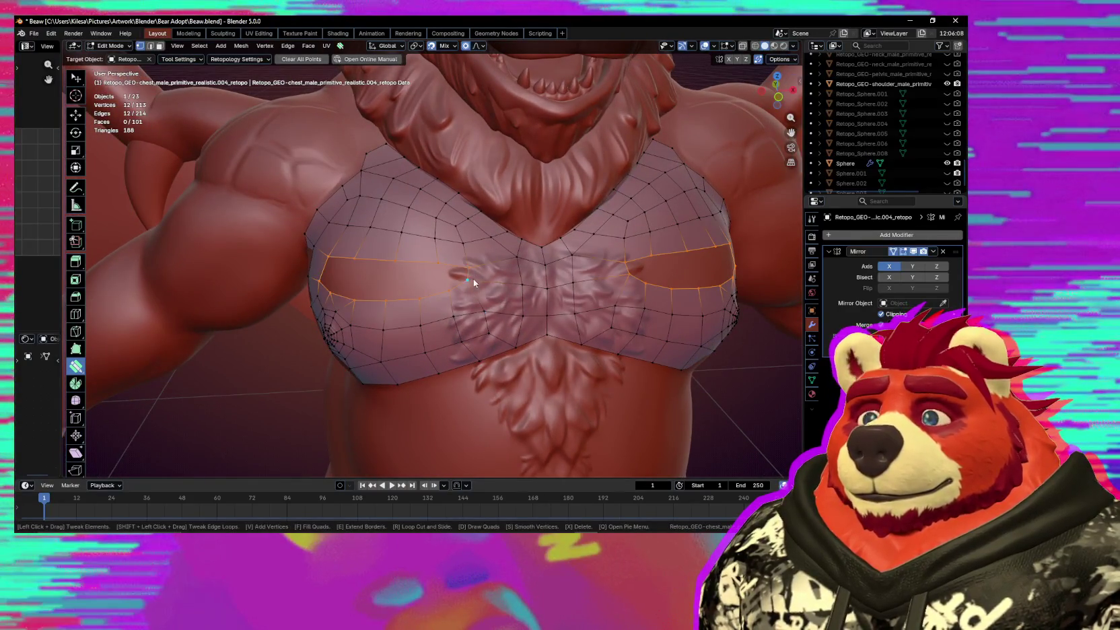
Reshape the mirrored vertex pair at the chest centre, spreading it apart and moving it up.
key("w")
left_click(474, 278)
key("g")
left_click(499, 284)
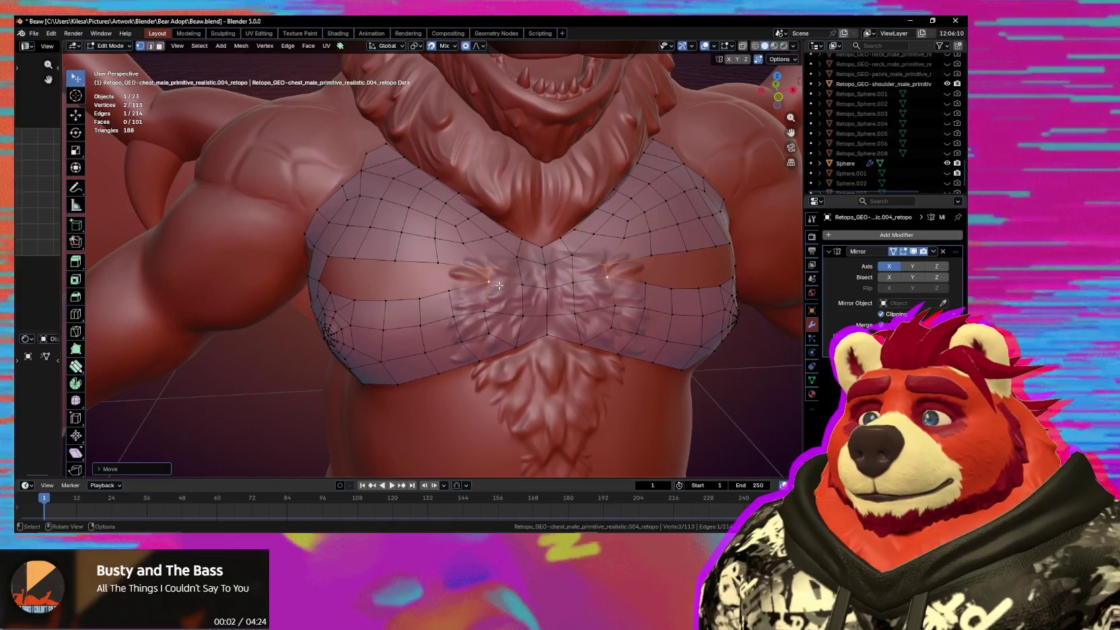
key("g")
left_click(471, 299)
key("g")
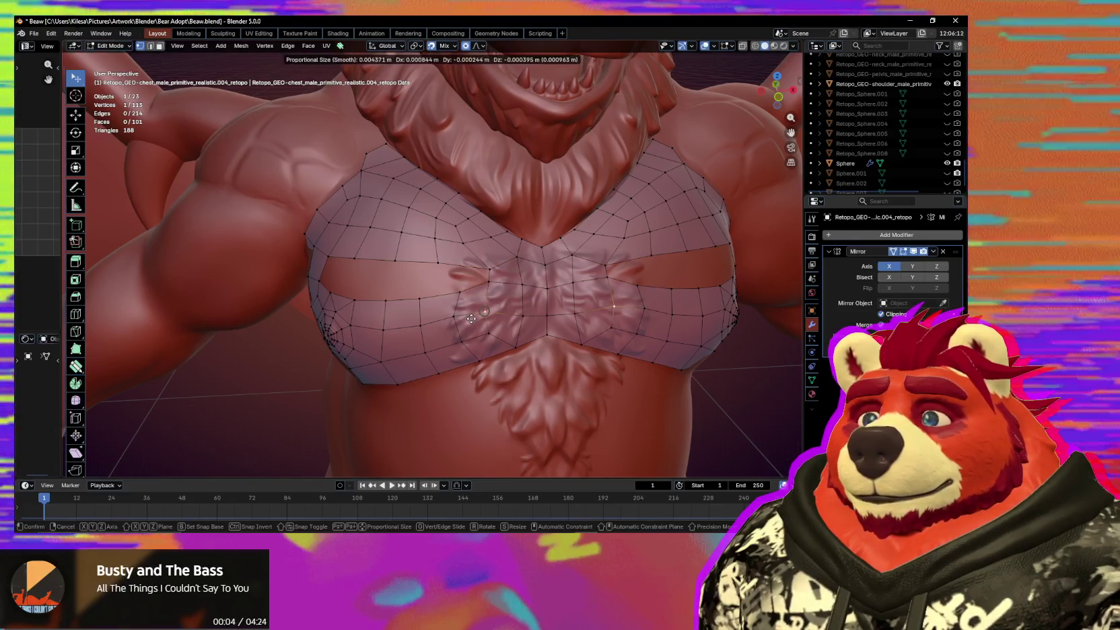
left_click(471, 319)
key("g")
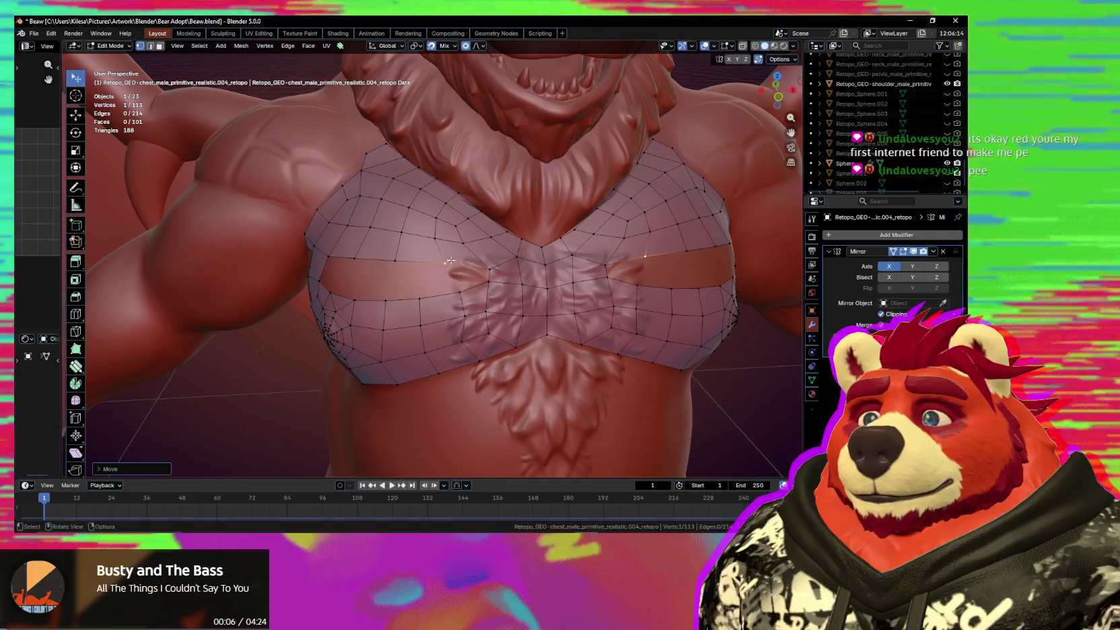
left_click(507, 286)
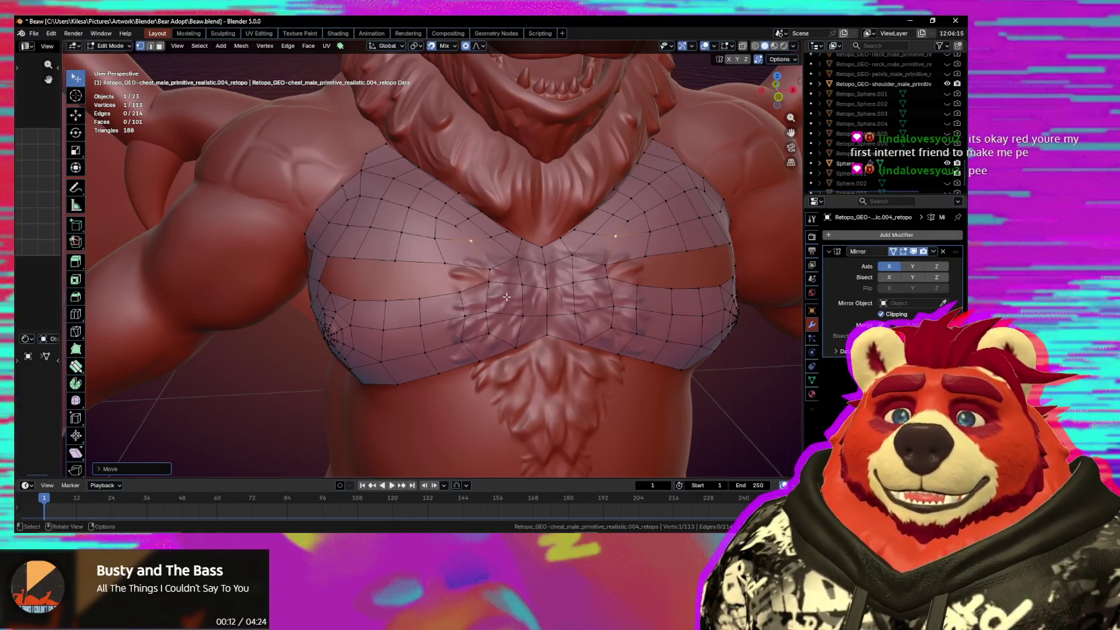
Extrude a border vertex into a new face at the pec's outer edge and reposition it.
middle_click_drag(510, 290, 454, 272)
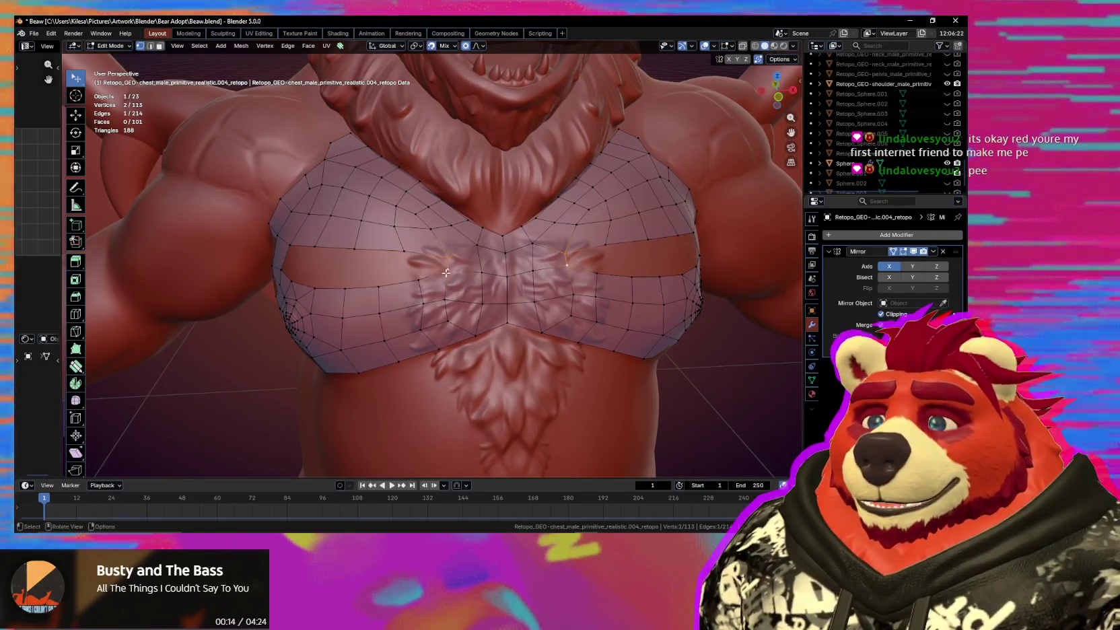
mouse_move(446, 273)
middle_mouse_down()
mouse_move(451, 252)
mouse_move(457, 305)
middle_mouse_up()
key("j")
left_click(456, 305)
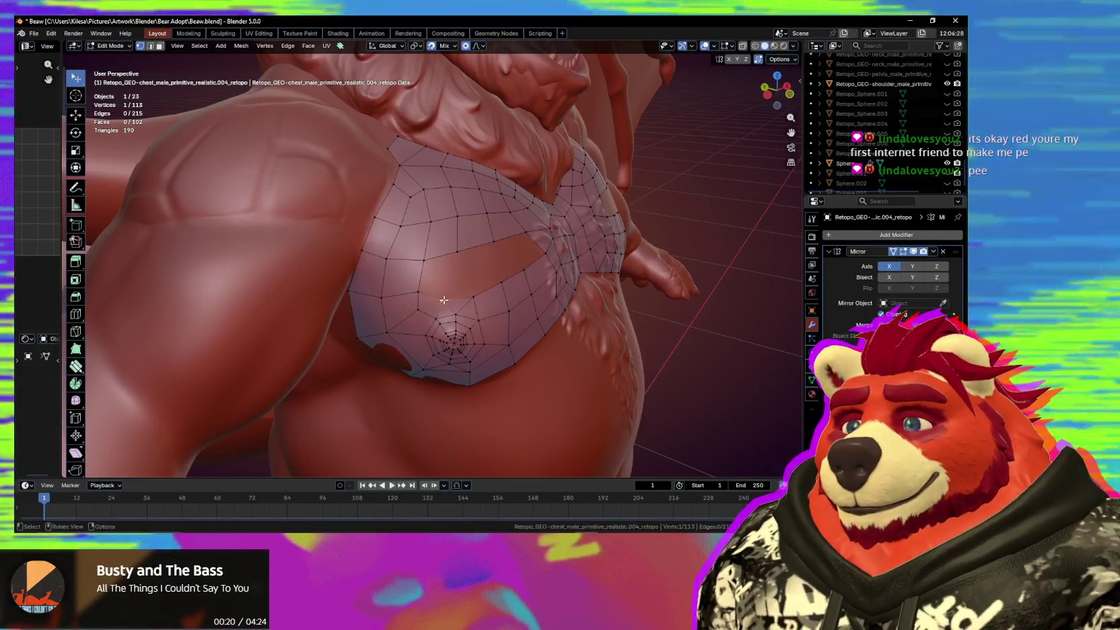
key("e")
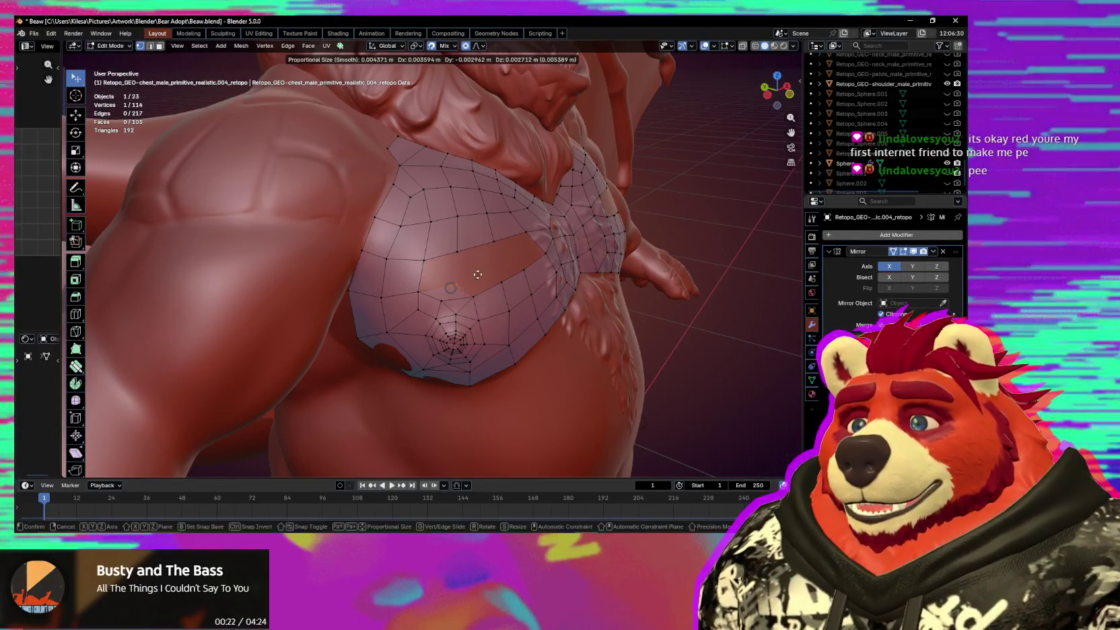
left_click(488, 271)
middle_click_drag(490, 291, 482, 295)
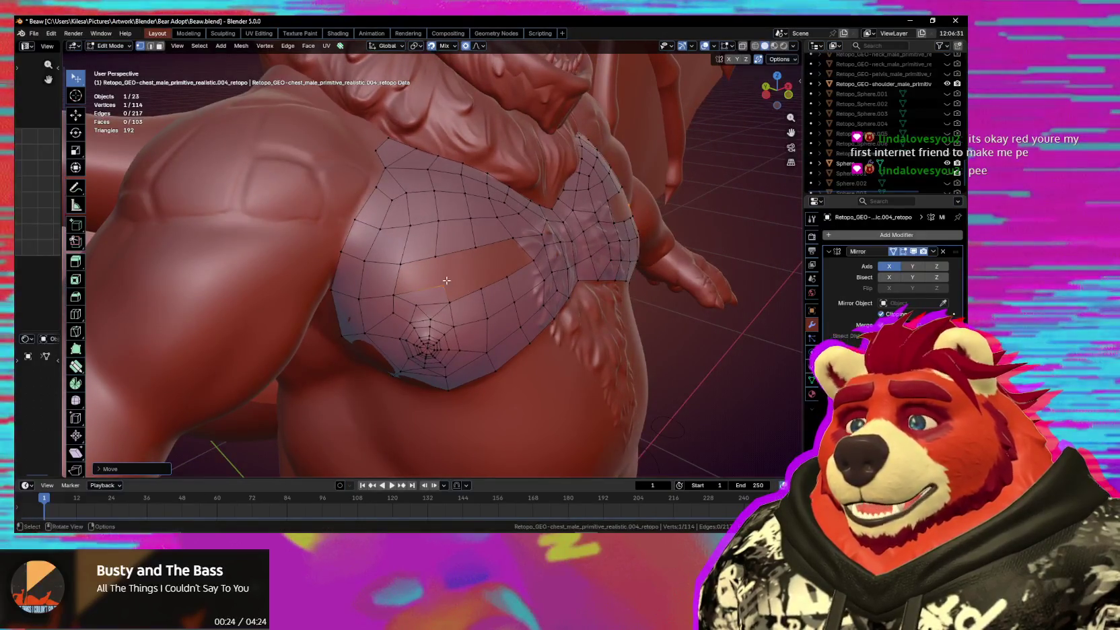
key("g")
left_click(413, 280)
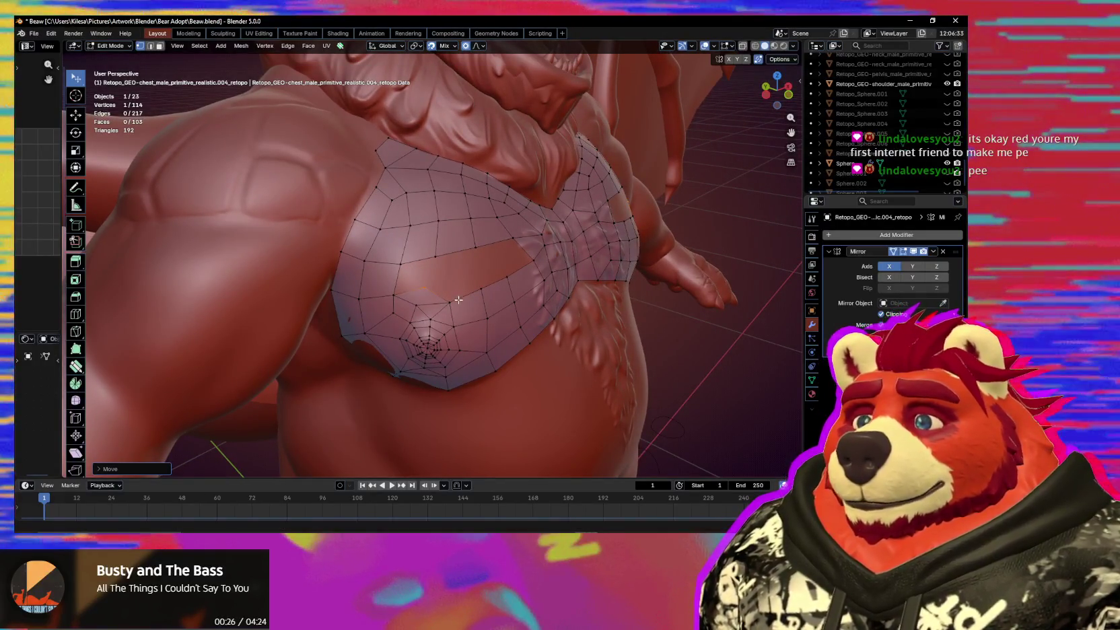
Delete the unwanted vertex and reposition the selected border vertex.
key("x")
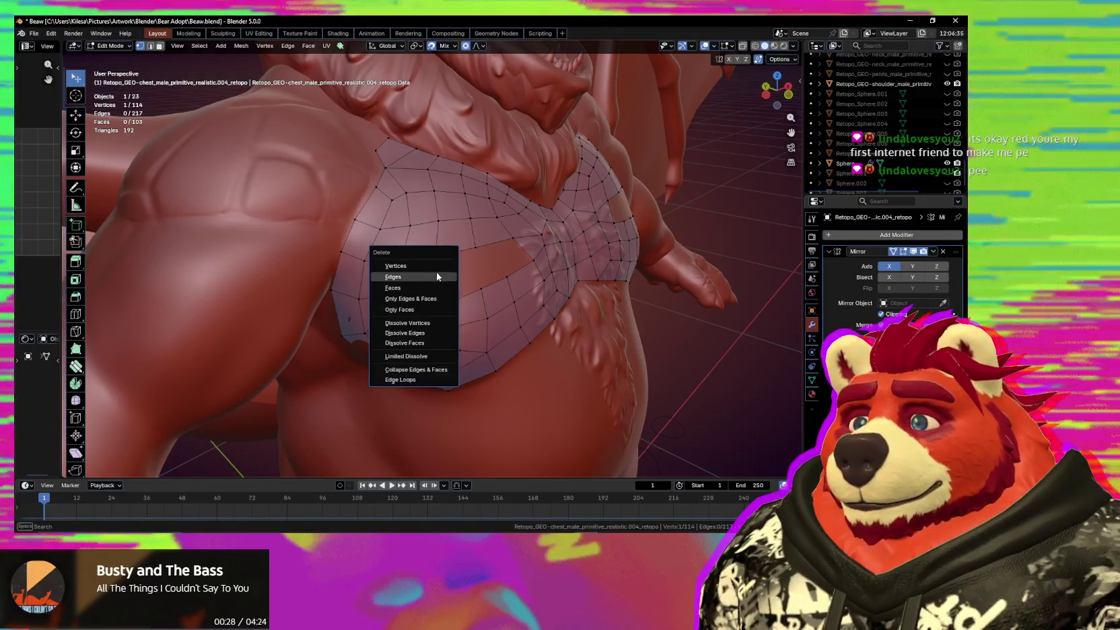
left_click(436, 272)
key("g")
left_click(412, 305)
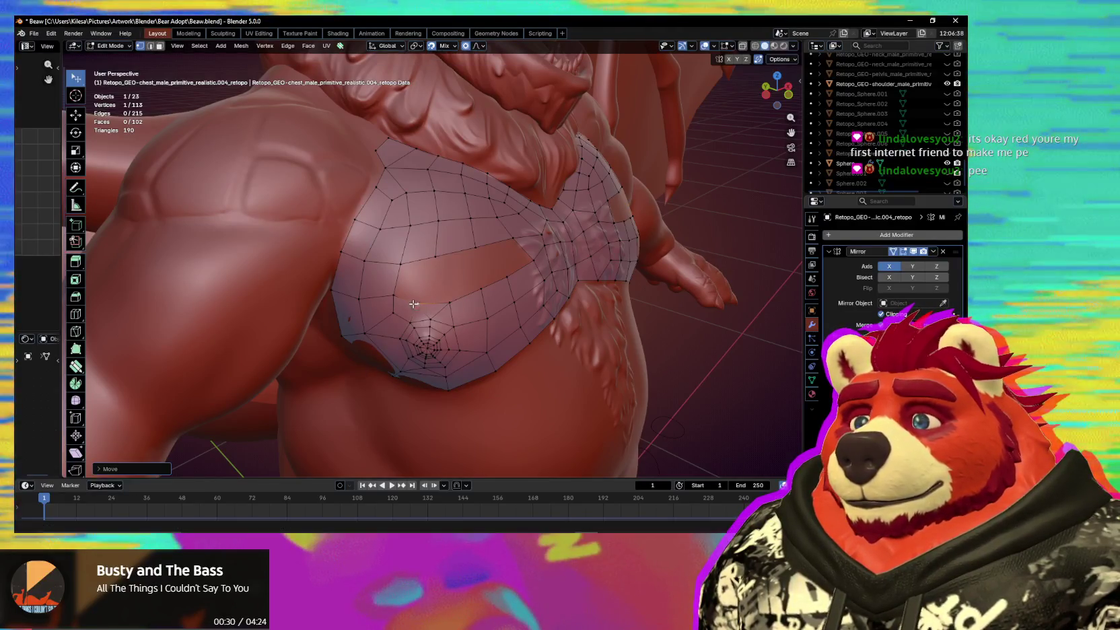
mouse_move(412, 305)
middle_mouse_down()
mouse_move(402, 300)
mouse_move(474, 340)
middle_mouse_up()
scroll(474, 339, "down", 3)
scroll(474, 339, "up", 7)
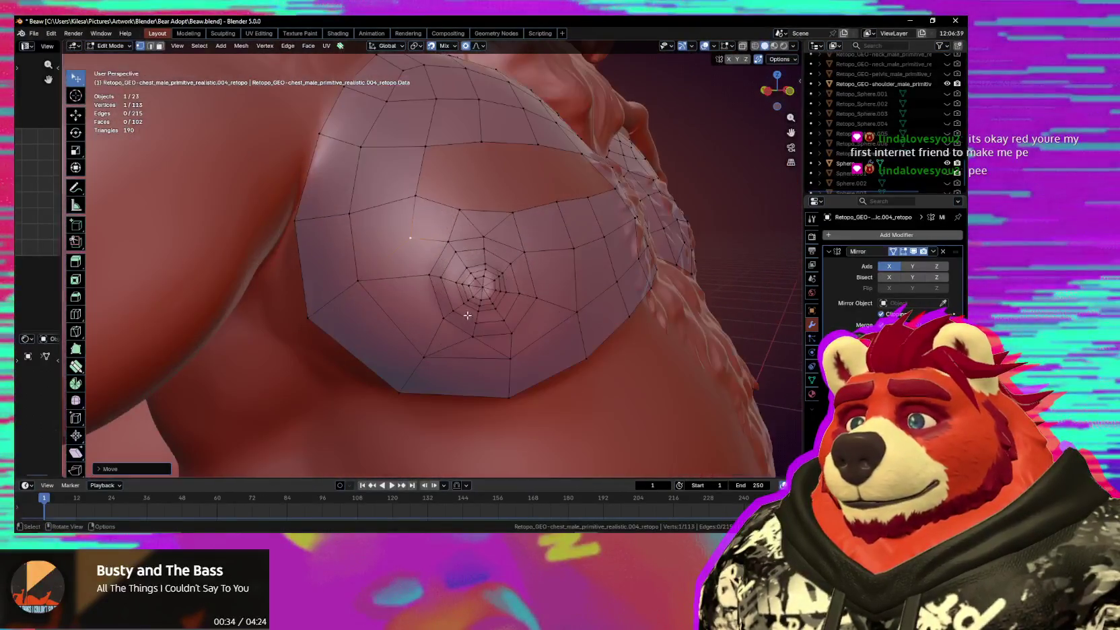
Smooth the vertices around the pec spiral with the retopology smoothing brush.
key("shift+s")
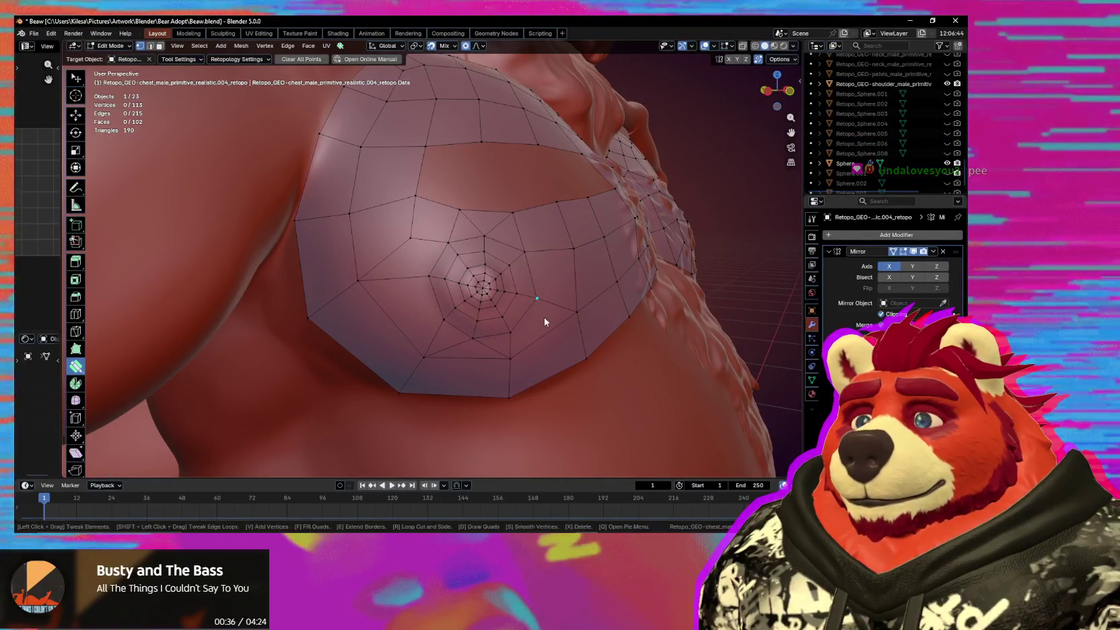
left_click_drag(454, 340, 375, 265)
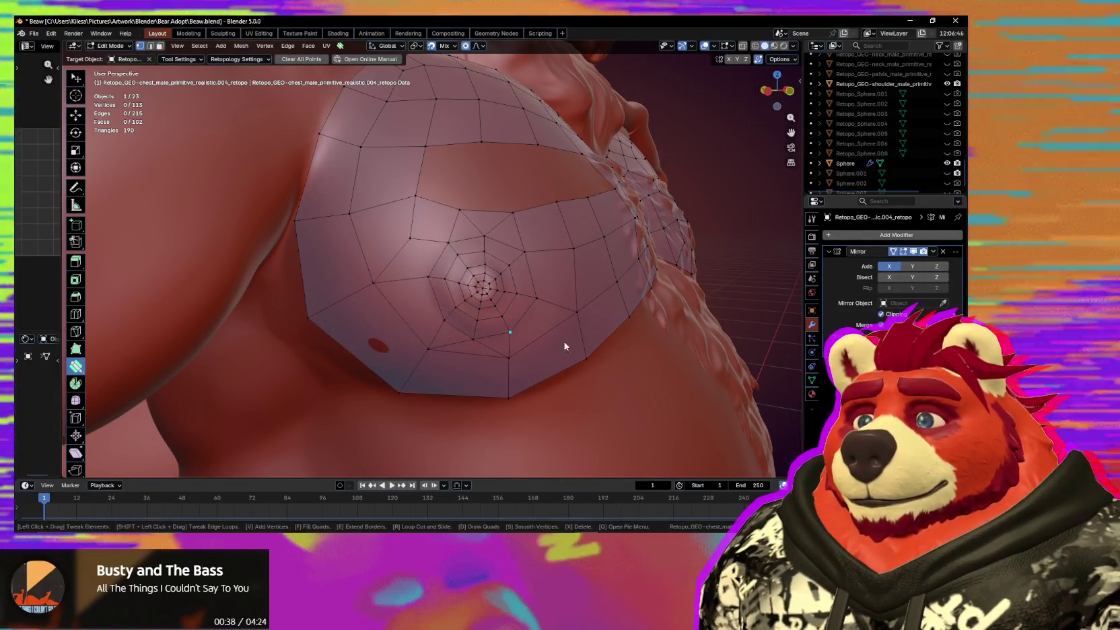
scroll(565, 344, "down", 5)
mouse_move(522, 340)
middle_mouse_down()
mouse_move(517, 320)
mouse_move(423, 265)
mouse_move(400, 268)
middle_mouse_up()
Pull a border vertex along the sculpt surface, then select a single vertex.
left_click_drag(401, 270, 473, 293)
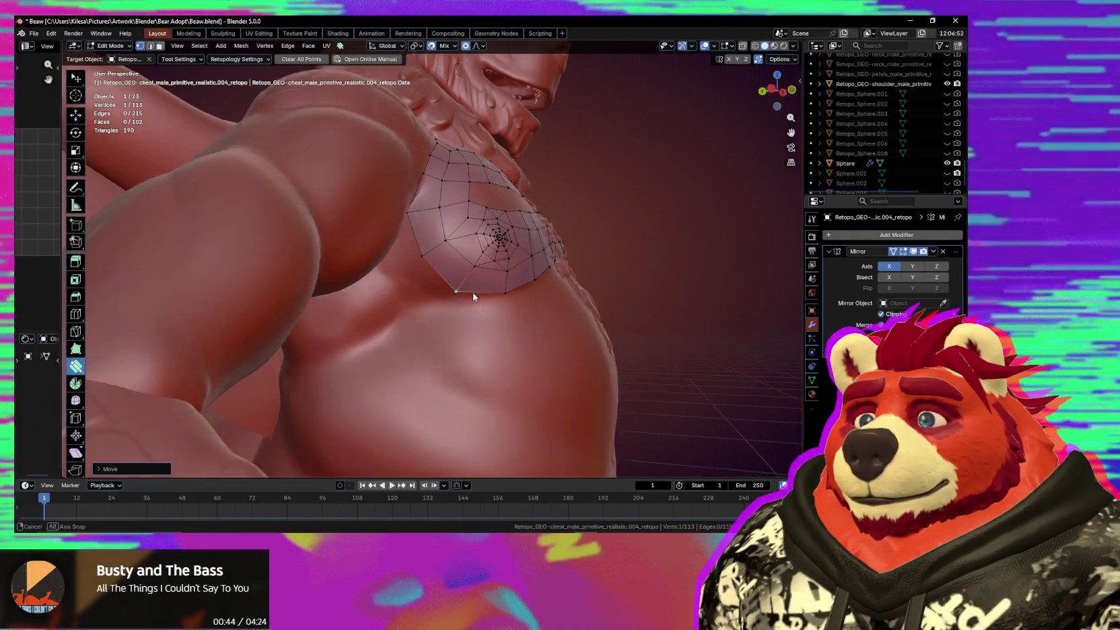
mouse_move(472, 292)
middle_mouse_down()
mouse_move(402, 306)
mouse_move(448, 280)
mouse_move(437, 236)
mouse_move(408, 261)
mouse_move(426, 289)
middle_mouse_up()
left_click(437, 236, "alt")
left_click(434, 248)
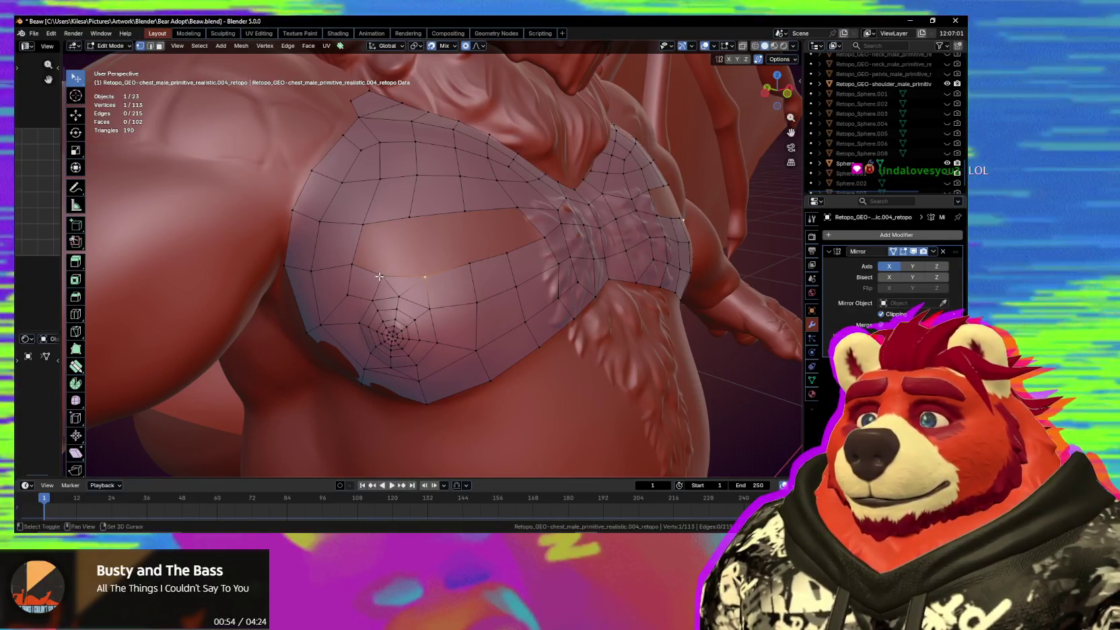
Merge the two selected chest vertices and move the merged vertex up and left.
key("m")
left_click(435, 296)
key("g")
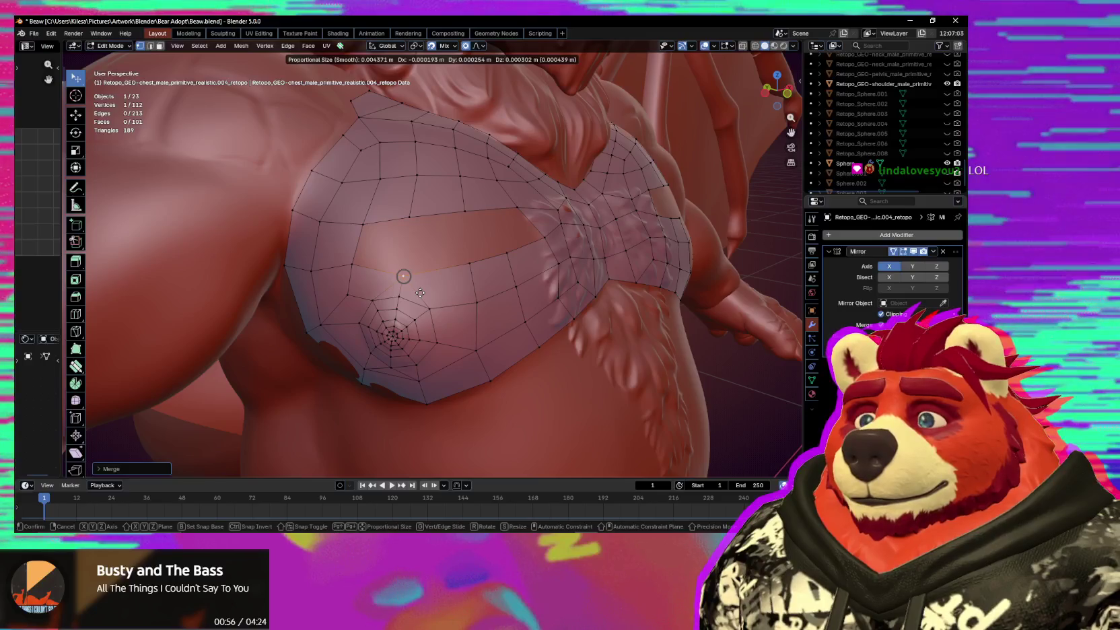
left_click(349, 255)
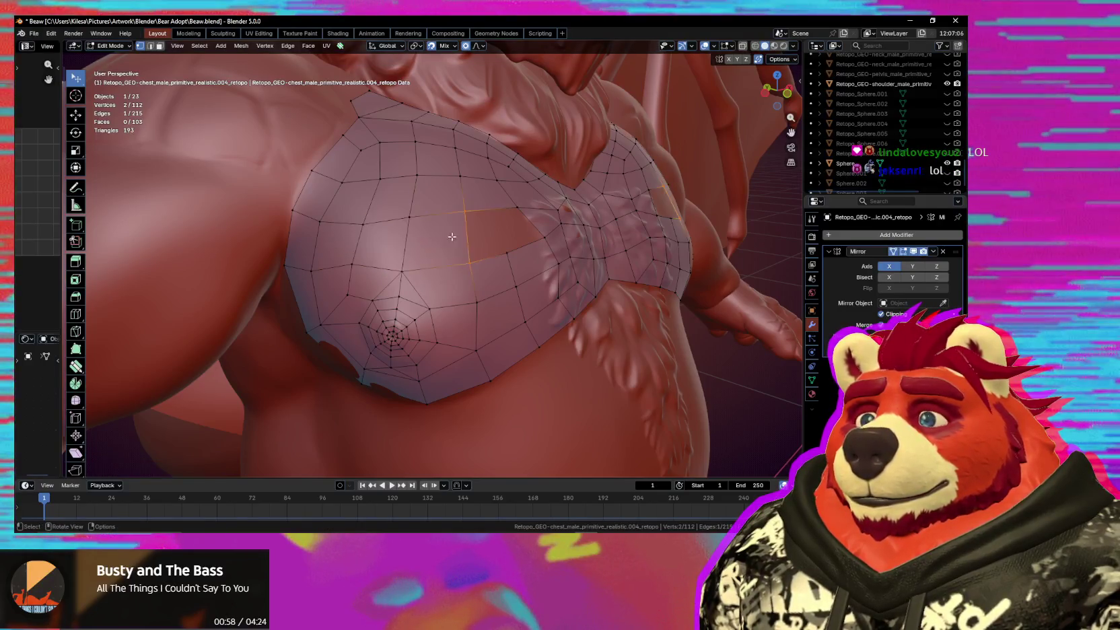
middle_click_drag(491, 237, 513, 284)
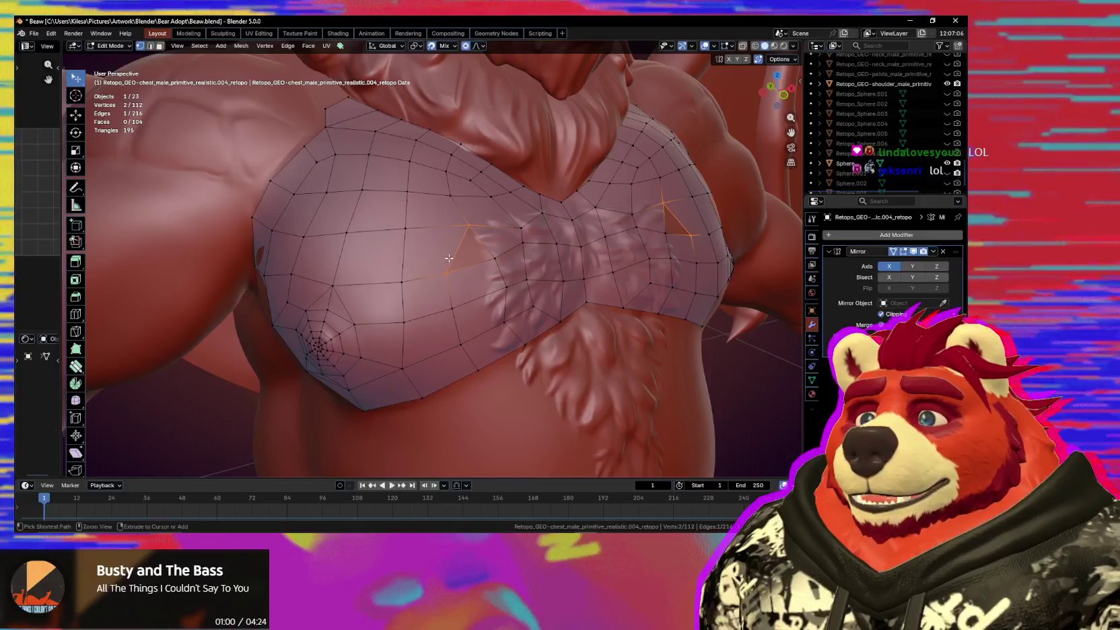
Dissolve the extra chest edge, cut a new loop through the upper chest, and smooth it.
key("ctrl+x")
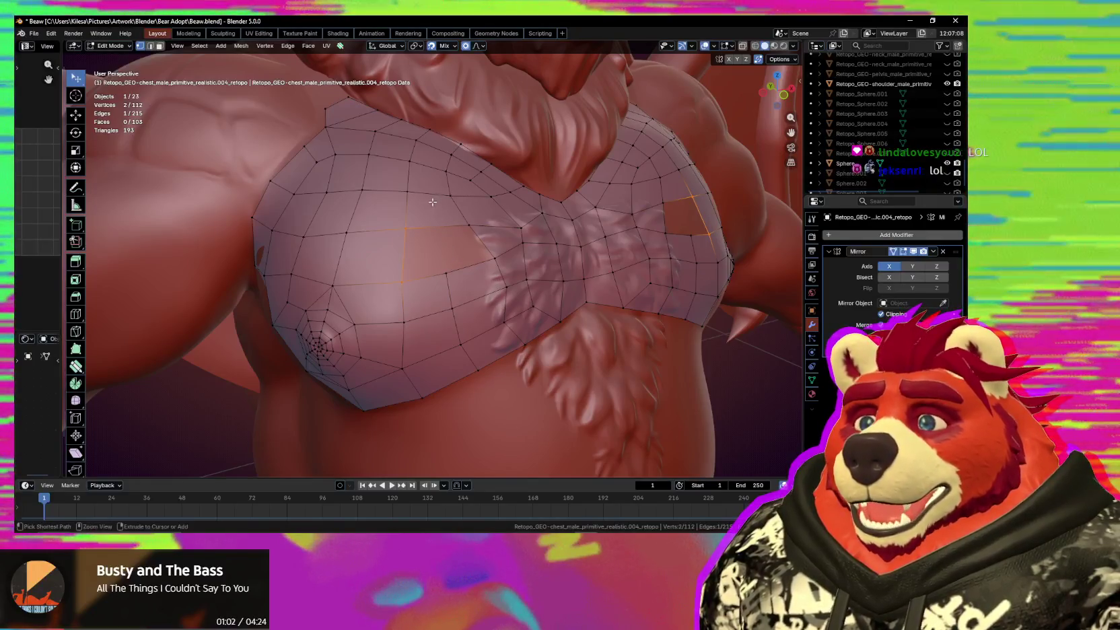
left_click(434, 194)
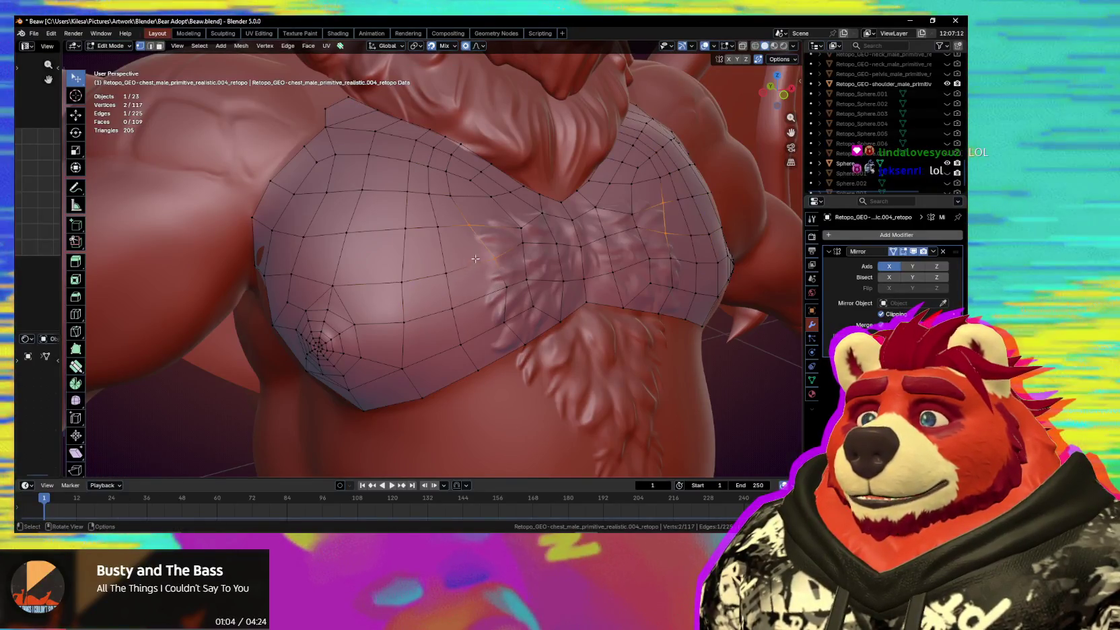
key("shift+s")
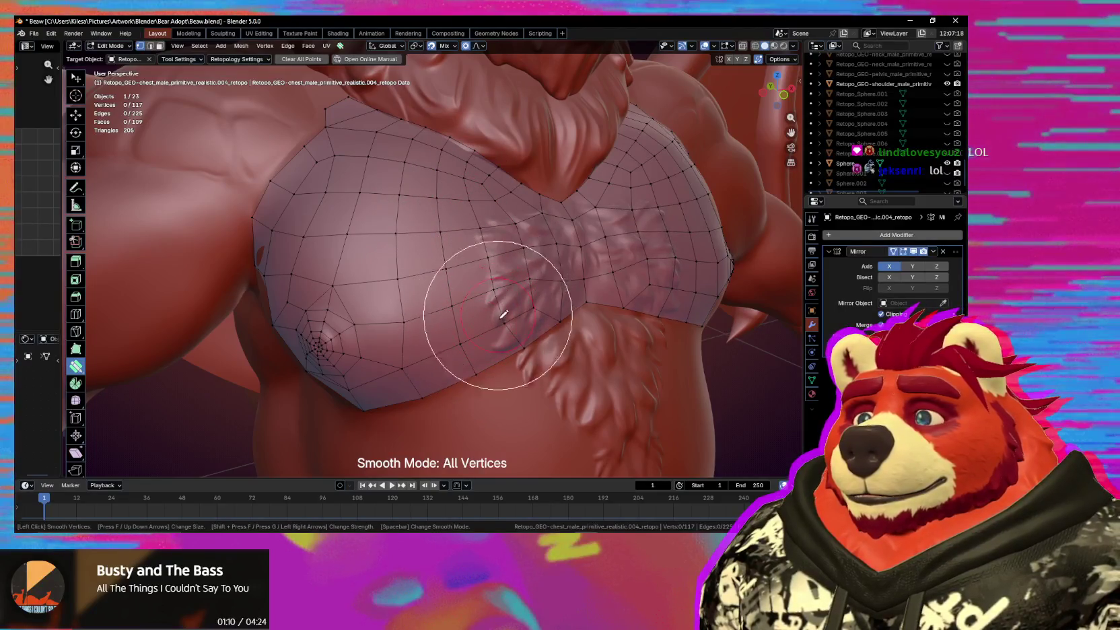
scroll(504, 314, "down", 5)
mouse_move(511, 363)
middle_mouse_down()
mouse_move(430, 323)
mouse_move(406, 344)
middle_mouse_up()
scroll(431, 321, "up", 4)
key("Escape")
Nudge a chest vertex and set the Poly Build extend mode to Loop.
scroll(464, 340, "up", 1)
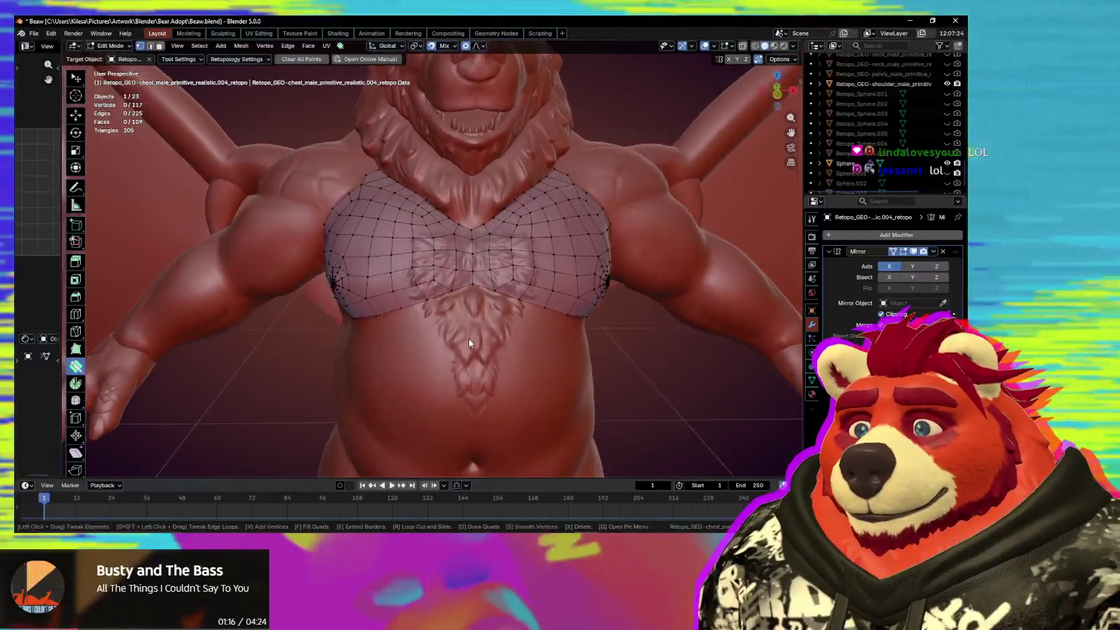
scroll(458, 327, "up", 1)
scroll(444, 314, "up", 2)
left_click_drag(442, 313, 445, 311)
mouse_move(444, 311)
middle_mouse_down()
mouse_move(460, 310)
mouse_move(430, 300)
middle_mouse_up()
key("space")
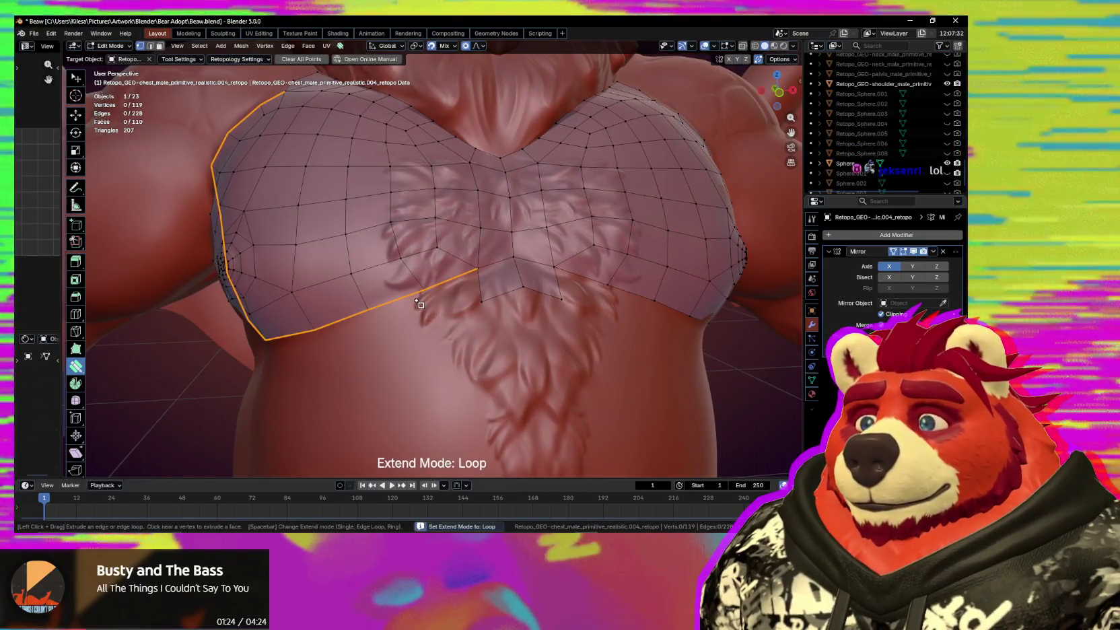
Extrude the chest's bottom border edges down into a new row of belly faces.
key("space")
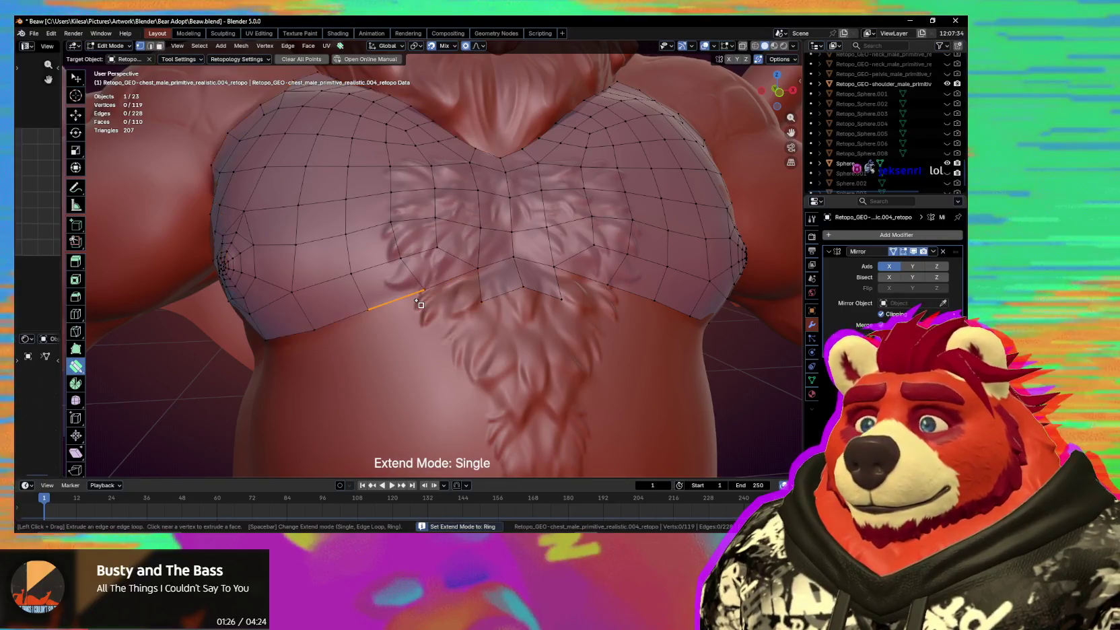
middle_click_drag(419, 303, 501, 282)
key("w")
key("2")
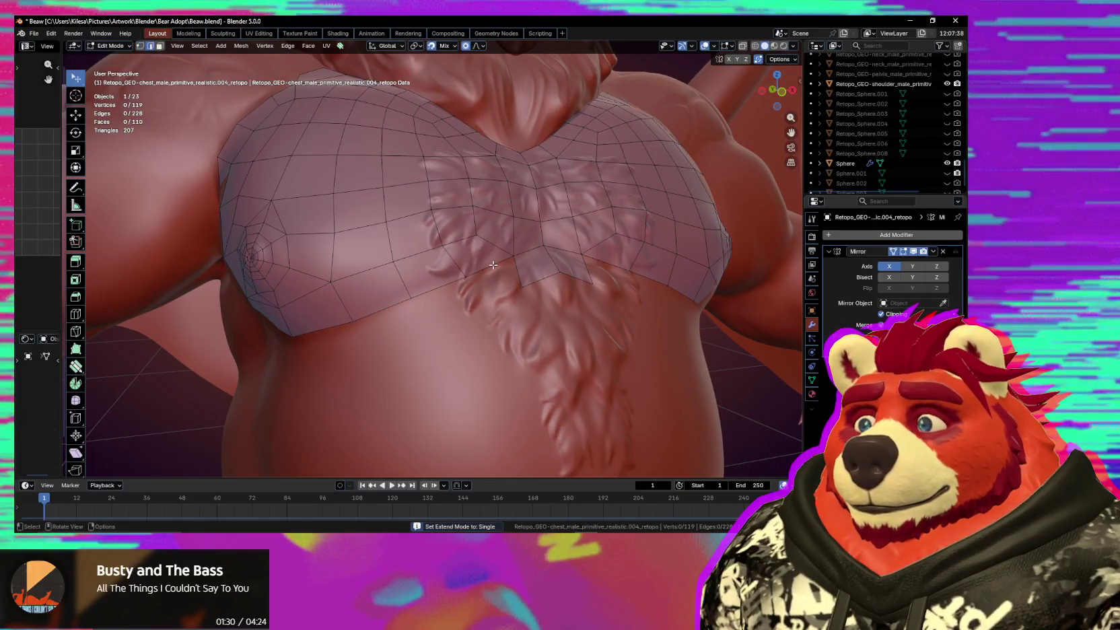
left_click(493, 265)
left_click(323, 329, "ctrl")
key("e")
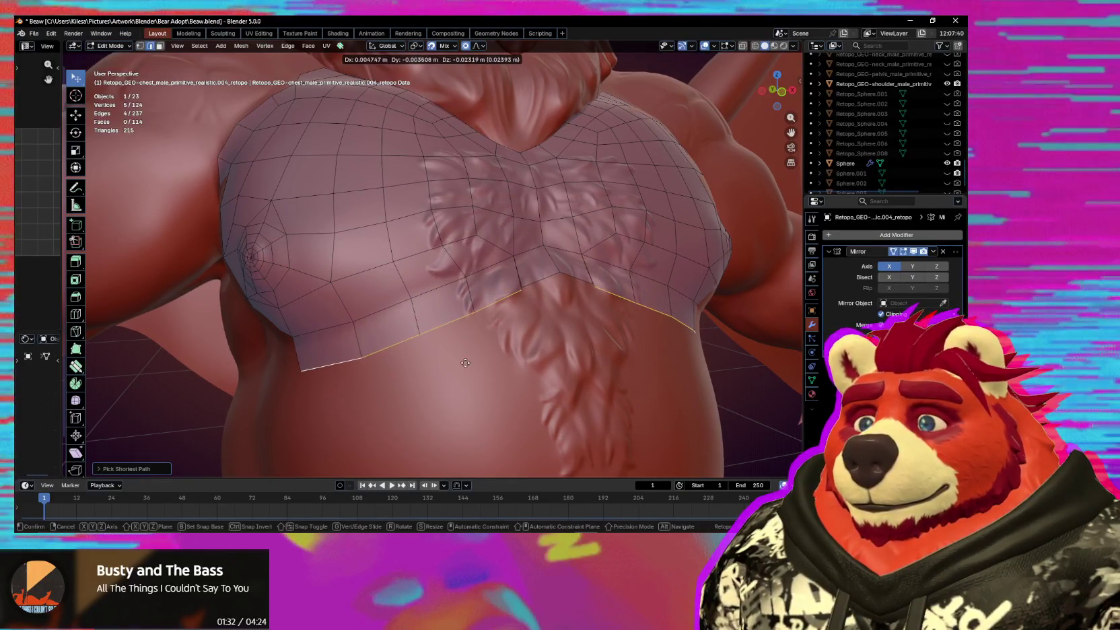
left_click(501, 355)
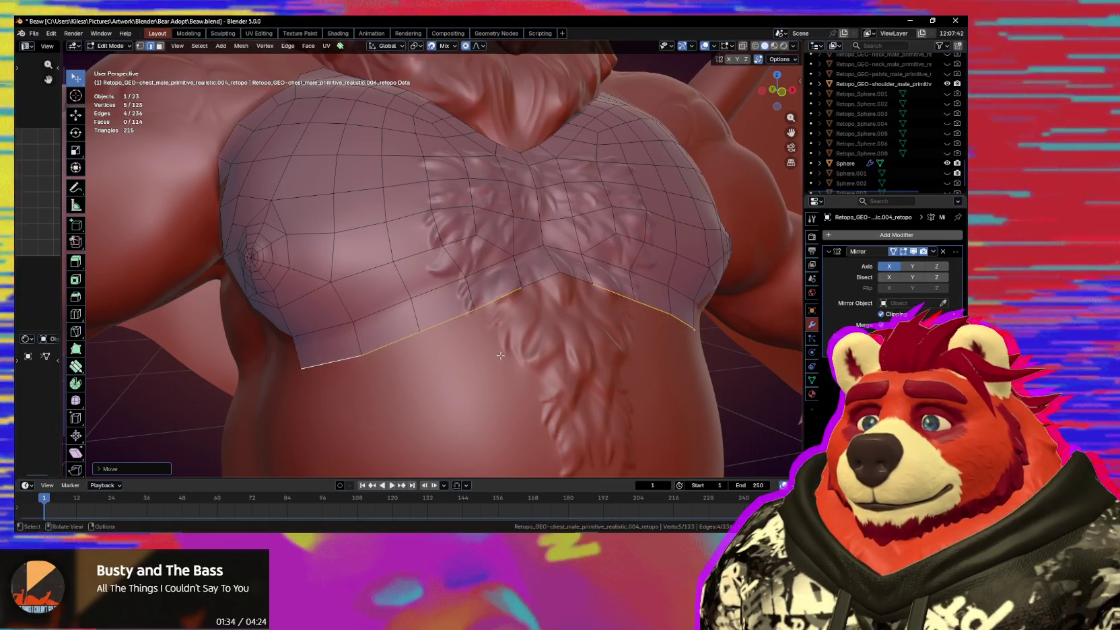
Reposition a border vertex and the new row's corner vertex toward the flank.
key("1")
left_click(588, 278)
key("g")
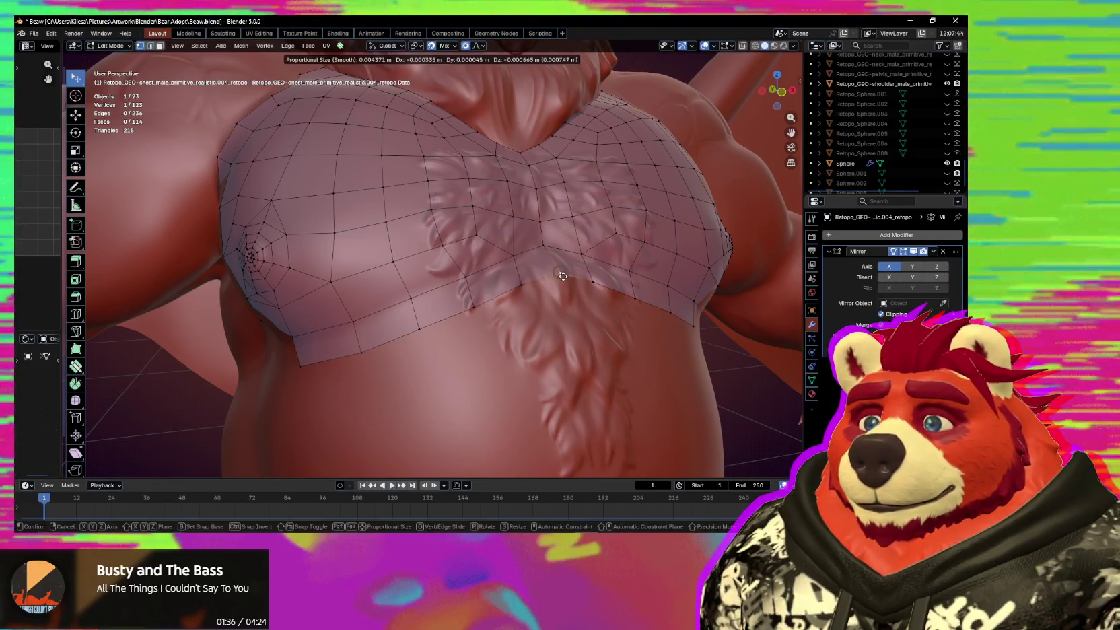
left_click(563, 276)
middle_click_drag(563, 277, 468, 278)
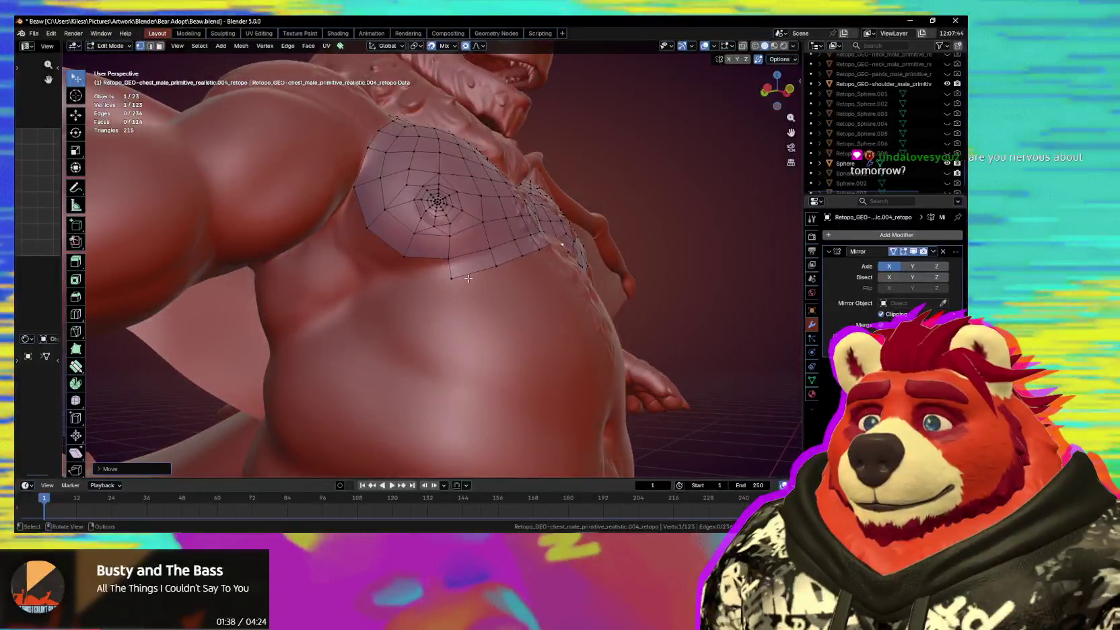
left_click(469, 278)
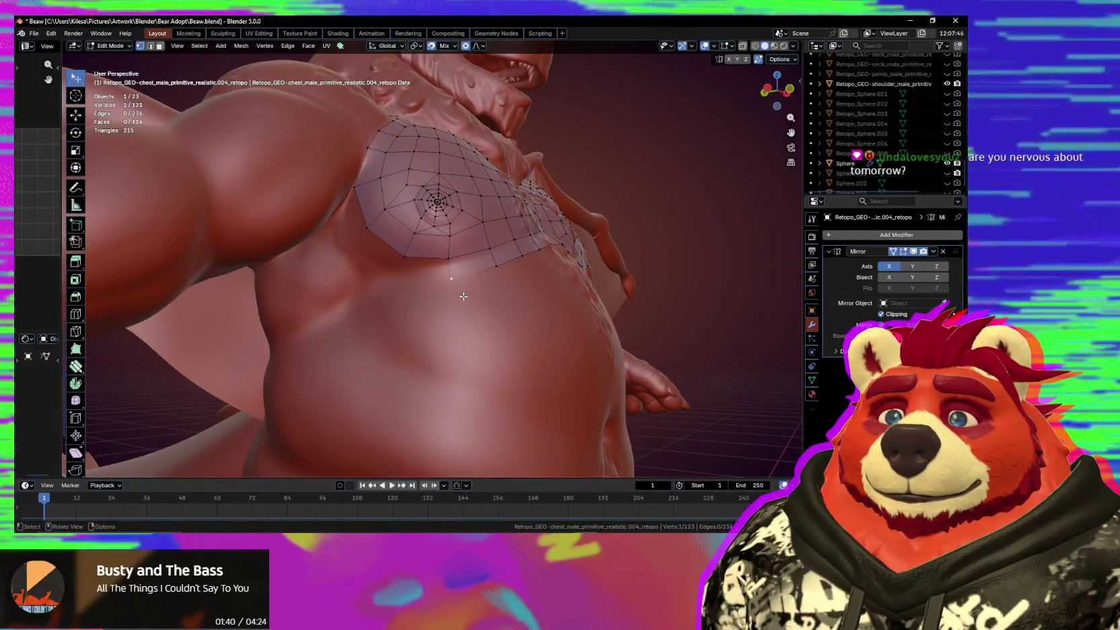
middle_click_drag(456, 297, 473, 274)
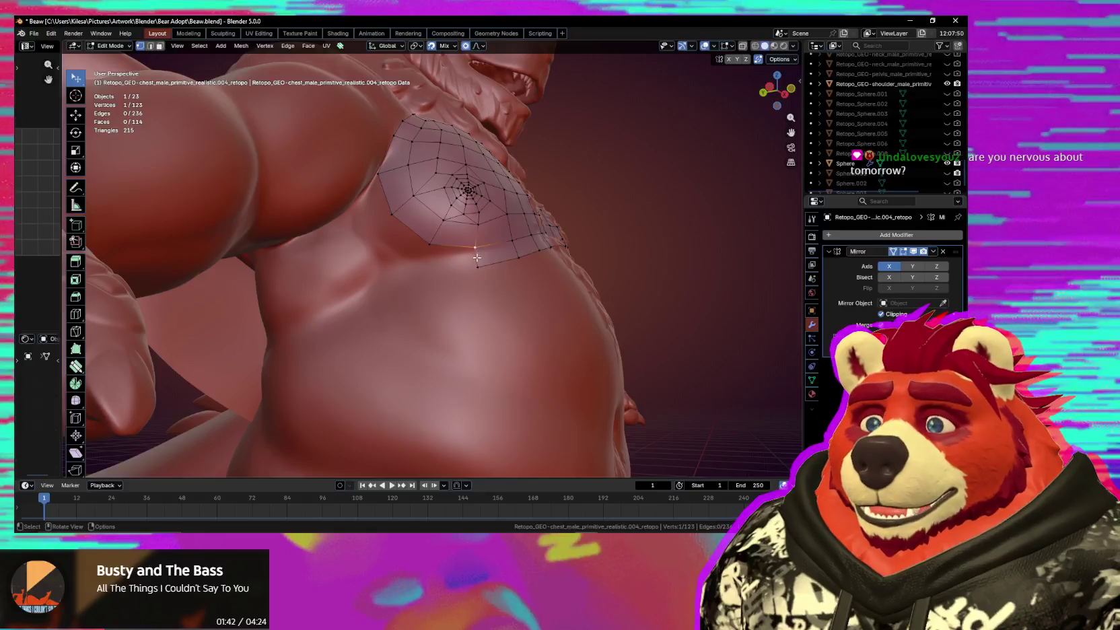
key("g")
left_click(477, 260)
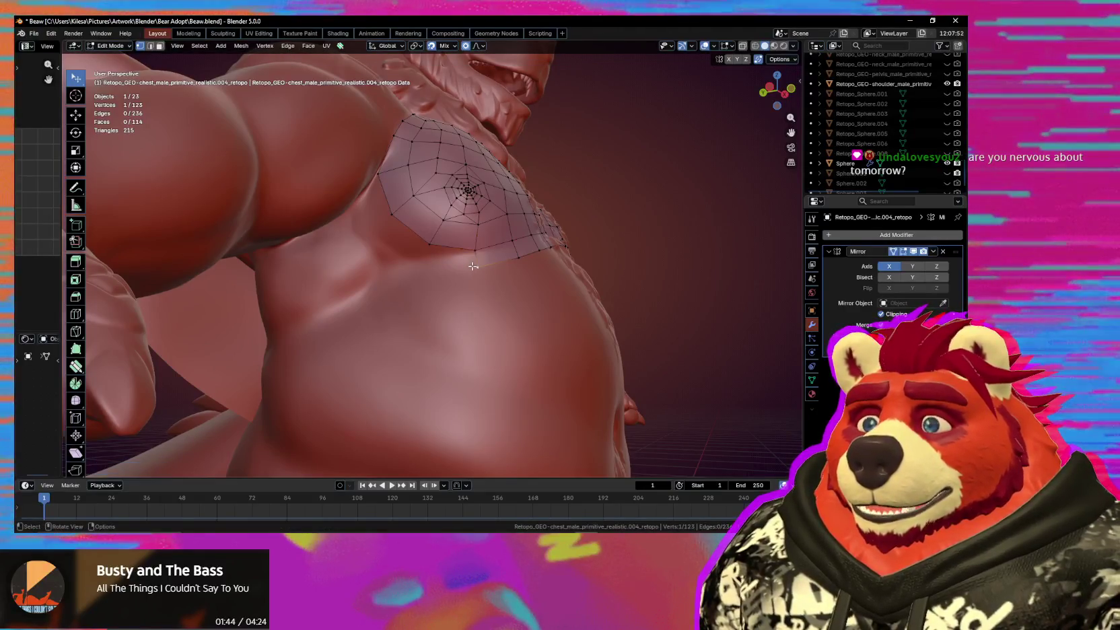
left_click(473, 281)
middle_click_drag(474, 281, 482, 324)
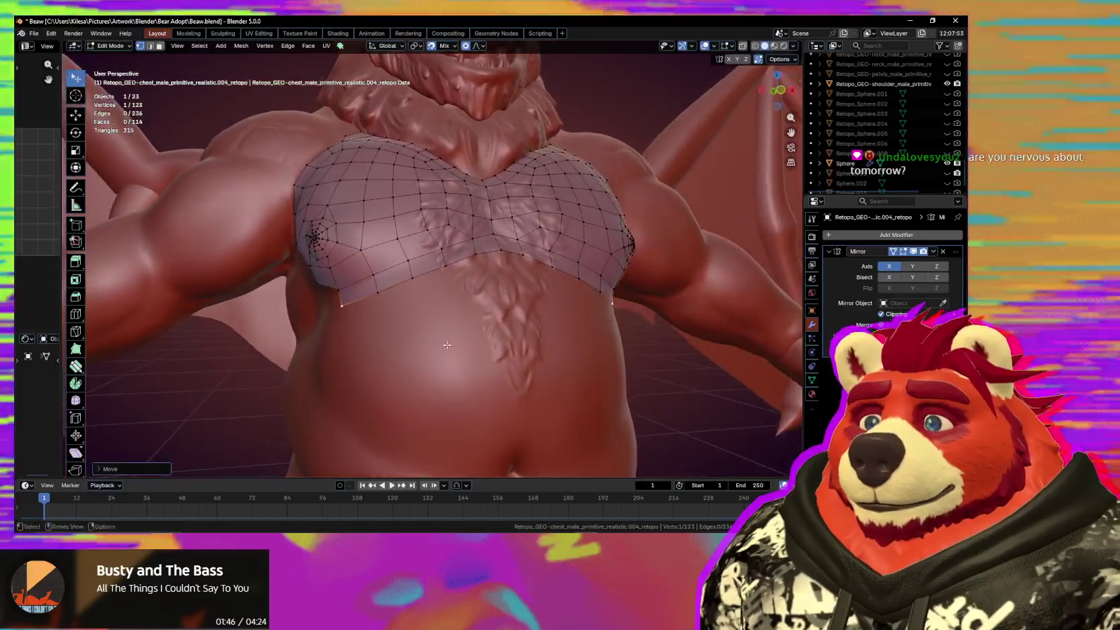
Move a vertex with proportional falloff to fit the pectoral's lower edge.
key("g")
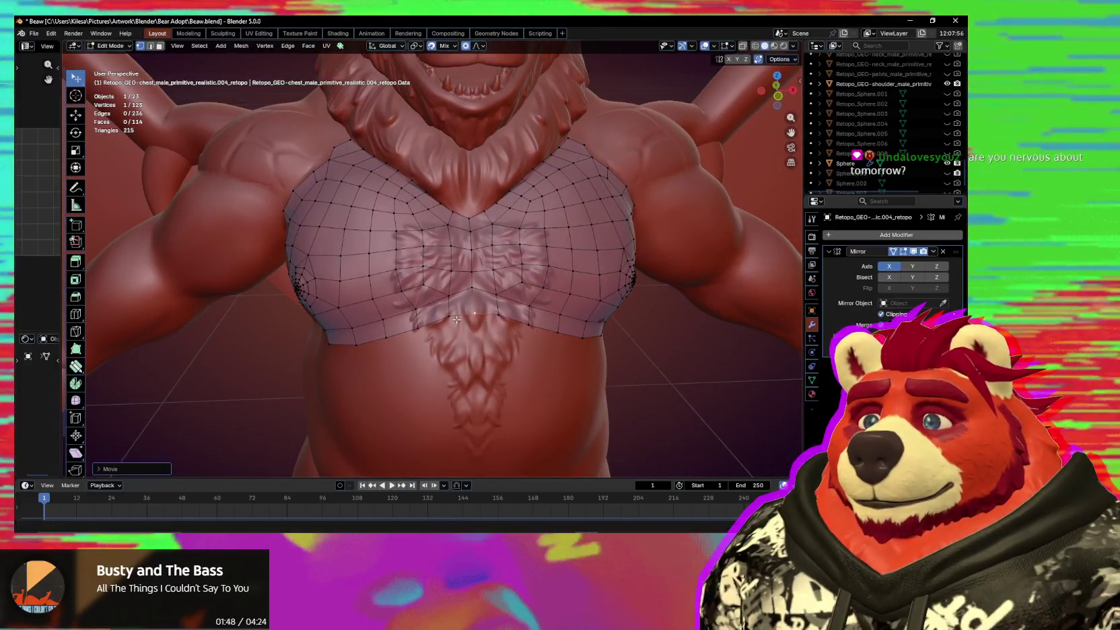
key("g")
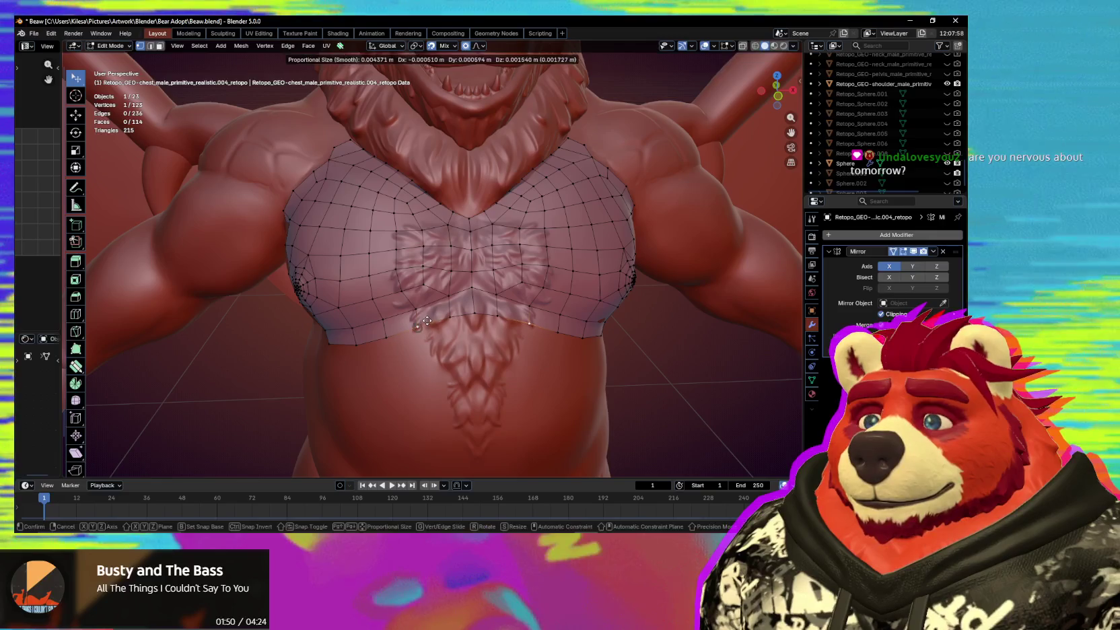
left_click(427, 321)
middle_click_drag(482, 322, 558, 309)
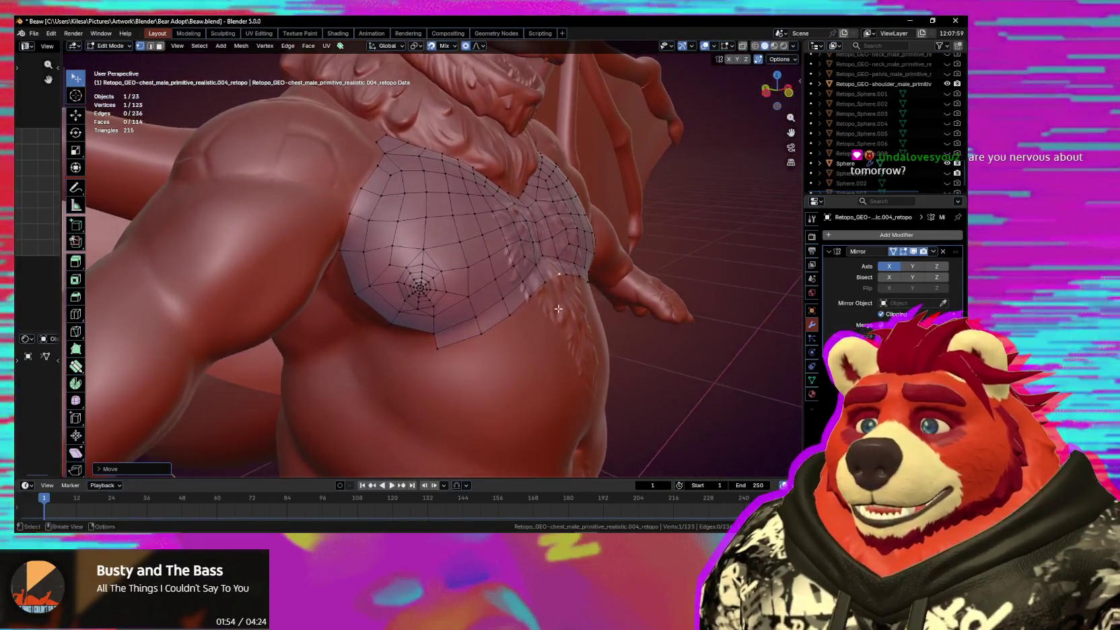
mouse_move(558, 309)
middle_mouse_down()
mouse_move(502, 310)
mouse_move(577, 302)
mouse_move(507, 338)
middle_mouse_up()
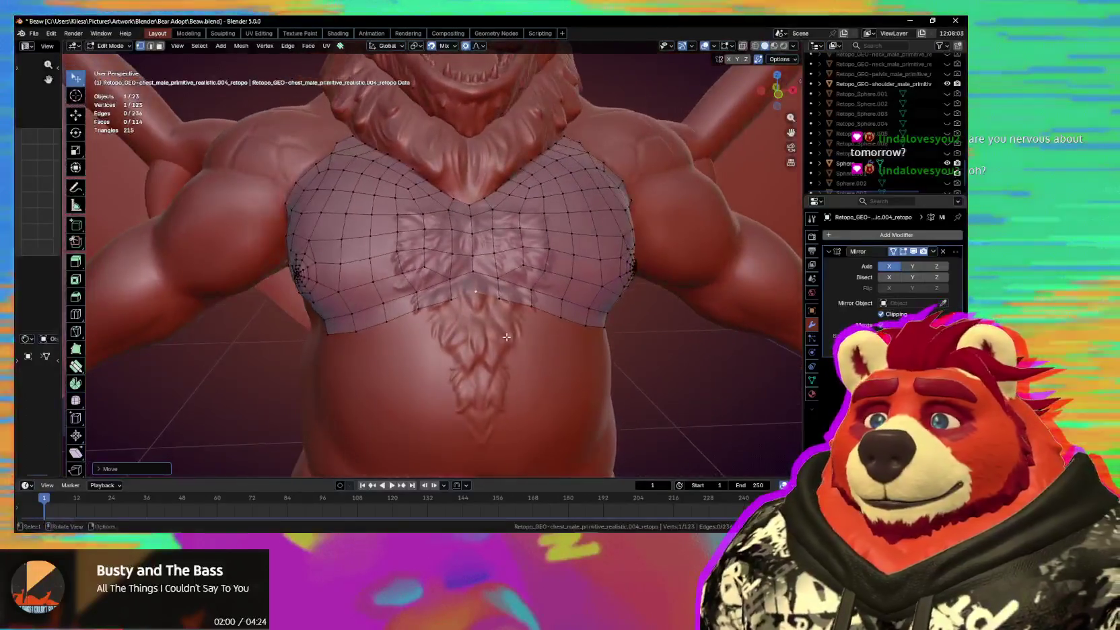
mouse_move(455, 318)
middle_mouse_down()
mouse_move(488, 309)
mouse_move(414, 281)
mouse_move(418, 292)
middle_mouse_up()
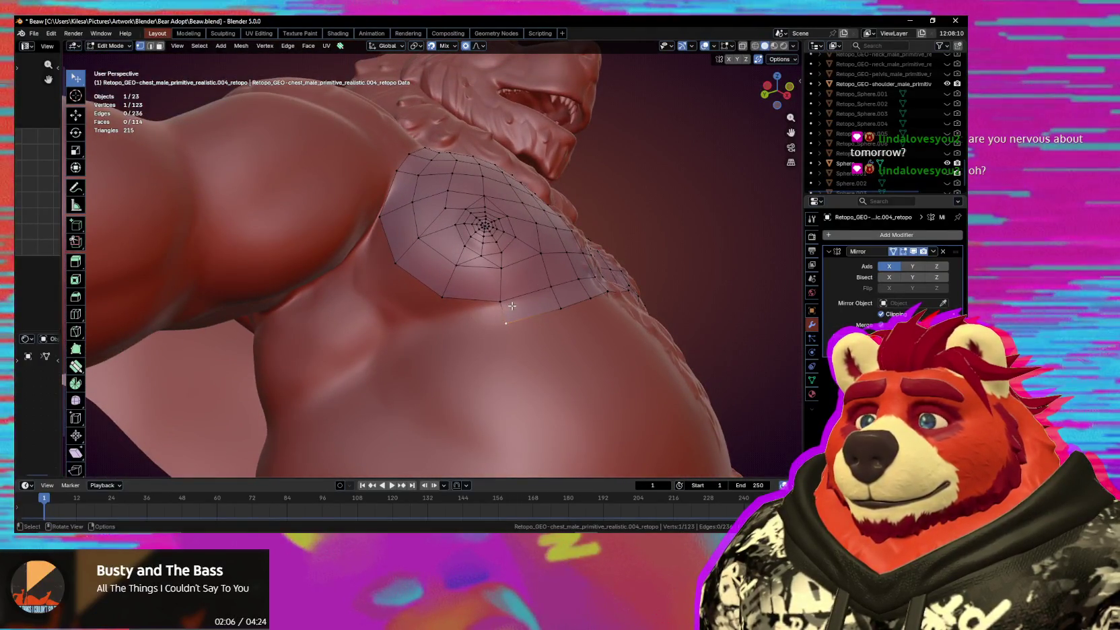
Add a quad below the chest edge and extrude two vertices along the lower edge.
key("f")
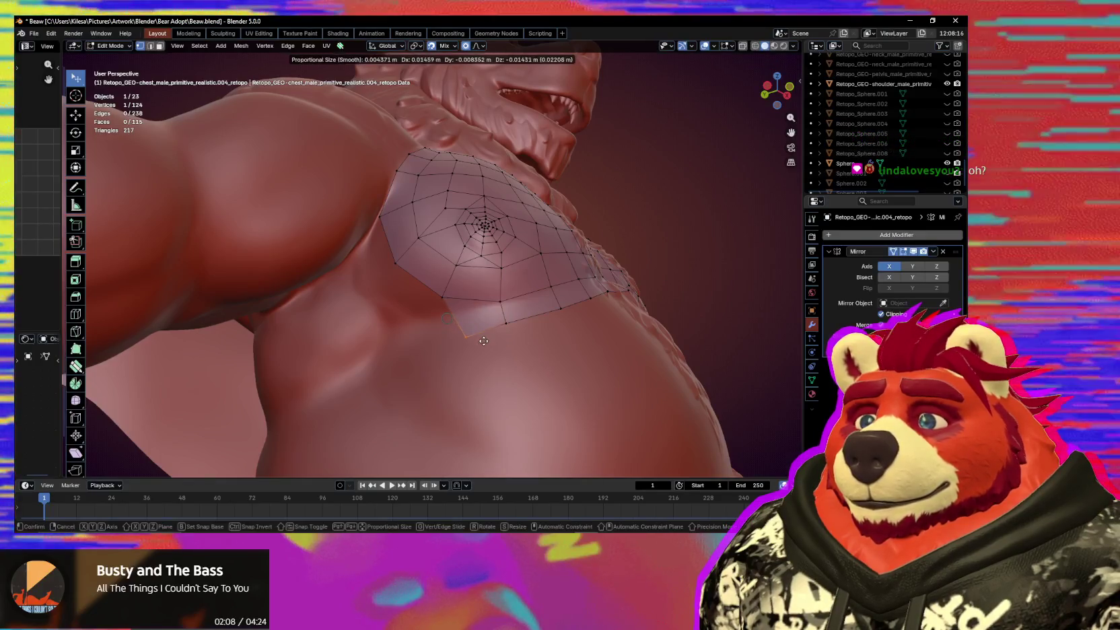
middle_click_drag(488, 329, 488, 316)
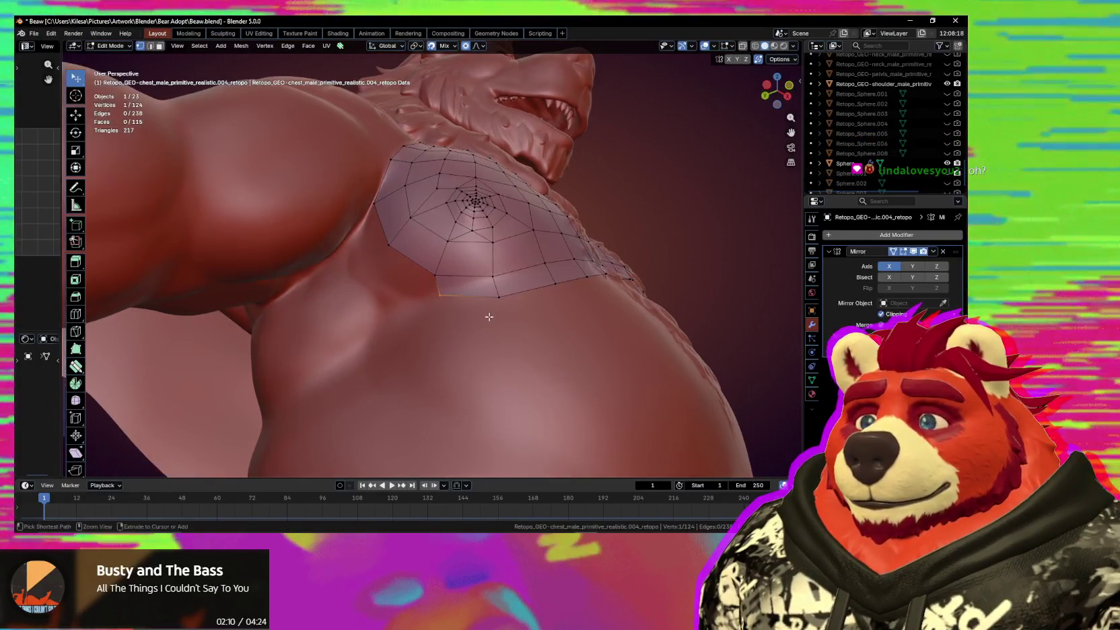
right_click(436, 291, "ctrl")
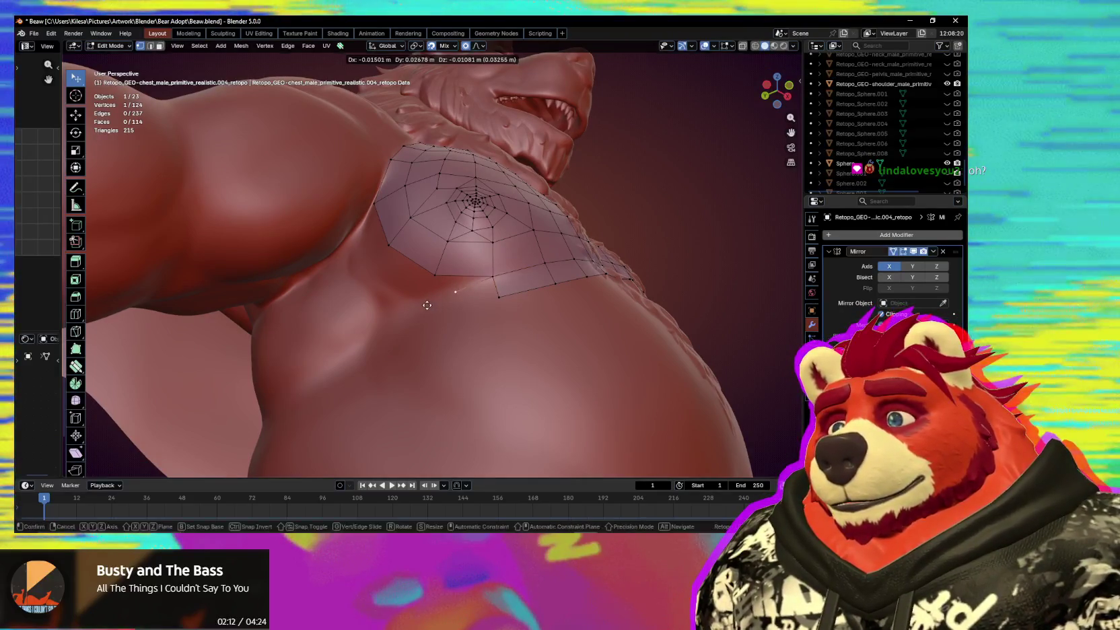
left_click(435, 275, "shift")
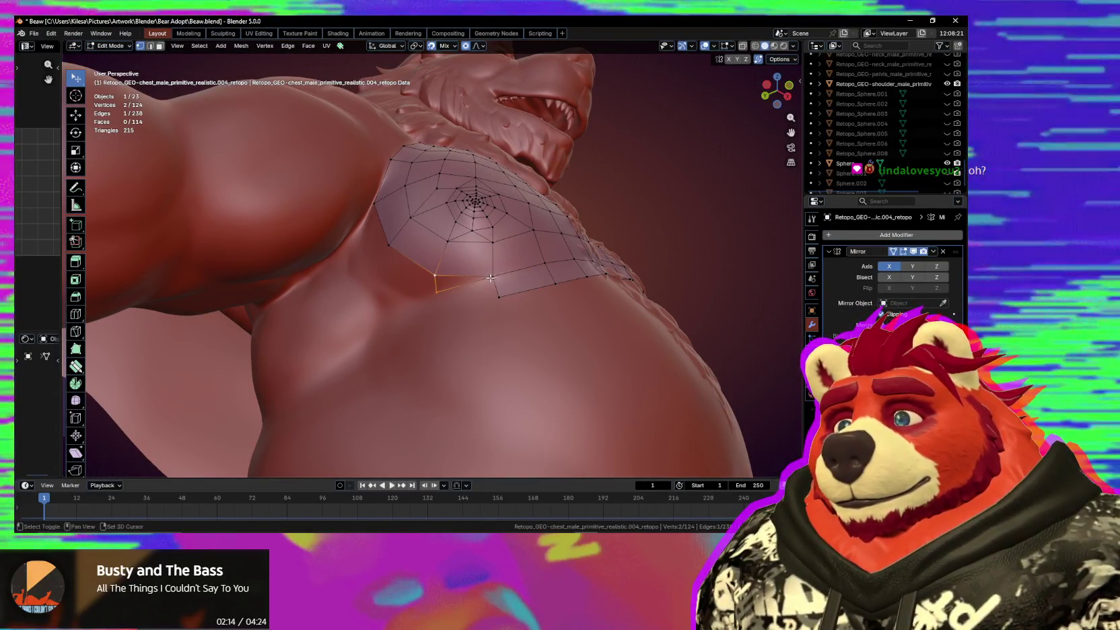
key("e")
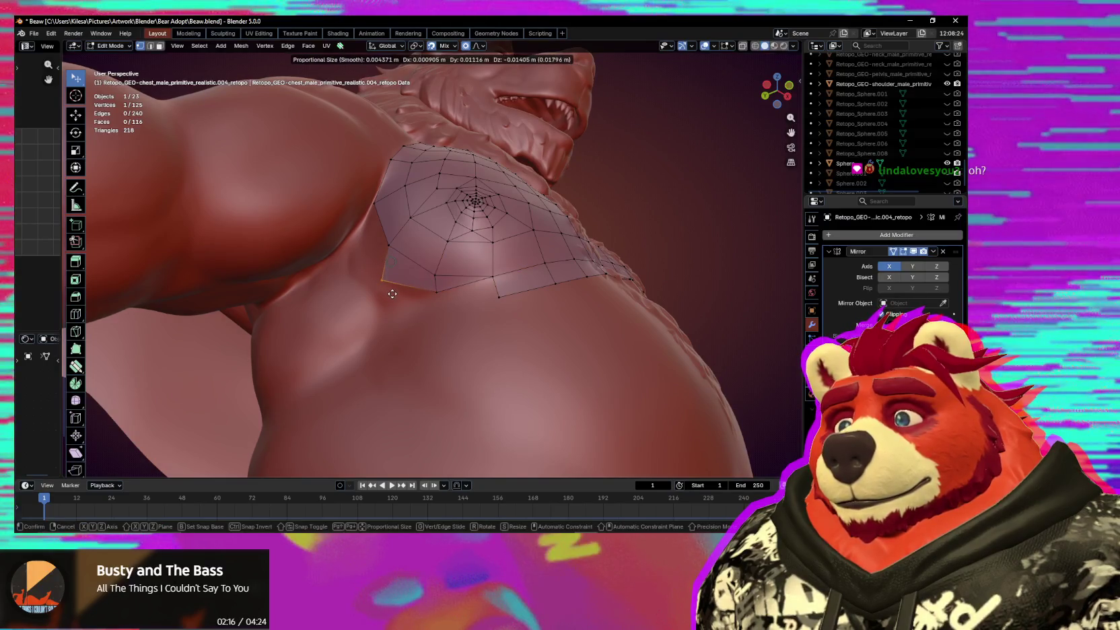
left_click(389, 290)
key("e")
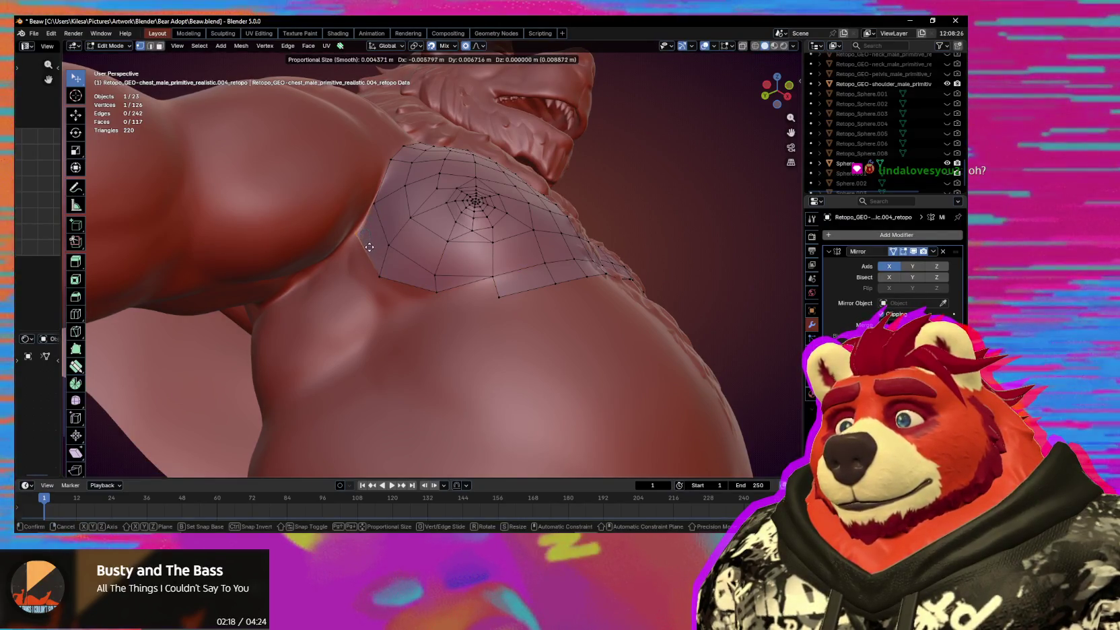
left_click(369, 247)
Fill a quad at the lower-left edge and extrude it into new faces on the flank.
middle_click_drag(370, 247, 481, 236)
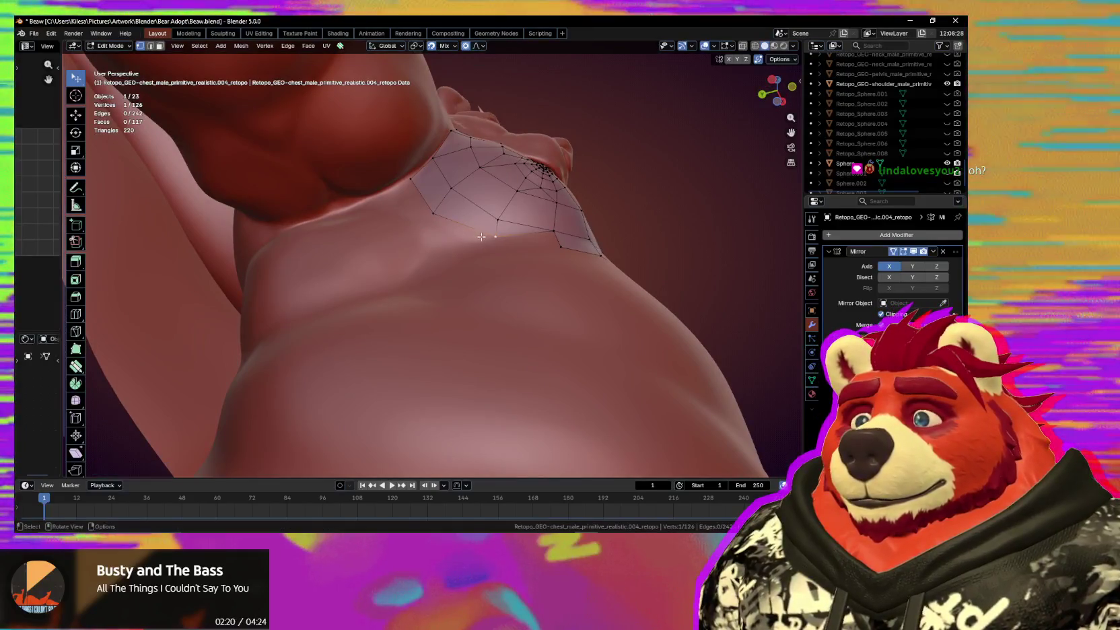
middle_click_drag(481, 237, 551, 279)
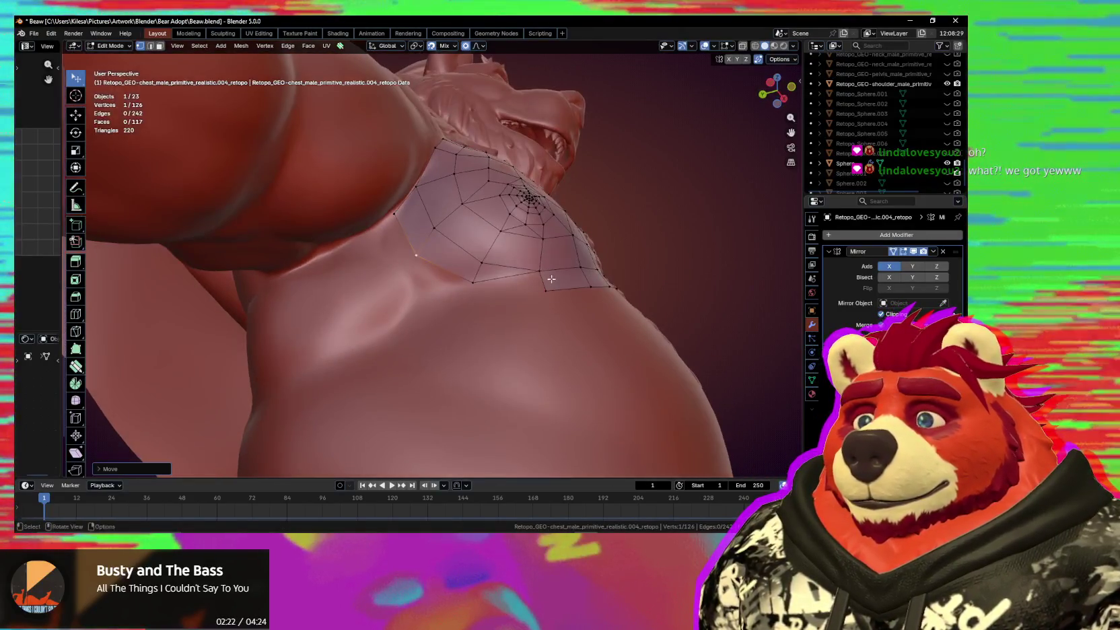
key("f")
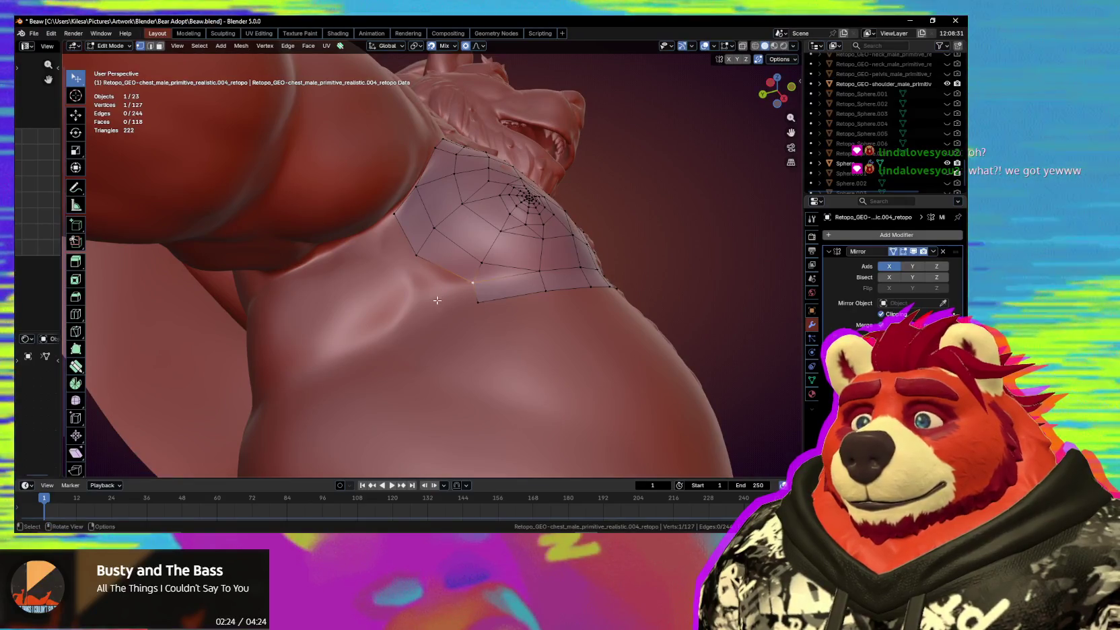
mouse_move(438, 301)
middle_mouse_down()
mouse_move(480, 317)
mouse_move(474, 326)
middle_mouse_up()
left_click(477, 326, "shift")
key("e")
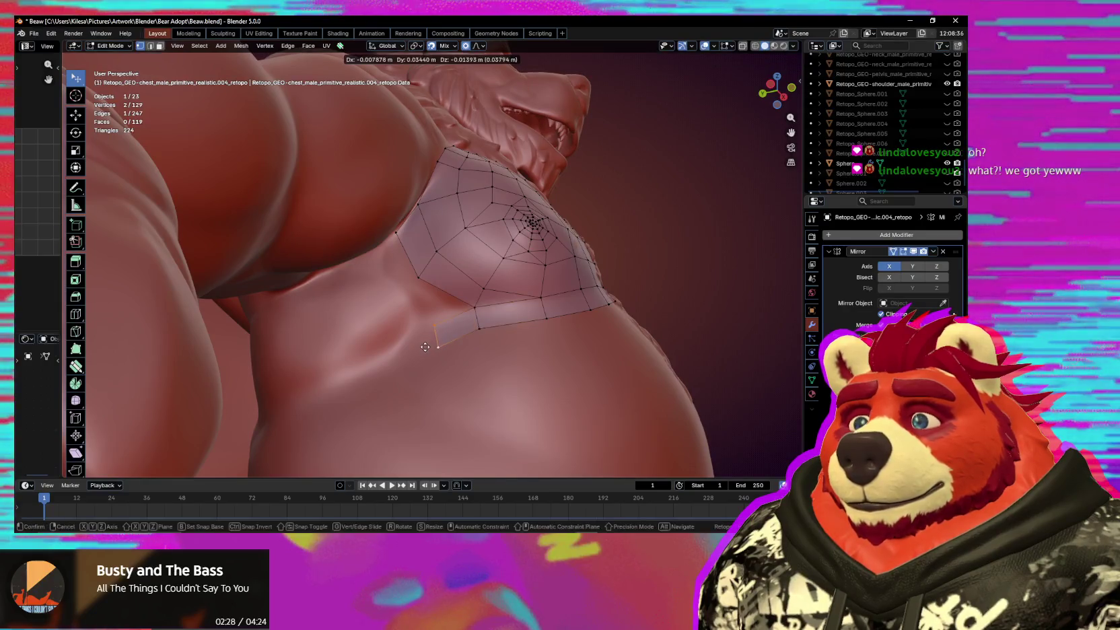
left_click(451, 323)
key("e")
left_click(385, 291)
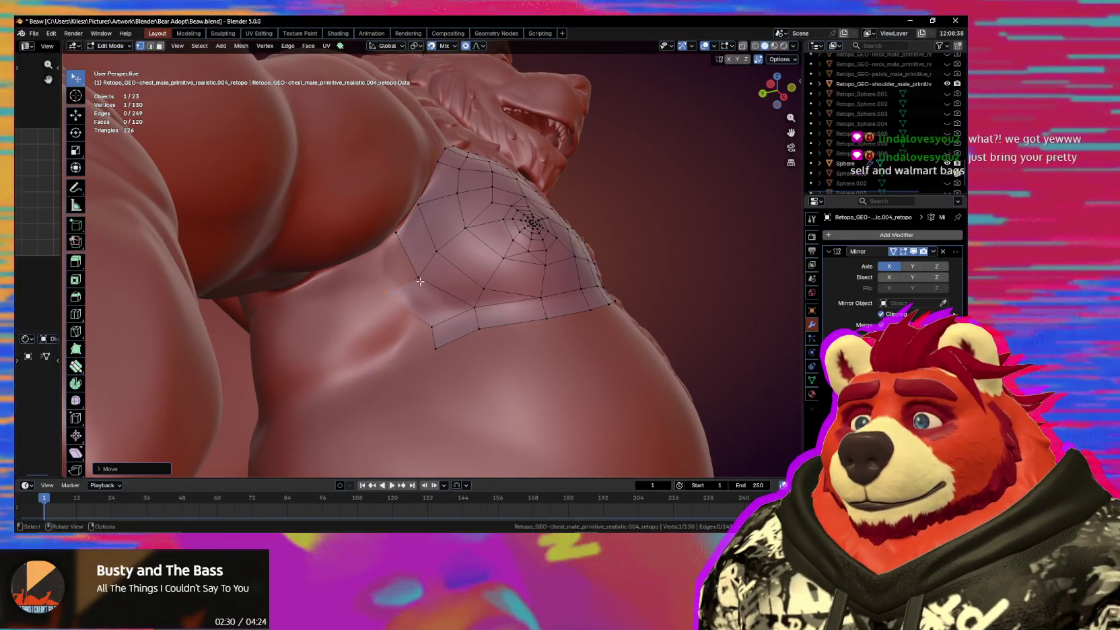
Position the new flank vertex with smooth falloff, then cancel an unwanted extrusion.
key("g")
middle_click_drag(397, 271, 429, 281)
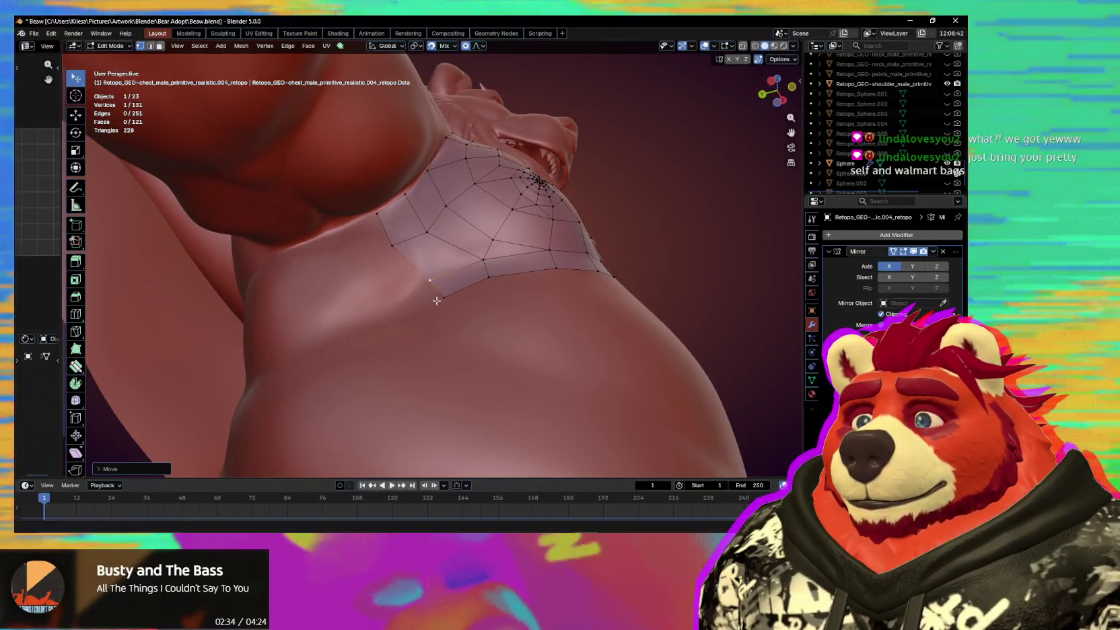
left_click(430, 280)
mouse_move(434, 299)
middle_mouse_down()
mouse_move(370, 301)
mouse_move(398, 301)
middle_mouse_up()
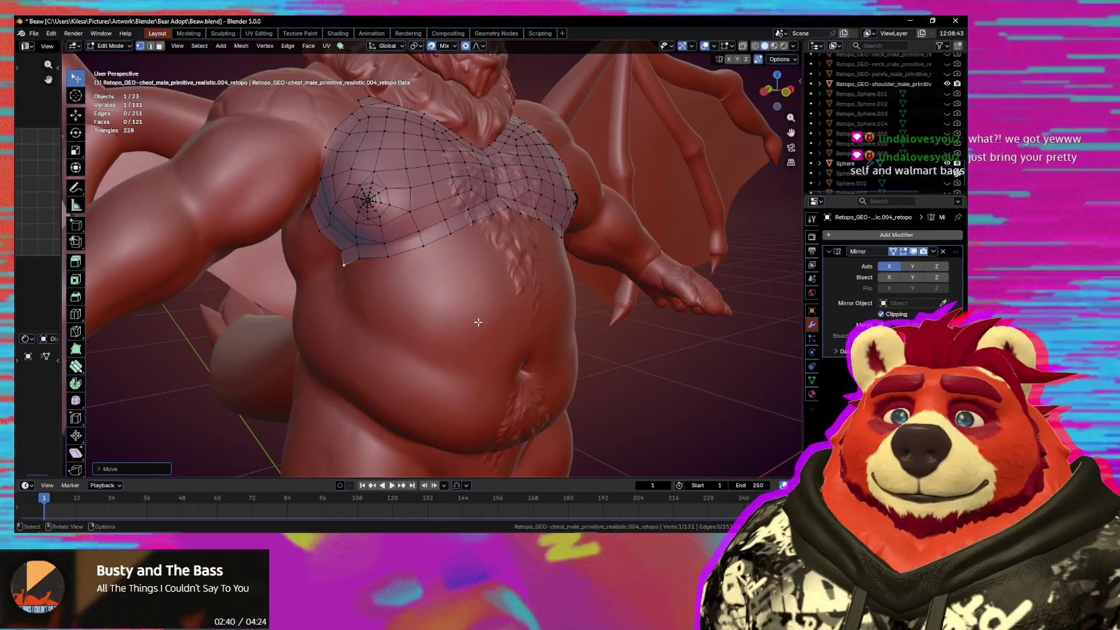
mouse_move(494, 324)
middle_mouse_down()
mouse_move(454, 243)
mouse_move(495, 237)
middle_mouse_up()
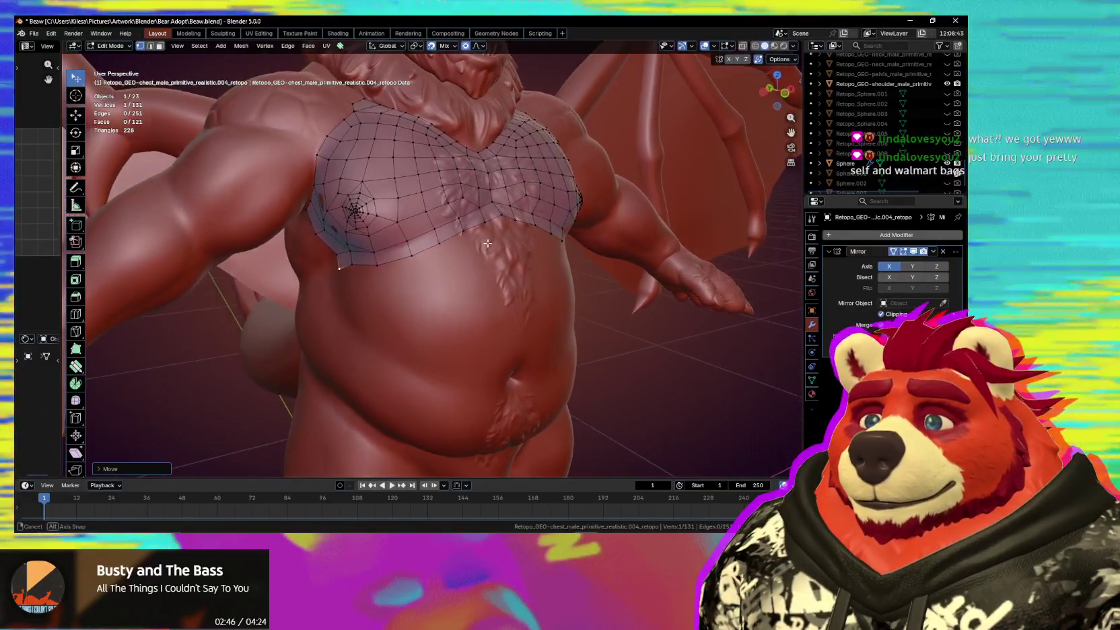
key("e")
key("Escape")
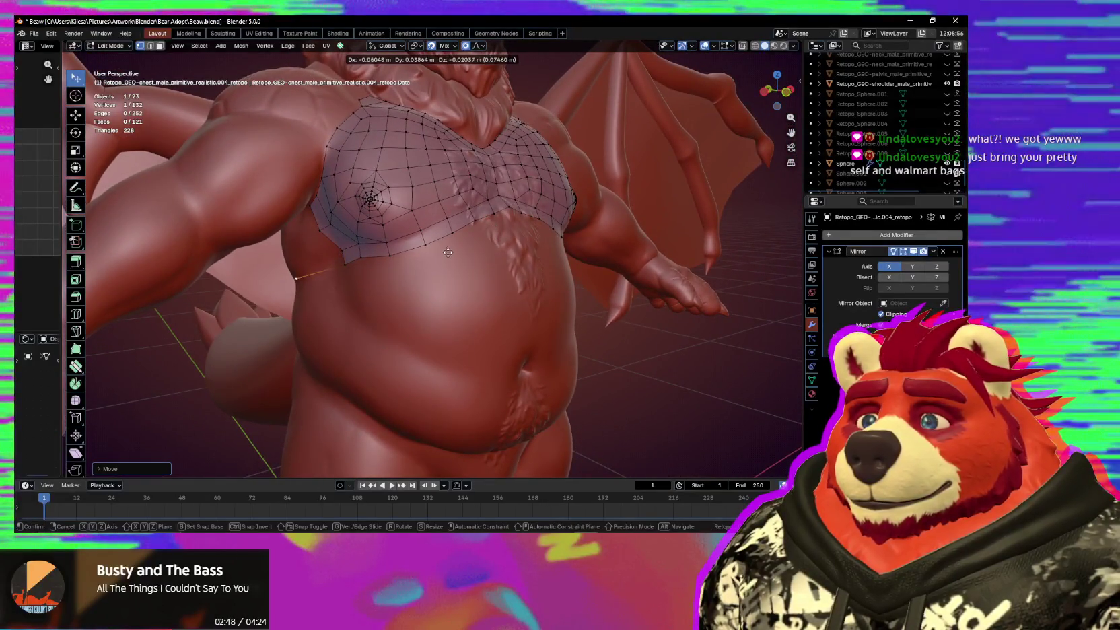
key("ctrl+z")
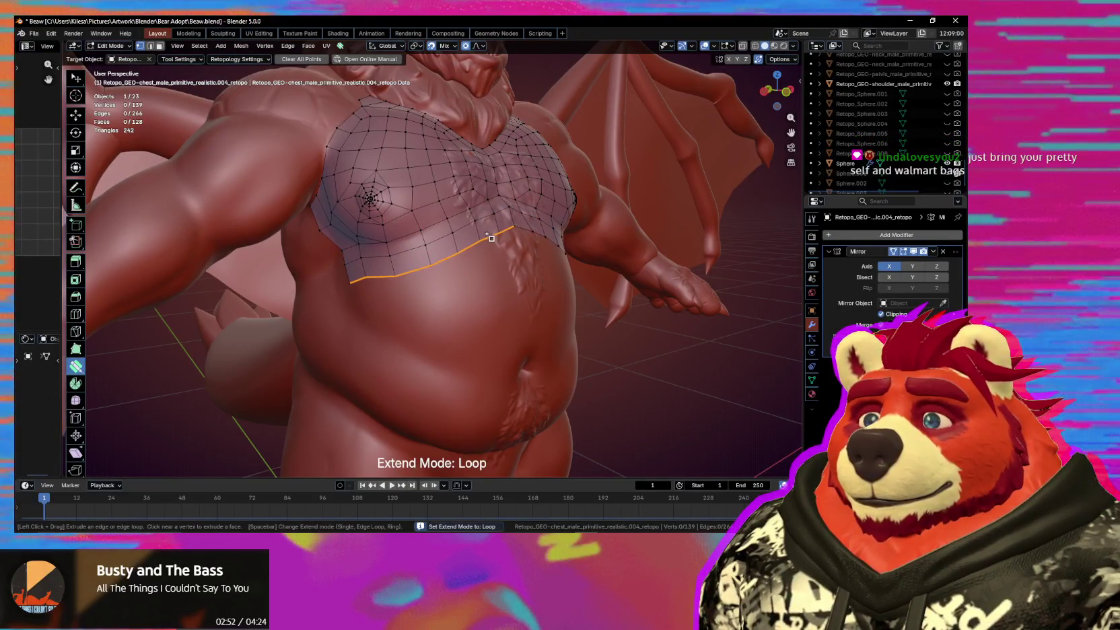
Extrude a new row of faces down over the belly and settle its bottom vertices.
left_click_drag(491, 238, 497, 272)
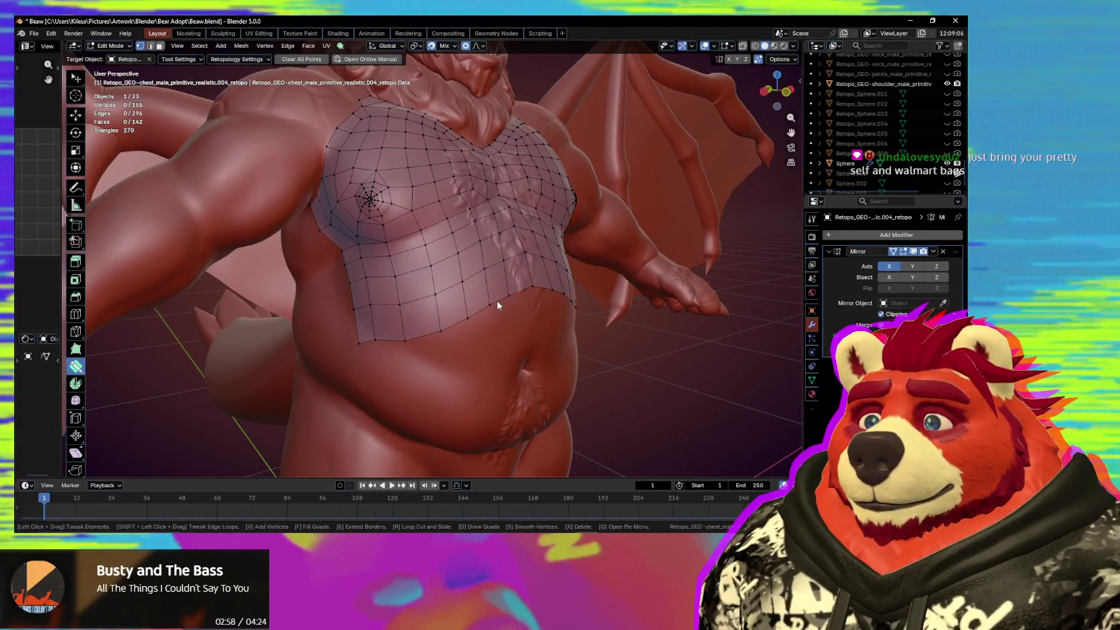
middle_click_drag(497, 301, 451, 329)
left_click_drag(327, 343, 400, 327)
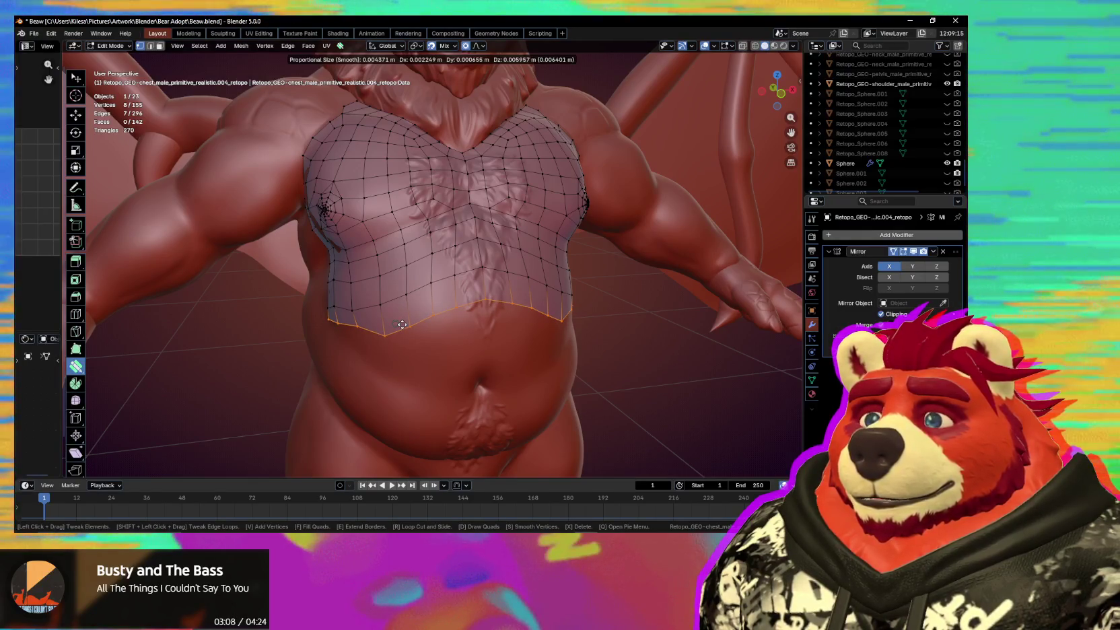
left_click_drag(402, 324, 400, 328, "shift")
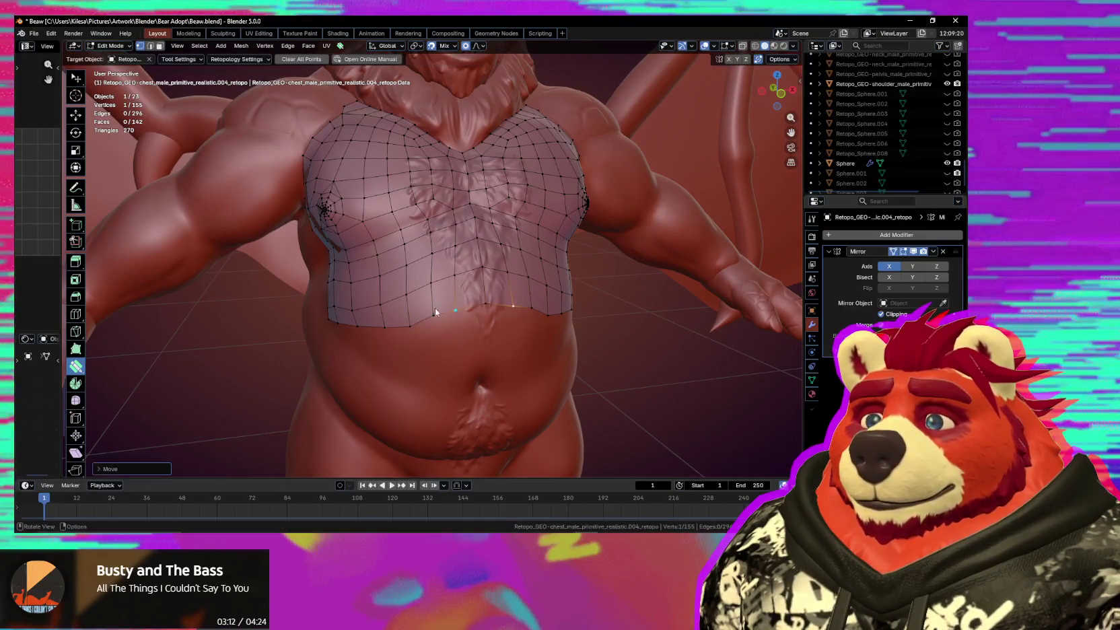
Review the chest from the front and undo the last mesh change.
middle_click_drag(435, 312, 410, 309)
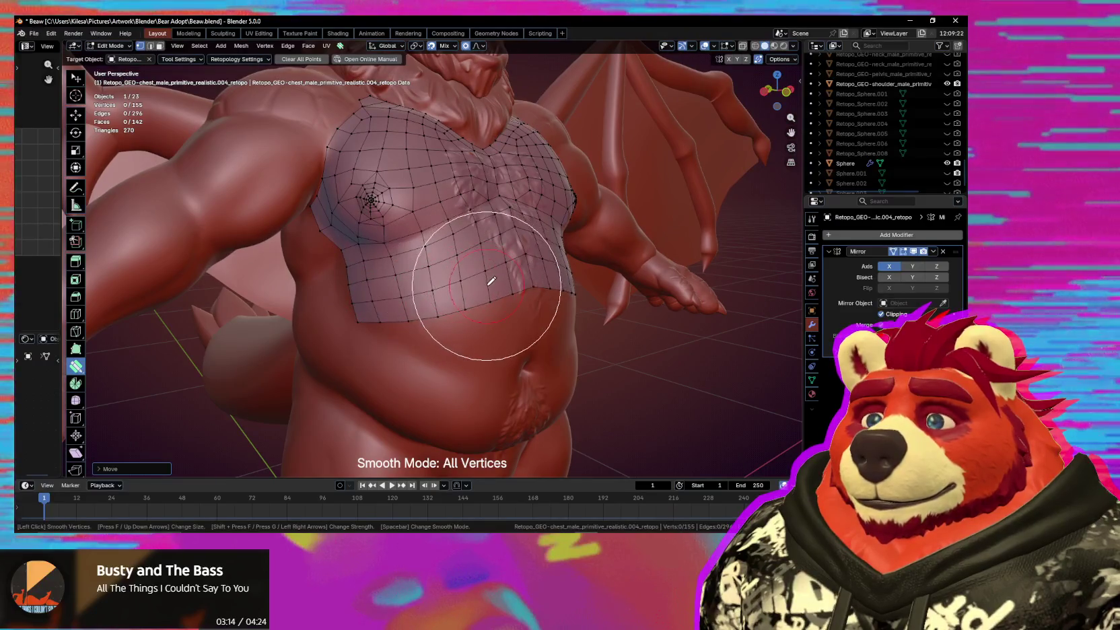
mouse_move(498, 274)
middle_mouse_down()
mouse_move(422, 336)
mouse_move(455, 333)
middle_mouse_up()
scroll(455, 326, "up", 3)
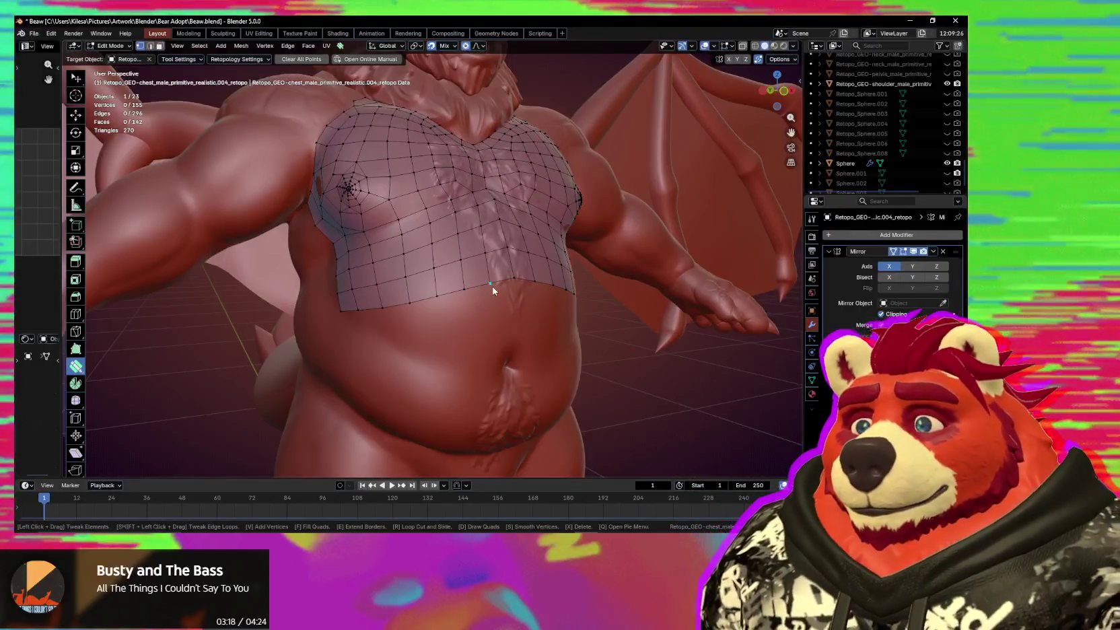
key("ctrl+z")
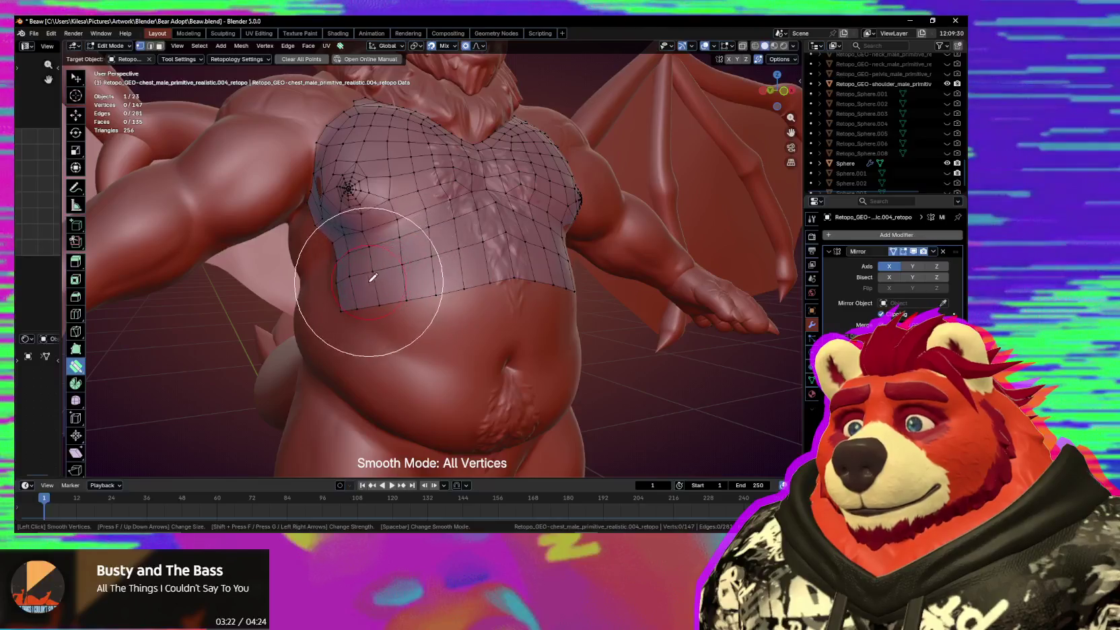
scroll(500, 312, "down", 5)
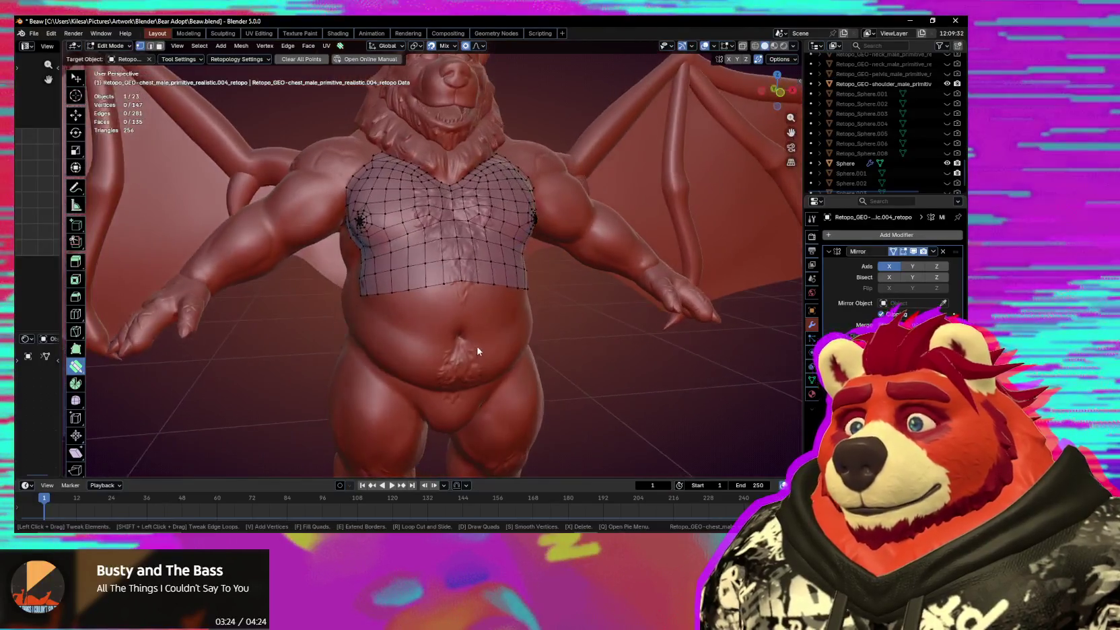
scroll(466, 312, "up", 2)
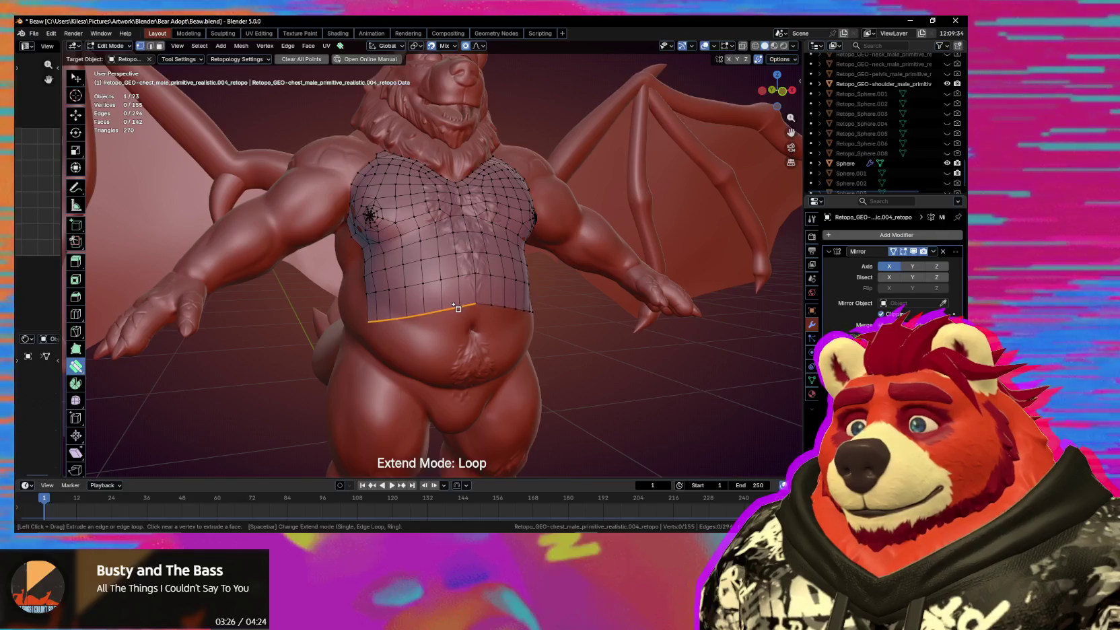
In edge select mode, select the retopo mesh's bottom boundary edge loop and rotate it.
key("w")
key("2")
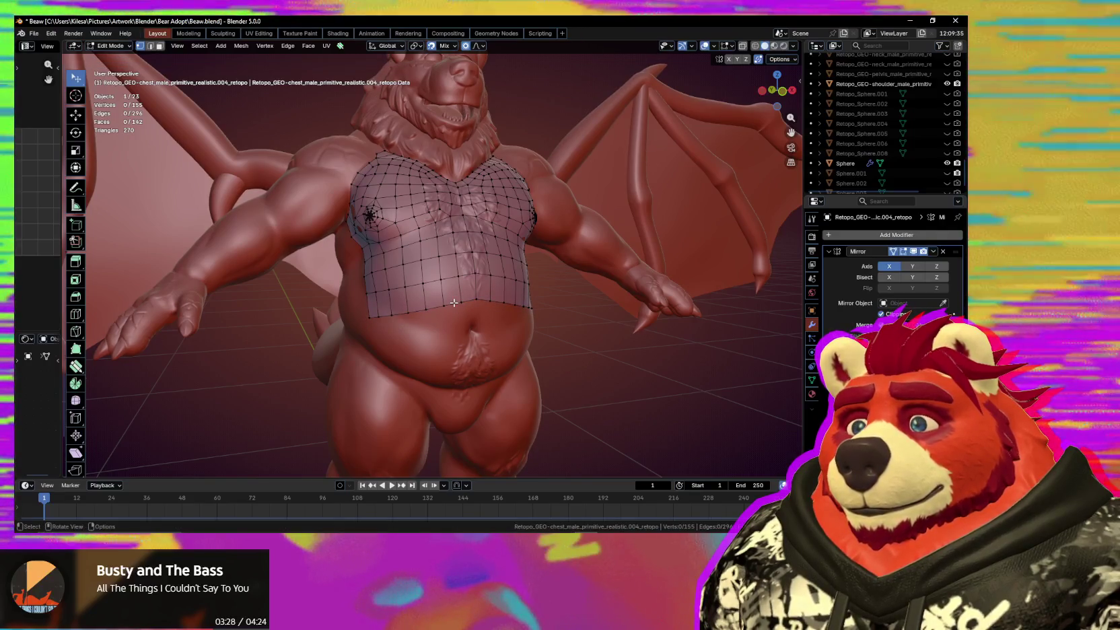
left_click(518, 307, "alt")
key("r")
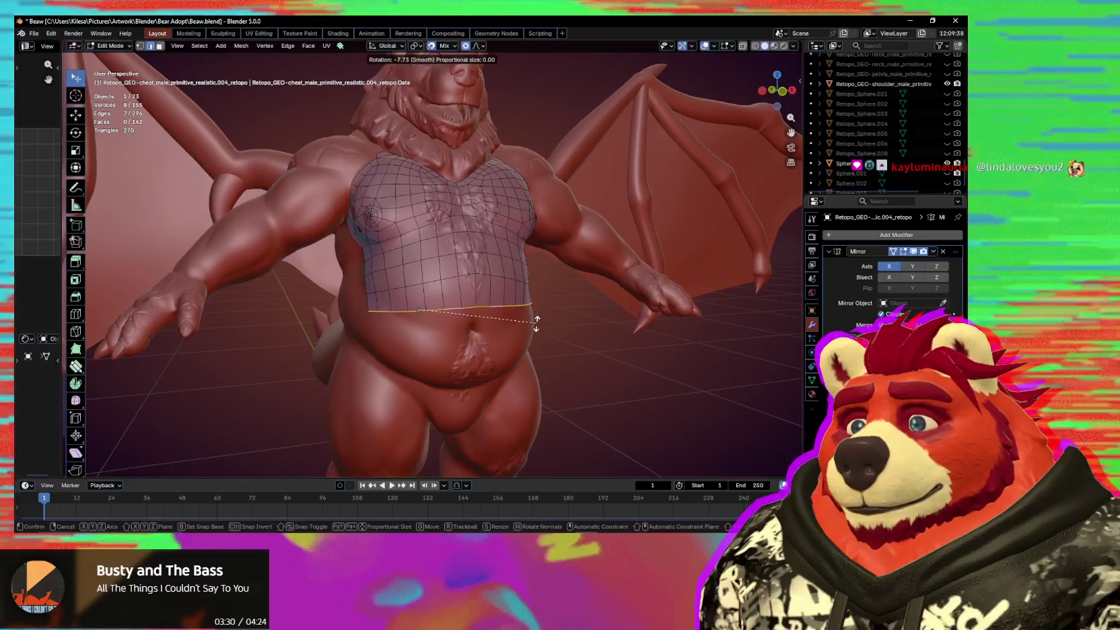
left_click(537, 323)
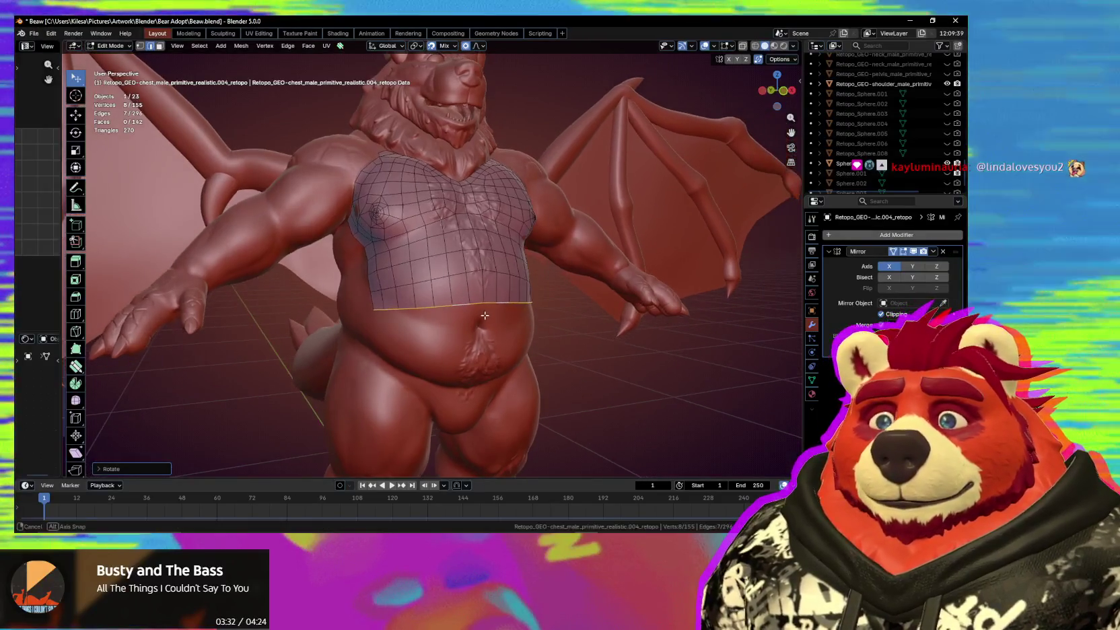
Fill the chest mesh's lower-left corner with a new quad and nudge a bottom vertex.
middle_click_drag(537, 324, 495, 322)
middle_click_drag(483, 328, 448, 303)
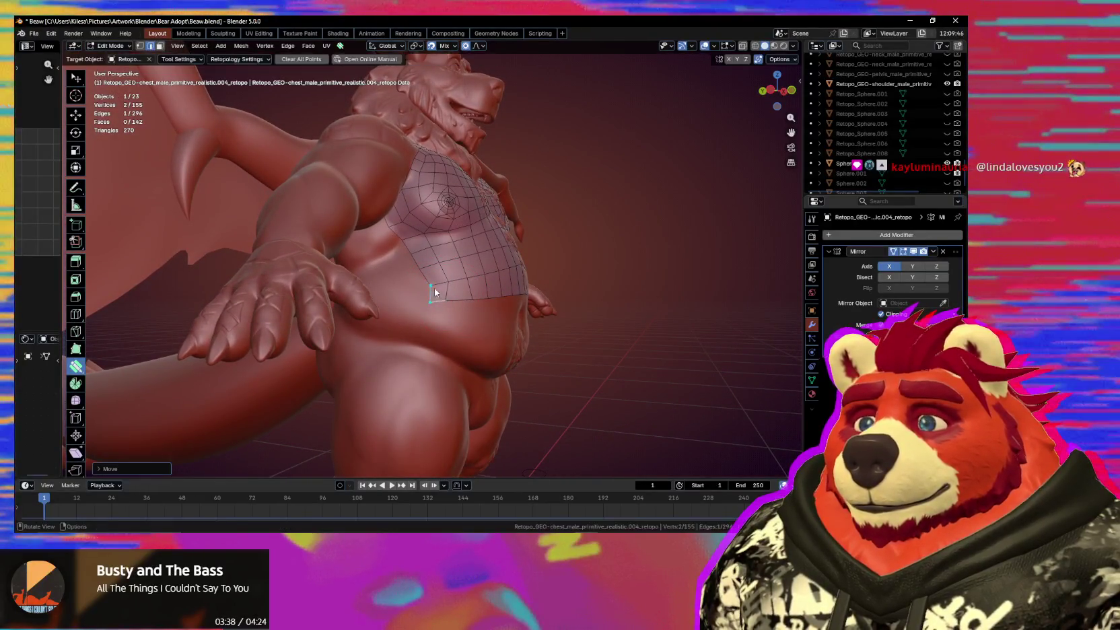
left_click_drag(434, 283, 442, 282)
scroll(425, 371, "up", 4)
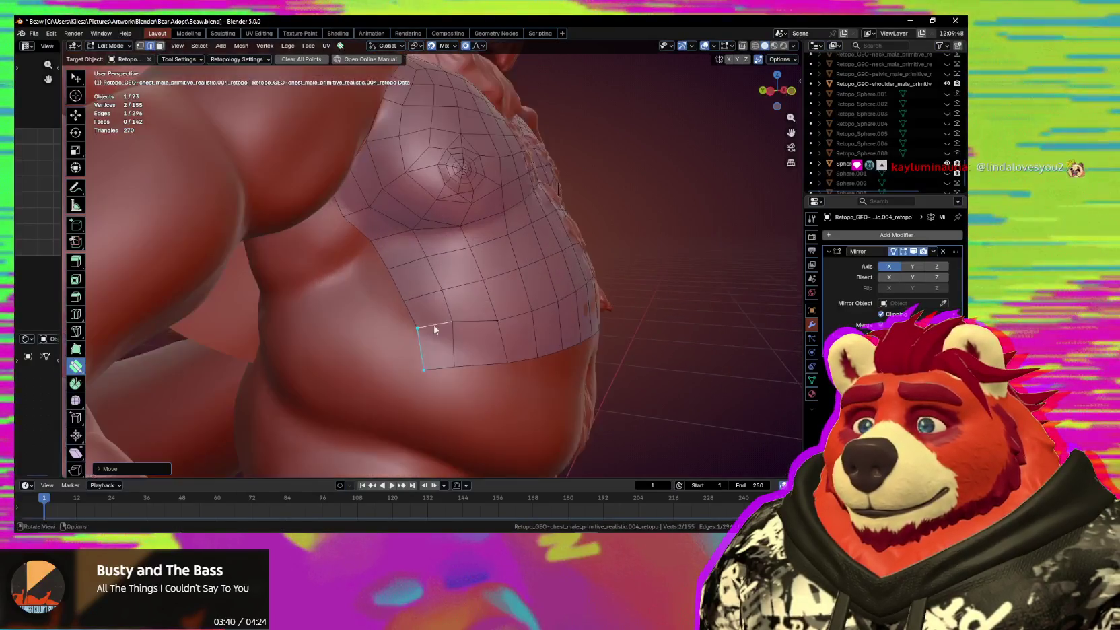
left_click(395, 323, "ctrl")
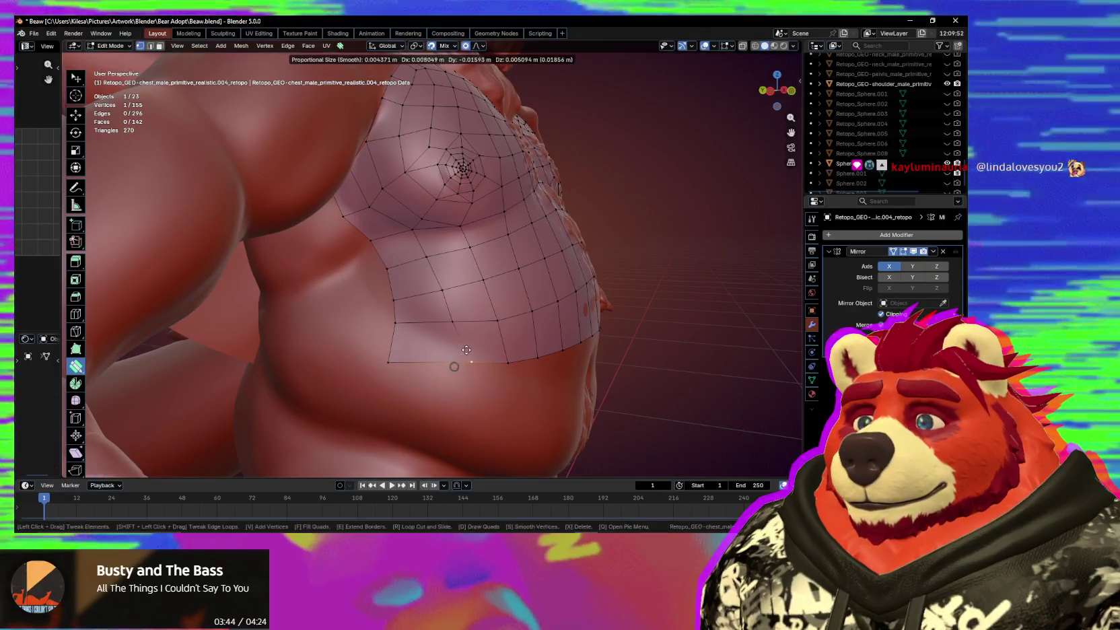
left_click_drag(454, 367, 472, 363)
mouse_move(453, 349)
middle_mouse_down()
mouse_move(418, 357)
mouse_move(482, 351)
mouse_move(475, 327)
middle_mouse_up()
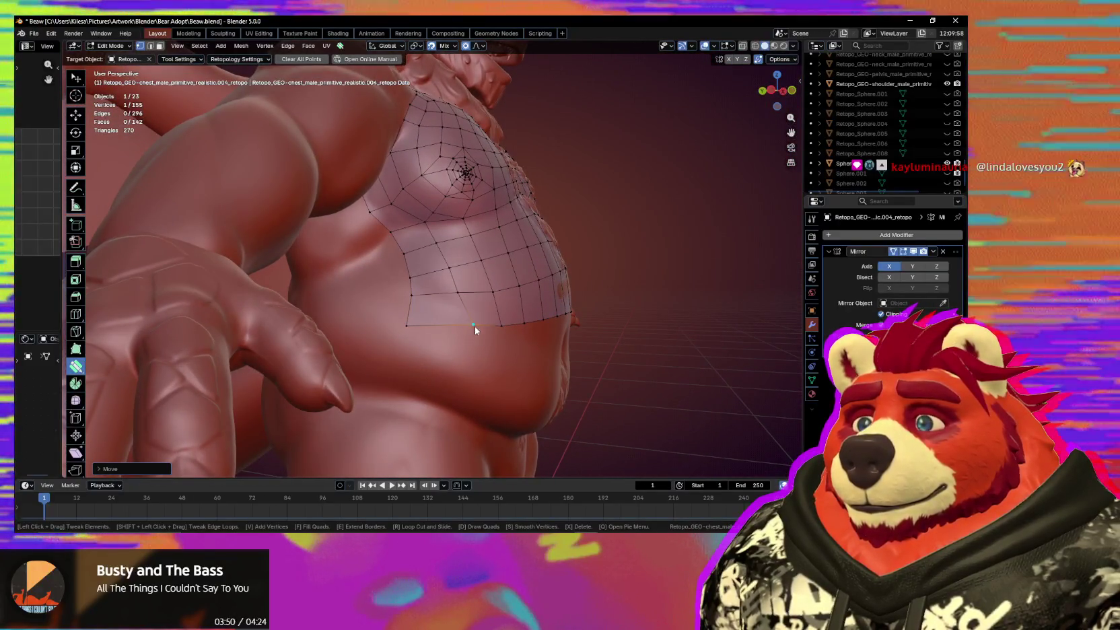
Extrude a new vertex onto the flank from the lower-left edge and fill a face.
key("e")
left_click(437, 328)
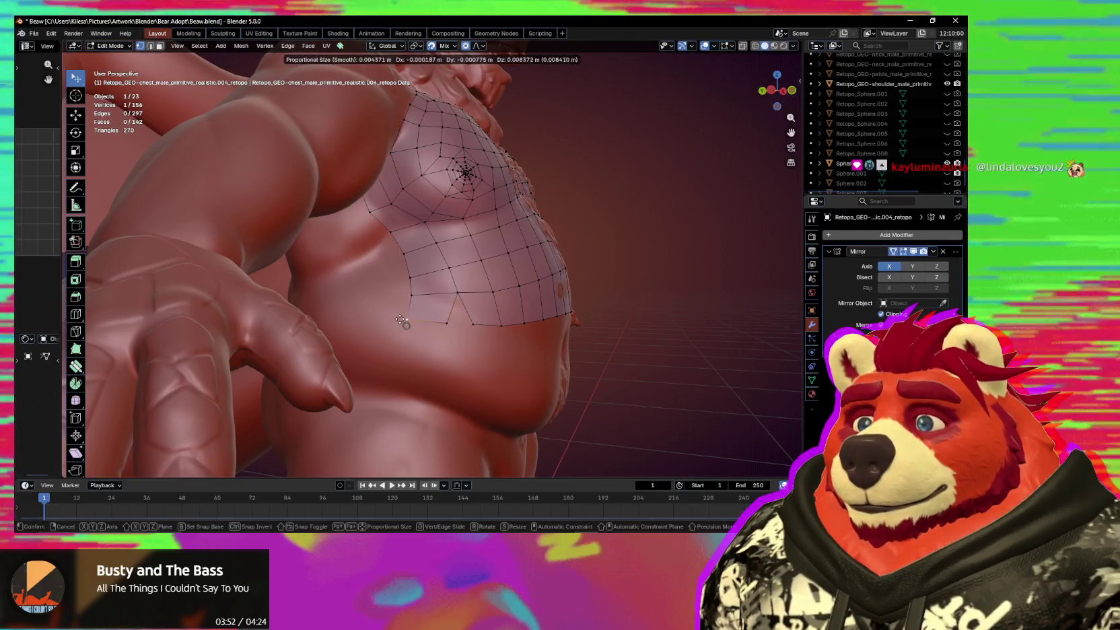
key("g")
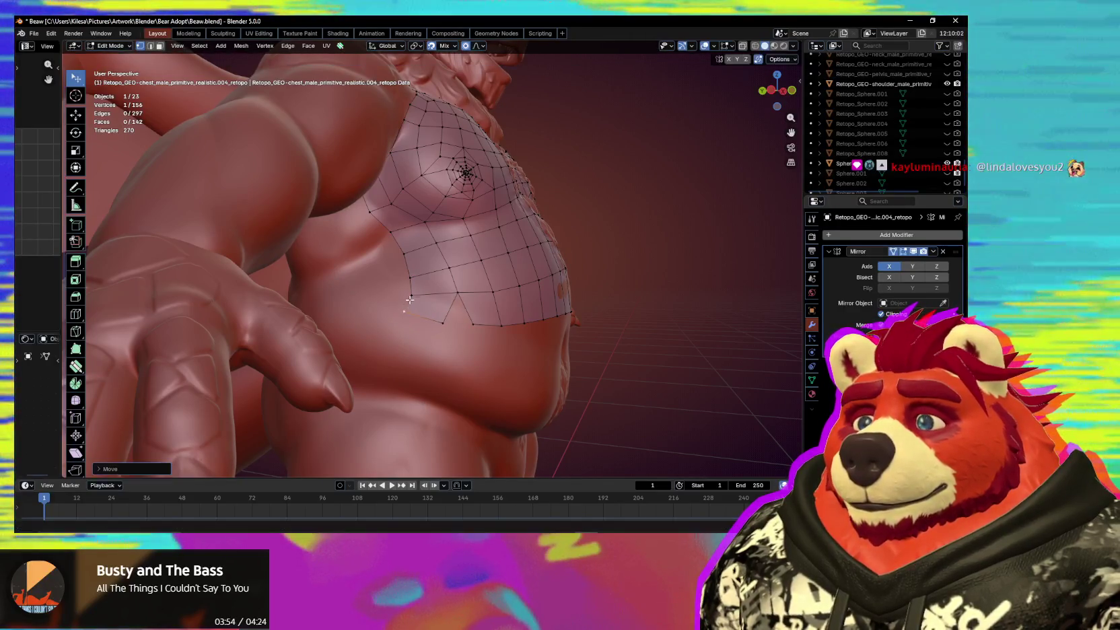
middle_click_drag(458, 323, 468, 318)
scroll(469, 317, "down", 5)
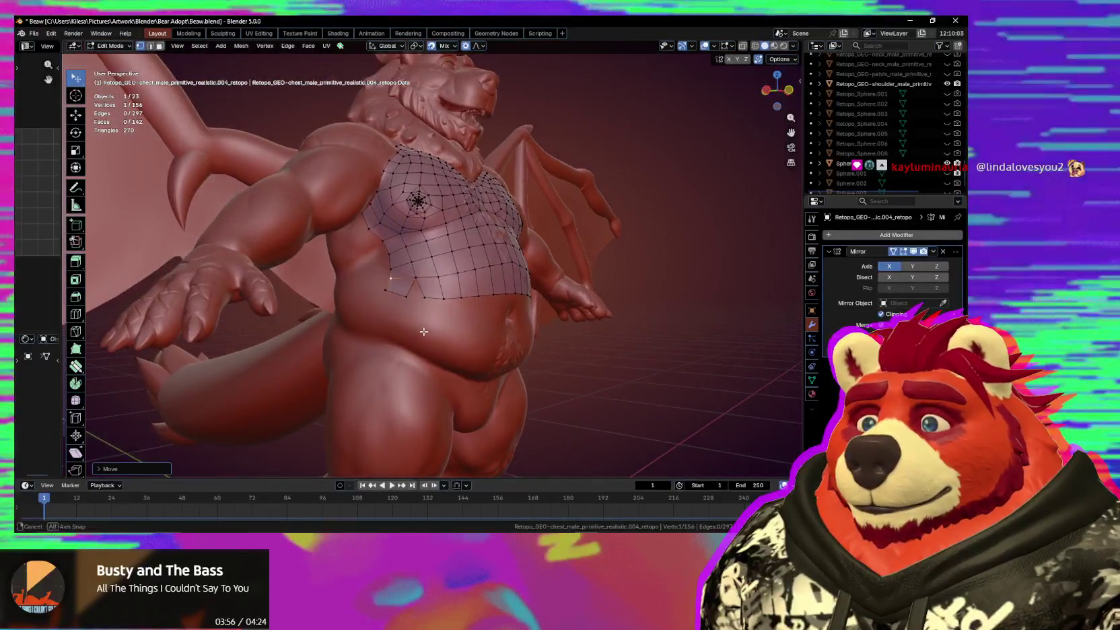
mouse_move(413, 196)
middle_mouse_down()
mouse_move(376, 338)
mouse_move(402, 331)
middle_mouse_up()
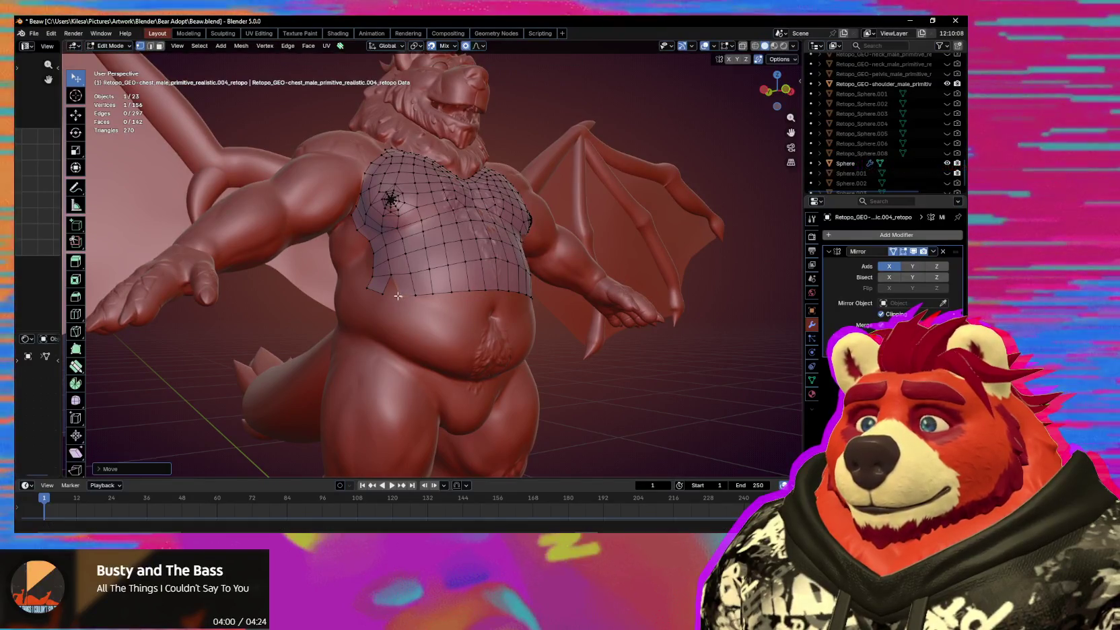
key("f")
Pull the new lower-left vertices down the flank with proportional moves and a scale.
key("g")
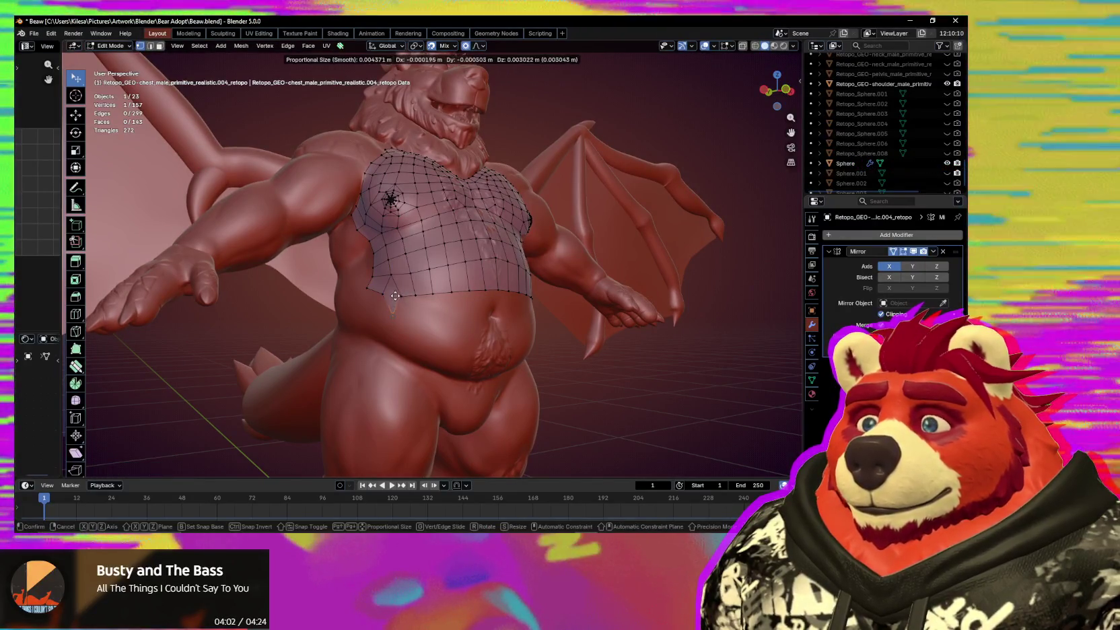
left_click(396, 287)
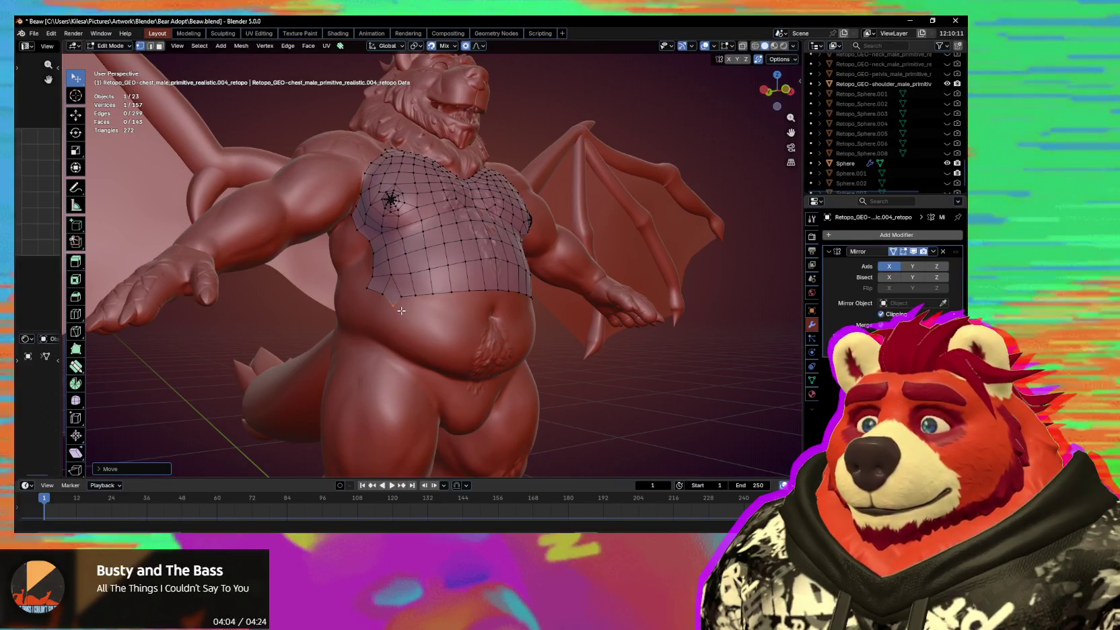
mouse_move(381, 296)
middle_mouse_down()
mouse_move(385, 261)
mouse_move(405, 262)
middle_mouse_up()
key("g")
left_click(385, 262)
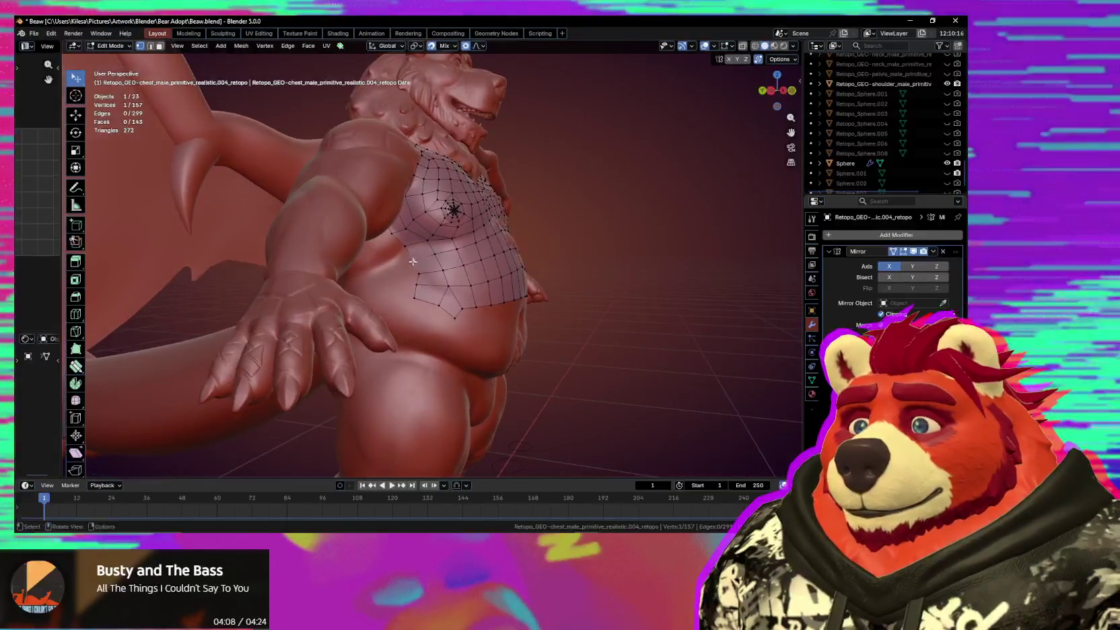
key("g")
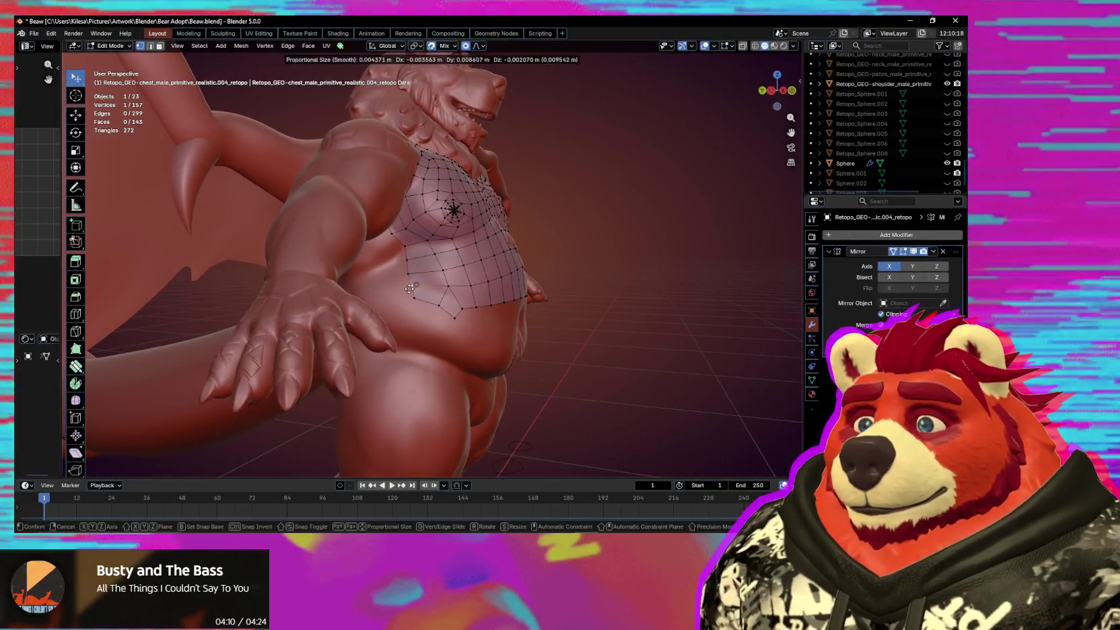
left_click(412, 305)
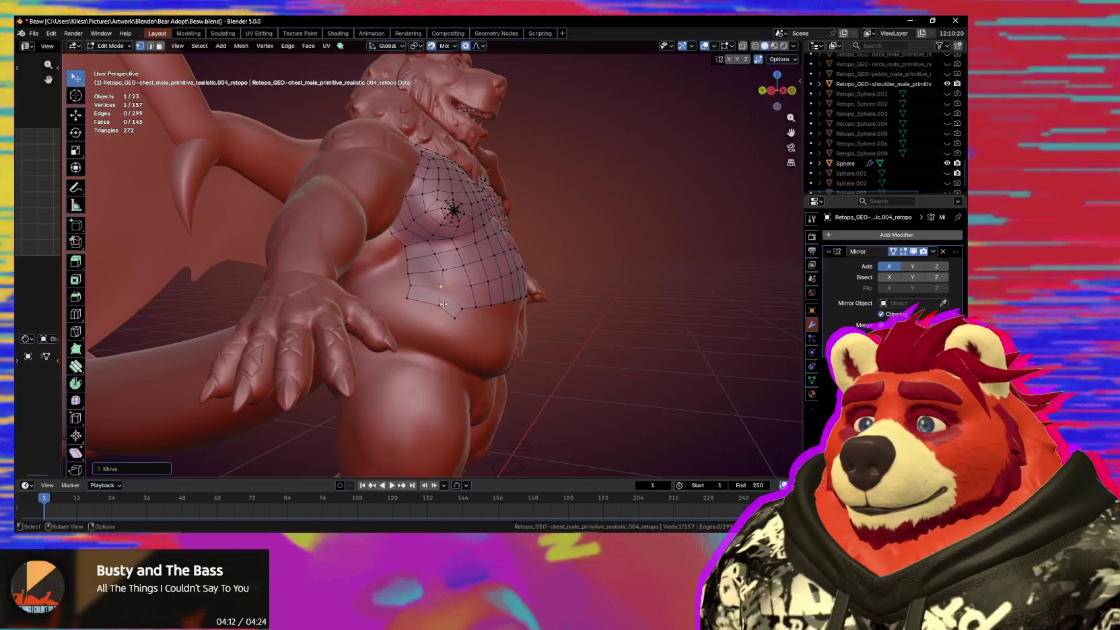
left_click(444, 304)
middle_click_drag(444, 304, 466, 284)
key("s")
left_click(457, 282)
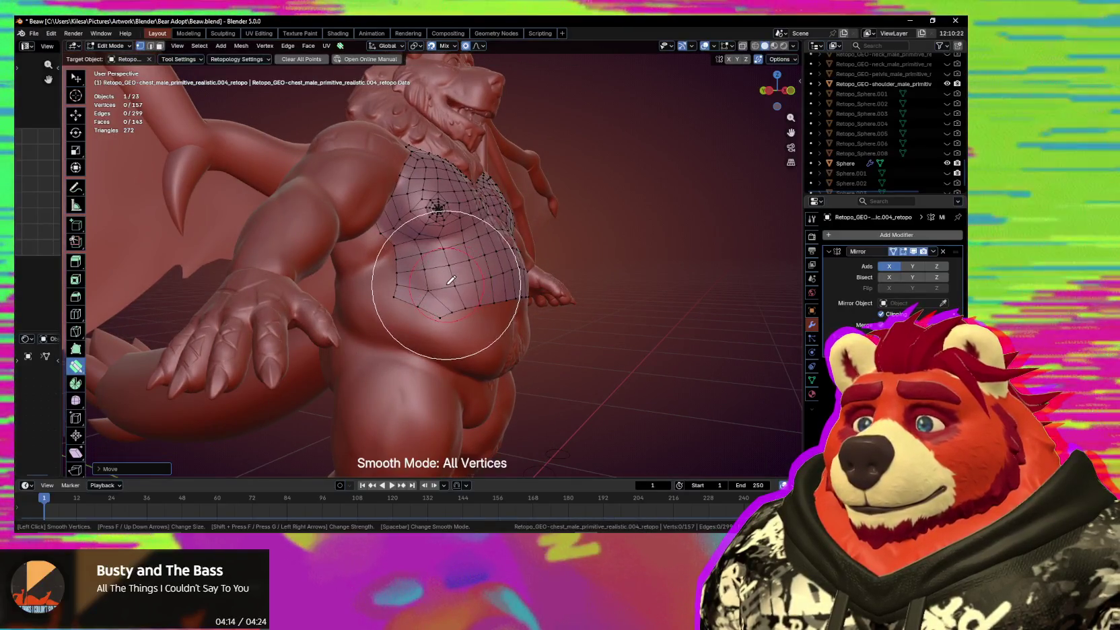
left_click(436, 323)
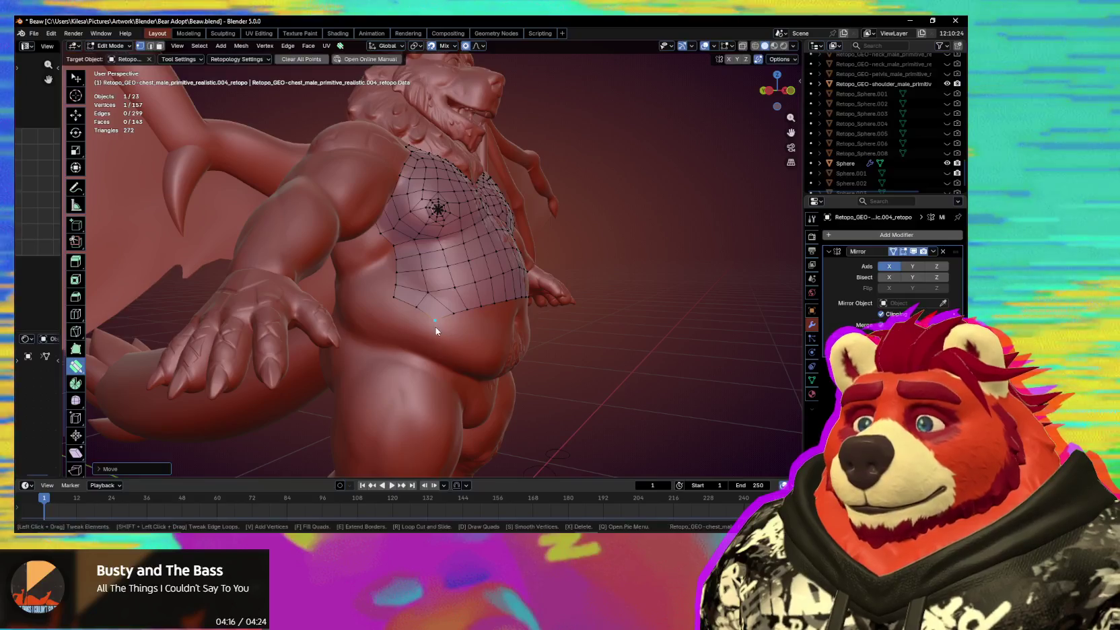
middle_click_drag(436, 325, 402, 337)
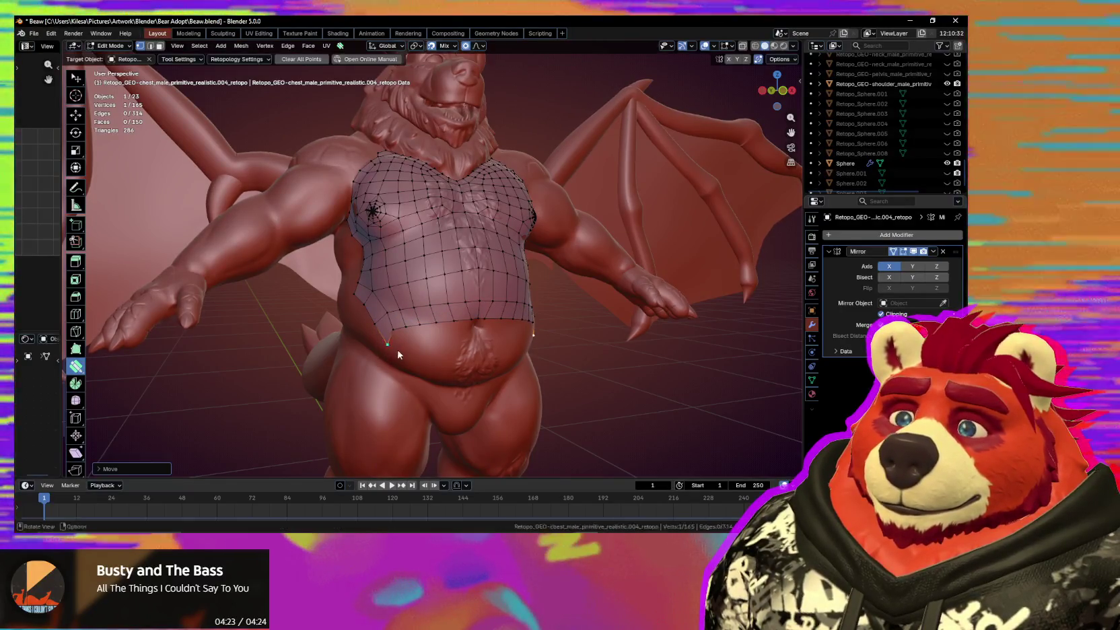
Smooth and tweak the belly-edge vertices so the bottom row lies evenly.
left_click(393, 353)
key("s")
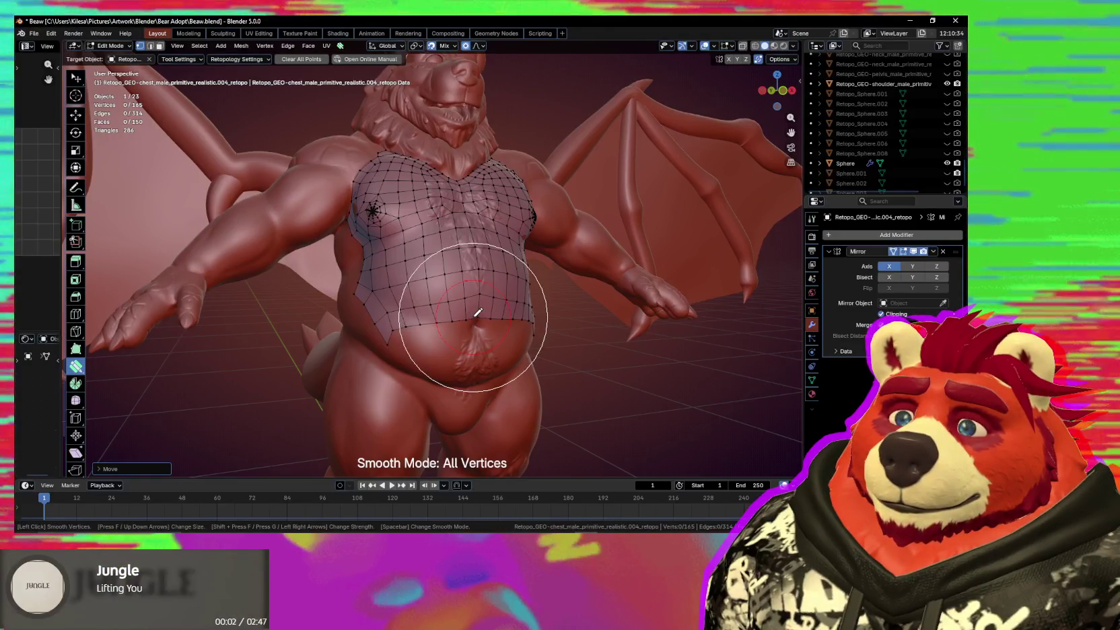
scroll(405, 282, "up", 3)
scroll(377, 283, "up", 2)
left_click_drag(339, 278, 343, 279)
mouse_move(328, 283)
middle_mouse_down()
mouse_move(357, 291)
mouse_move(360, 306)
middle_mouse_up()
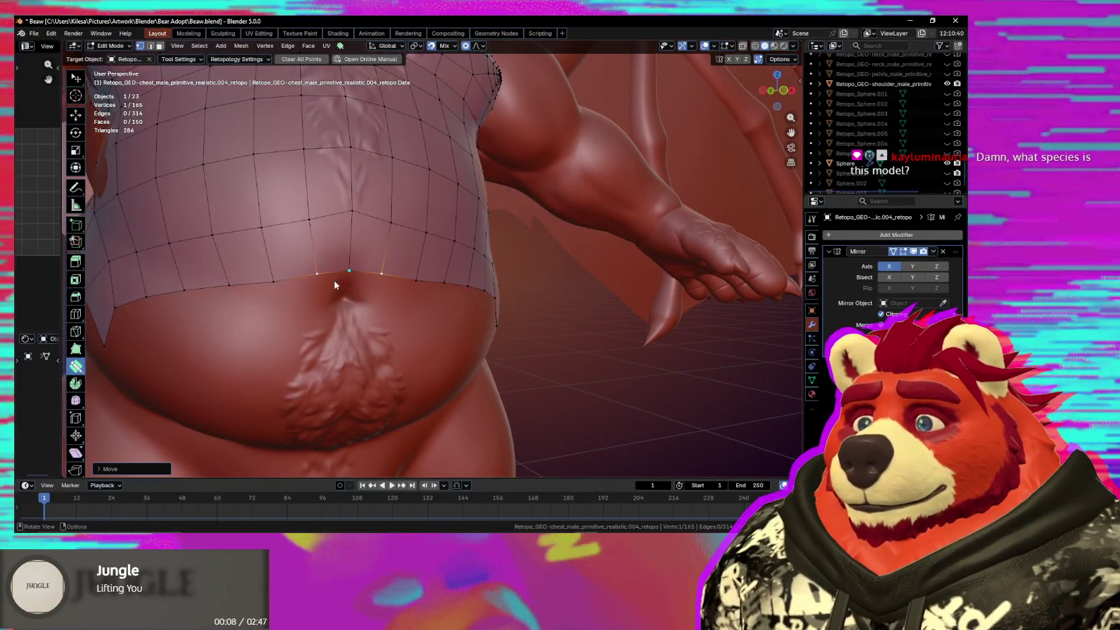
mouse_move(276, 284)
left_mouse_down()
mouse_move(243, 292)
mouse_move(293, 288)
left_mouse_up()
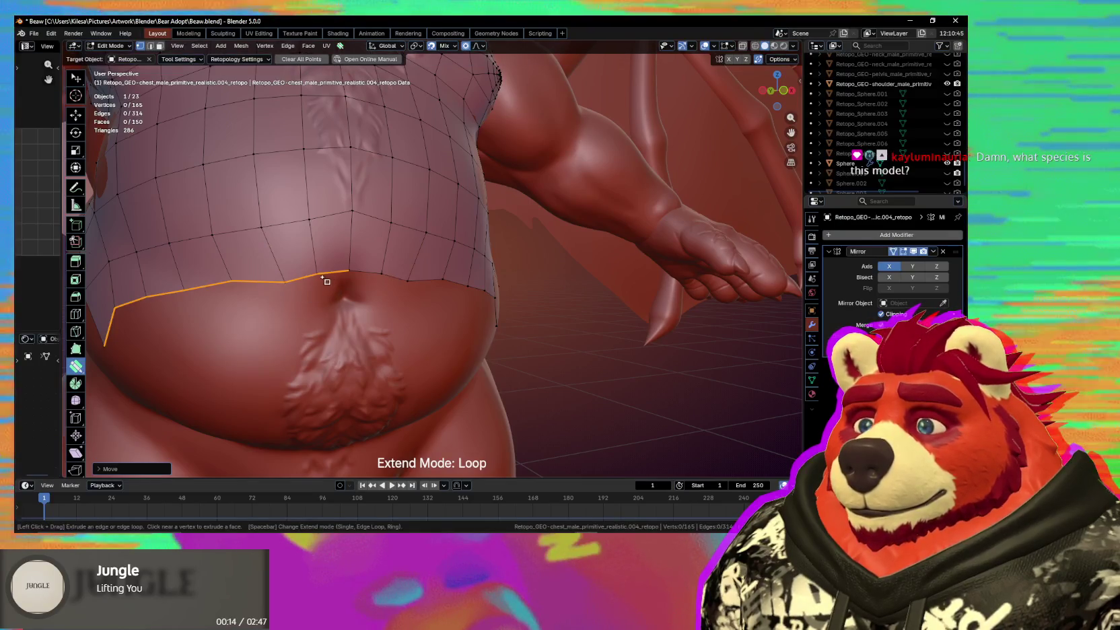
Select a vertex on the belly line and start extruding the belly edges downward.
key("w")
left_click(348, 270)
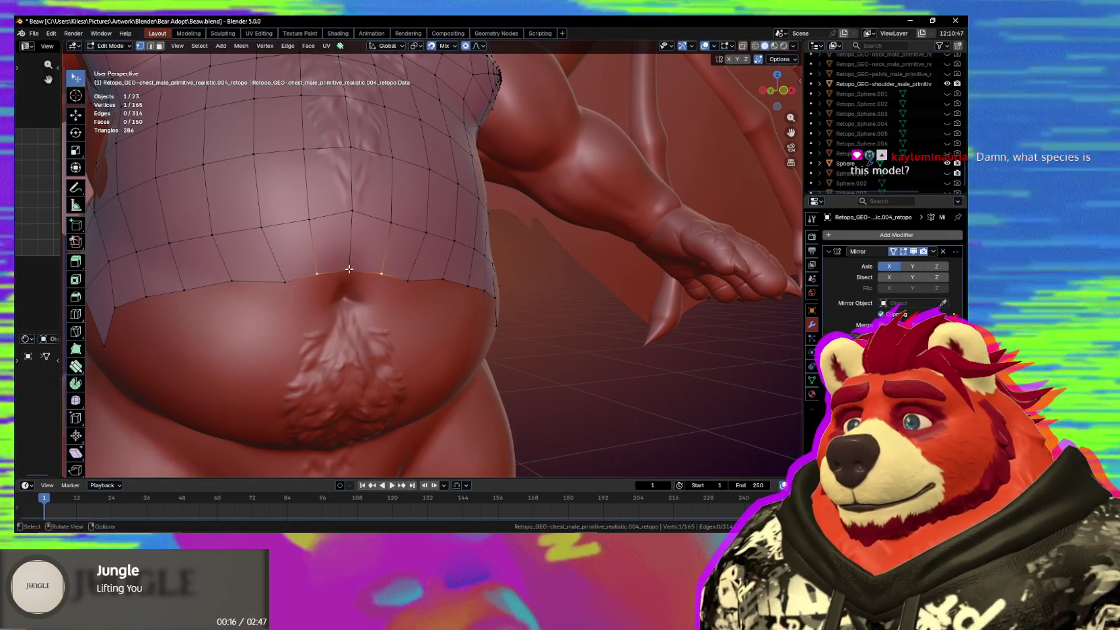
key("e")
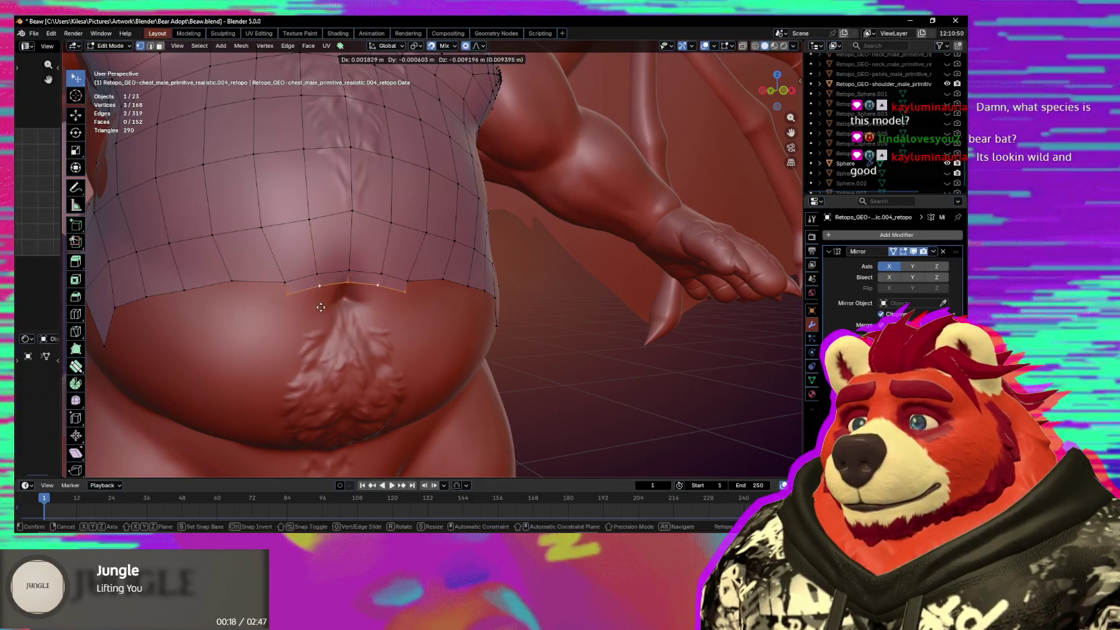
Extrude the belly edges down beside the navel, then extrude their bottom edges into another row.
left_click(325, 350)
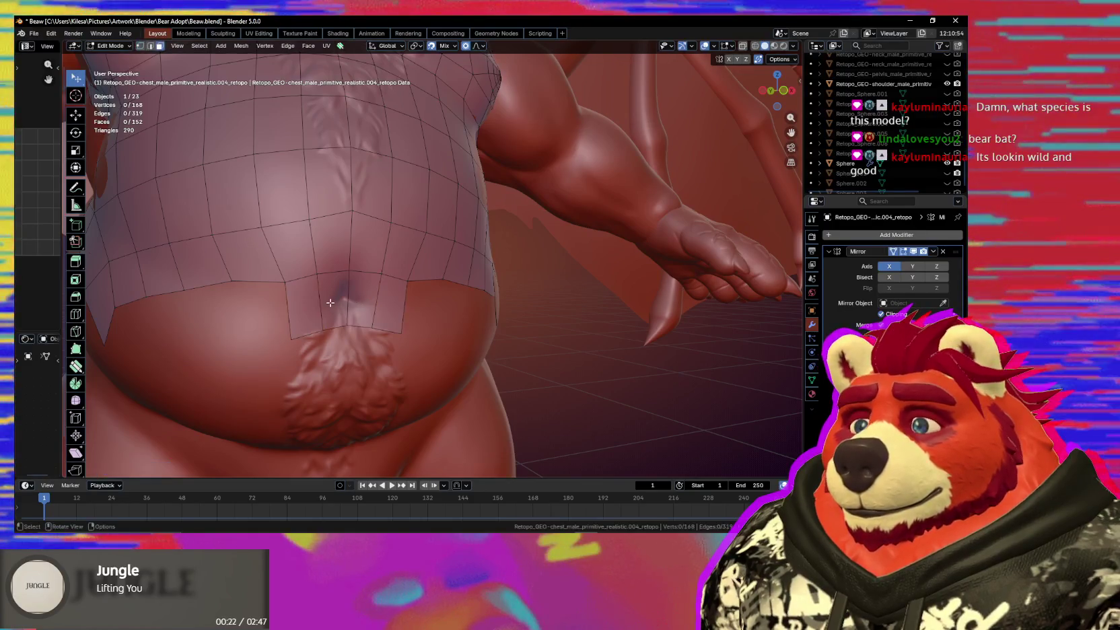
key("ctrl+z")
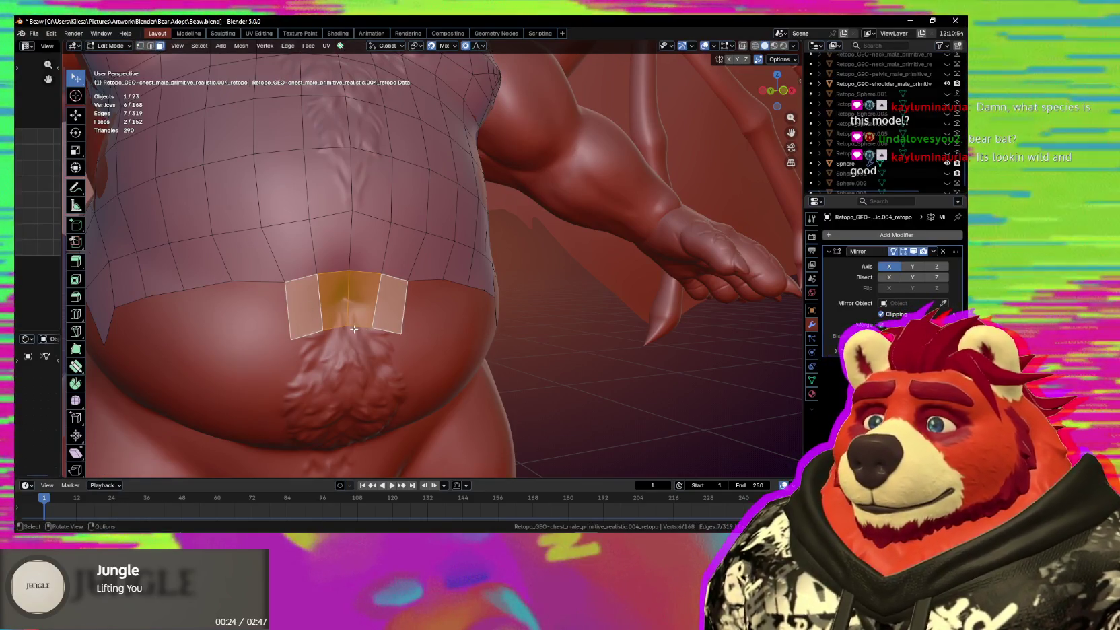
key("2")
left_click(341, 329)
key("e")
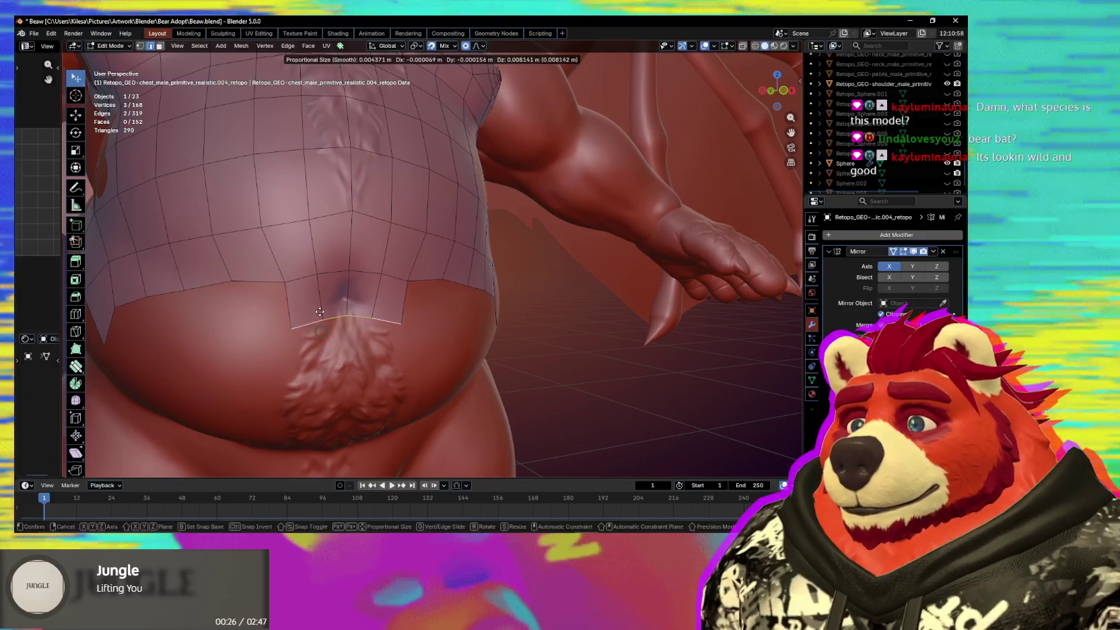
left_click(316, 345)
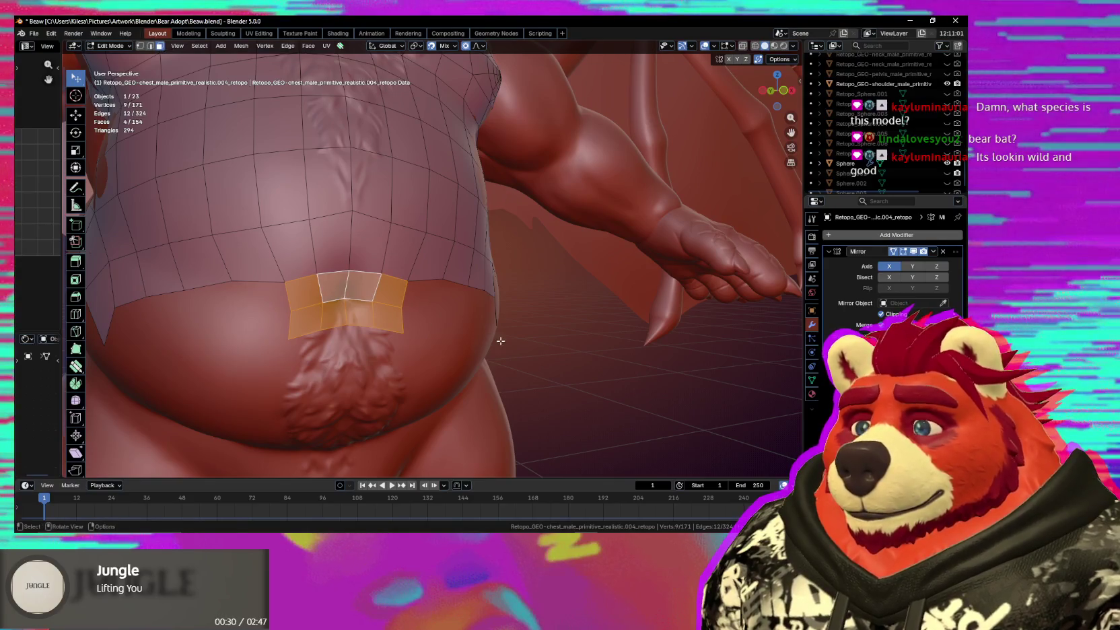
Inset the belly faces, pull a lower vertex down and fill a quad at the lower right.
key("i")
key("i")
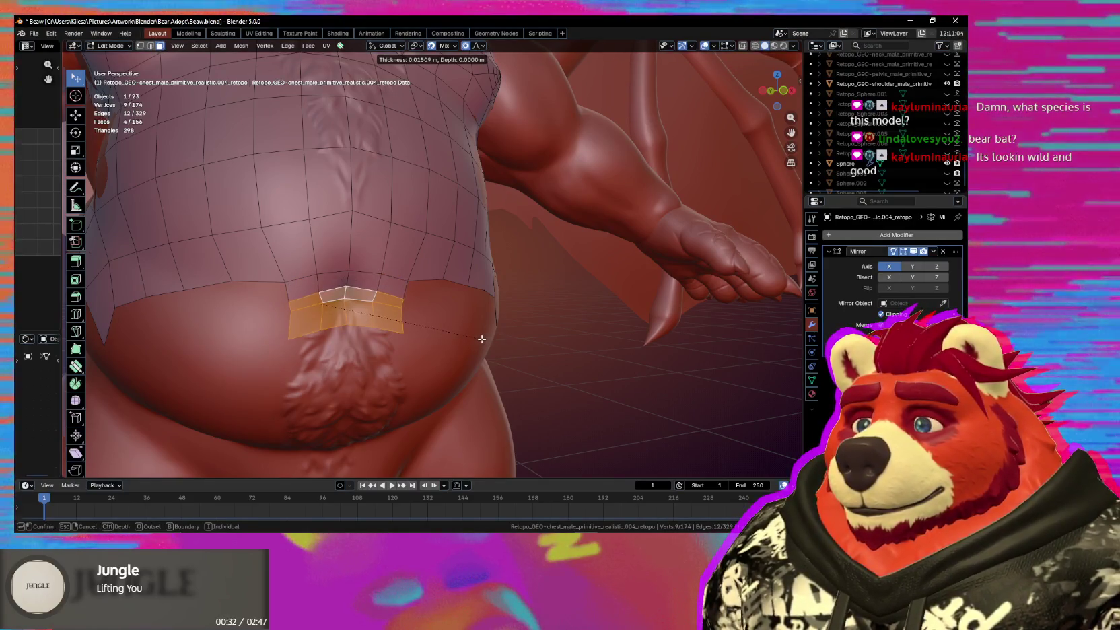
middle_click_drag(419, 330, 295, 286)
left_click_drag(283, 271, 293, 307)
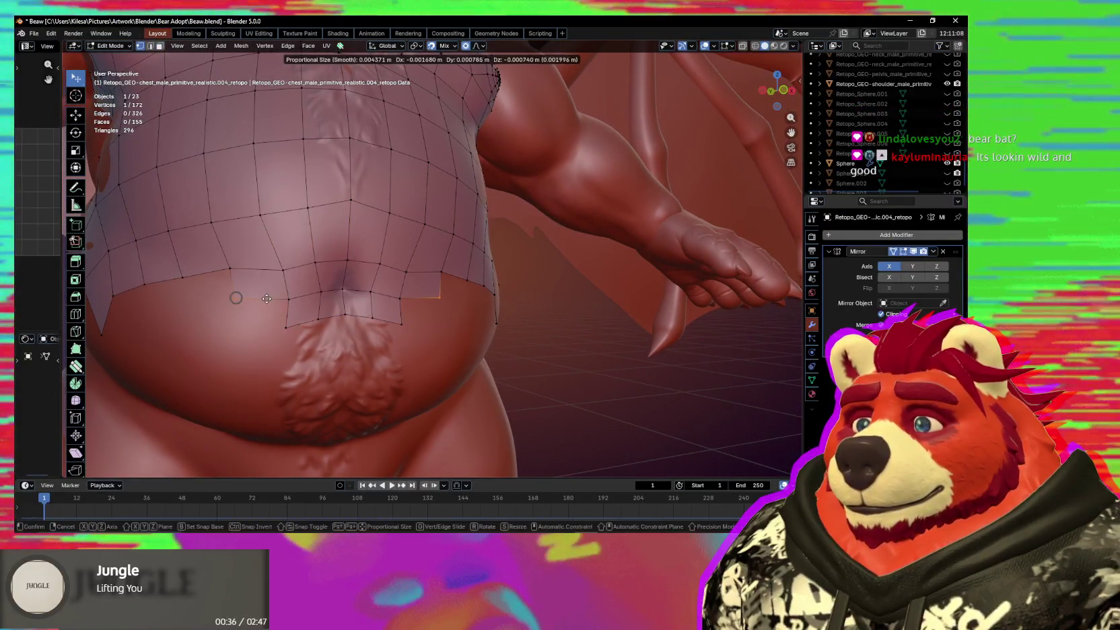
key("f")
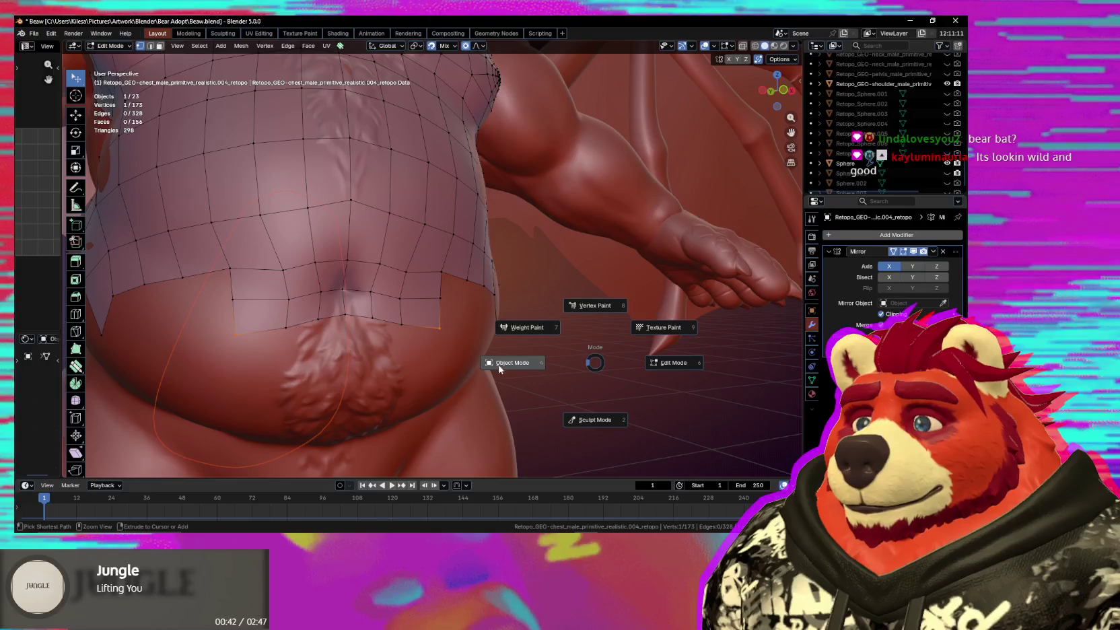
Briefly edit the retopo and body sculpt together, then return to editing only the retopo mesh.
left_click(499, 368)
left_click(397, 308)
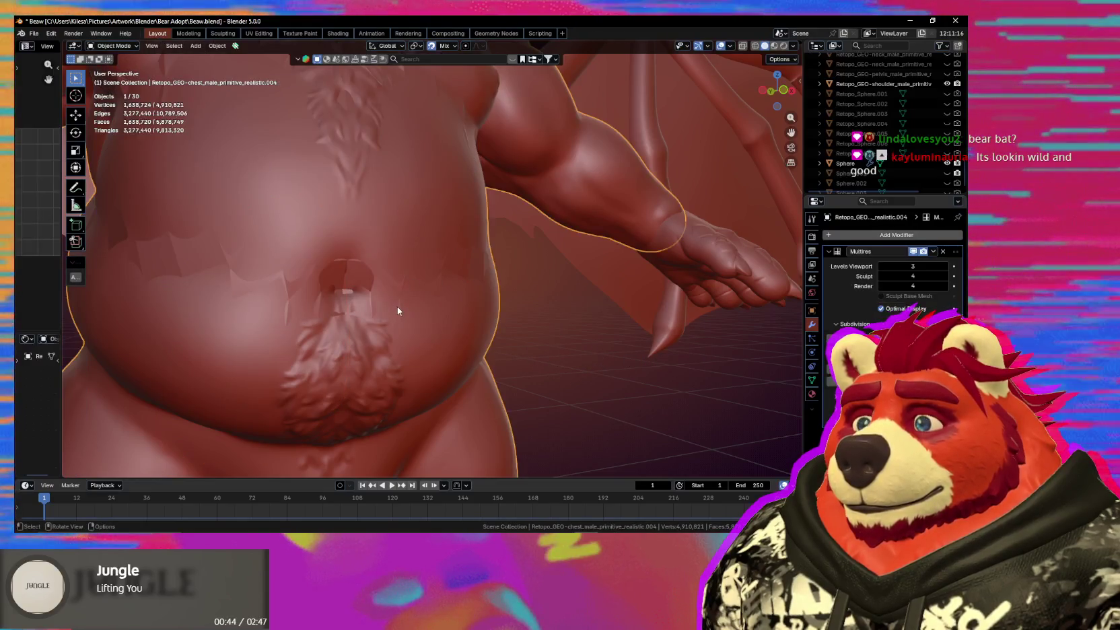
scroll(403, 311, "down", 3)
middle_click_drag(552, 328, 302, 255)
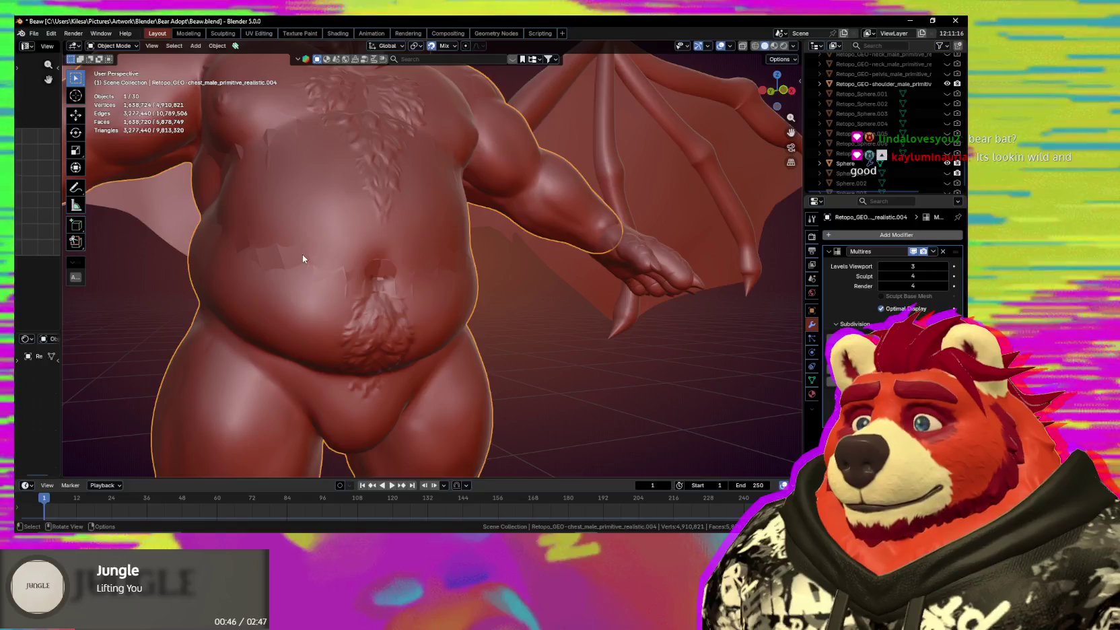
left_click(360, 283)
left_click(428, 317, "shift")
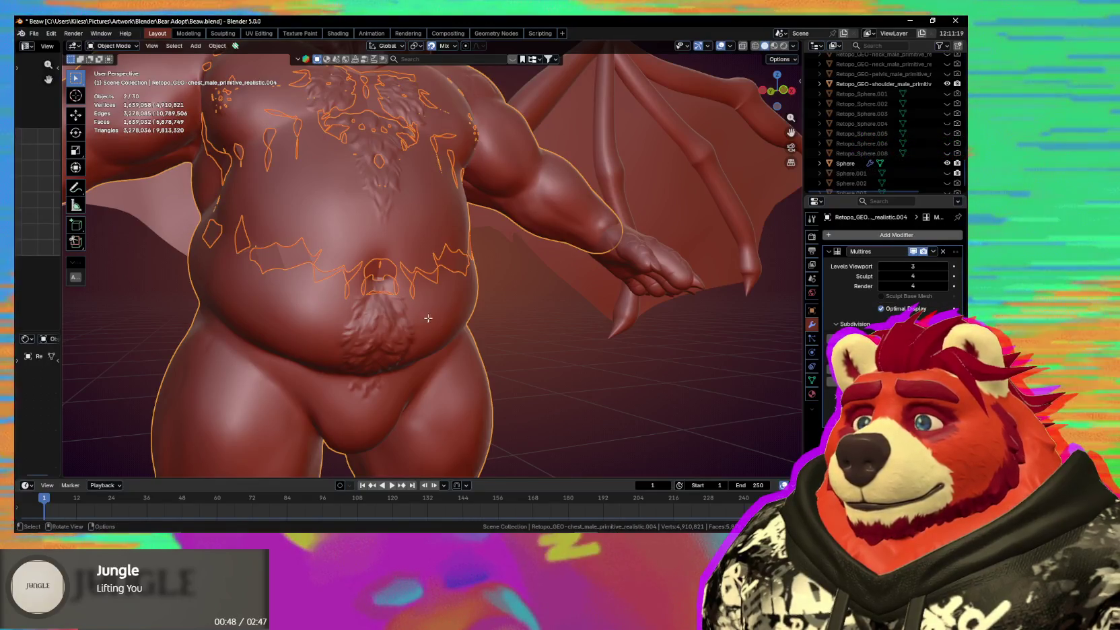
key("Tab")
scroll(387, 315, "up", 2)
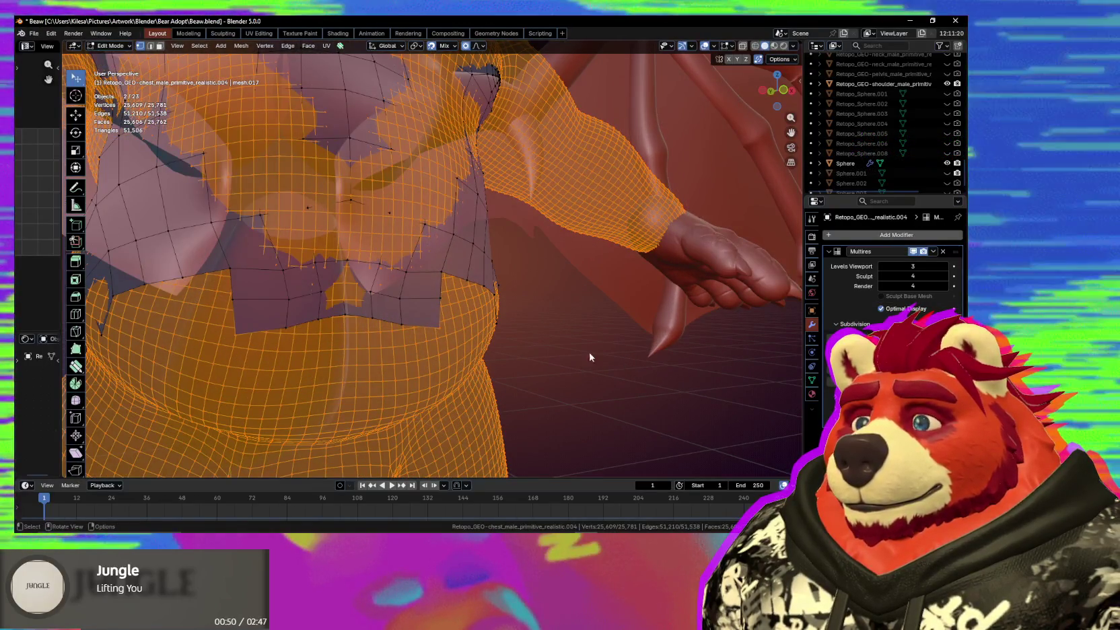
key("Tab")
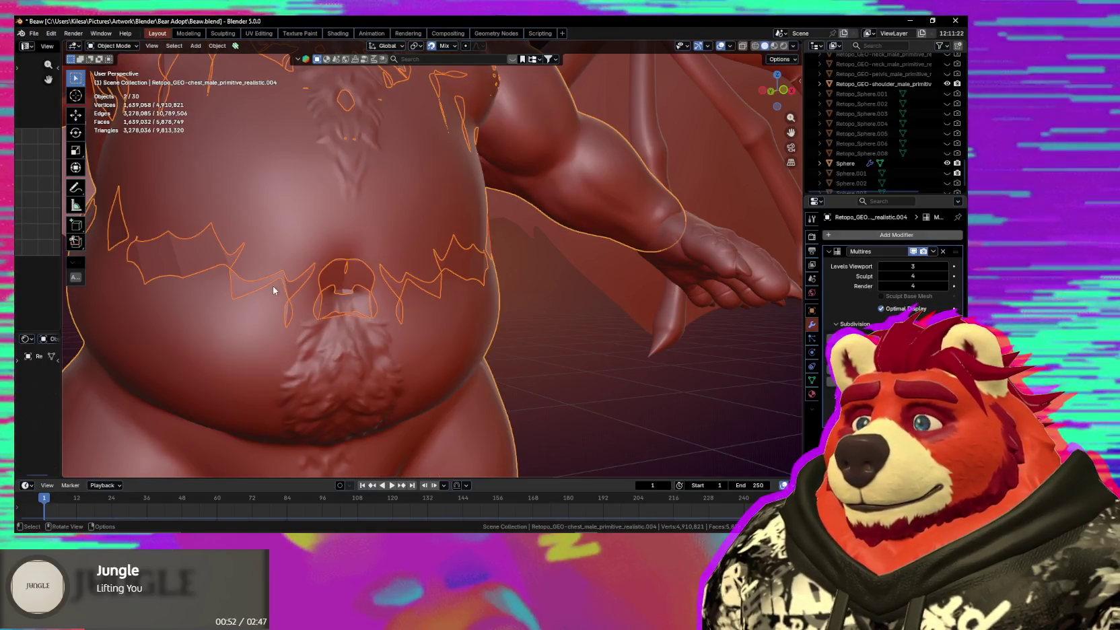
left_click(243, 284)
key("Tab")
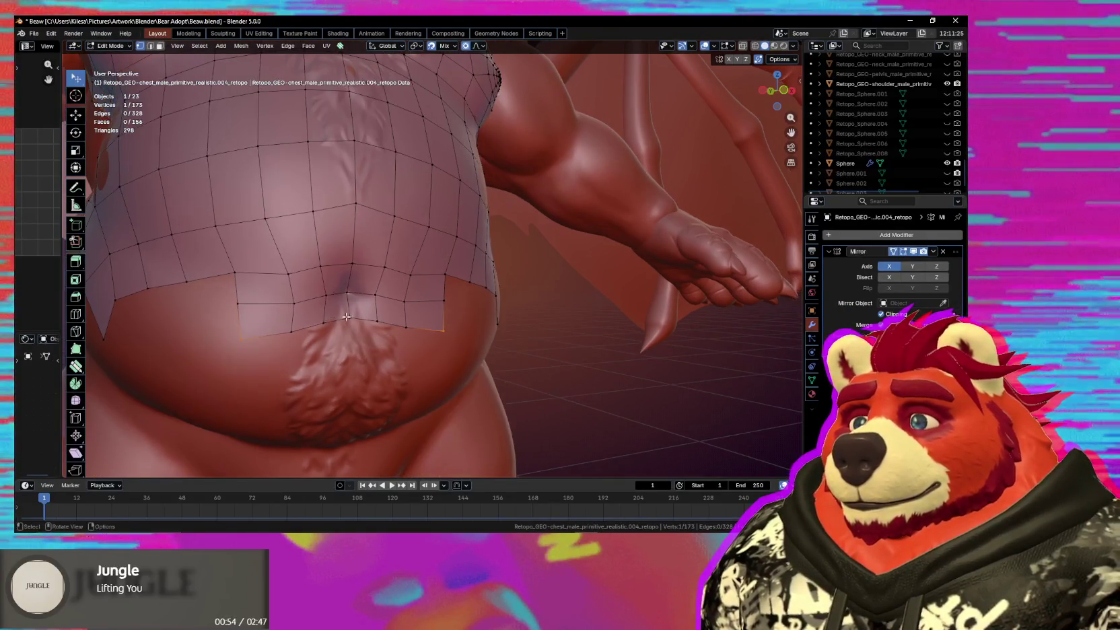
scroll(346, 316, "up", 2)
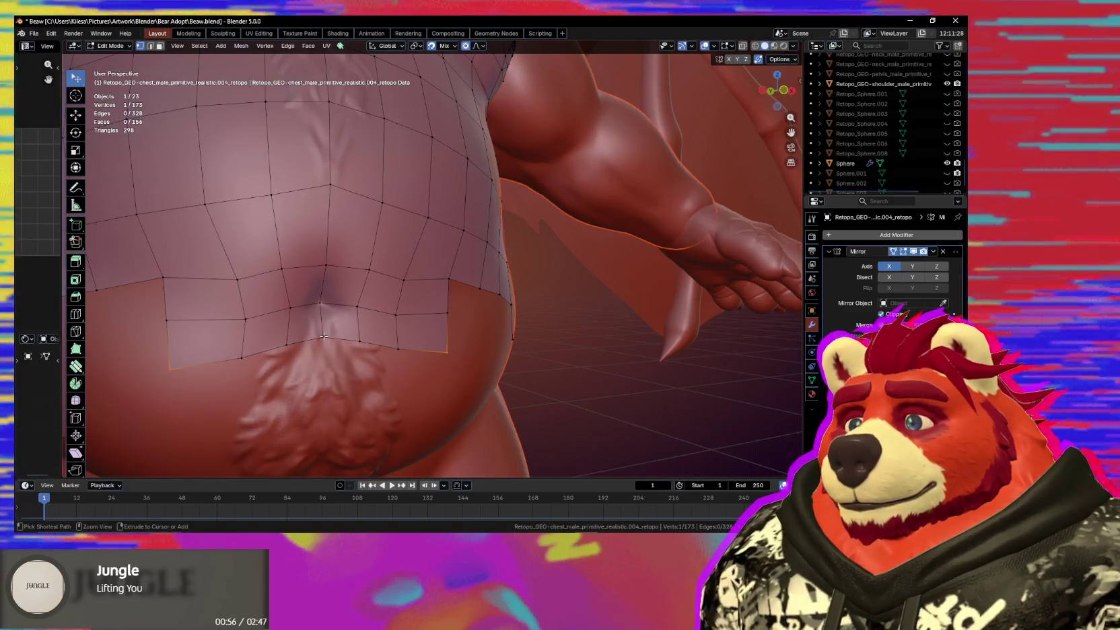
scroll(846, 185, "down", 1)
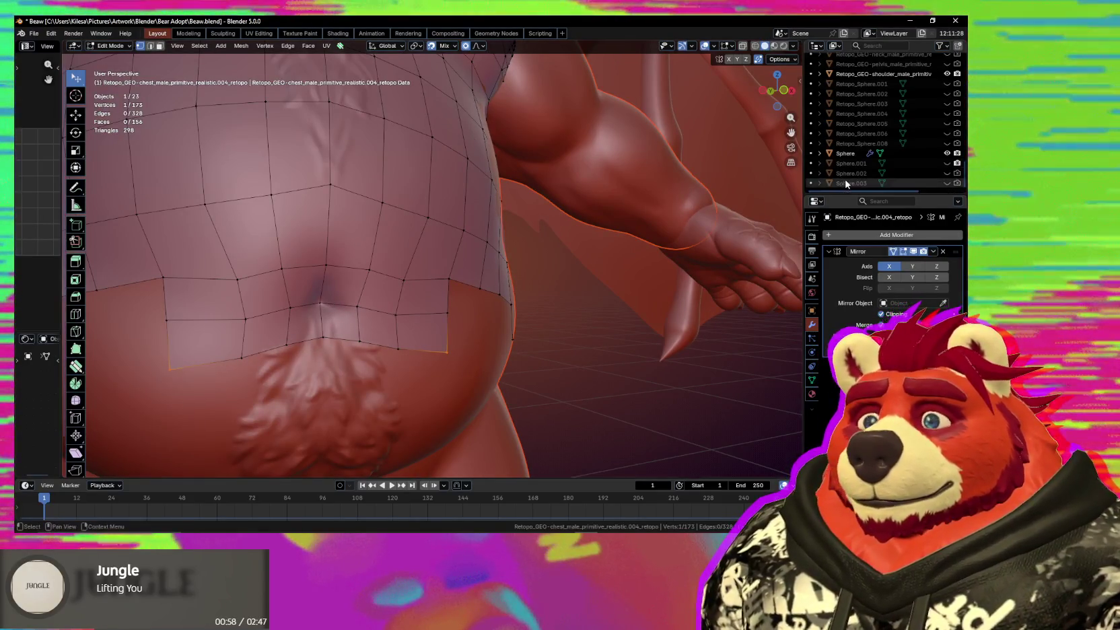
scroll(848, 181, "up", 3)
scroll(875, 175, "up", 3)
scroll(902, 169, "up", 3)
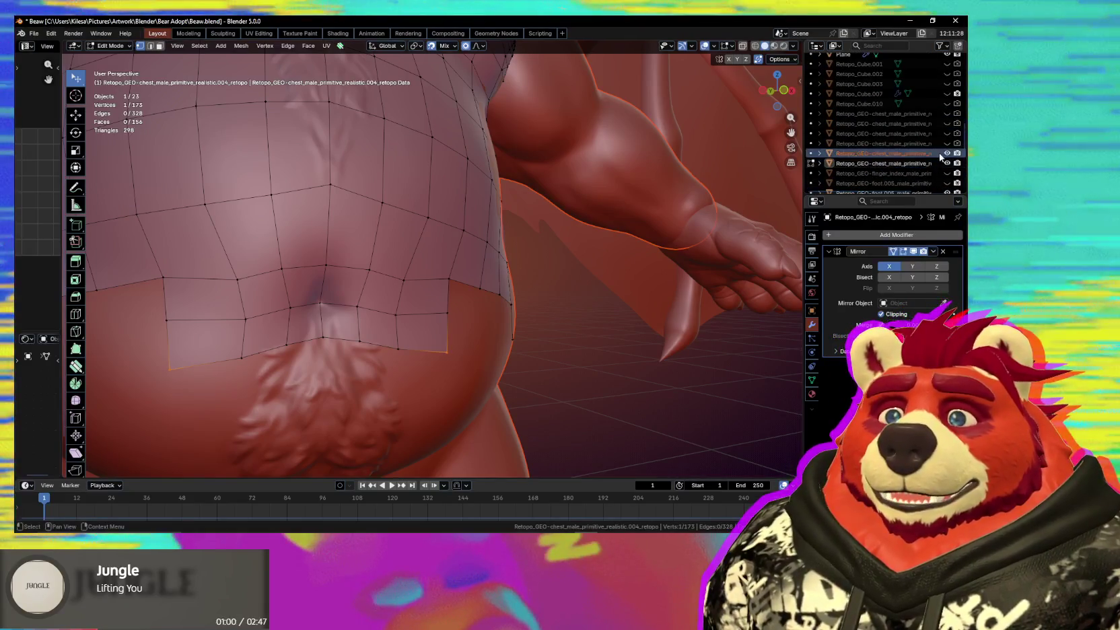
scroll(940, 156, "up", 3)
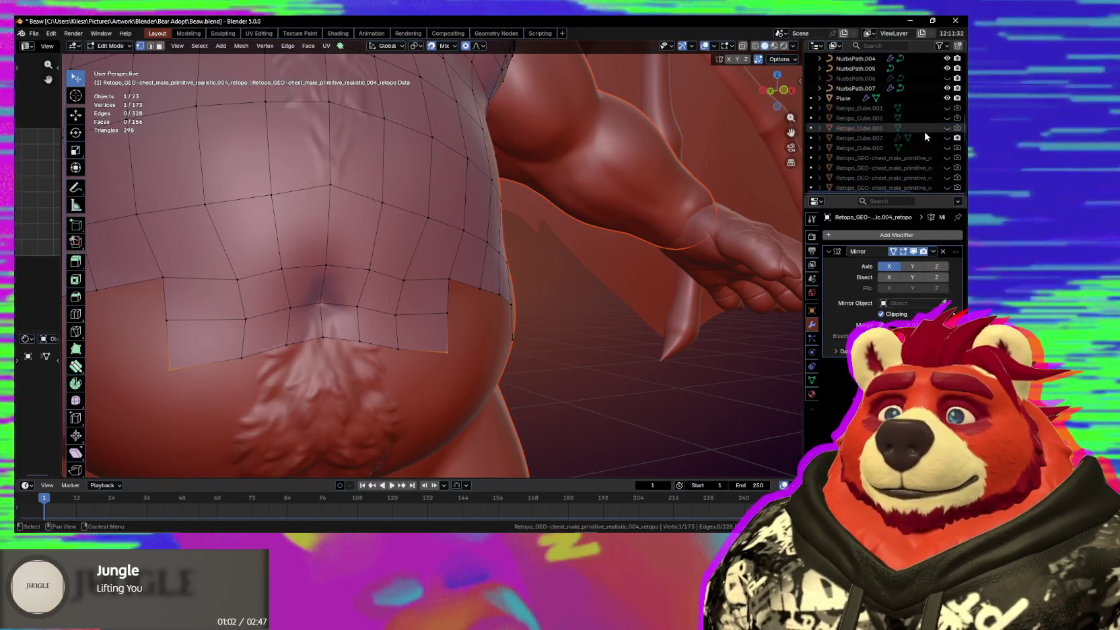
scroll(926, 137, "up", 5)
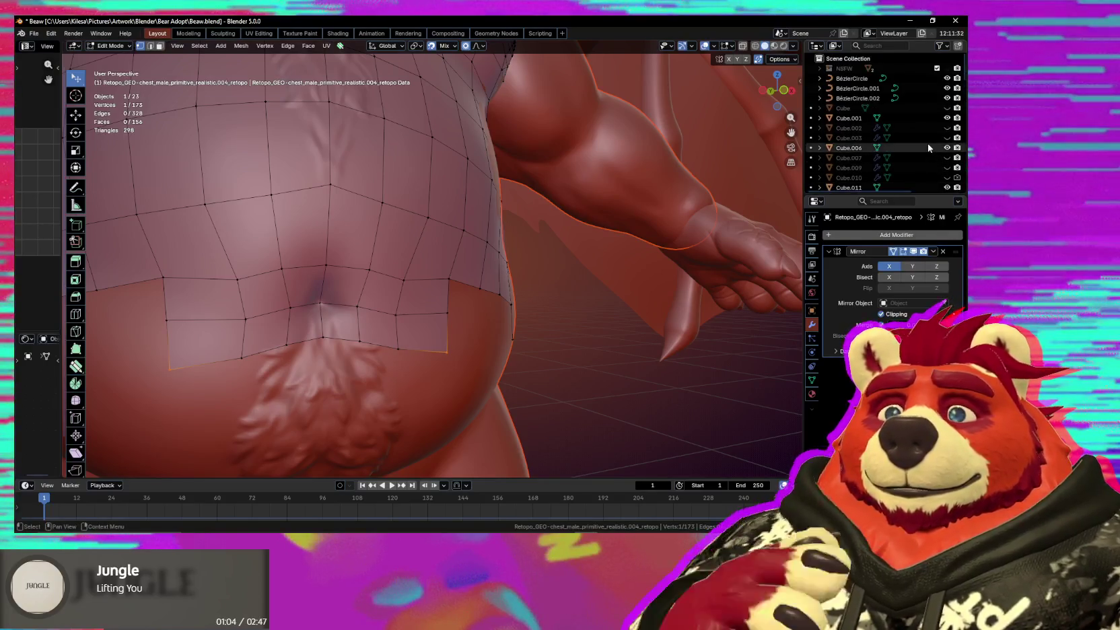
scroll(928, 148, "down", 5)
scroll(929, 146, "down", 5)
scroll(928, 145, "down", 3)
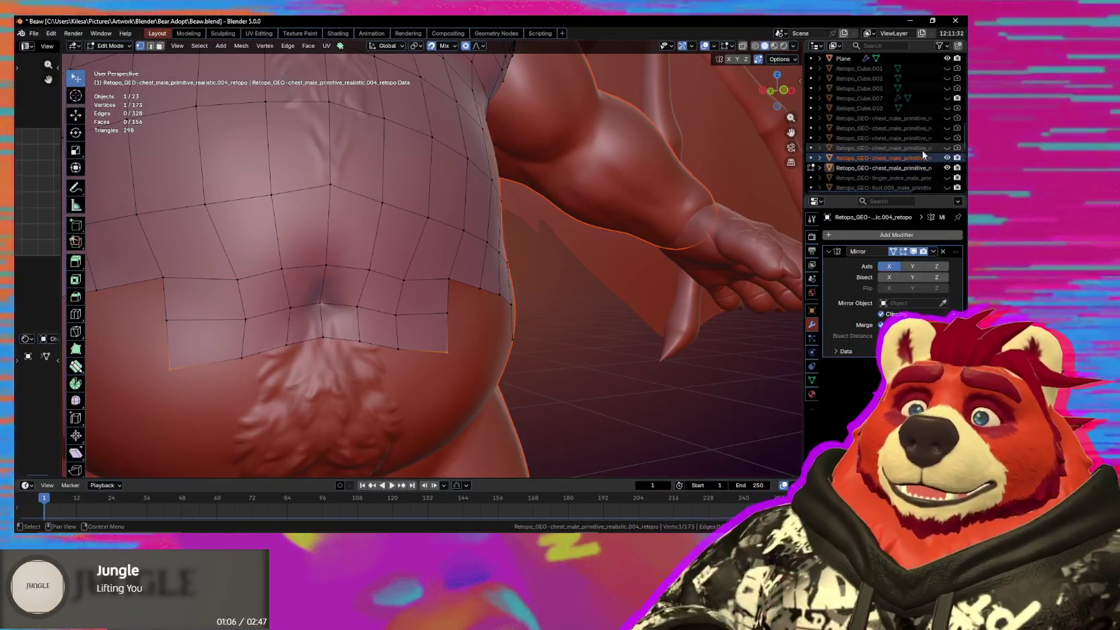
scroll(923, 151, "down", 1)
scroll(917, 142, "down", 3)
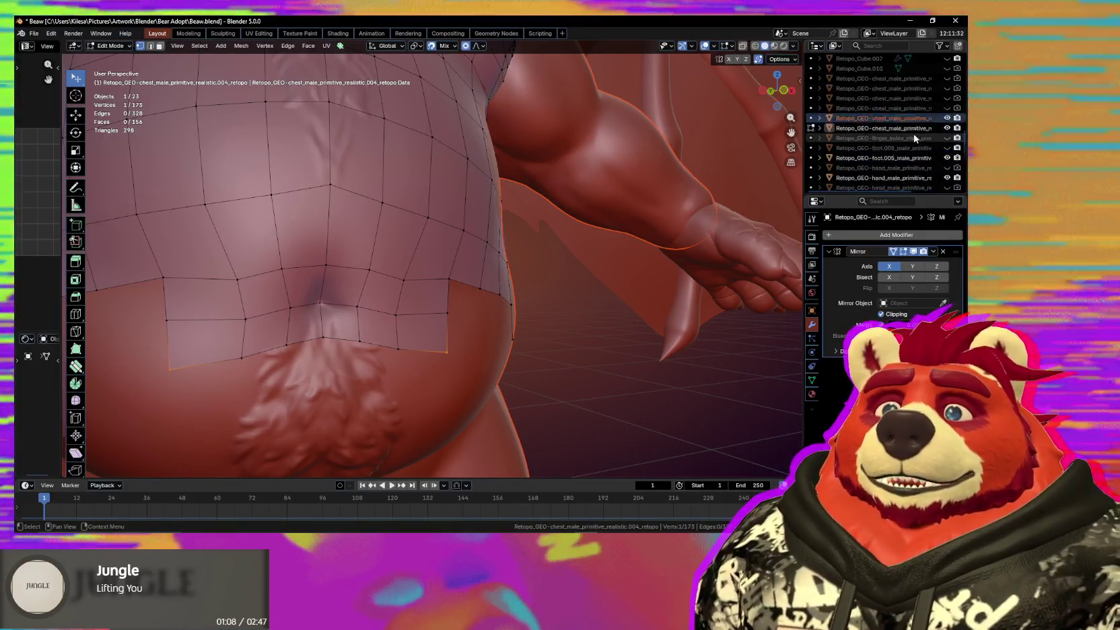
scroll(917, 140, "down", 2)
scroll(926, 144, "down", 3)
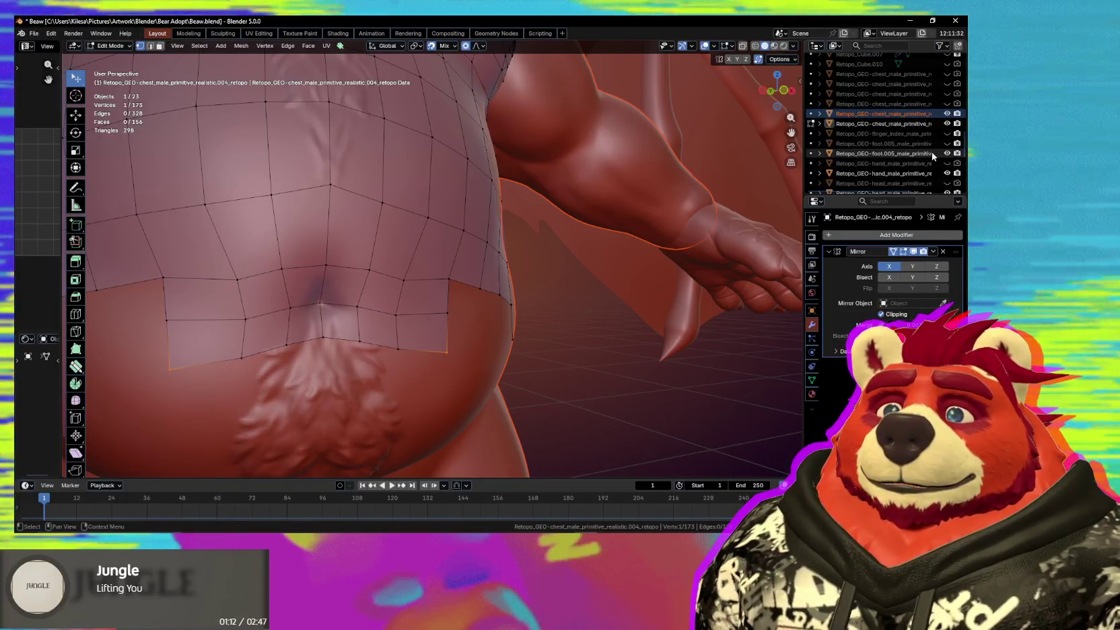
Toggle the sculpt's visibility, then extrude the bottom edge loop into a new face row over the fur tuft.
left_click(947, 114)
left_click(947, 113)
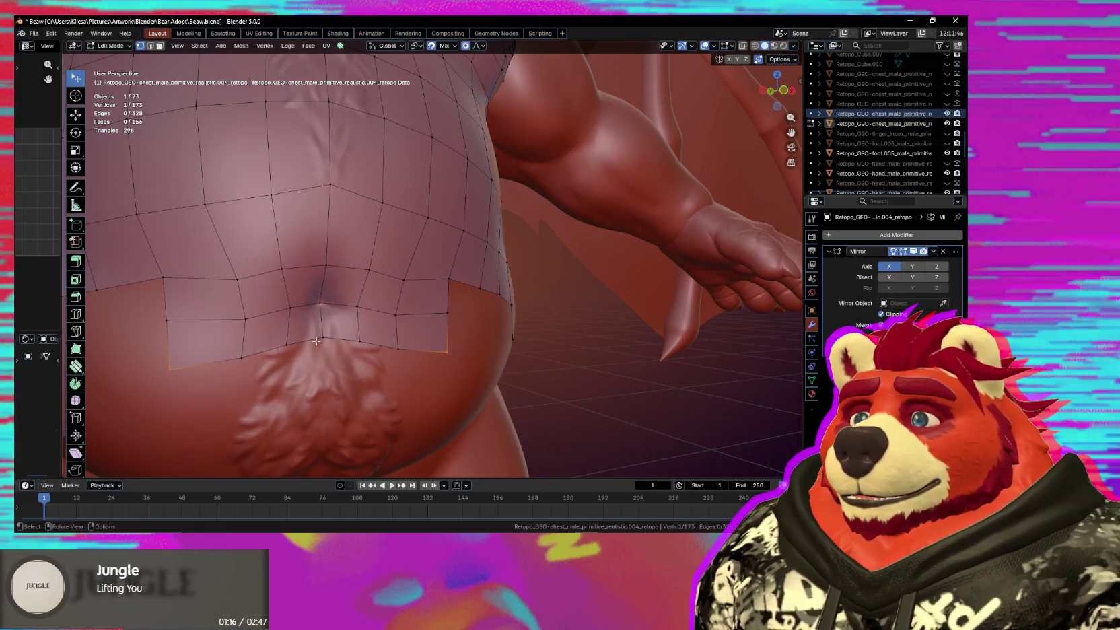
middle_click_drag(183, 367, 281, 365)
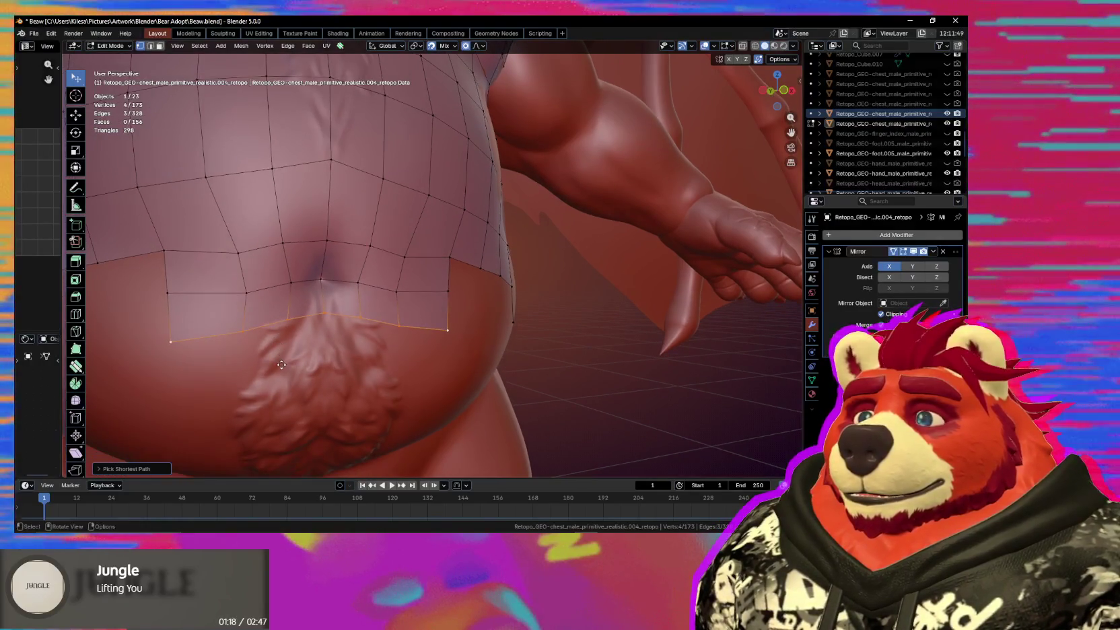
key("e")
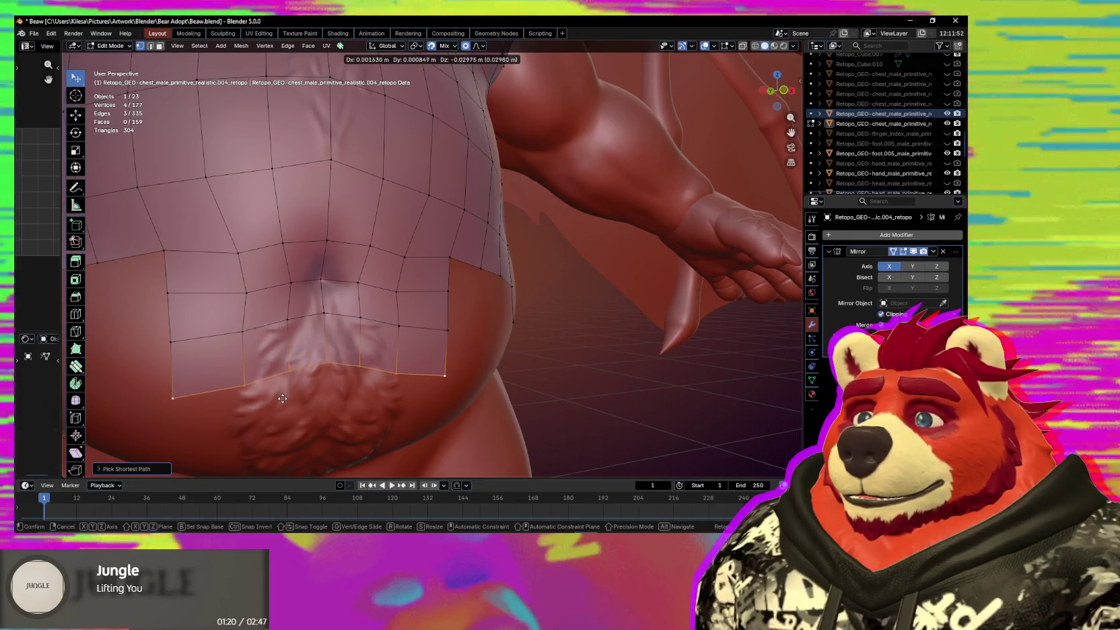
left_click(283, 399)
middle_click_drag(283, 399, 342, 335)
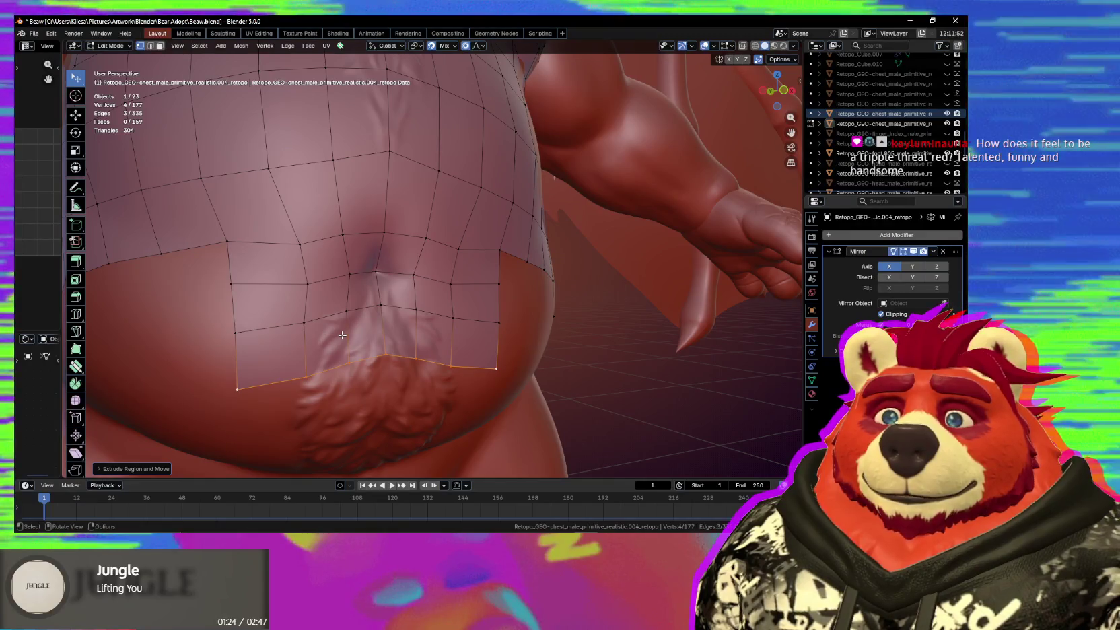
scroll(419, 288, "down", 3)
middle_click_drag(419, 289, 431, 300)
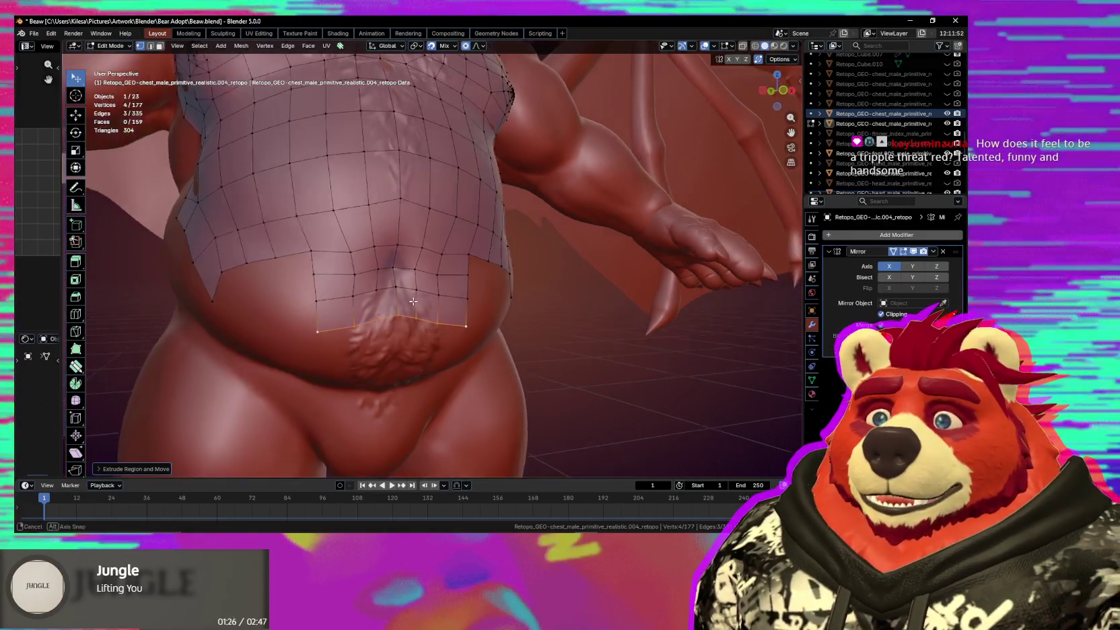
scroll(431, 299, "up", 2)
scroll(434, 302, "up", 2)
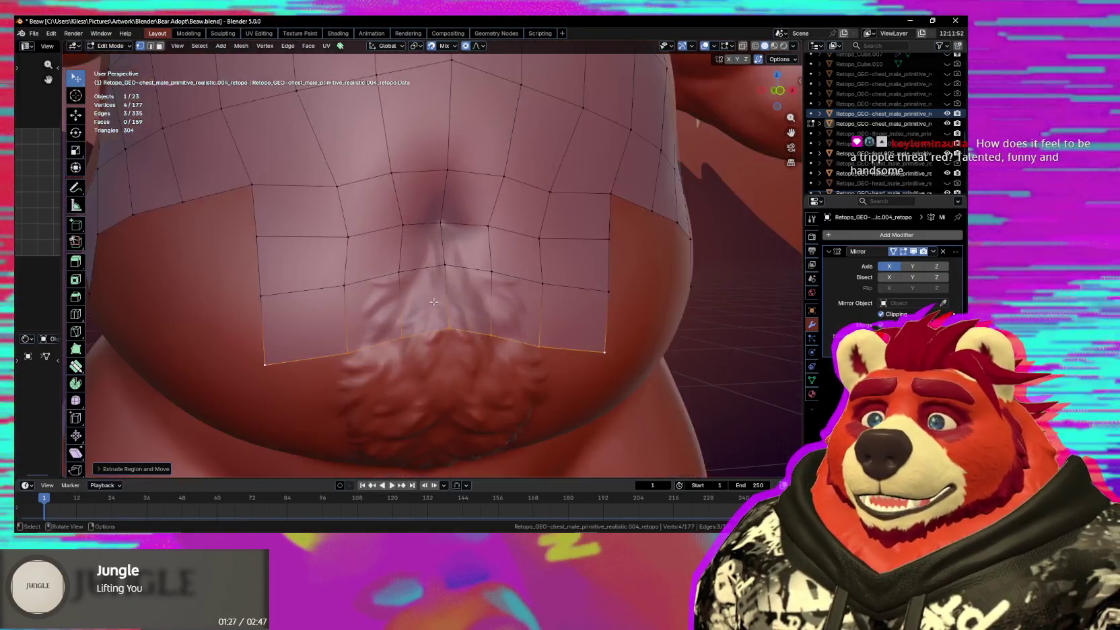
Select the face rows and side faces around the navel, try an inset, then undo it.
left_click(431, 237, "shift")
left_click(423, 287, "shift")
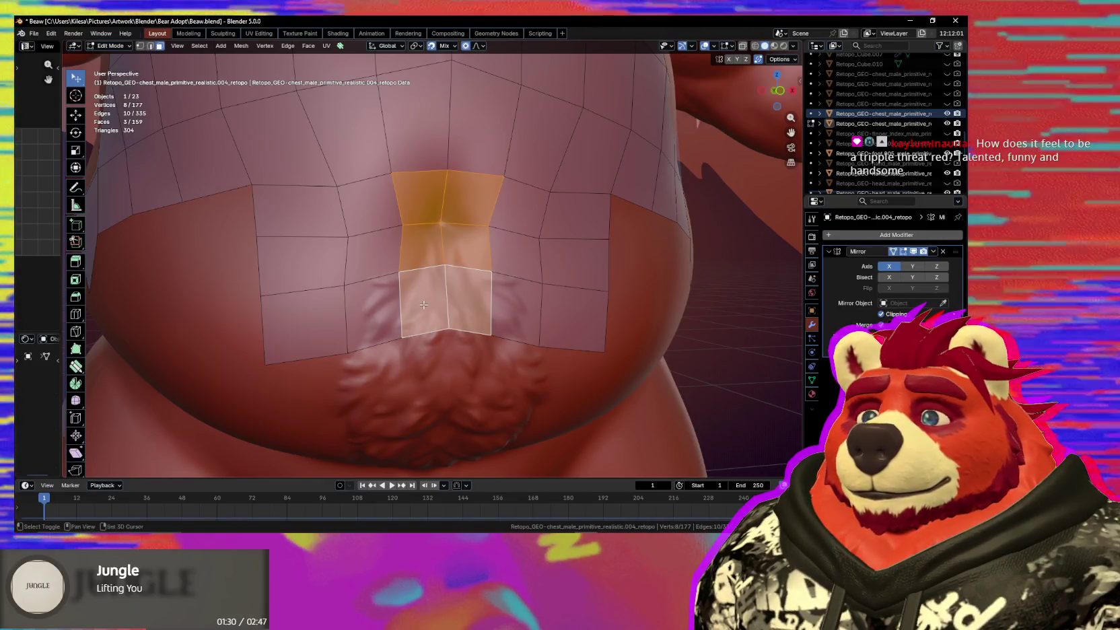
left_click(422, 296, "shift")
left_click(377, 262, "shift")
left_click(371, 205, "shift")
scroll(535, 264, "down", 2)
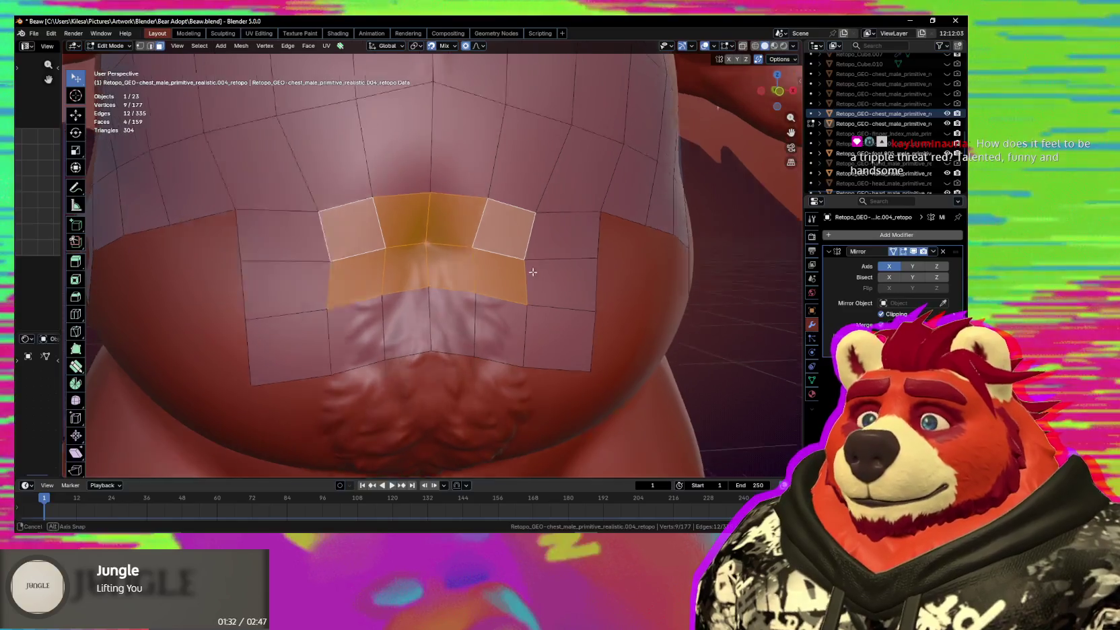
middle_click_drag(532, 269, 465, 309)
scroll(470, 297, "up", 2)
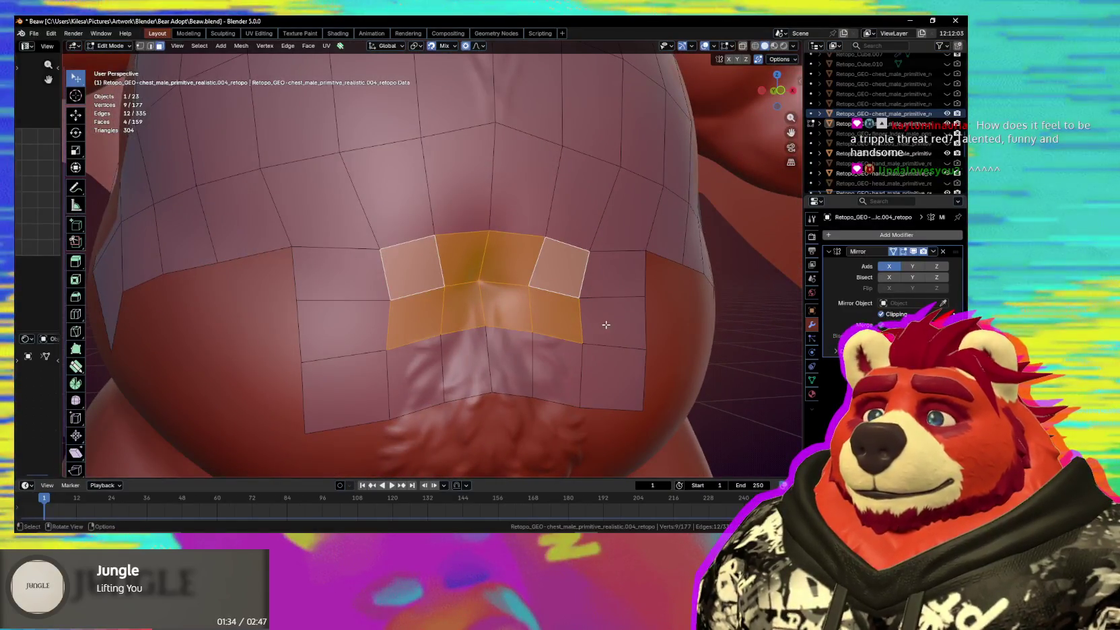
key("i")
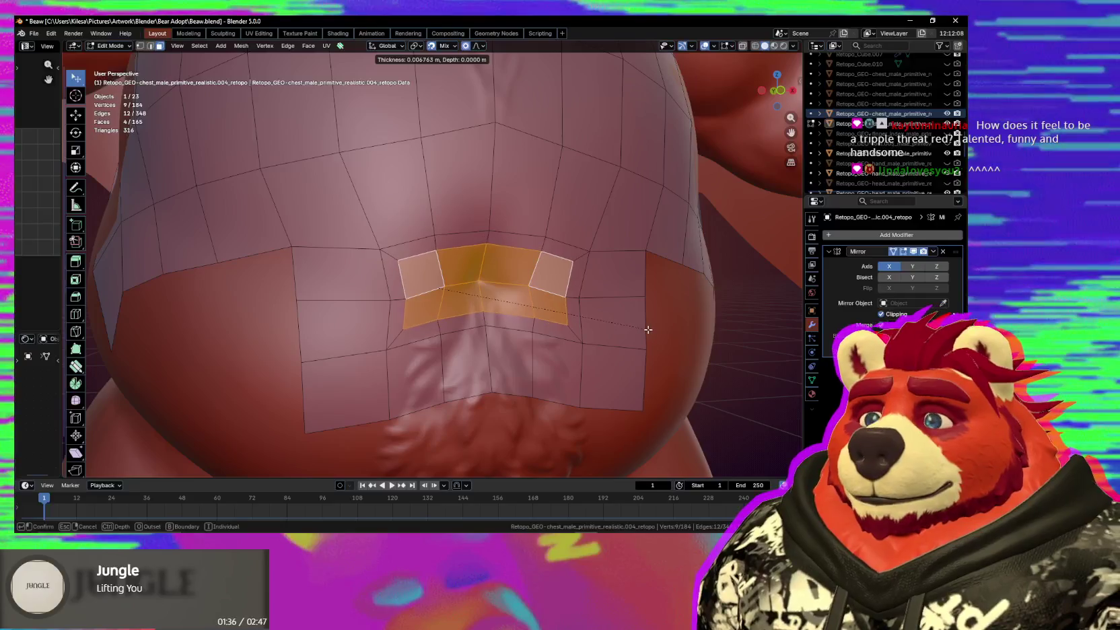
scroll(573, 319, "down", 5)
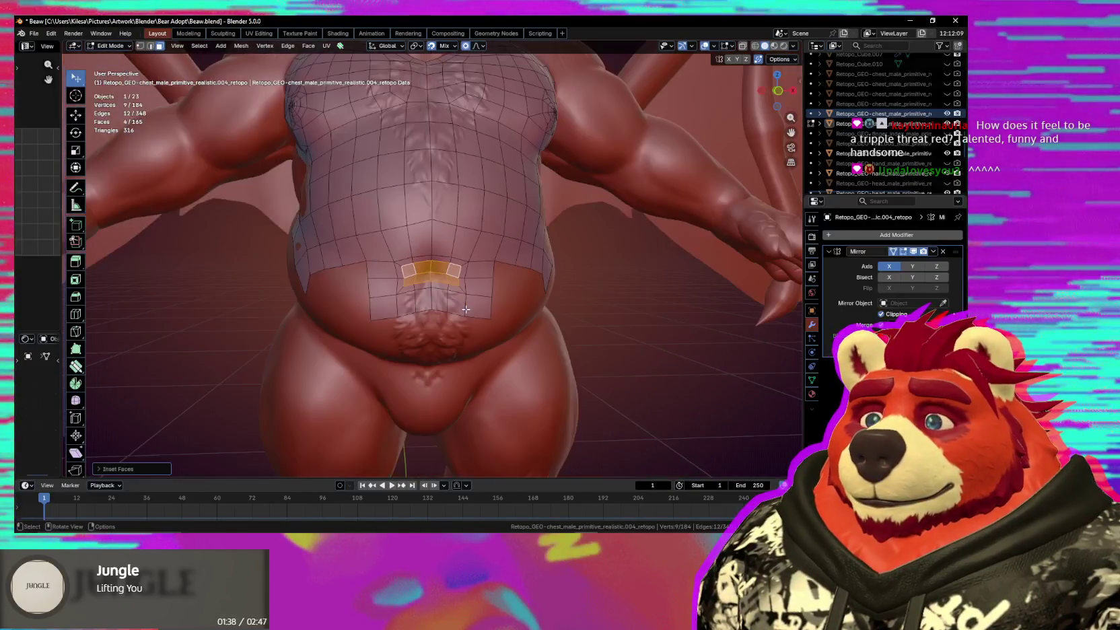
scroll(464, 309, "up", 4)
key("ctrl+z")
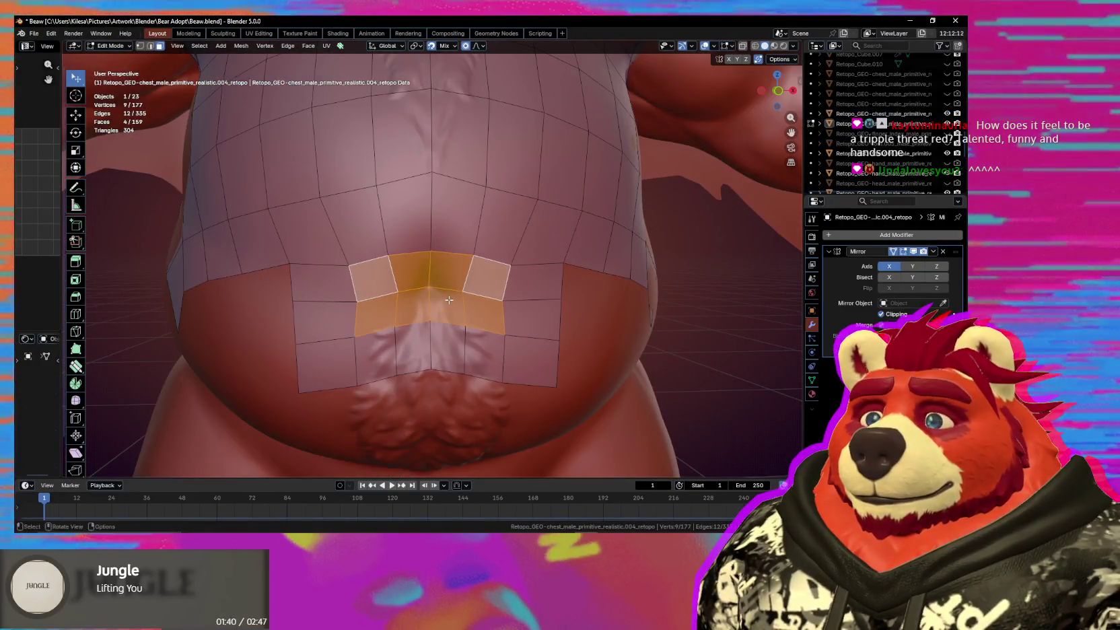
Inset only the two central navel faces and switch to the vertex tweak tool.
key("ctrl+z")
key("i")
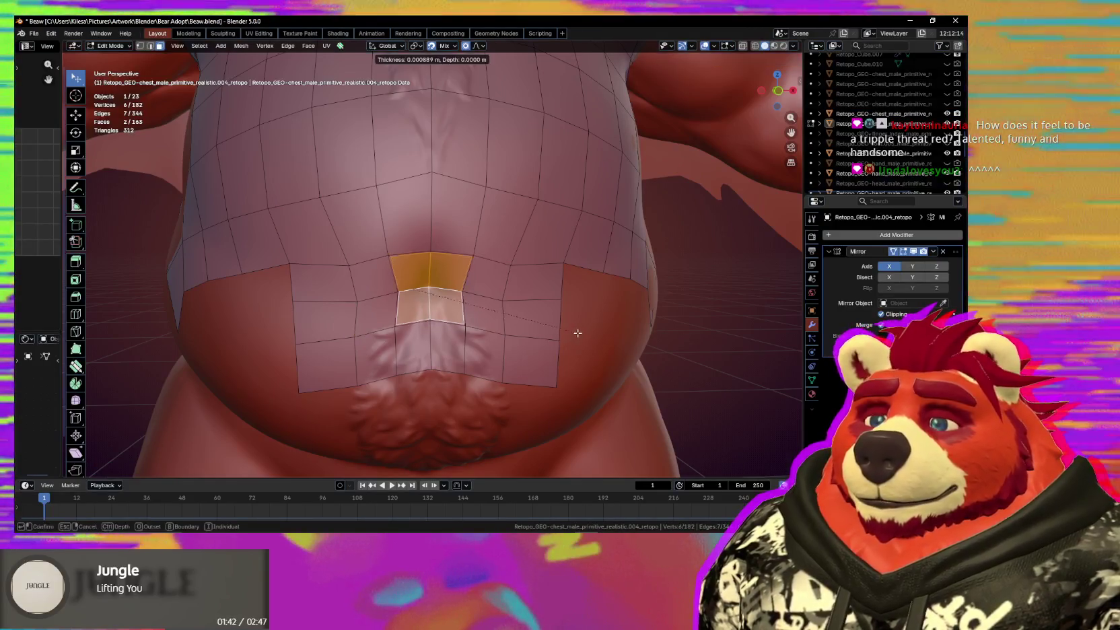
left_click(565, 327)
scroll(410, 311, "up", 3)
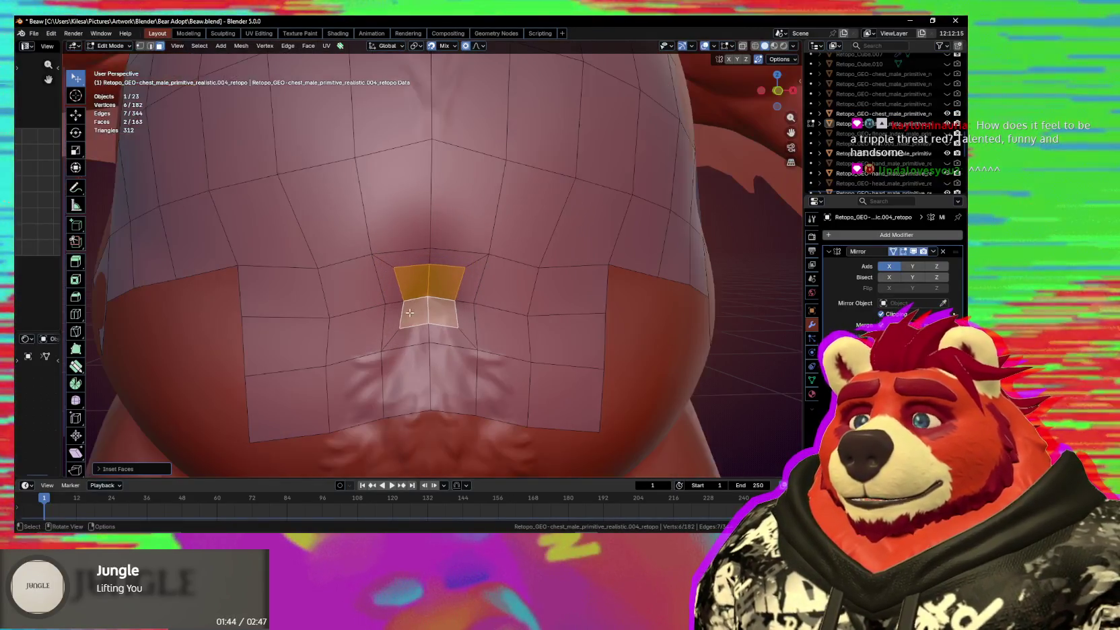
scroll(441, 303, "down", 3)
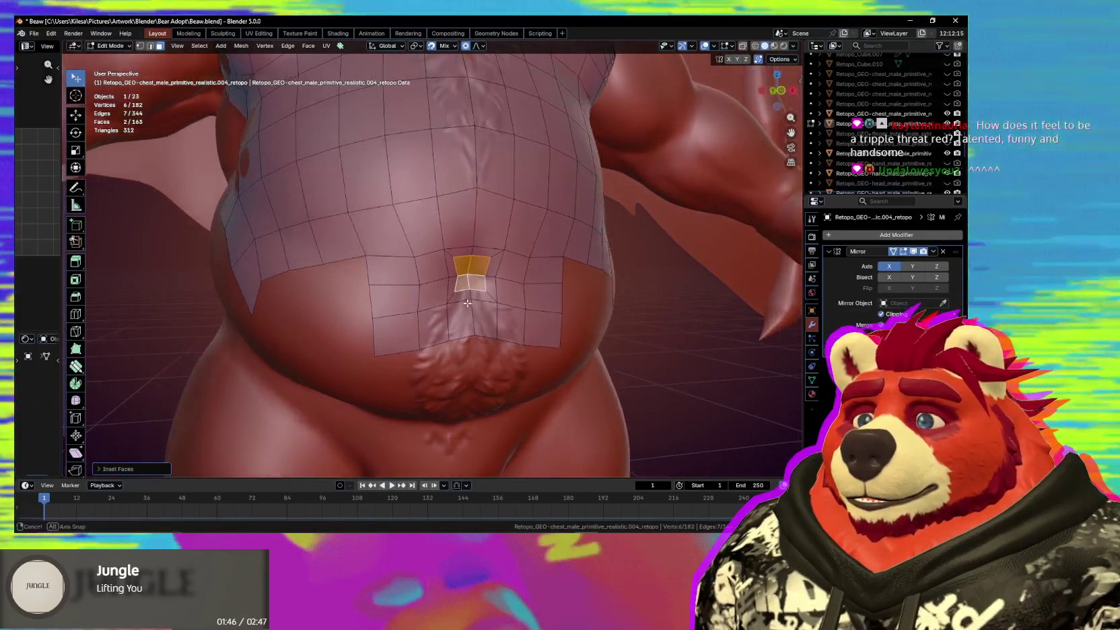
key("shift+s")
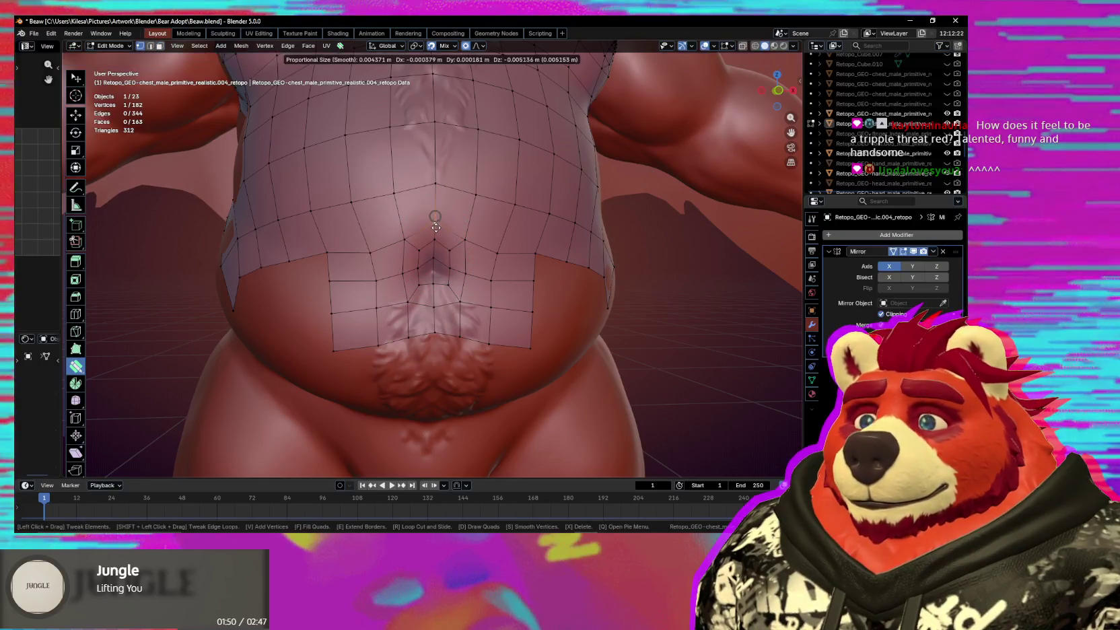
Pull the navel vertices downward, remove a stray vertex and nudge a side vertex.
mouse_move(435, 228)
left_mouse_down()
mouse_move(428, 292)
mouse_move(452, 269)
mouse_move(455, 228)
mouse_move(473, 270)
mouse_move(413, 304)
mouse_move(428, 309)
mouse_move(431, 298)
mouse_move(399, 306)
left_mouse_up()
mouse_move(400, 307)
middle_mouse_down()
mouse_move(409, 311)
mouse_move(399, 329)
mouse_move(431, 311)
mouse_move(449, 326)
mouse_move(459, 288)
mouse_move(367, 225)
middle_mouse_up()
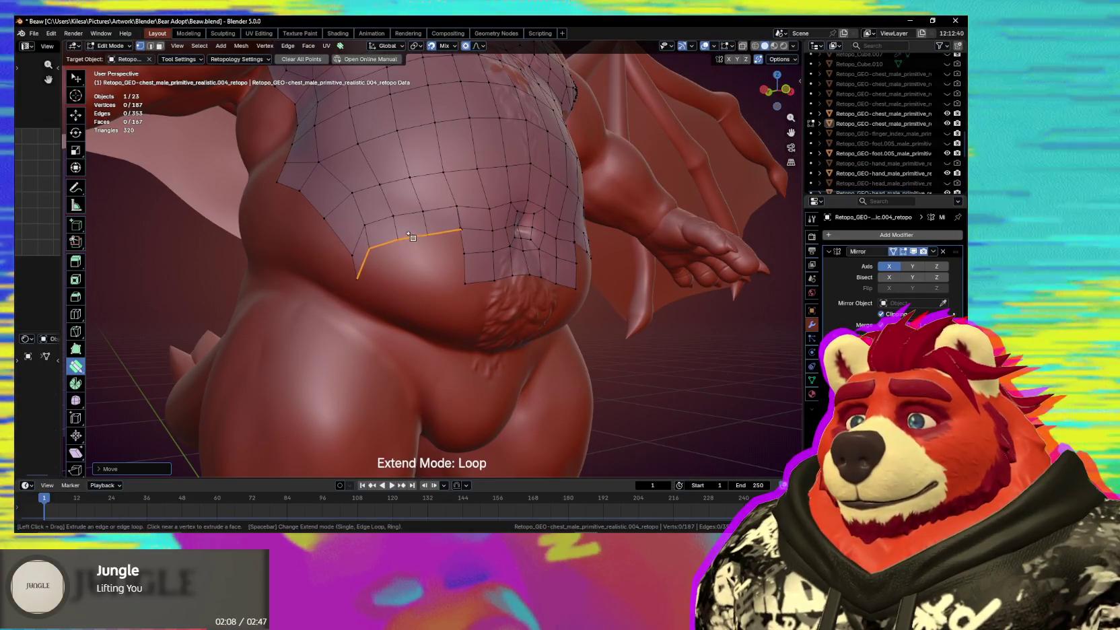
left_click(456, 230)
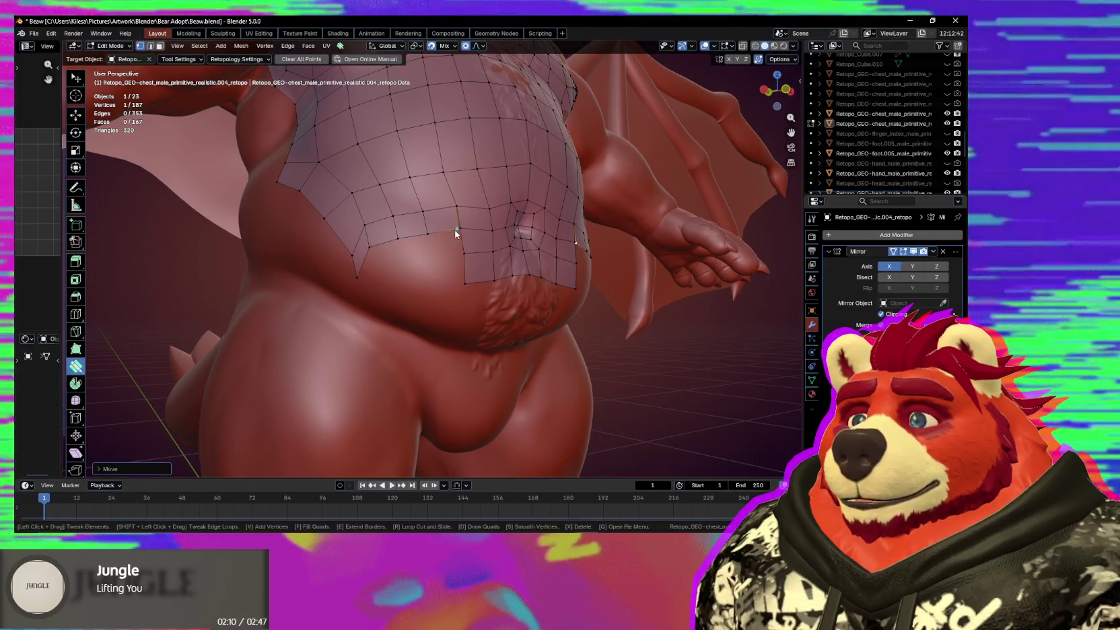
key("ctrl+z")
middle_click_drag(333, 252, 382, 260)
mouse_move(382, 260)
left_mouse_down()
mouse_move(346, 234)
mouse_move(354, 221)
left_mouse_up()
middle_click_drag(354, 221, 383, 231)
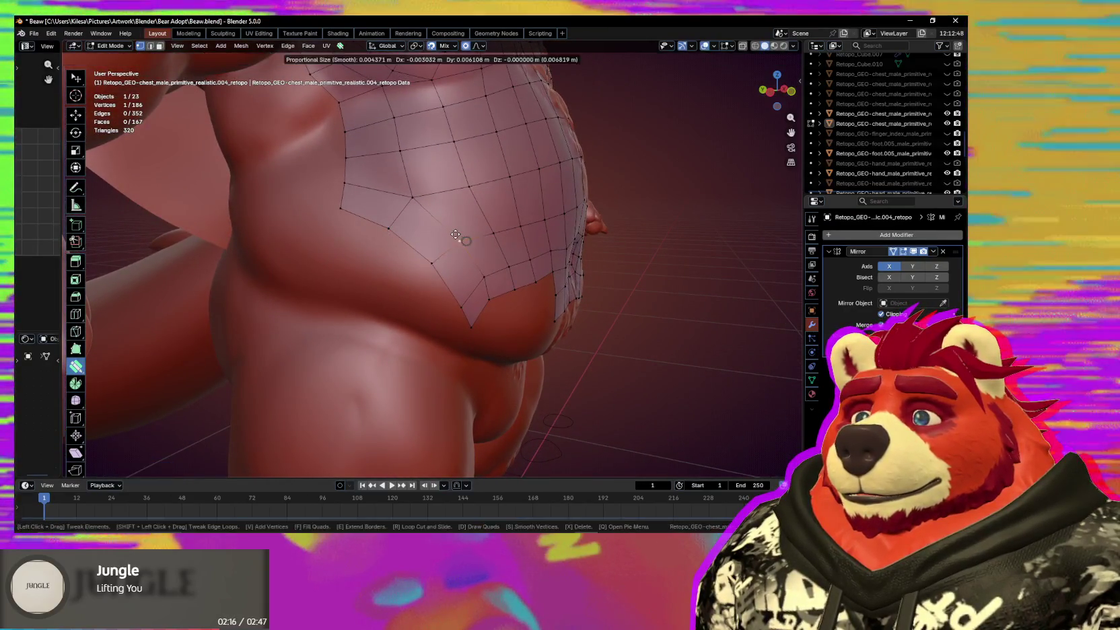
Reposition the flank vertices and lift the bottom ones onto the lower belly edge.
middle_click_drag(445, 236, 431, 252)
left_click_drag(379, 256, 381, 248)
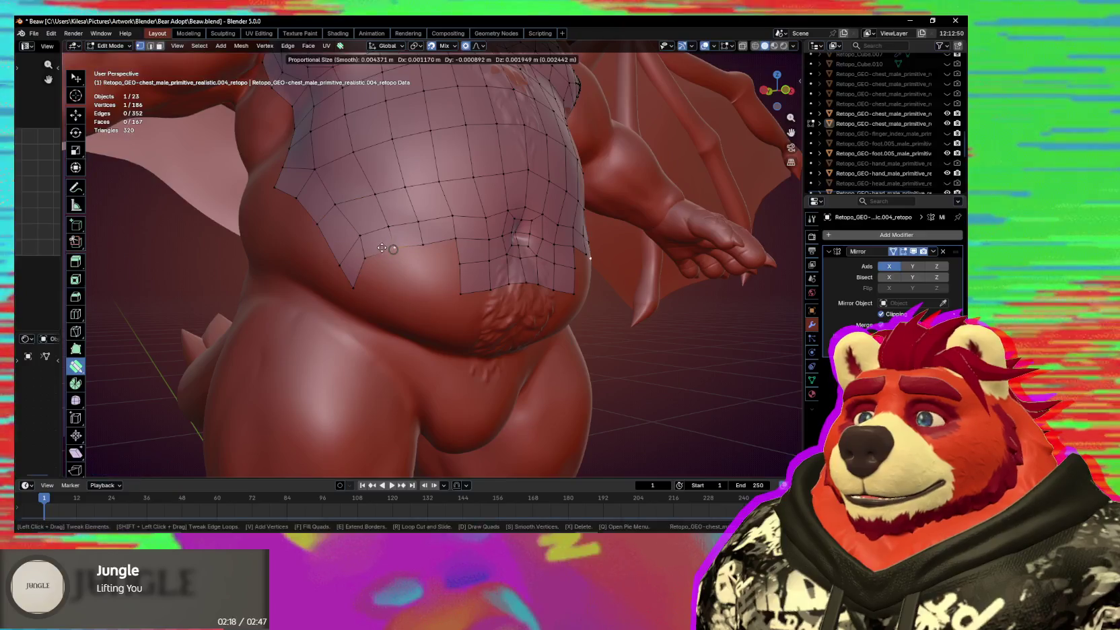
middle_click_drag(385, 244, 458, 282)
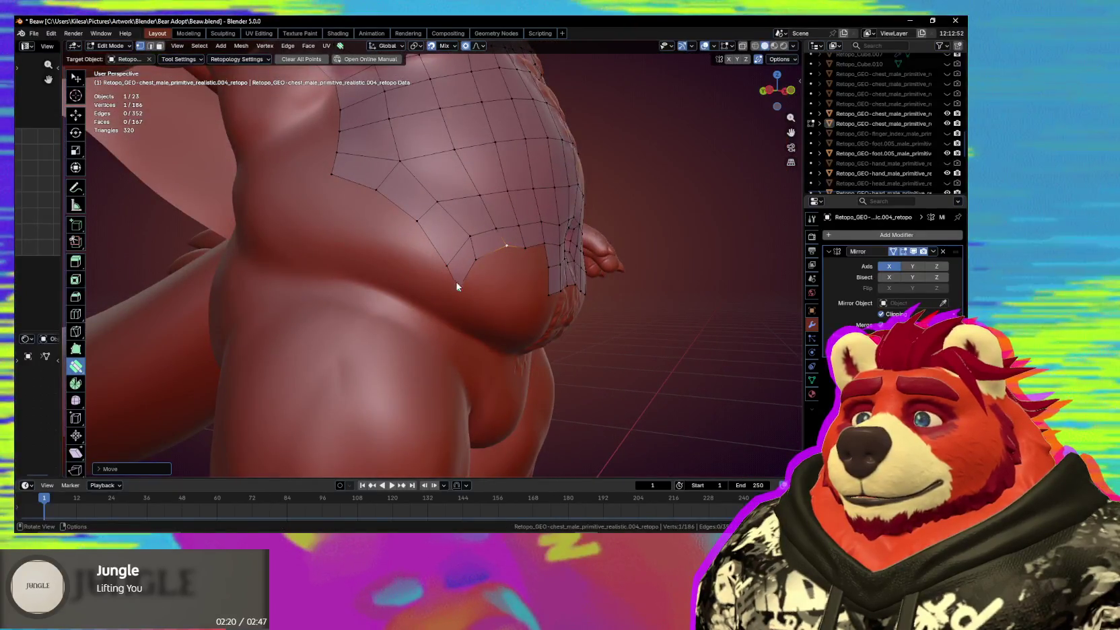
left_click_drag(488, 262, 481, 267)
middle_click_drag(480, 266, 481, 266)
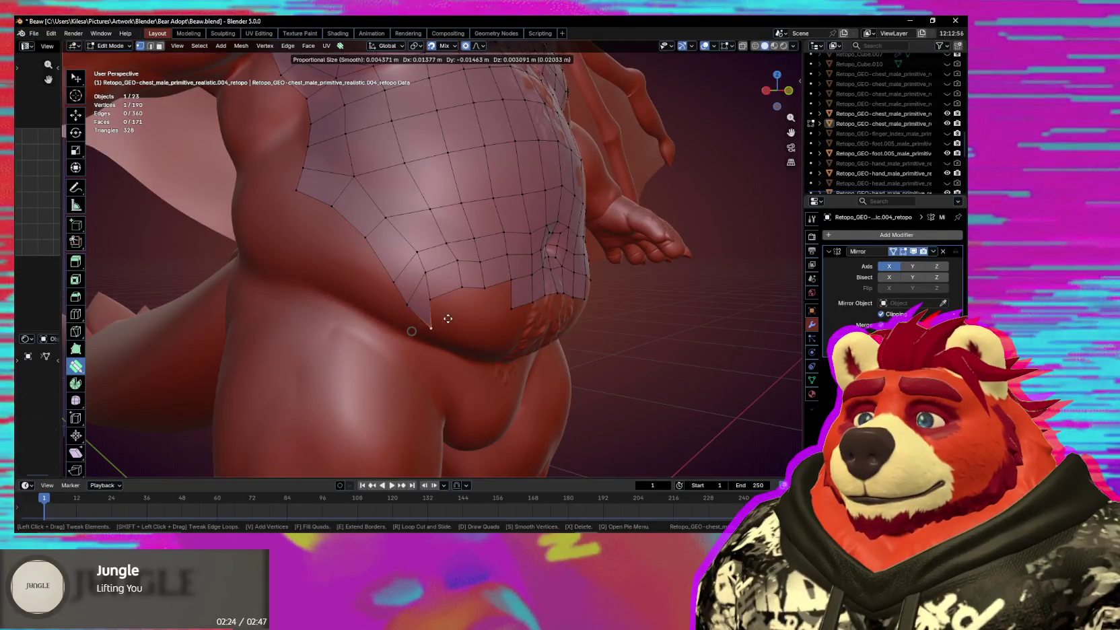
left_click_drag(447, 318, 445, 303)
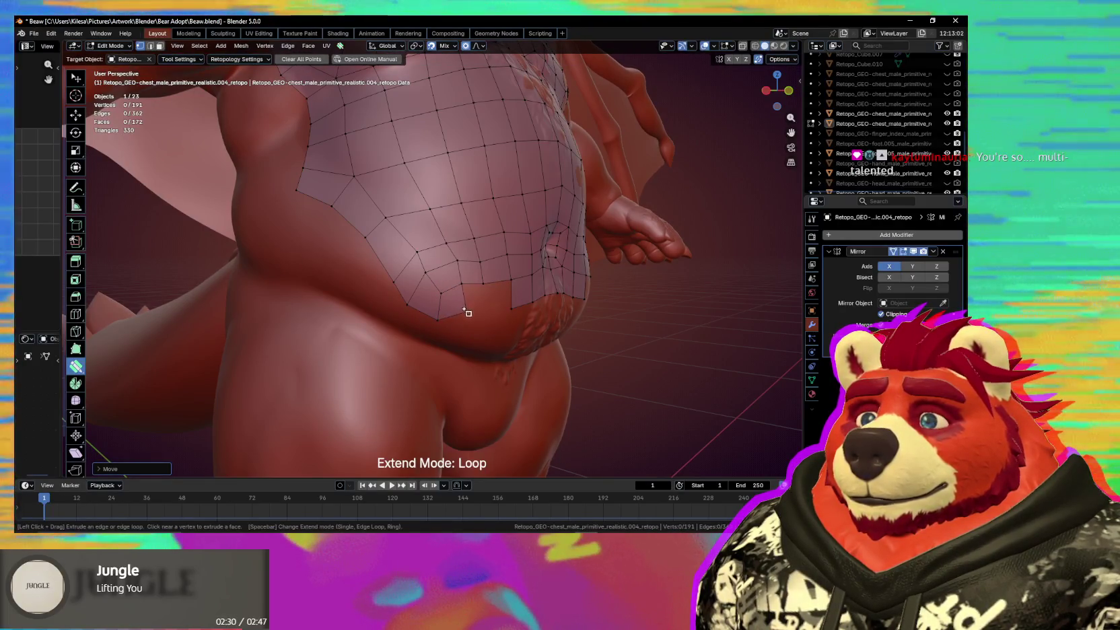
mouse_move(497, 290)
middle_mouse_down()
mouse_move(500, 313)
mouse_move(472, 315)
middle_mouse_up()
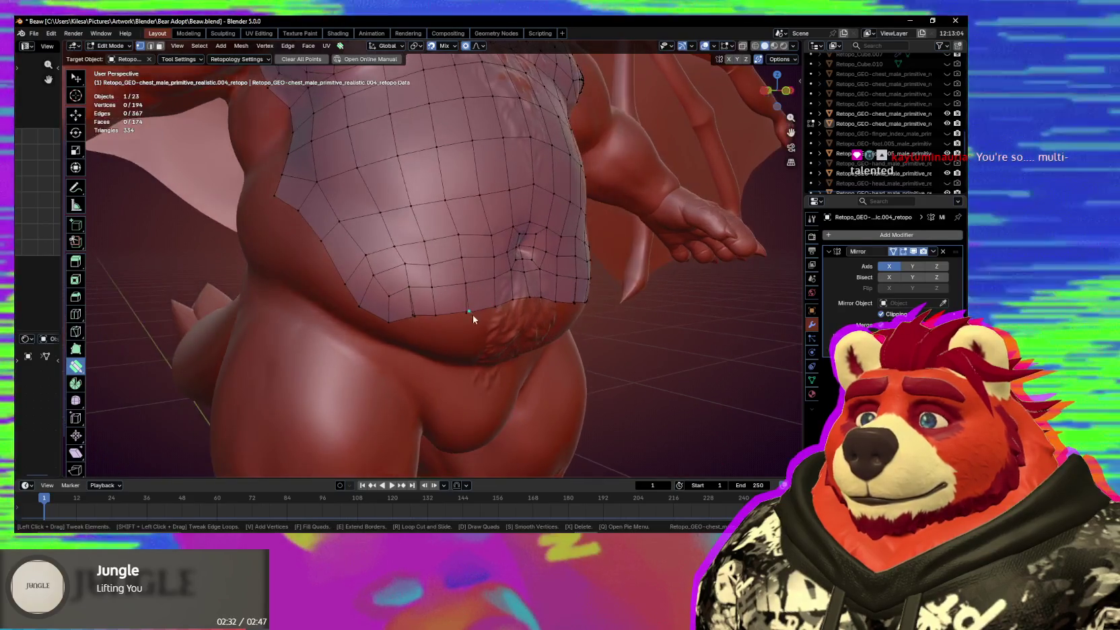
left_click_drag(472, 315, 468, 314)
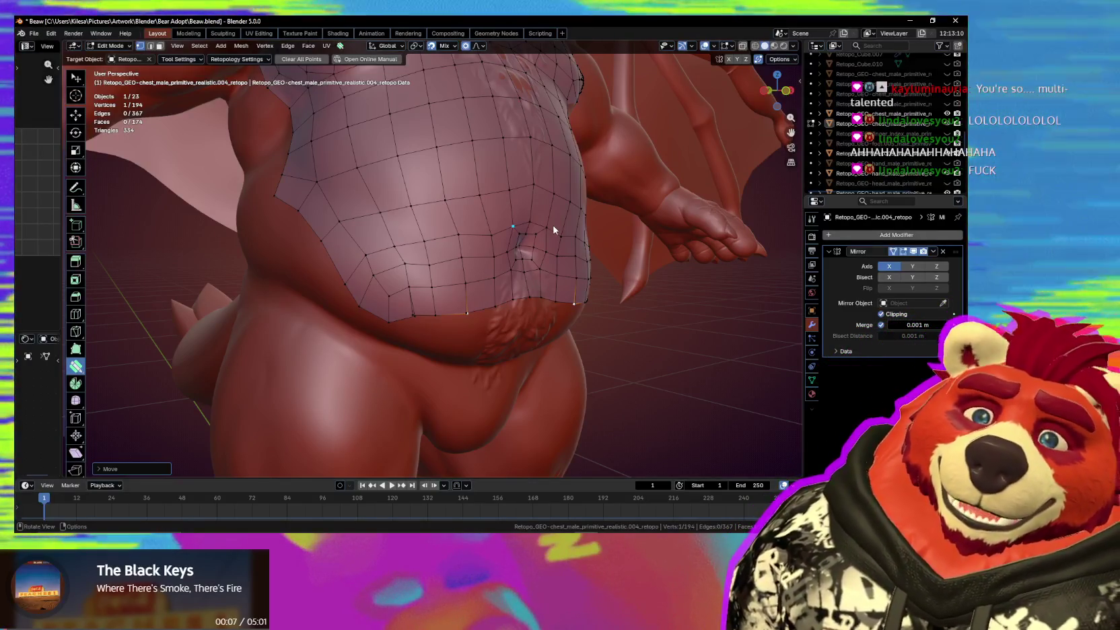
Merge the stray belly vertex into its neighbour and smooth the belly retopology vertices.
mouse_move(514, 228)
left_mouse_down()
mouse_move(497, 308)
mouse_move(425, 324)
left_mouse_up()
scroll(451, 311, "up", 3)
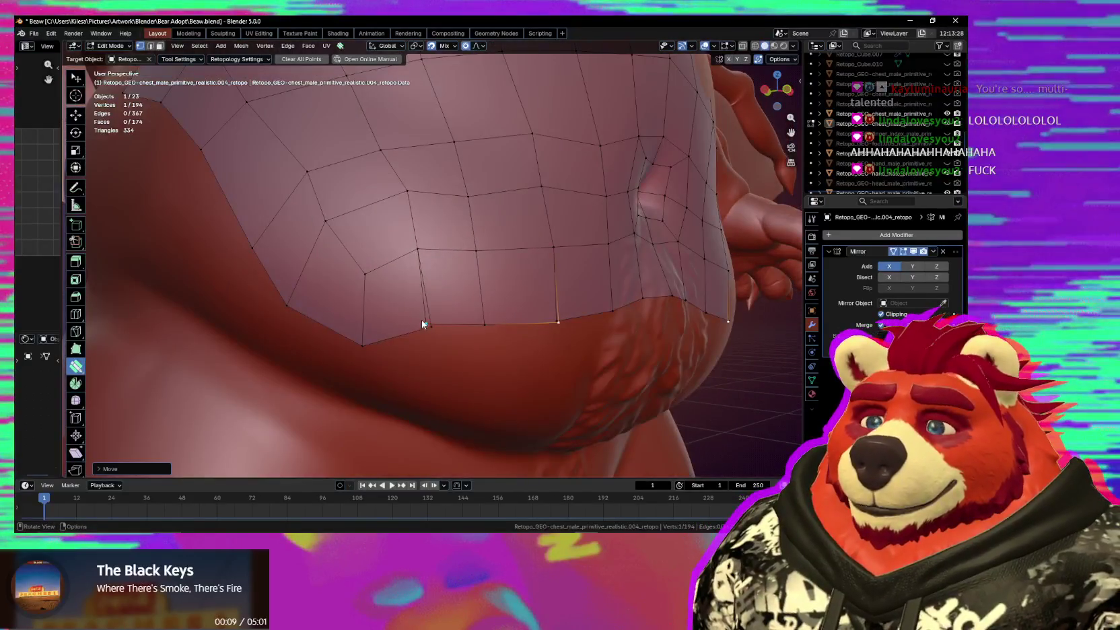
left_click_drag(567, 329, 600, 338)
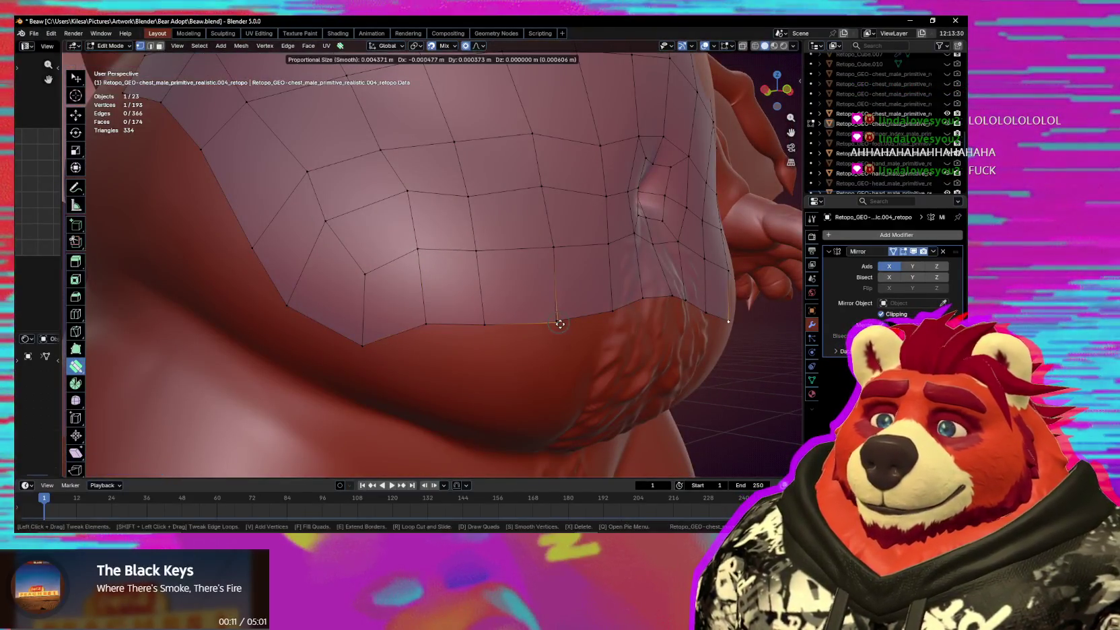
scroll(599, 337, "down", 3)
middle_click_drag(567, 347, 545, 359)
scroll(545, 358, "down", 2)
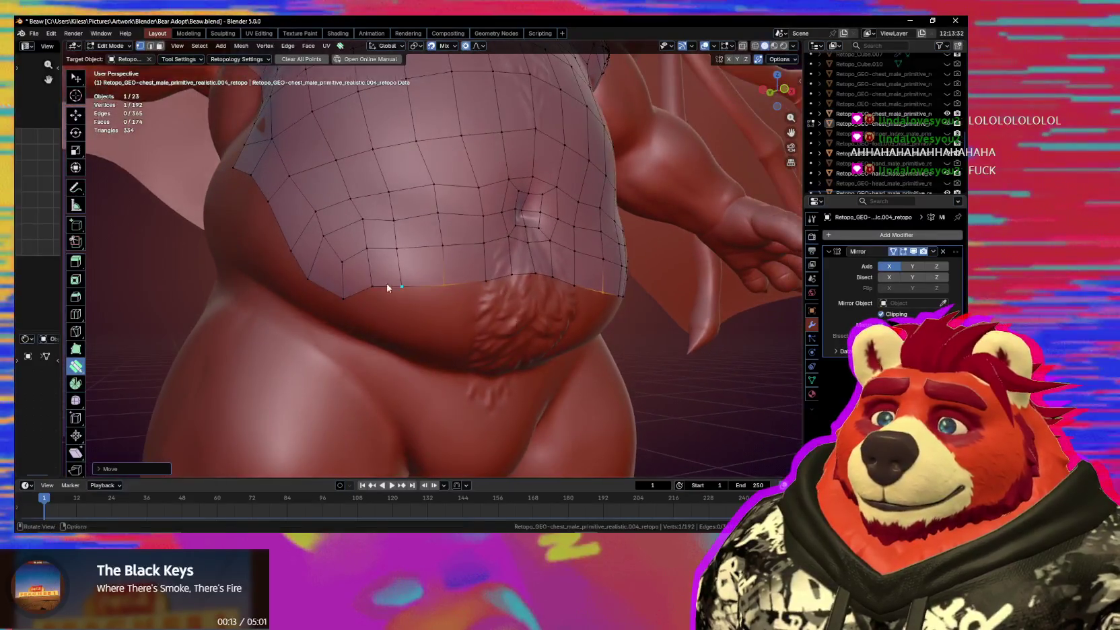
mouse_move(370, 300)
middle_mouse_down()
mouse_move(430, 315)
mouse_move(463, 280)
mouse_move(442, 300)
middle_mouse_up()
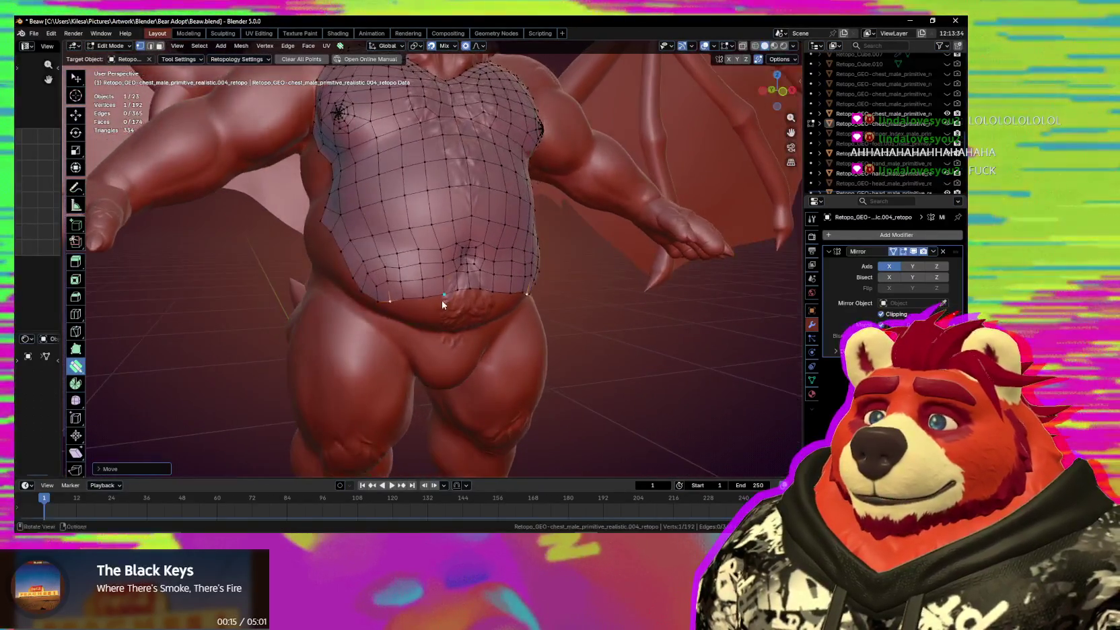
scroll(442, 301, "up", 2)
scroll(439, 285, "up", 2)
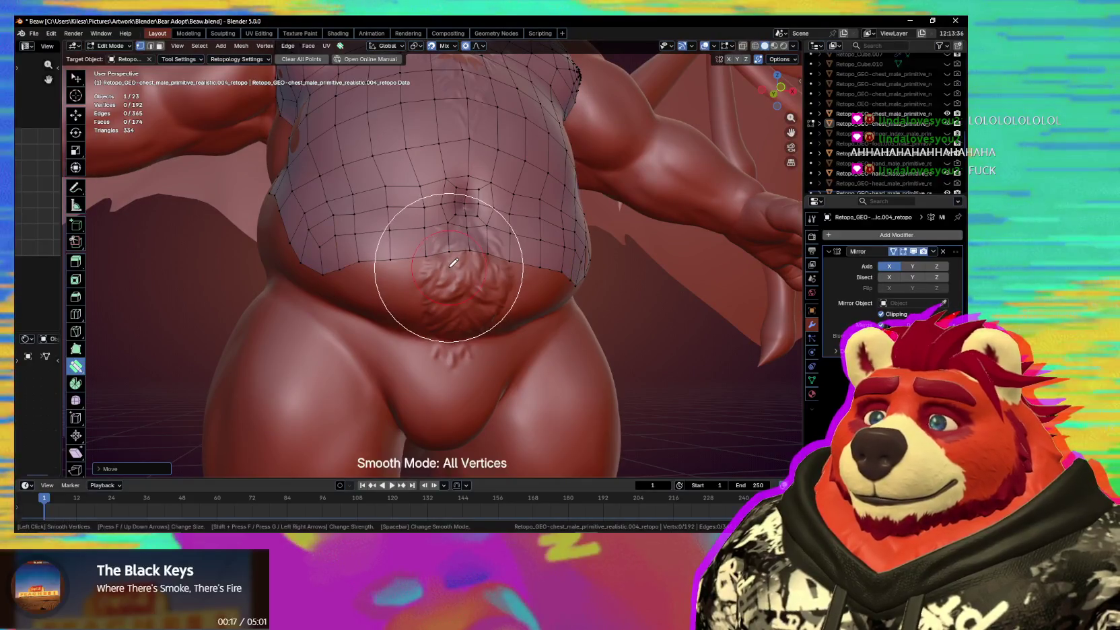
mouse_move(448, 268)
left_mouse_down()
mouse_move(405, 277)
mouse_move(375, 250)
mouse_move(473, 225)
mouse_move(469, 259)
left_mouse_up()
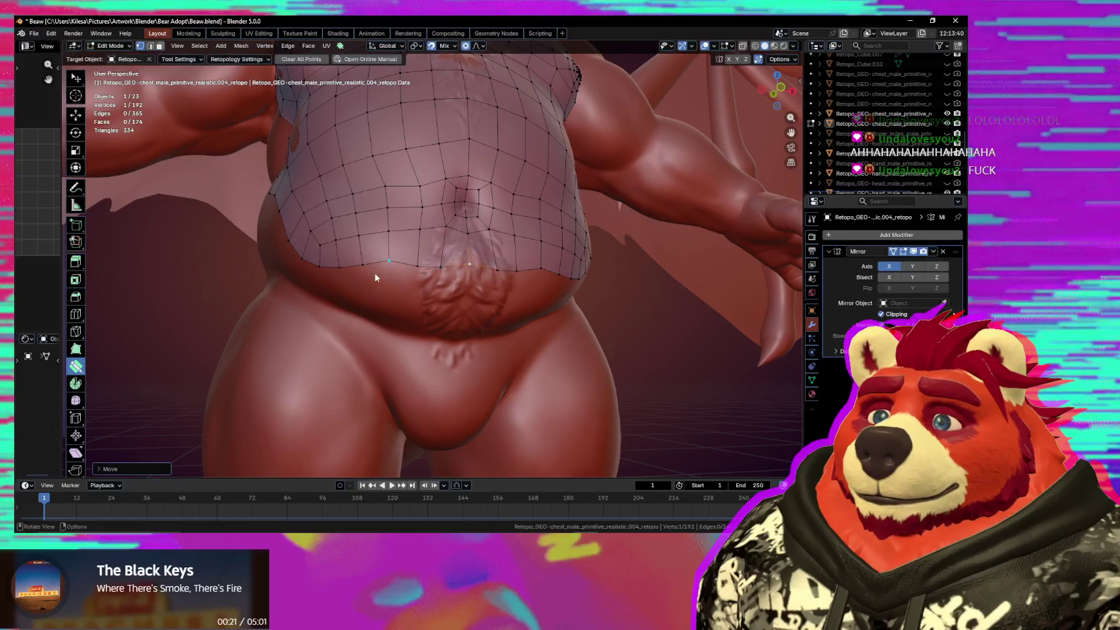
scroll(404, 290, "down", 5)
scroll(436, 301, "down", 3)
mouse_move(436, 301)
middle_mouse_down()
mouse_move(356, 361)
mouse_move(465, 367)
mouse_move(488, 345)
mouse_move(426, 226)
mouse_move(438, 258)
mouse_move(426, 308)
middle_mouse_up()
Extend two new rows of faces below the belly edge, fitting bottom vertices to the sculpt.
scroll(426, 226, "up", 4)
scroll(449, 274, "down", 4)
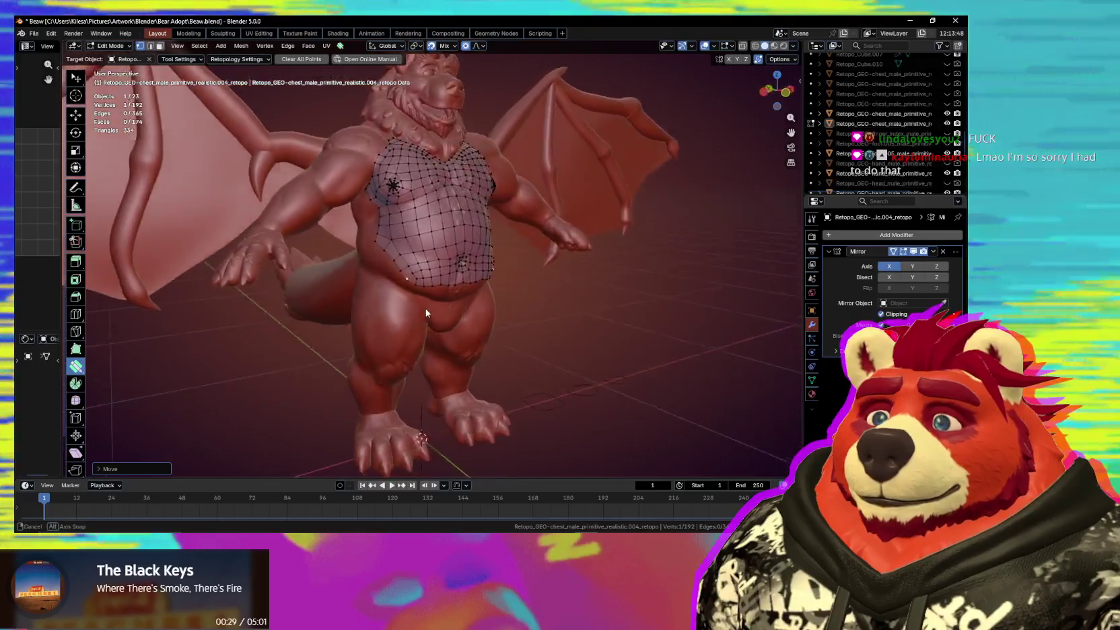
scroll(425, 309, "up", 1)
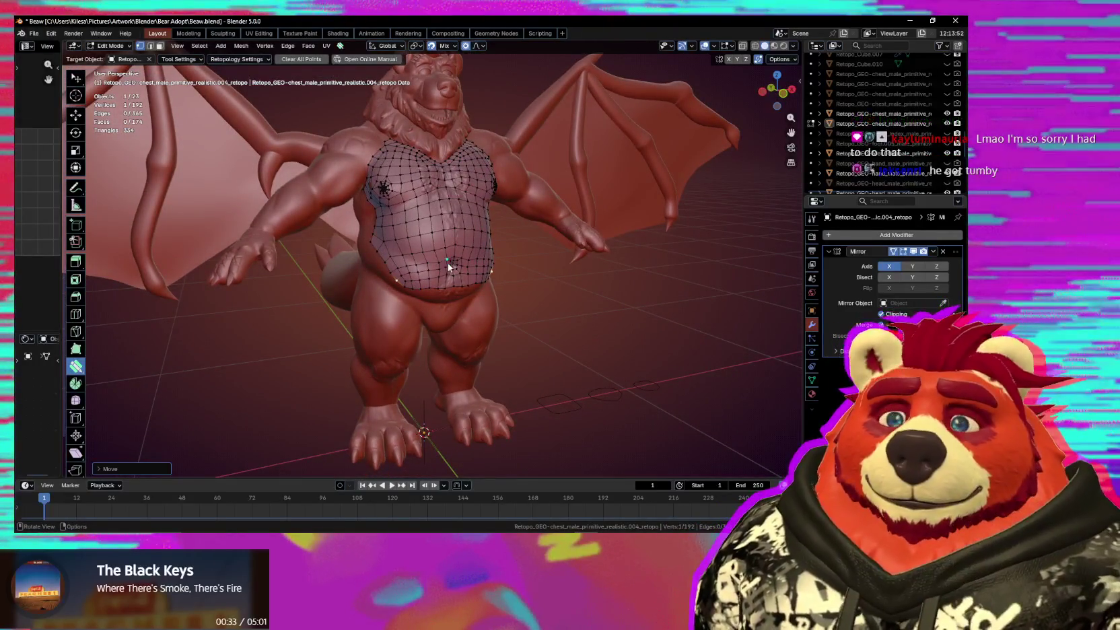
scroll(431, 313, "up", 2)
middle_click_drag(431, 313, 477, 309)
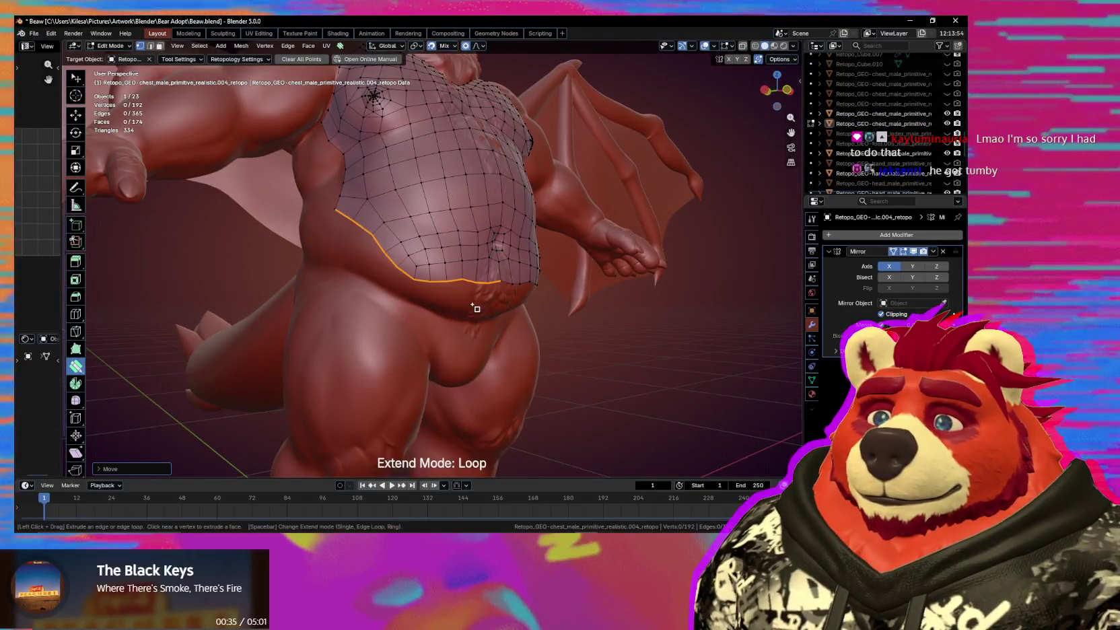
left_click_drag(476, 315, 481, 301)
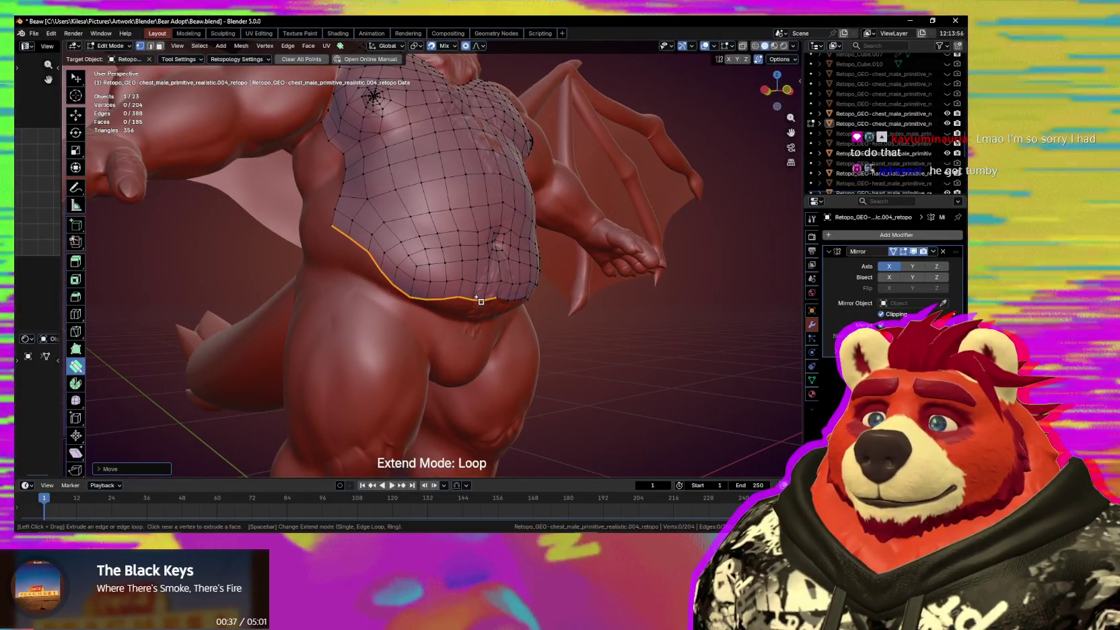
mouse_move(480, 301)
middle_mouse_down()
mouse_move(425, 290)
mouse_move(371, 235)
middle_mouse_up()
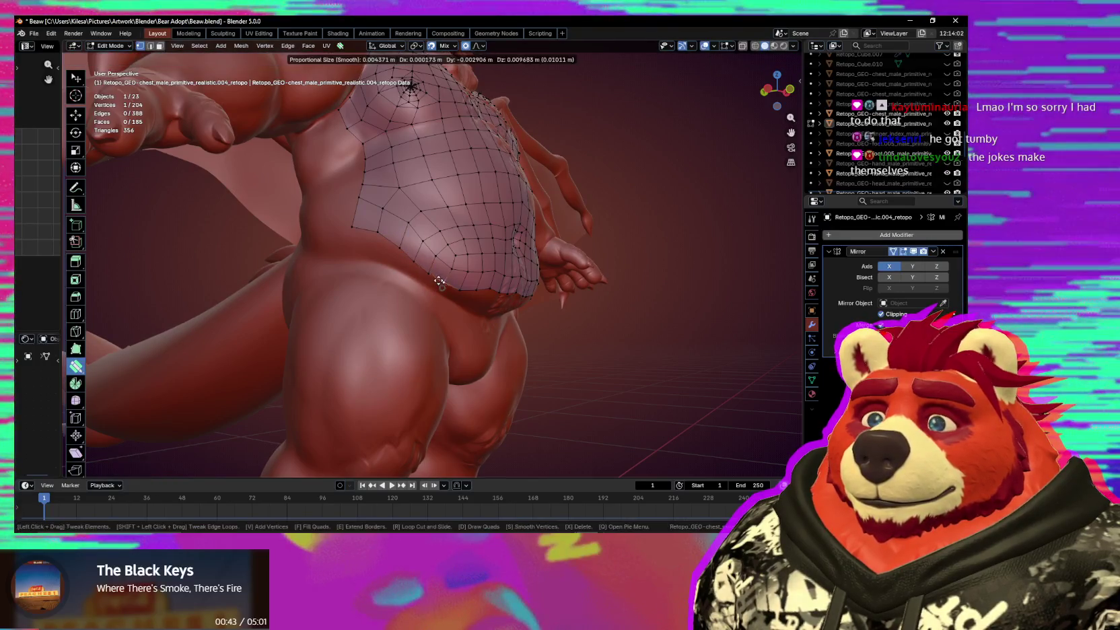
left_click_drag(458, 291, 455, 296)
key("space")
mouse_move(455, 296)
middle_mouse_down()
mouse_move(485, 290)
mouse_move(471, 296)
mouse_move(400, 258)
middle_mouse_up()
Smooth the newly added belly faces and nudge lower-edge vertices to hug the belly.
key("s")
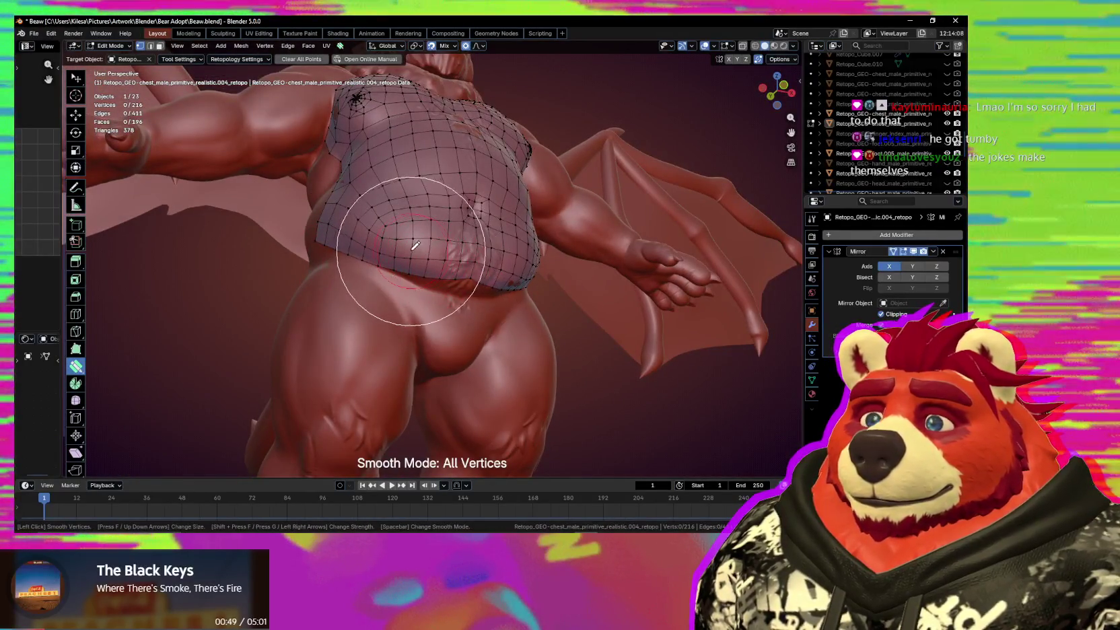
left_click_drag(415, 246, 388, 228)
scroll(444, 269, "up", 2)
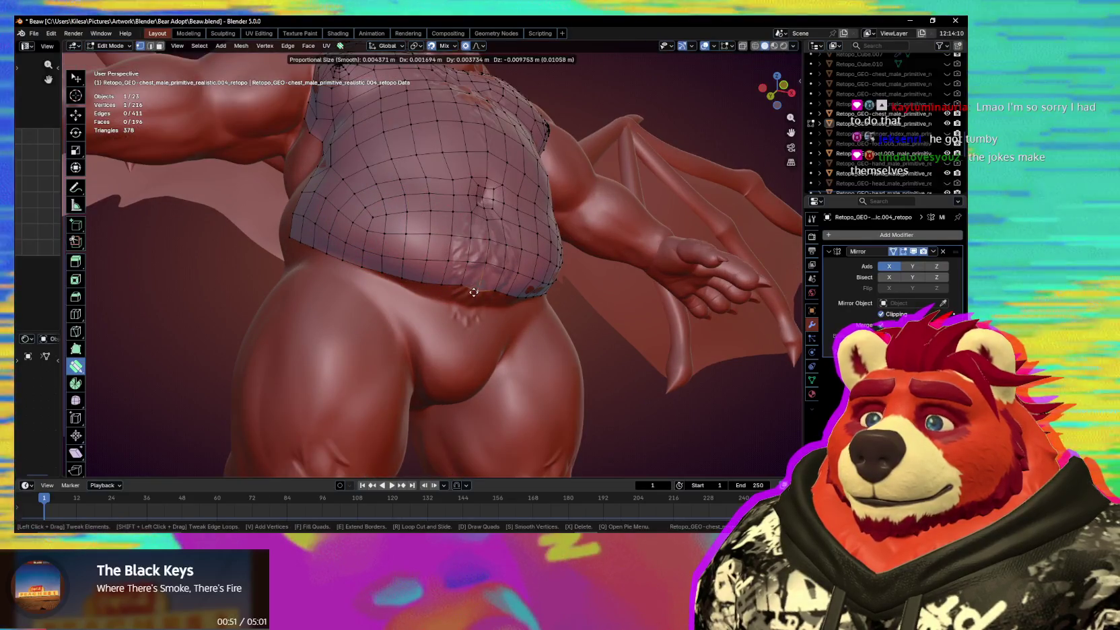
mouse_move(474, 292)
left_mouse_down()
mouse_move(428, 304)
mouse_move(398, 287)
left_mouse_up()
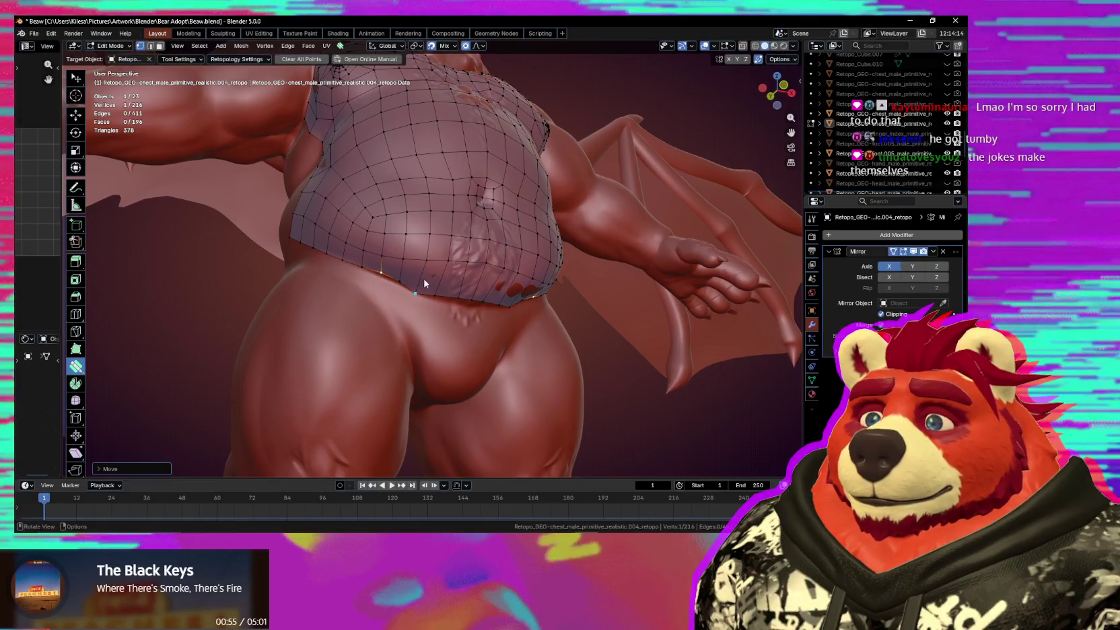
key("shift")
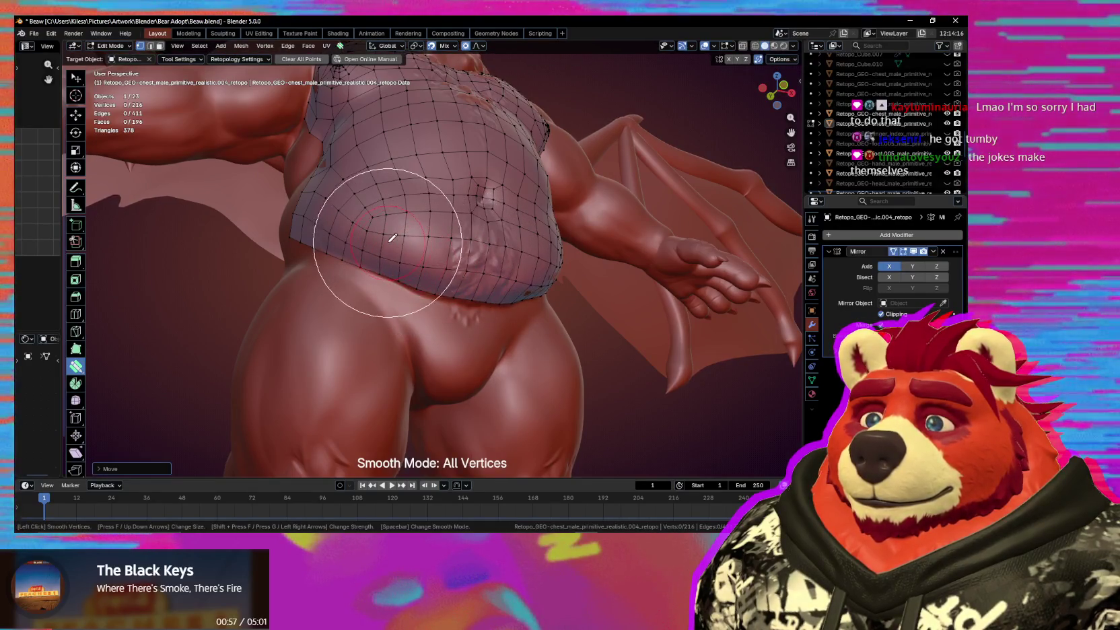
mouse_move(399, 240)
middle_mouse_down()
mouse_move(455, 270)
mouse_move(543, 291)
mouse_move(489, 288)
middle_mouse_up()
Tweak the belly and hip flank vertices into place, then return to Object Mode.
left_click_drag(487, 284, 477, 245)
mouse_move(477, 244)
middle_mouse_down()
mouse_move(514, 277)
mouse_move(452, 297)
mouse_move(549, 310)
mouse_move(434, 271)
mouse_move(395, 240)
middle_mouse_up()
scroll(434, 270, "up", 3)
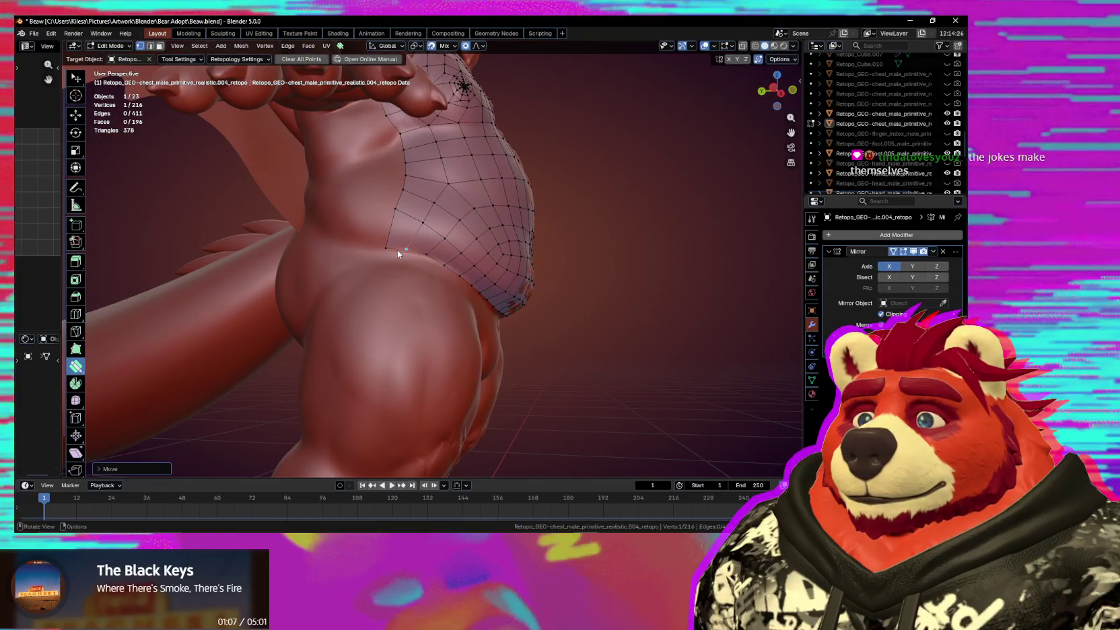
middle_click_drag(431, 255, 404, 203)
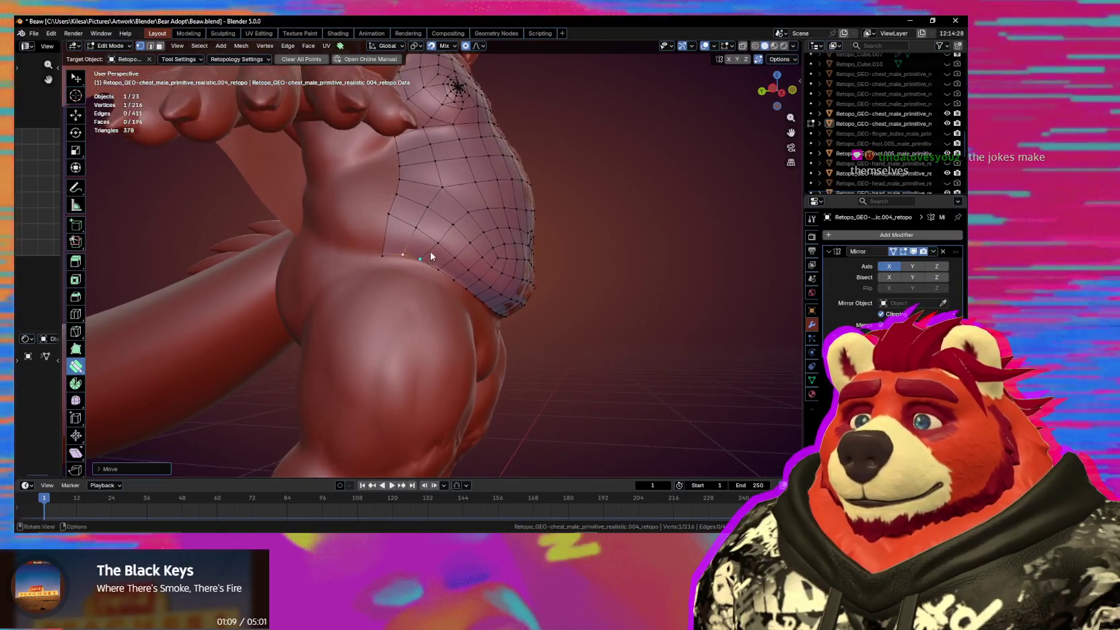
left_click_drag(405, 203, 404, 196)
mouse_move(404, 196)
middle_mouse_down()
mouse_move(481, 233)
mouse_move(363, 251)
mouse_move(479, 311)
middle_mouse_up()
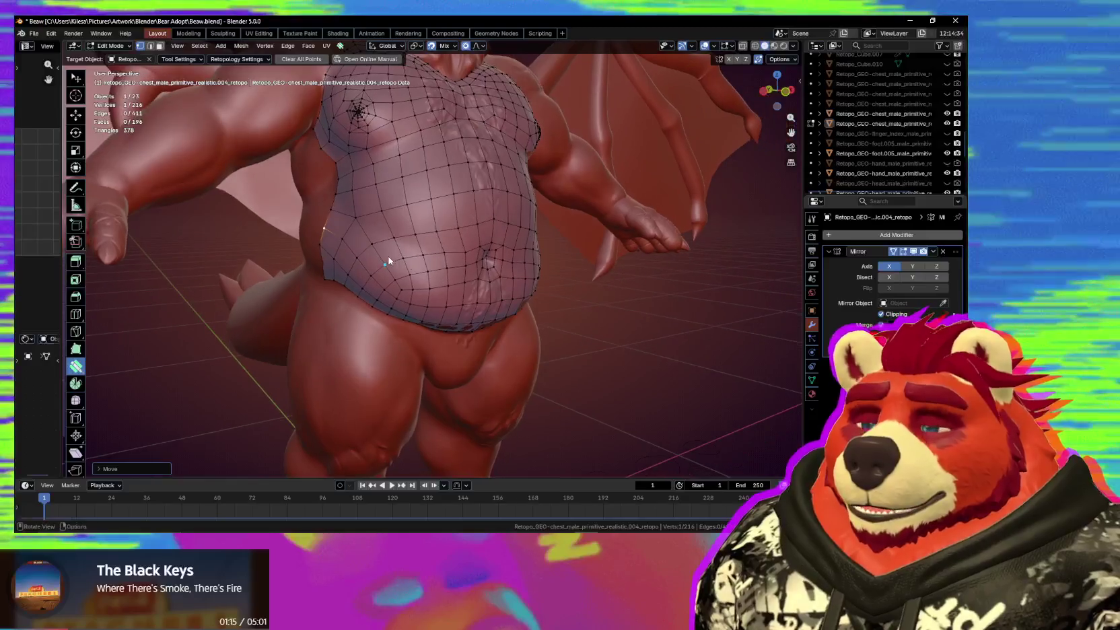
key("ctrl+Tab")
left_click(420, 293)
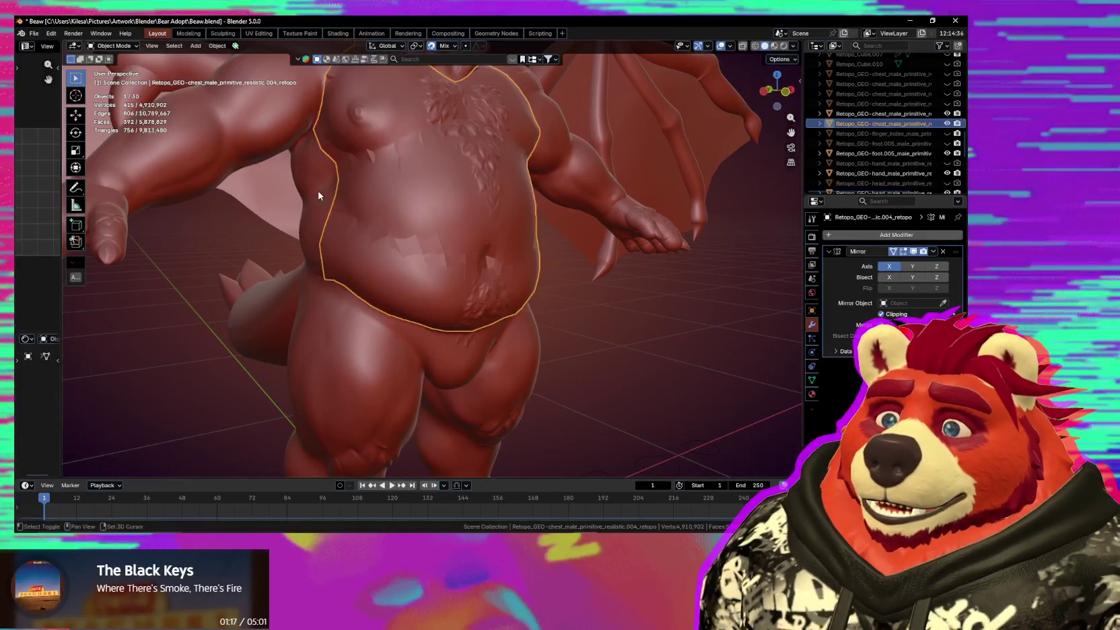
Isolate the body sculpt and retopo mesh in Local View and edit the retopo mesh.
left_click(348, 221, "shift")
key("KP_Divide")
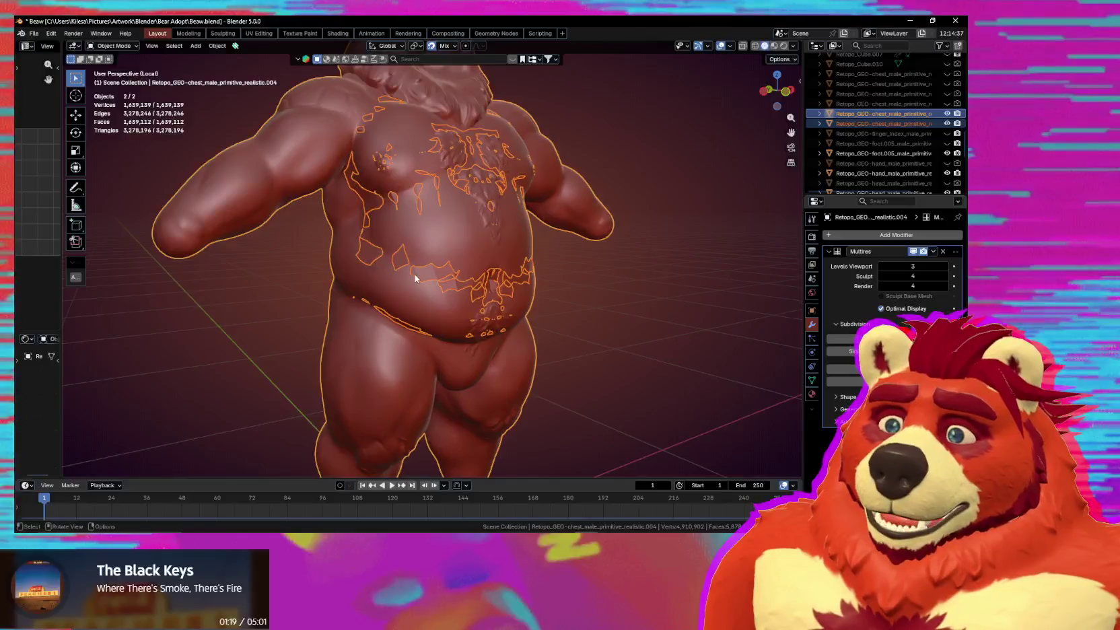
mouse_move(404, 283)
middle_mouse_down()
mouse_move(429, 318)
mouse_move(458, 309)
mouse_move(438, 252)
mouse_move(495, 278)
middle_mouse_up()
scroll(438, 252, "up", 3)
left_click(436, 252)
key("Tab")
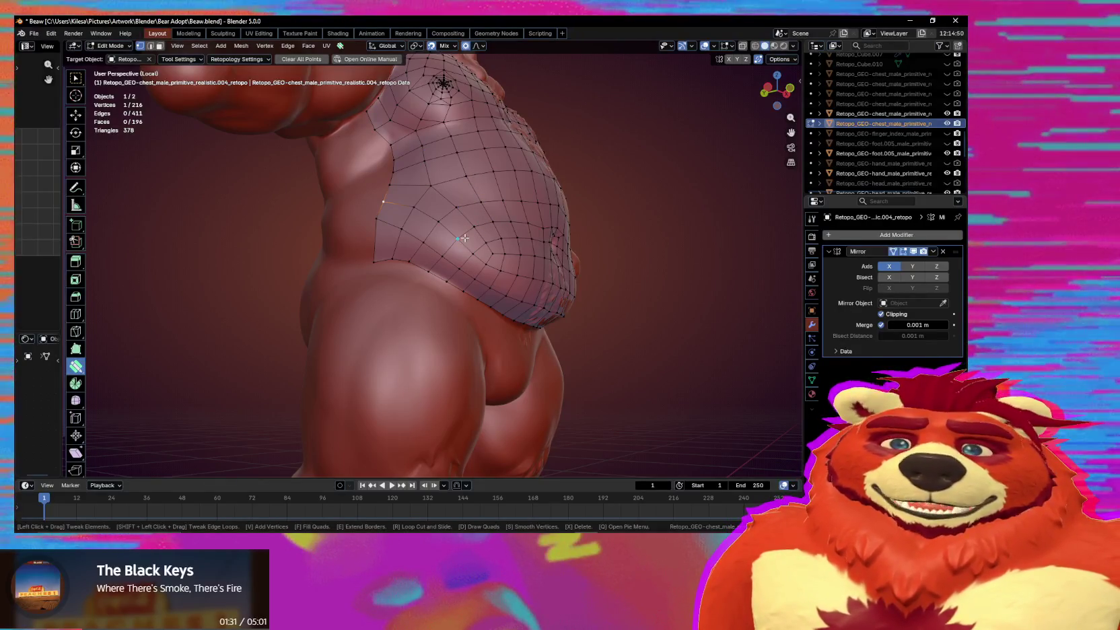
Move flank border vertices with proportional falloff, pulling one upward onto the sculpt.
middle_click_drag(464, 204, 560, 234)
key("g")
left_click(556, 246)
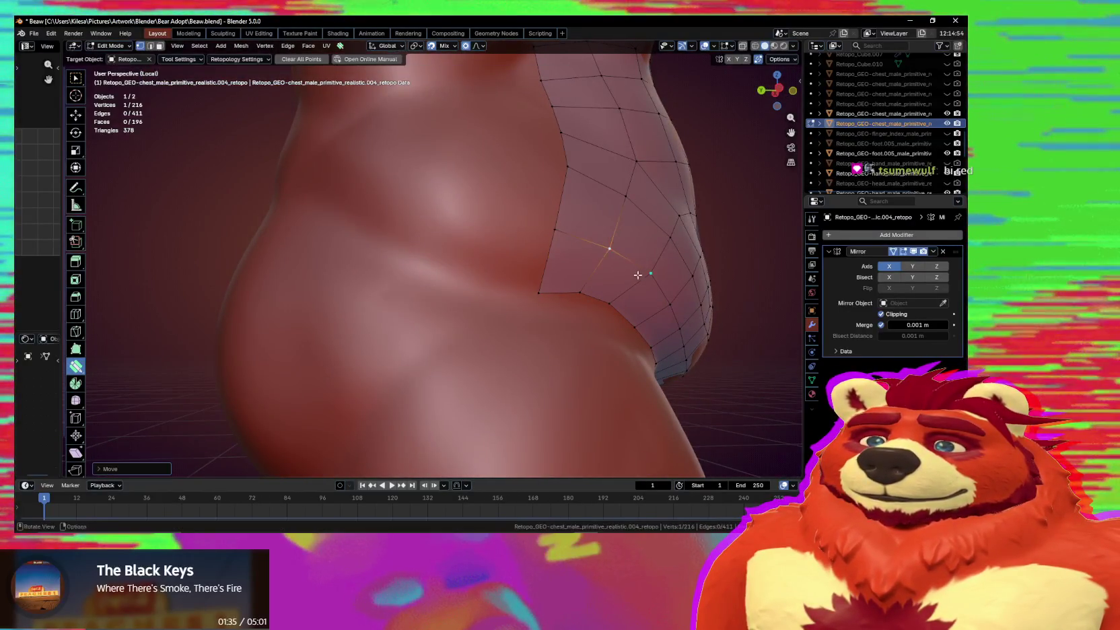
middle_click_drag(638, 275, 561, 287)
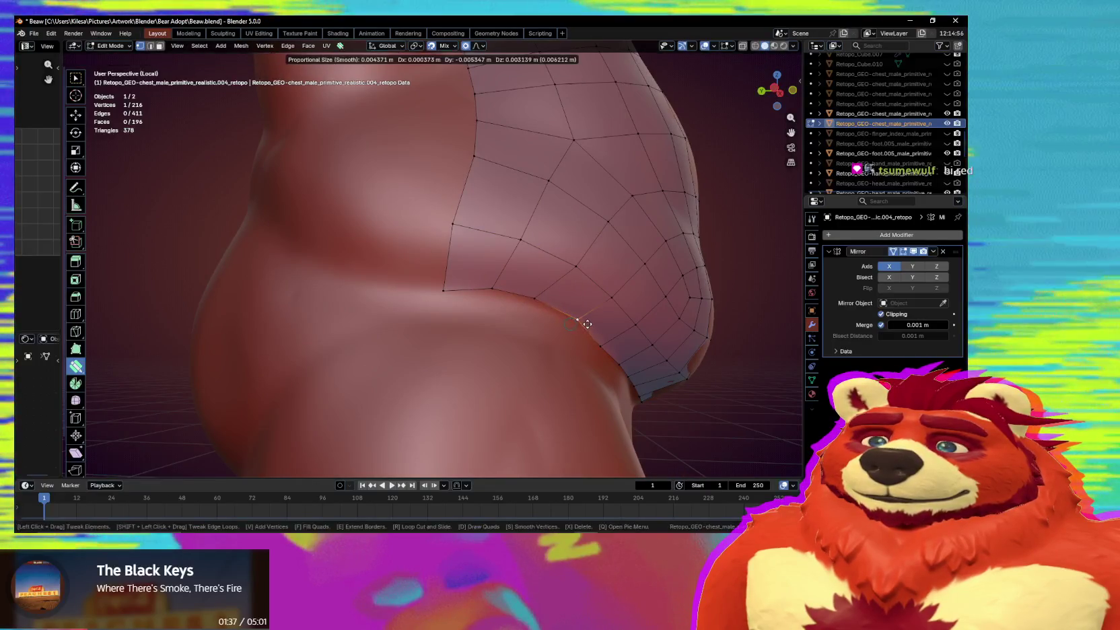
scroll(539, 307, "down", 4)
middle_click_drag(539, 307, 440, 290)
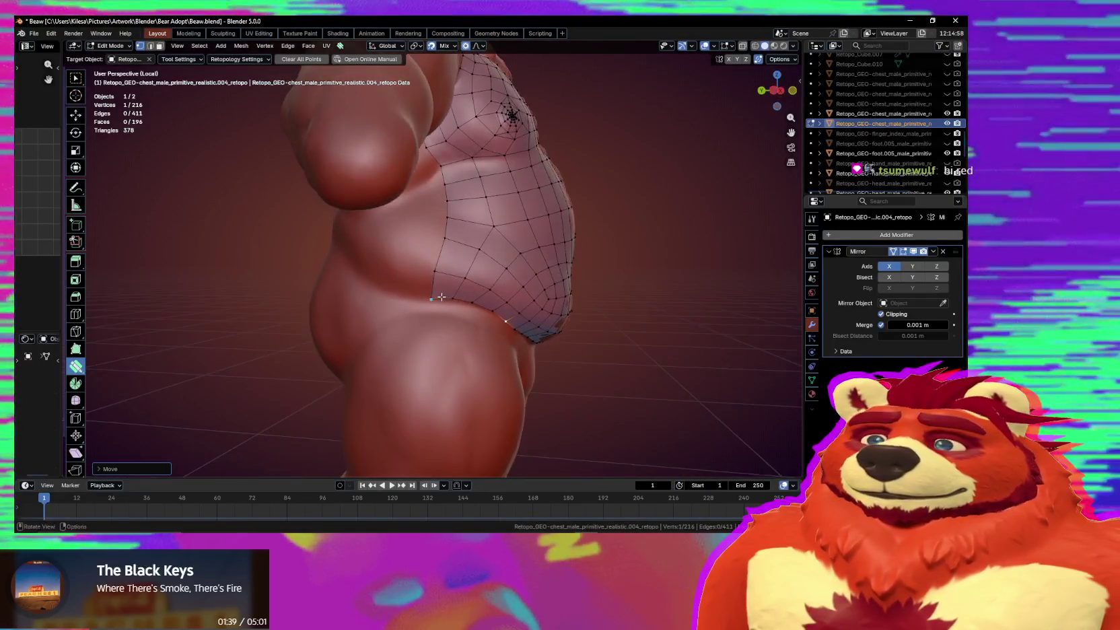
left_click_drag(455, 244, 457, 211)
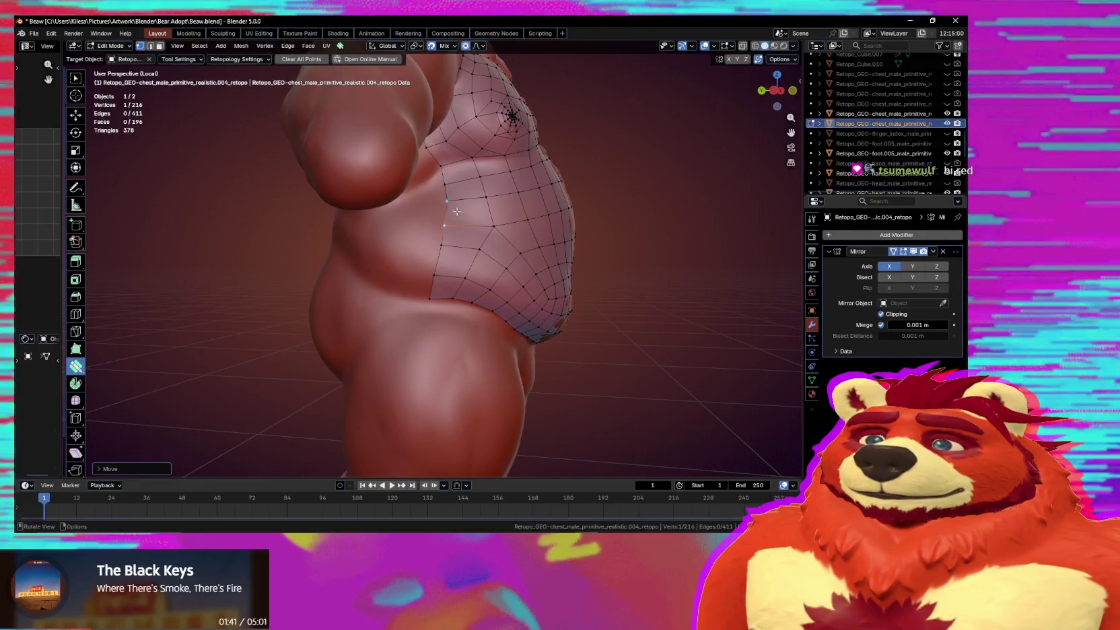
Reposition another flank border vertex below the armpit onto the sculpt surface.
mouse_move(504, 234)
middle_mouse_down()
mouse_move(443, 212)
mouse_move(445, 190)
mouse_move(458, 257)
mouse_move(463, 233)
middle_mouse_up()
key("e")
key("Escape")
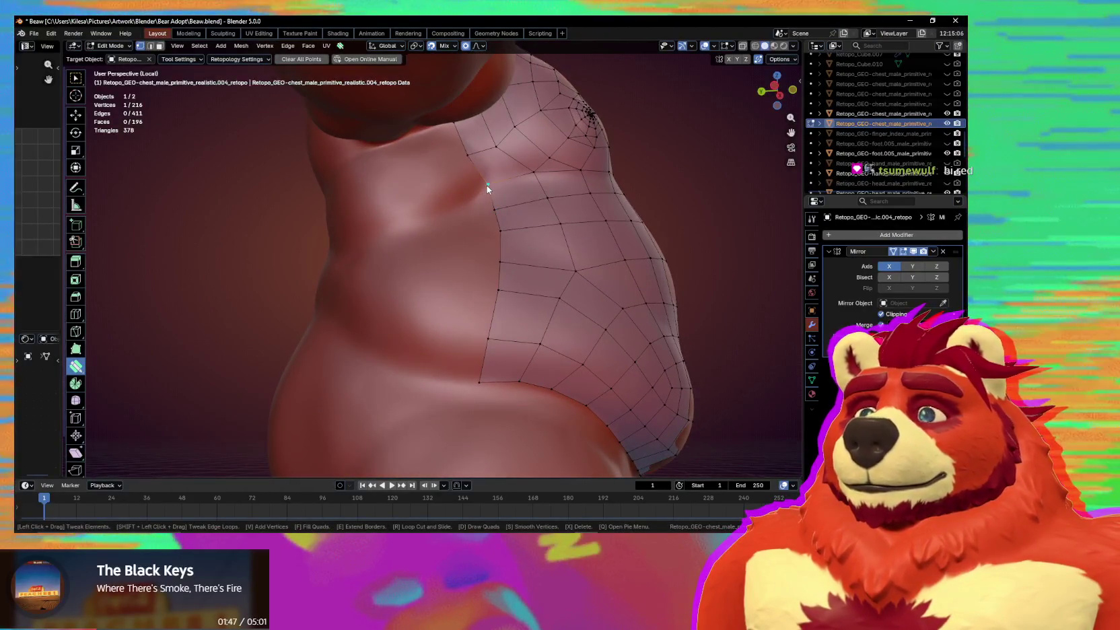
left_click(480, 155)
left_click_drag(473, 153, 486, 182)
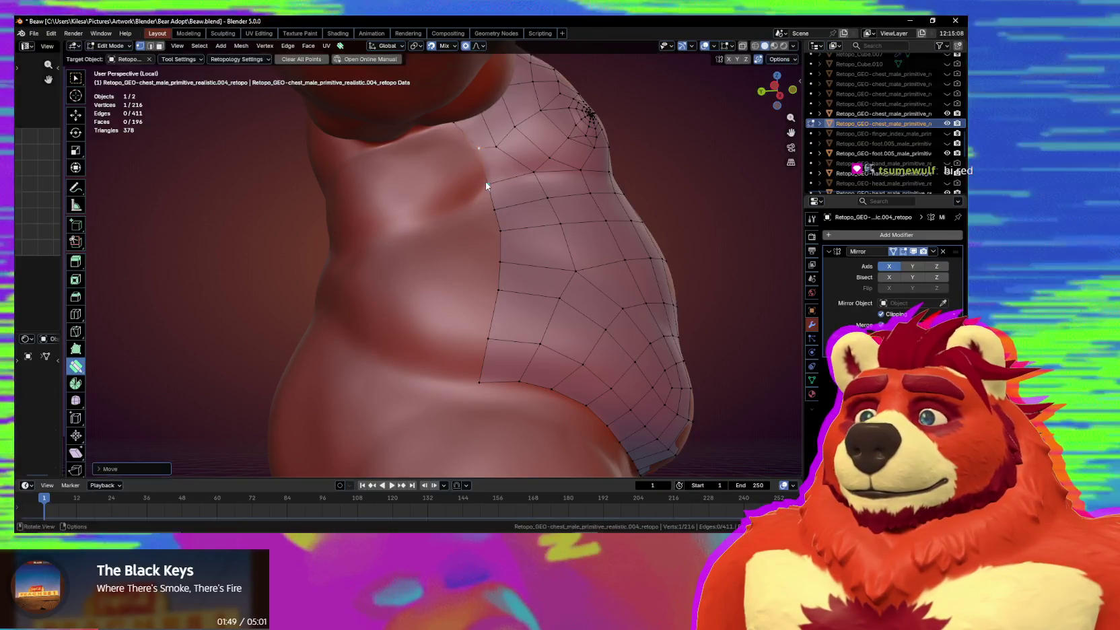
mouse_move(478, 196)
middle_mouse_down()
mouse_move(543, 210)
mouse_move(500, 195)
mouse_move(464, 206)
mouse_move(459, 254)
middle_mouse_up()
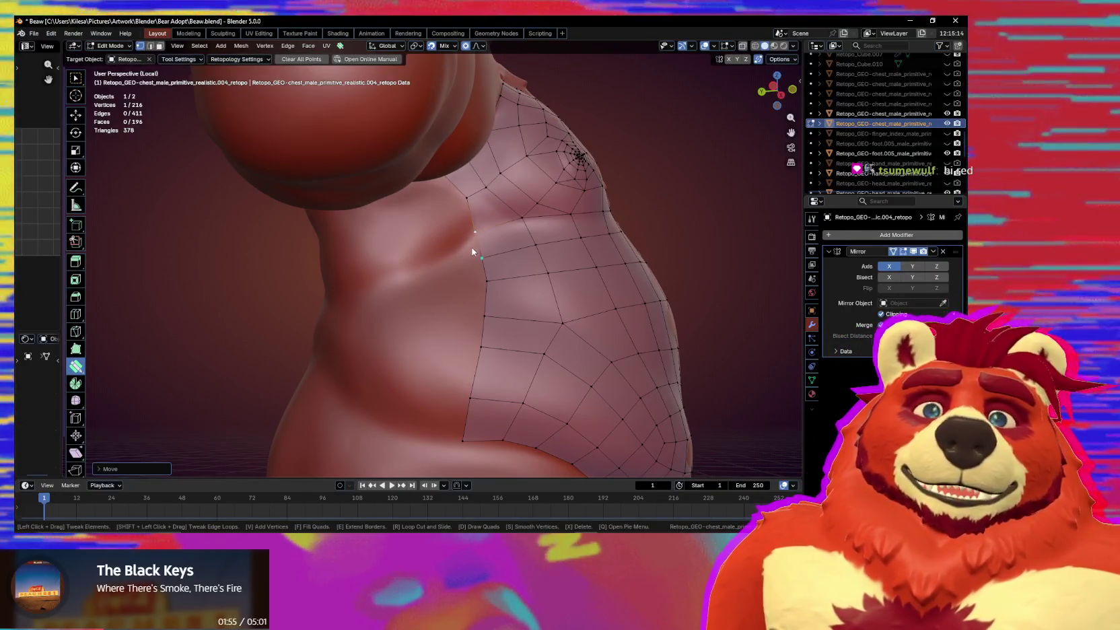
mouse_move(473, 231)
middle_mouse_down()
mouse_move(466, 249)
mouse_move(459, 163)
mouse_move(439, 235)
mouse_move(402, 282)
mouse_move(447, 241)
mouse_move(470, 268)
middle_mouse_up()
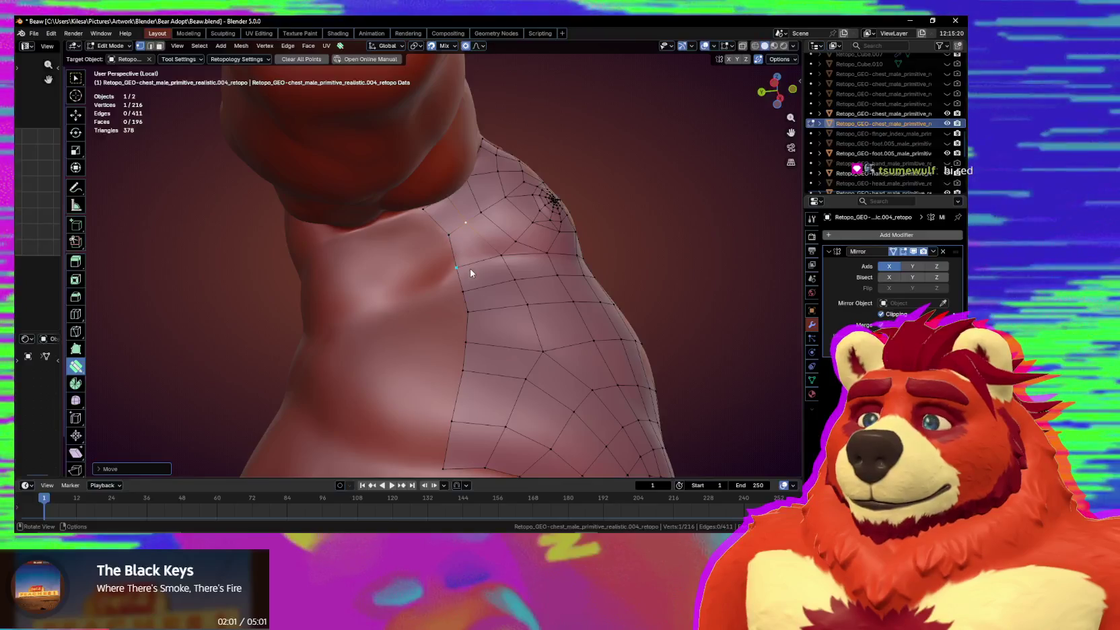
scroll(470, 269, "up", 2)
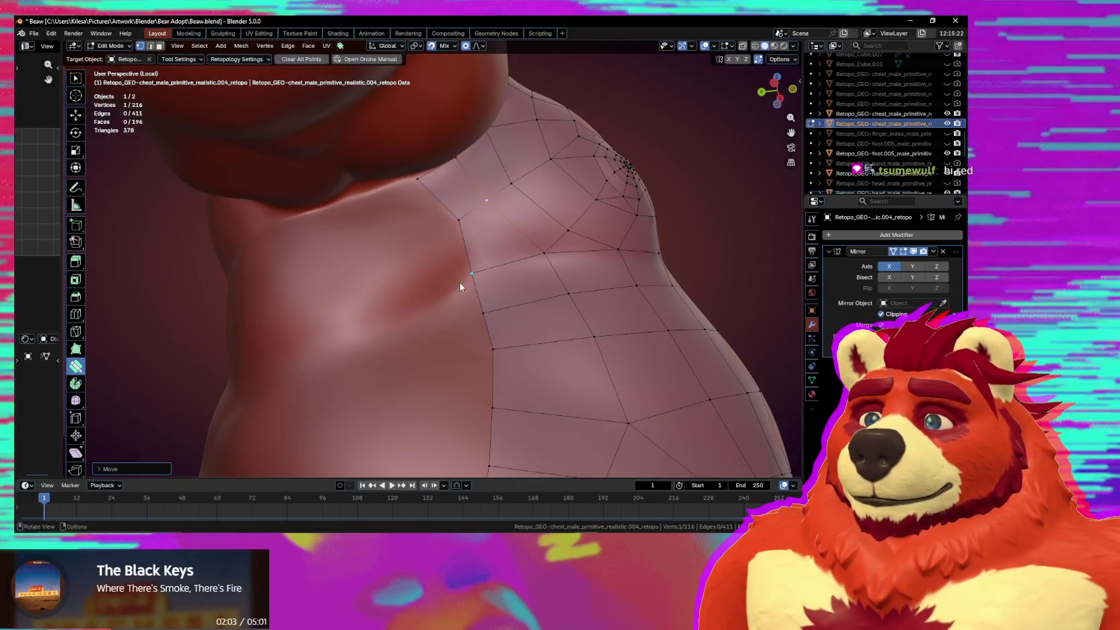
Add six loose vertices on the sculpt across the chest and side below the armpit.
key("alt+a")
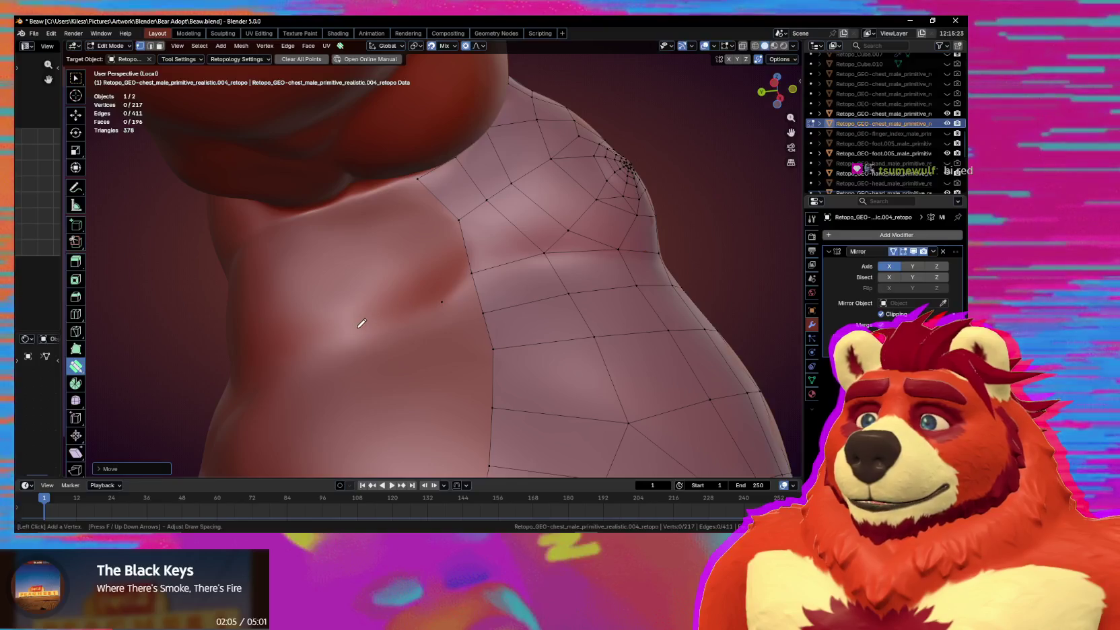
mouse_move(369, 340)
middle_mouse_down()
mouse_move(408, 352)
mouse_move(425, 305)
mouse_move(443, 320)
middle_mouse_up()
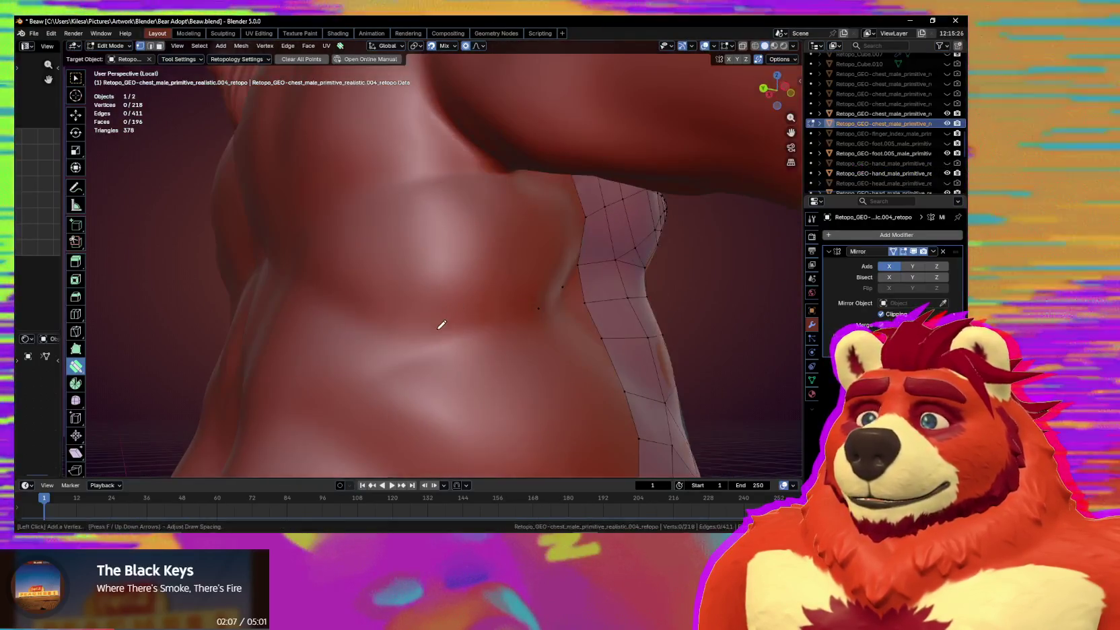
left_click(380, 323)
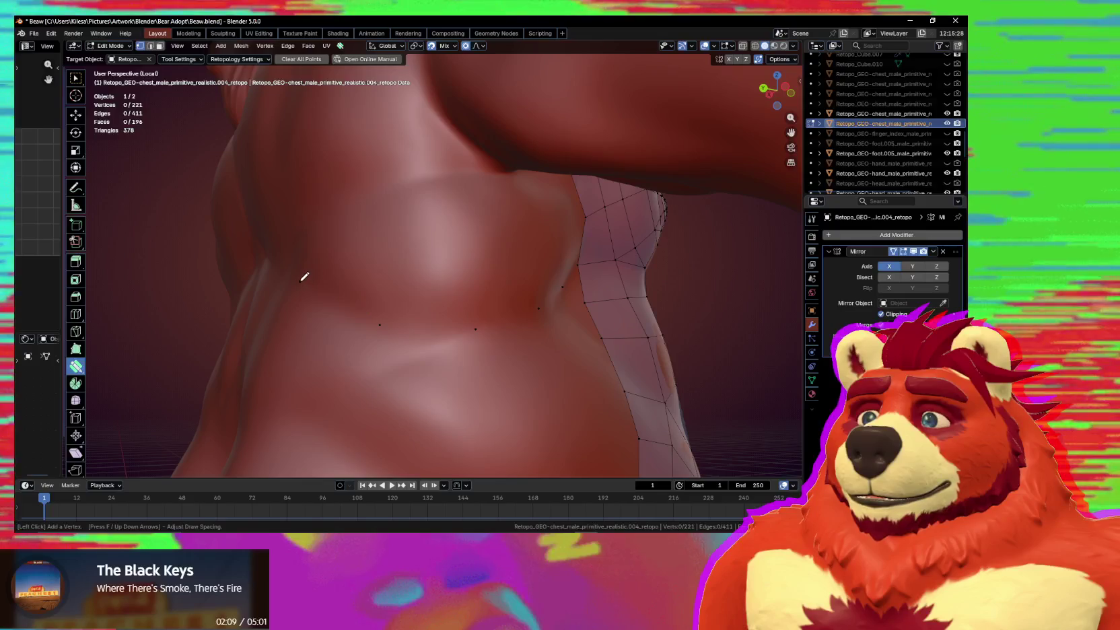
middle_click_drag(394, 284, 445, 289)
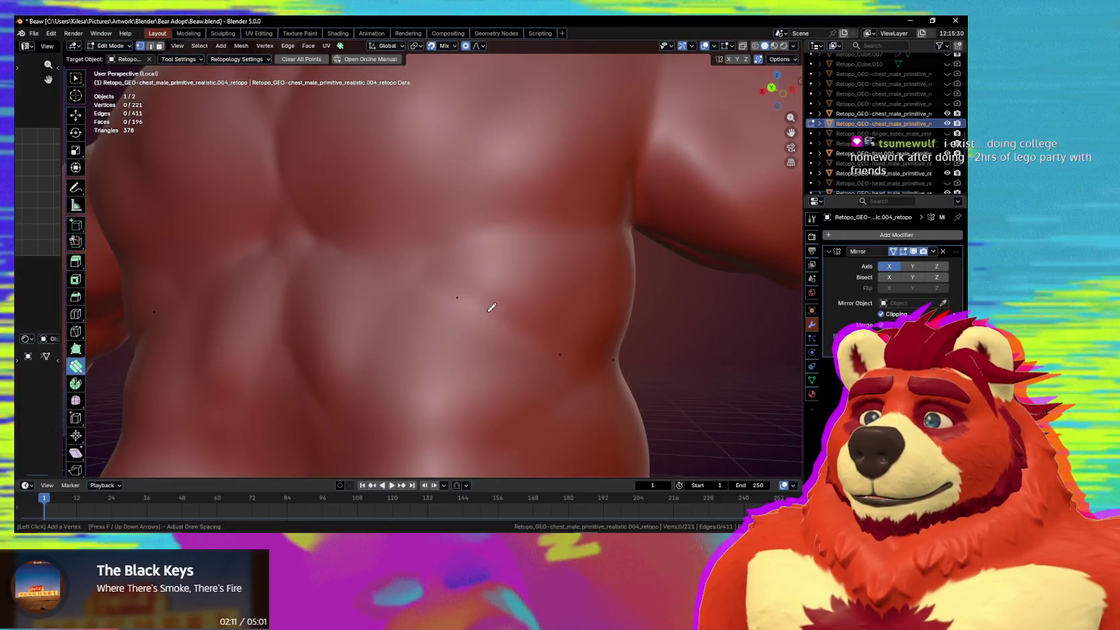
left_click(421, 272)
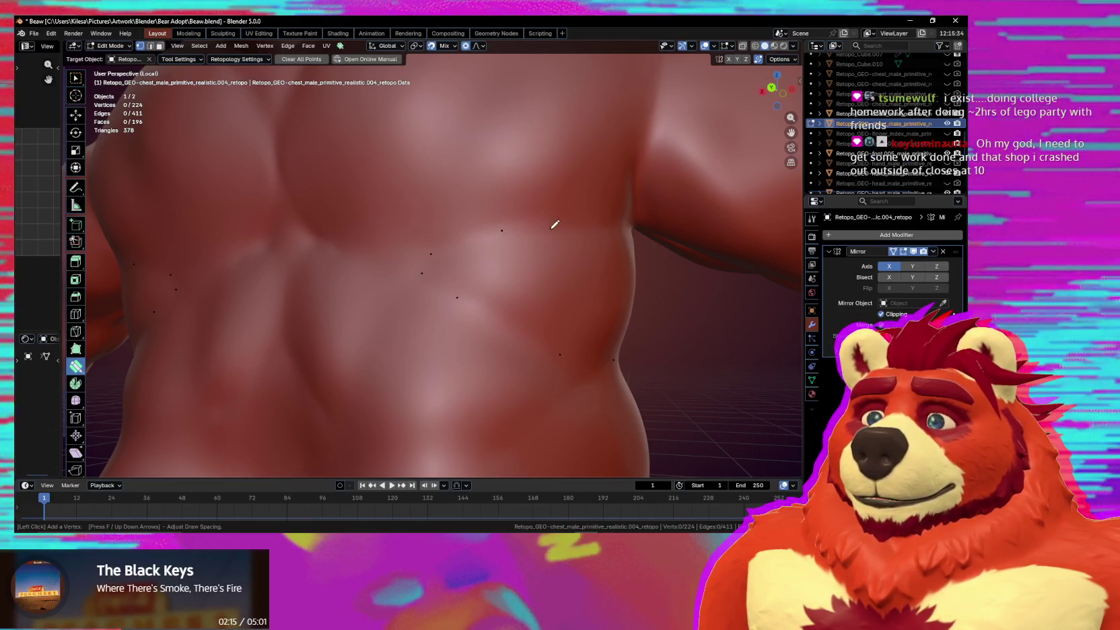
mouse_move(576, 225)
middle_mouse_down()
mouse_move(588, 230)
mouse_move(487, 167)
mouse_move(538, 171)
mouse_move(425, 132)
mouse_move(532, 157)
middle_mouse_up()
left_click(400, 148)
left_click(464, 136, "ctrl")
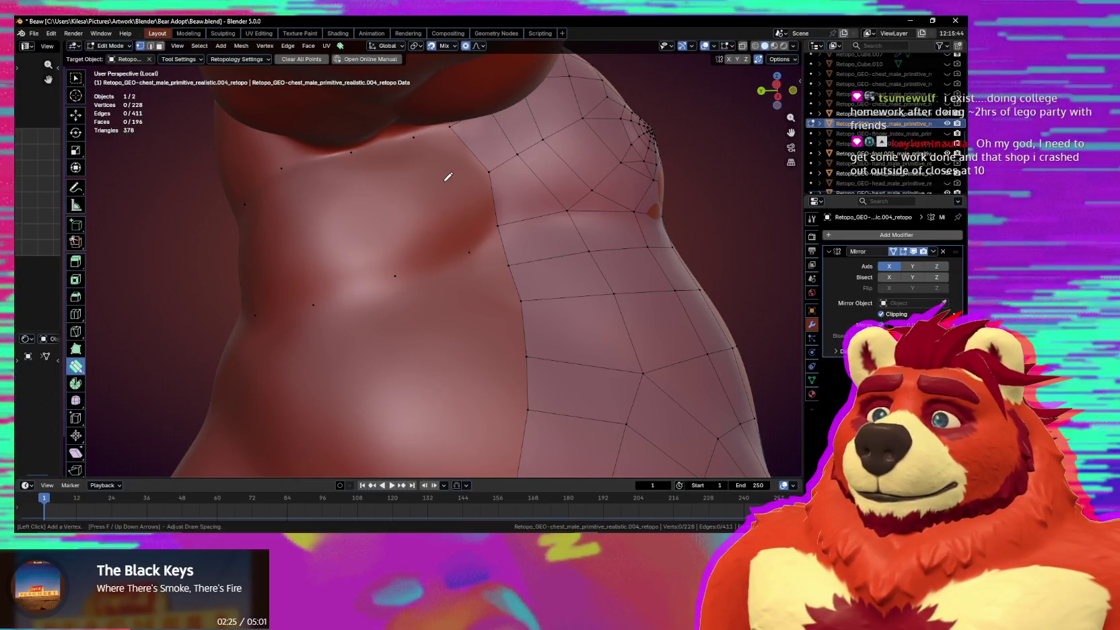
left_click(447, 180)
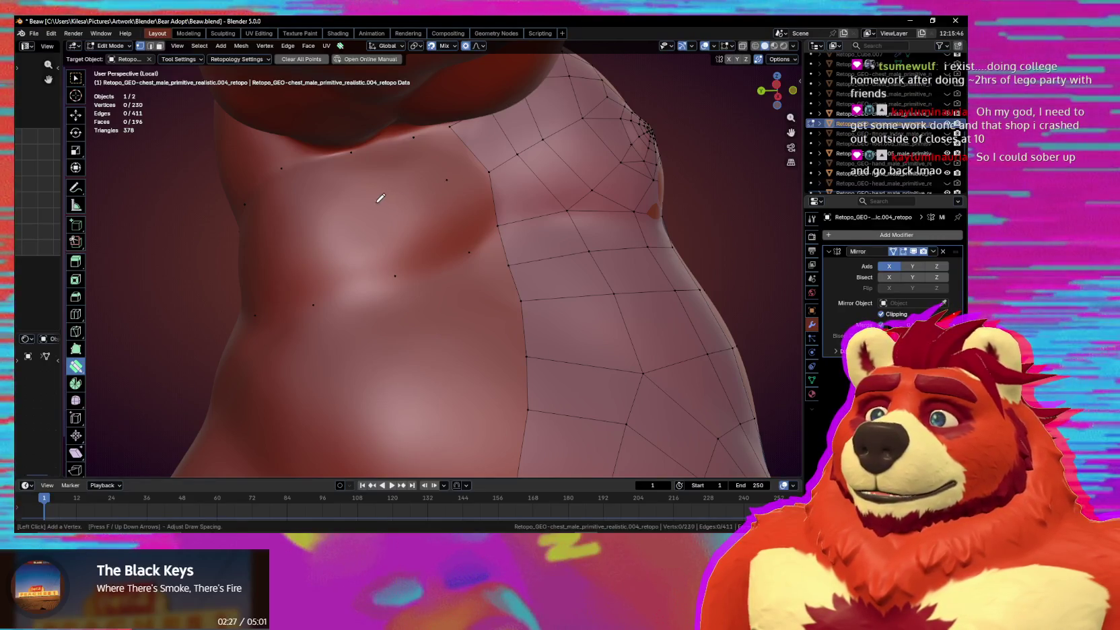
mouse_move(381, 199)
middle_mouse_down()
mouse_move(414, 237)
mouse_move(400, 250)
mouse_move(511, 270)
middle_mouse_up()
left_click(350, 243)
middle_click_drag(462, 182, 439, 150)
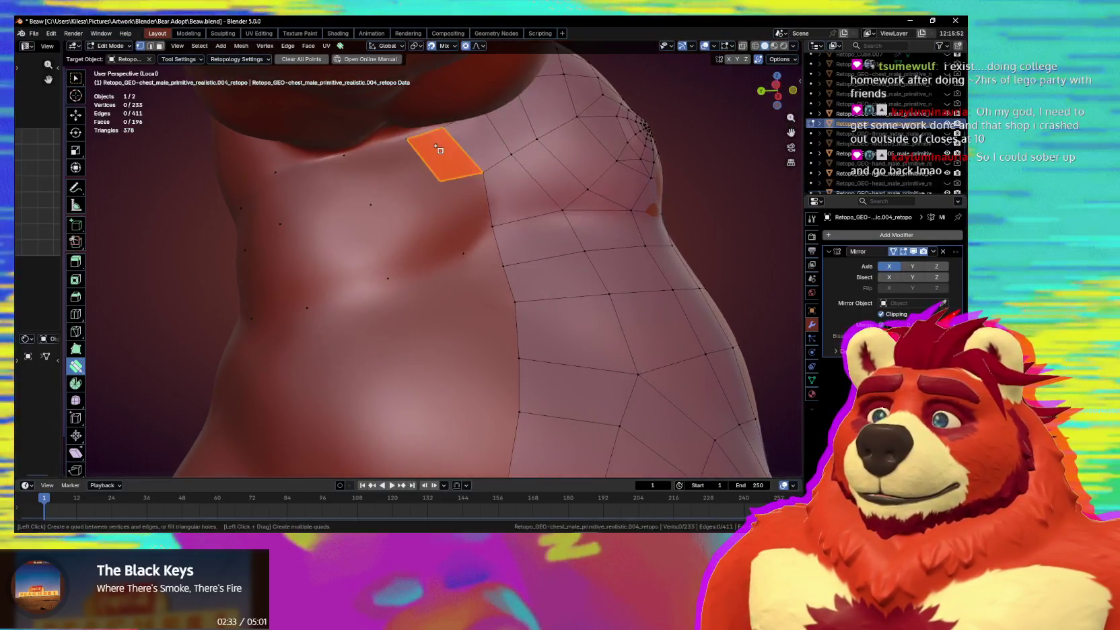
Join the loose side vertices into quads below the armpit, reaching 209 faces.
left_click_drag(413, 238, 339, 253)
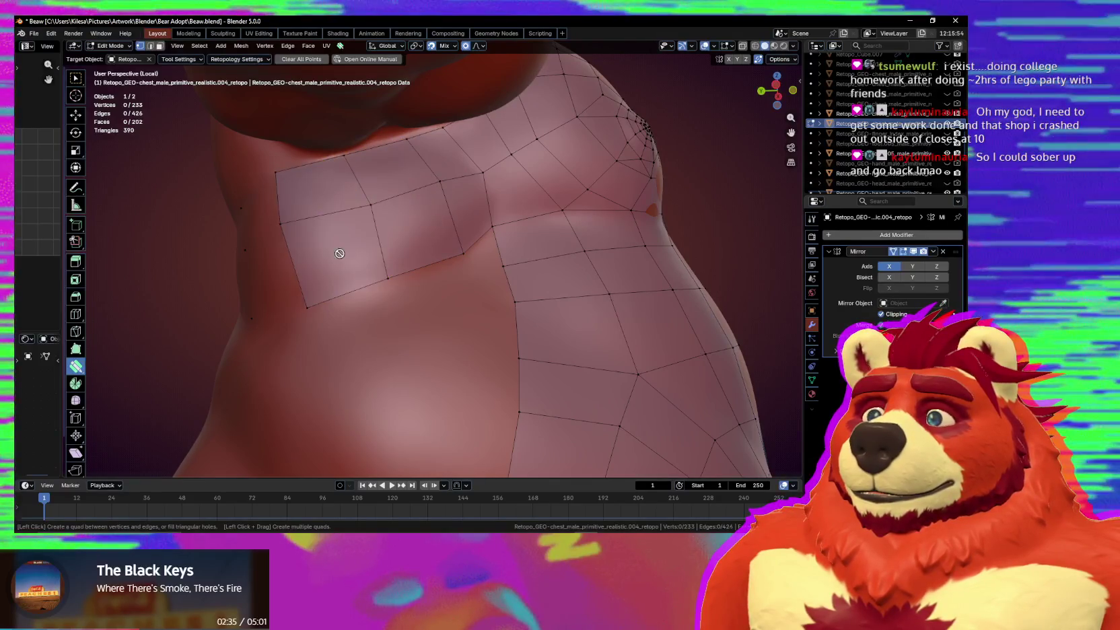
middle_click_drag(339, 254, 431, 272)
mouse_move(344, 233)
middle_mouse_down()
mouse_move(481, 265)
mouse_move(440, 270)
mouse_move(446, 226)
middle_mouse_up()
left_click(426, 251)
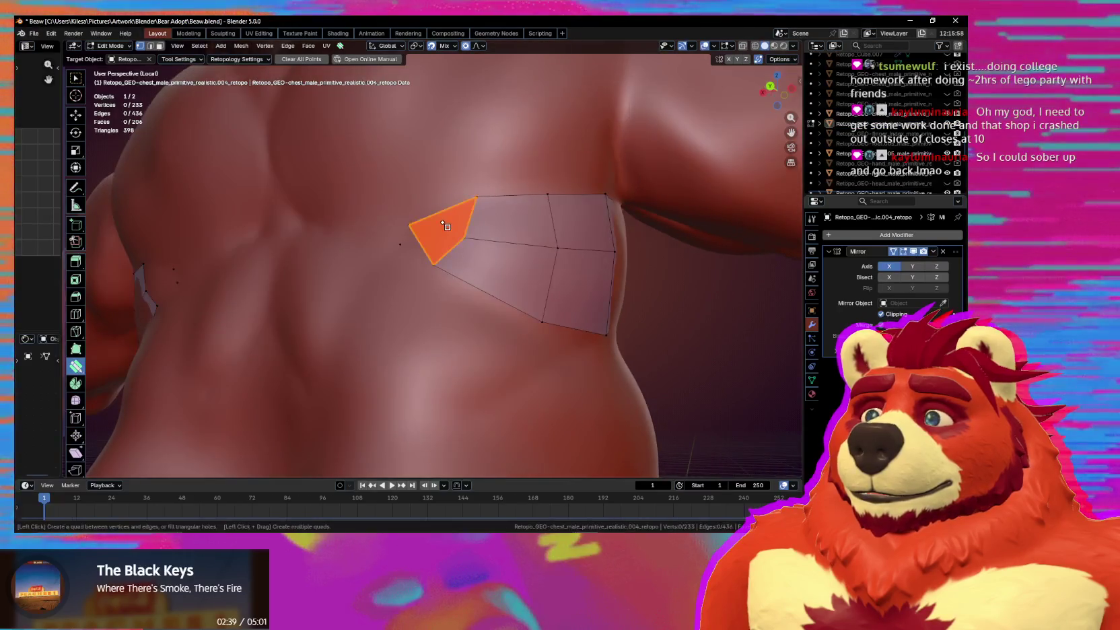
left_click_drag(419, 220, 430, 206)
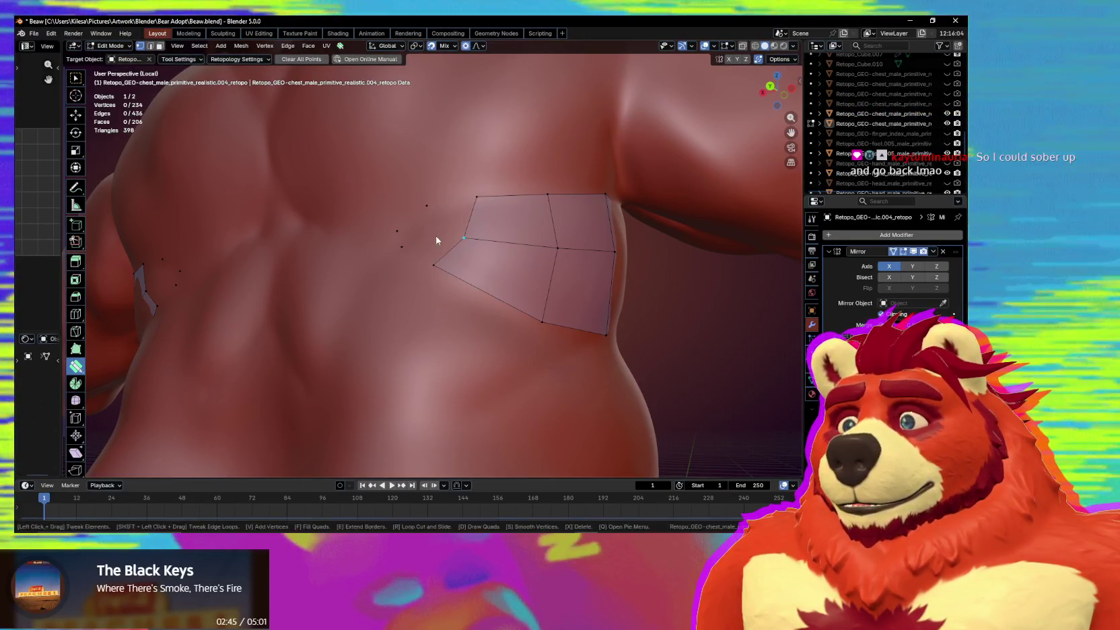
left_click(429, 234, "ctrl")
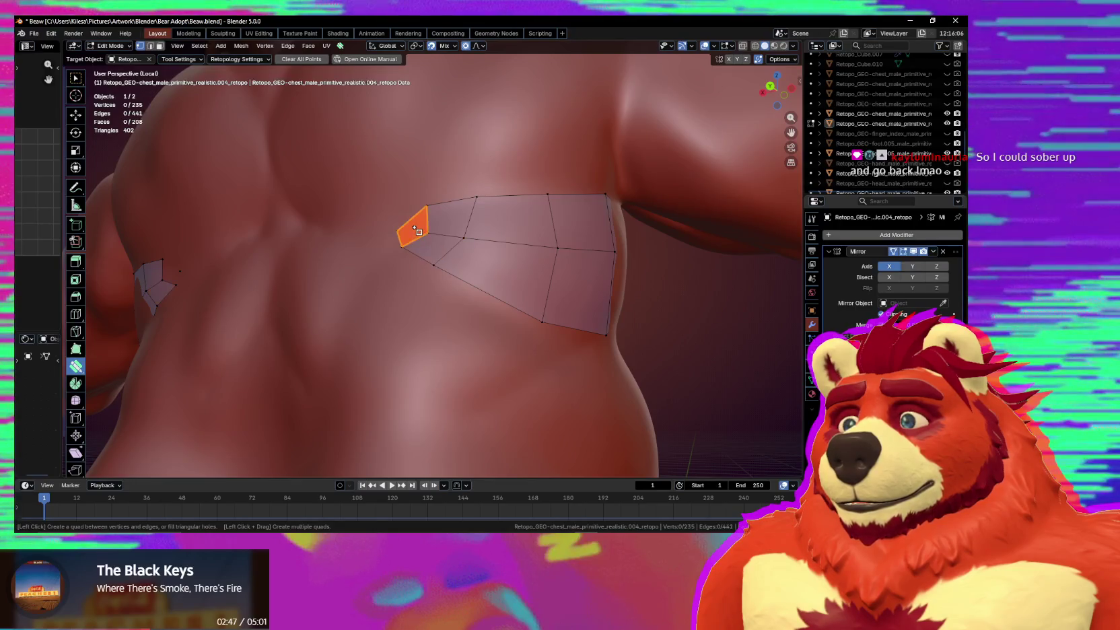
left_click_drag(398, 221, 398, 220)
mouse_move(398, 220)
middle_mouse_down()
mouse_move(518, 266)
mouse_move(458, 257)
mouse_move(500, 229)
middle_mouse_up()
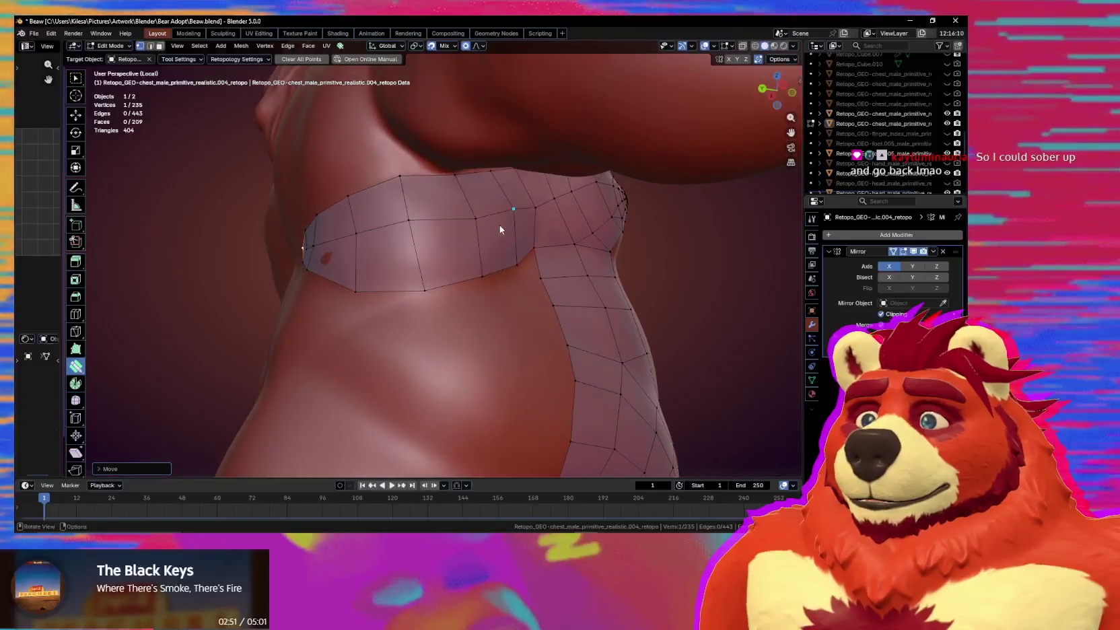
key("w")
left_click(513, 192)
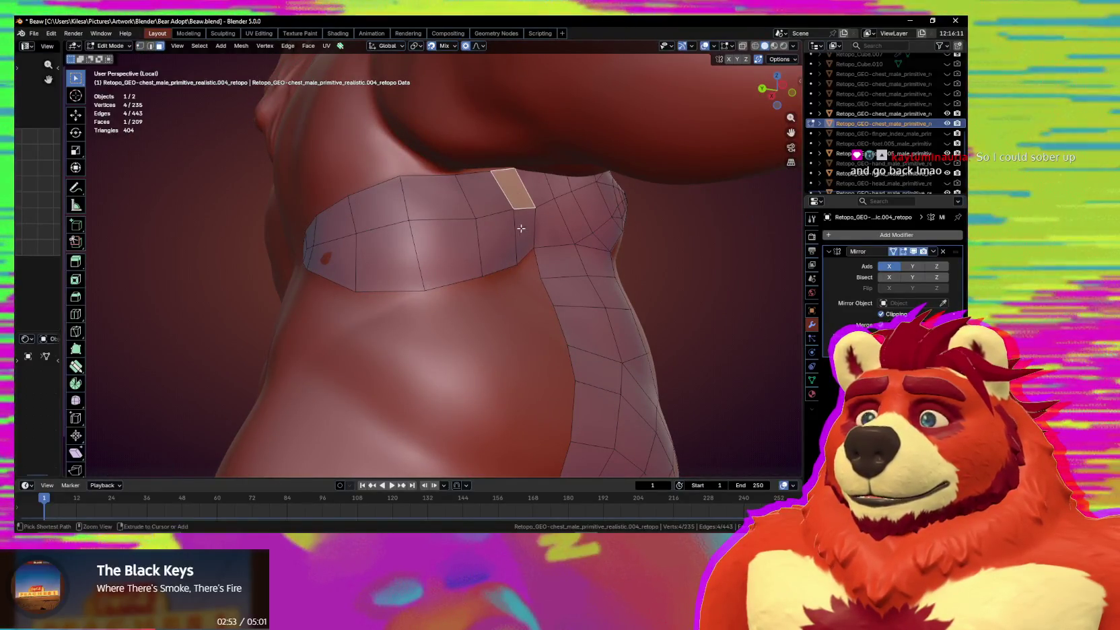
Select the side chest band of faces, inset it and nudge it, reaching 225 faces.
left_click(523, 232, "ctrl")
left_click(335, 257, "ctrl")
middle_click_drag(335, 258, 419, 256)
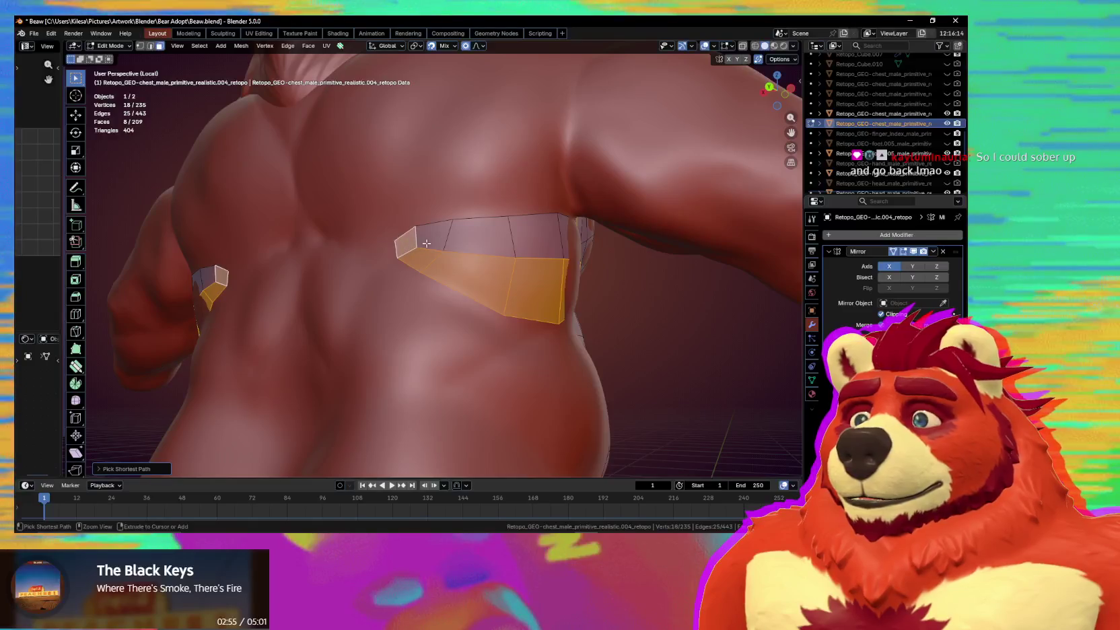
middle_click_drag(545, 247, 431, 198)
left_click(430, 195, "ctrl")
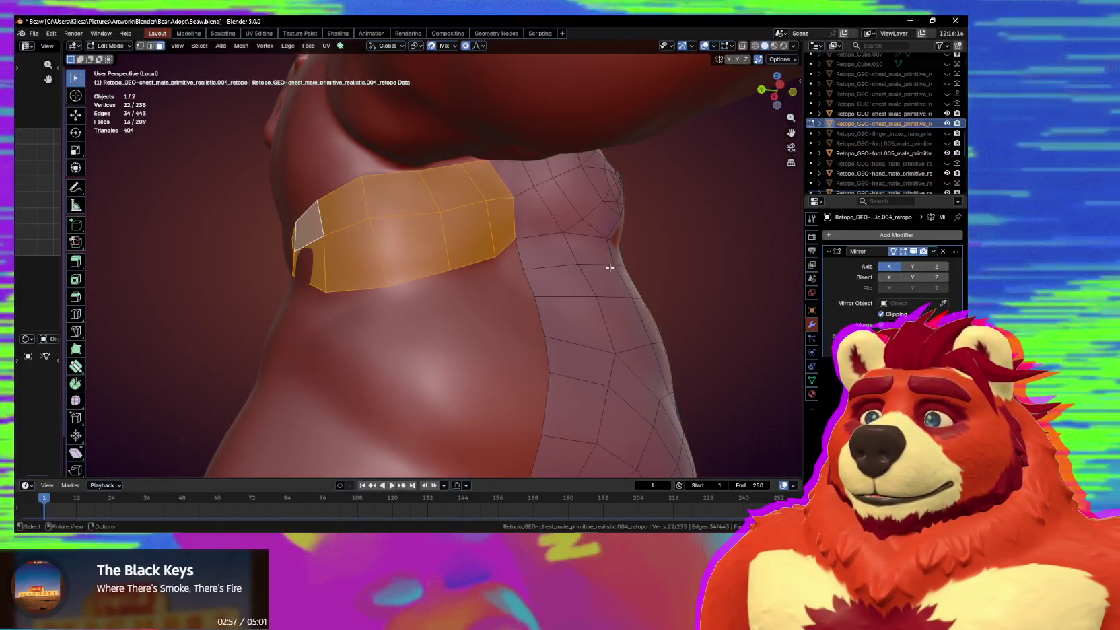
mouse_move(607, 272)
middle_mouse_down()
mouse_move(568, 276)
mouse_move(608, 284)
middle_mouse_up()
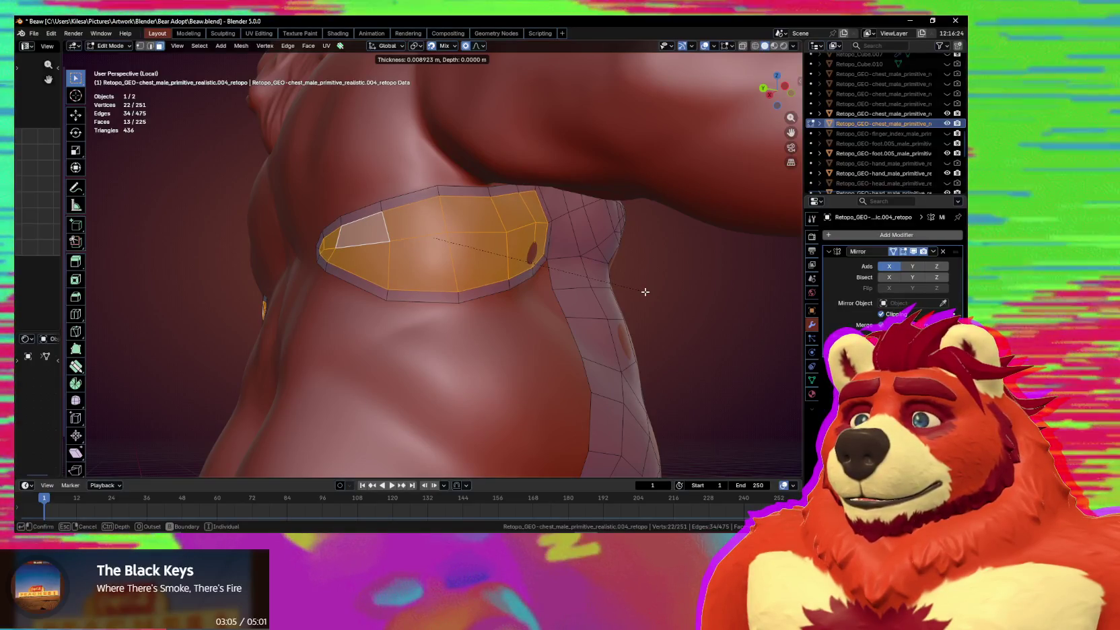
key("g")
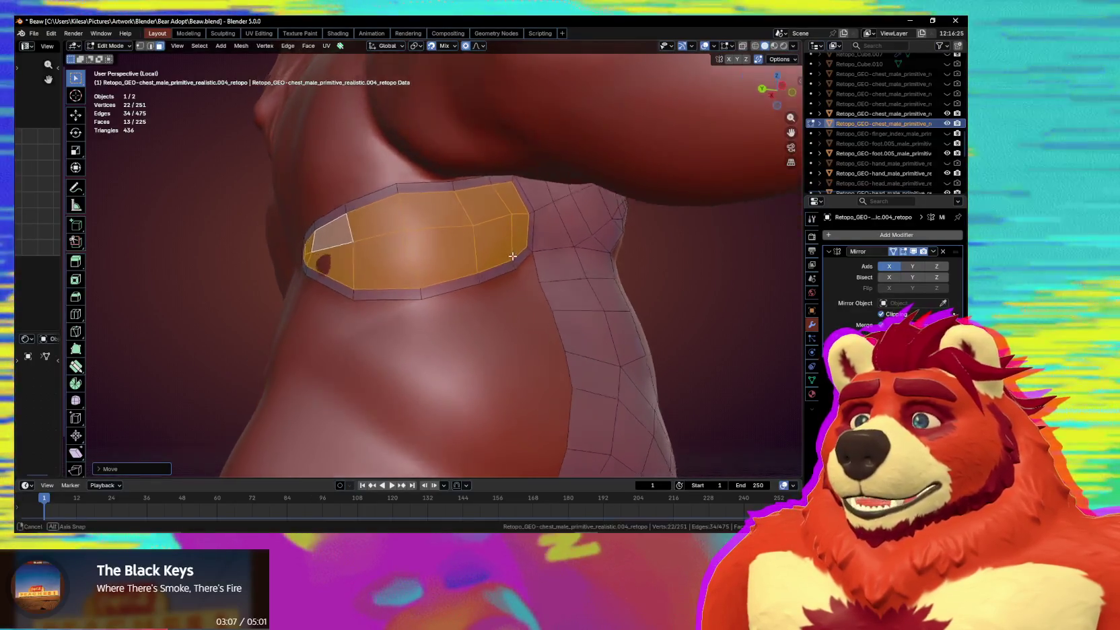
left_click(427, 246)
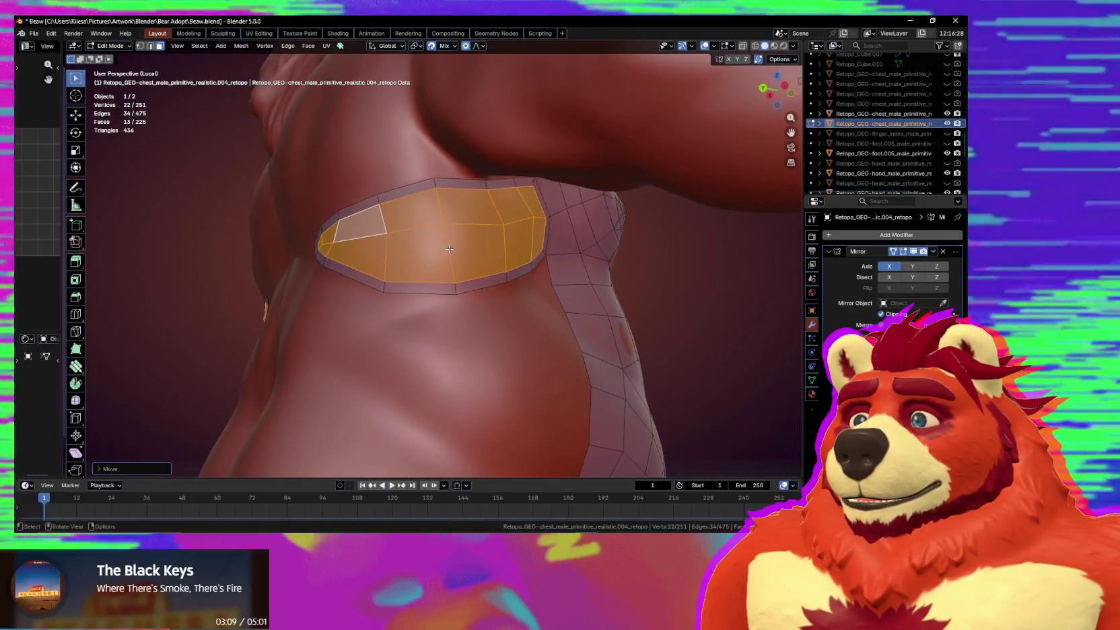
middle_click_drag(428, 245, 463, 257)
key("shift+space")
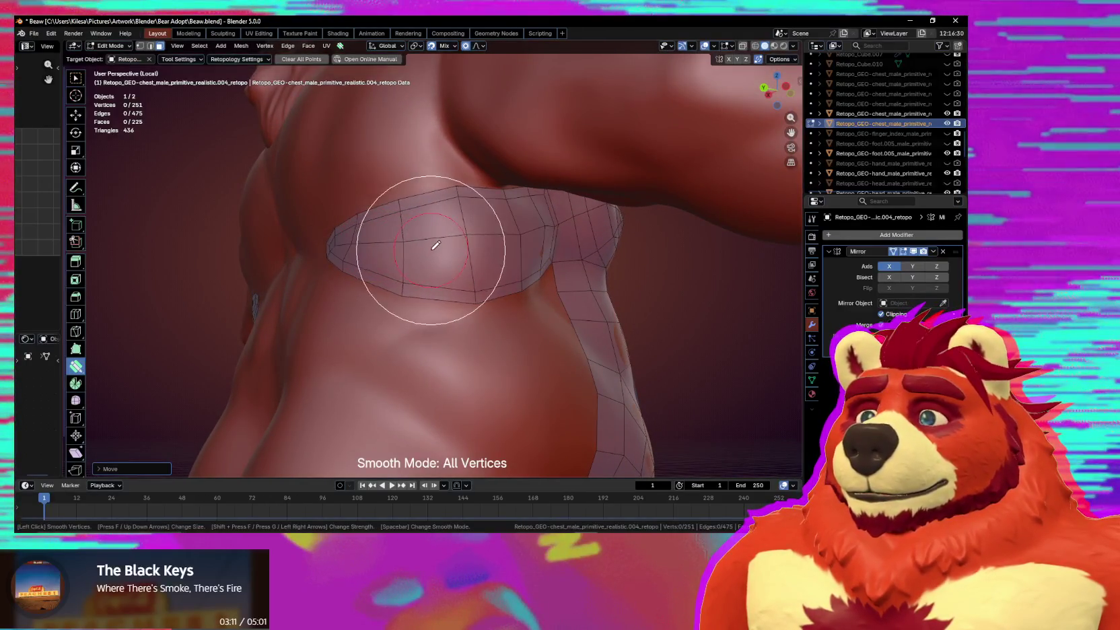
Smooth the chest band vertices with the Smooth brush in Automatic mode at a larger size.
mouse_move(448, 240)
left_mouse_down()
mouse_move(387, 255)
mouse_move(393, 225)
left_mouse_up()
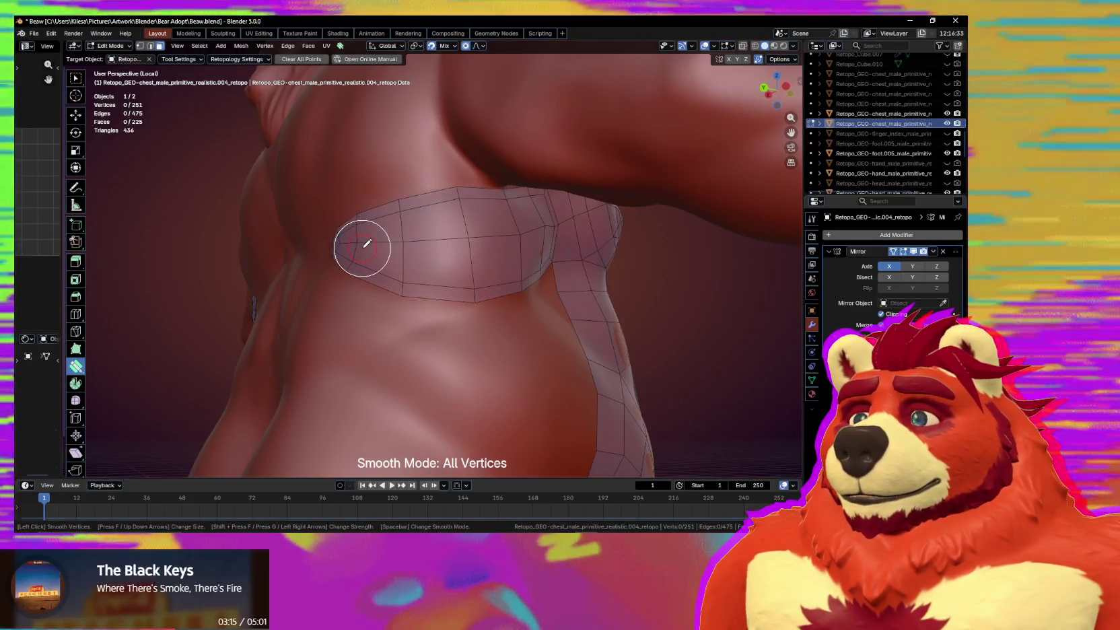
key("Escape")
middle_click_drag(497, 254, 401, 254)
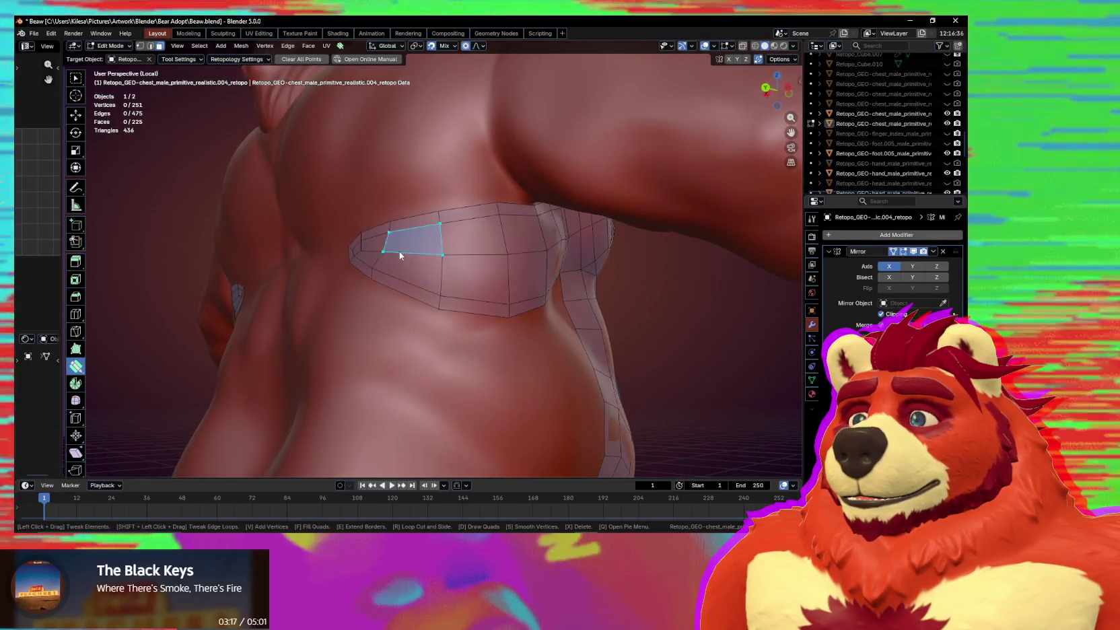
key("space")
key("space")
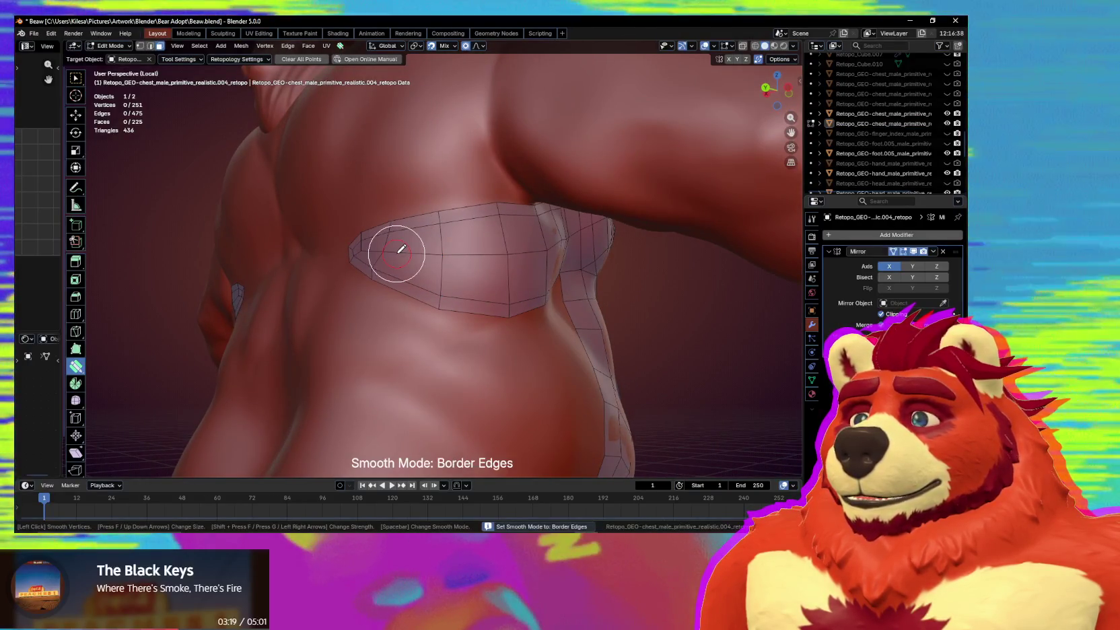
key("space")
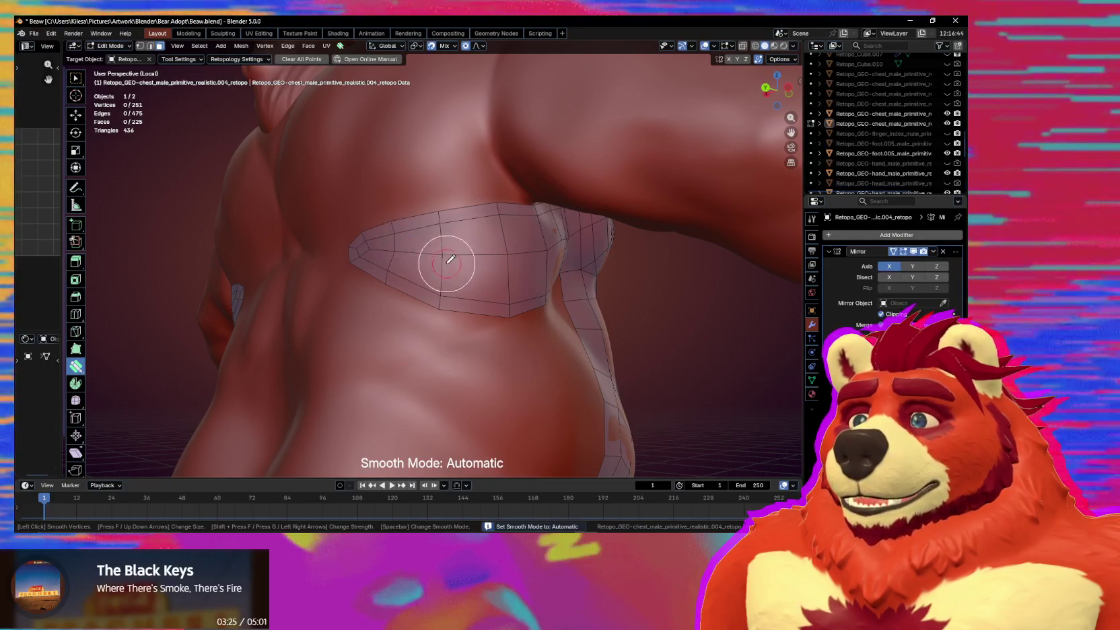
key("Up")
key("Up")
key("Up")
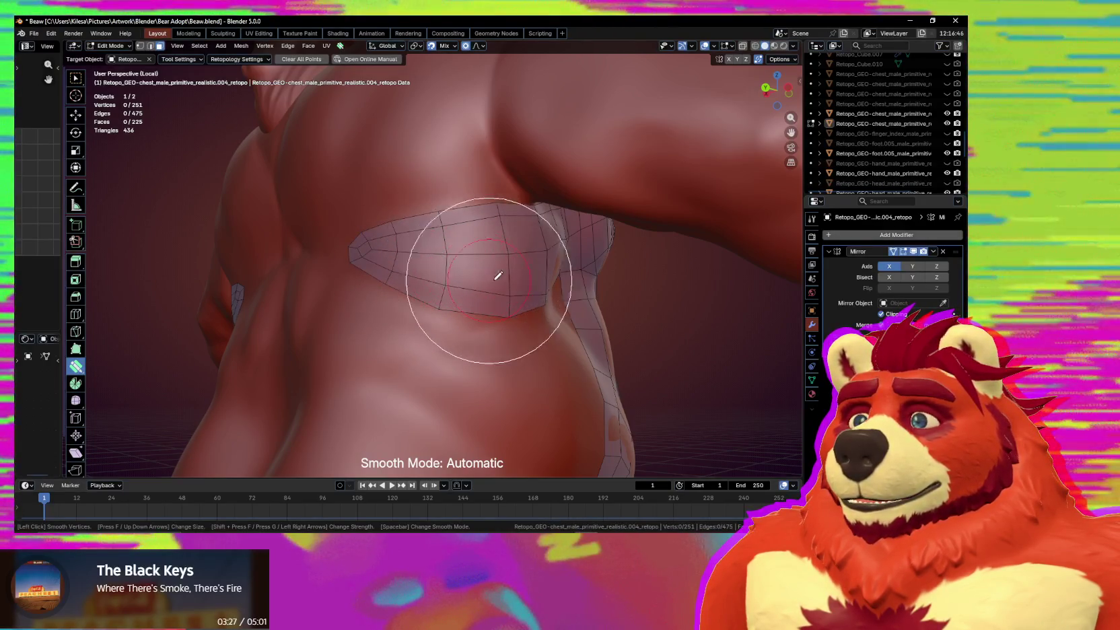
mouse_move(520, 272)
middle_mouse_down()
mouse_move(465, 267)
mouse_move(429, 215)
mouse_move(387, 243)
mouse_move(482, 258)
mouse_move(430, 266)
mouse_move(402, 307)
mouse_move(436, 302)
middle_mouse_up()
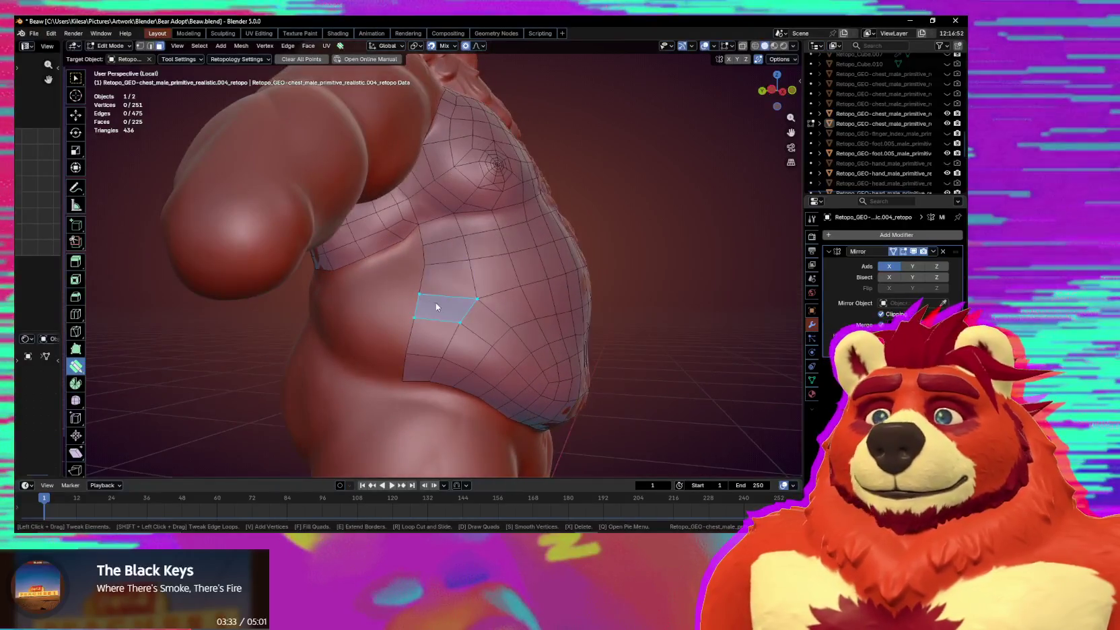
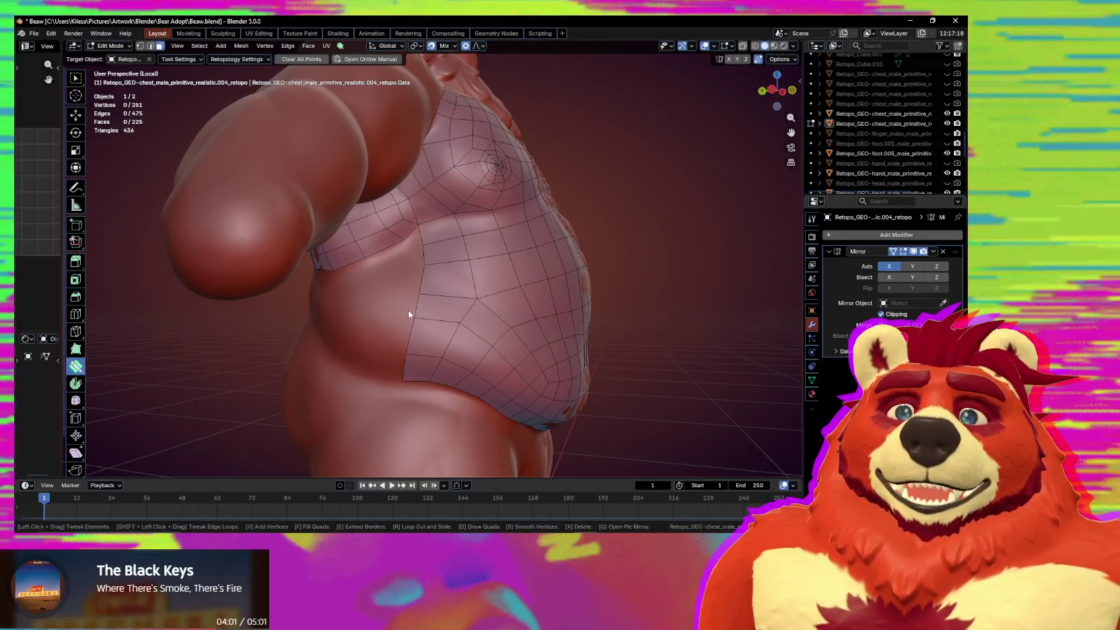
Pull the belly patch's lower-edge vertices down onto the body surface.
mouse_move(408, 327)
middle_mouse_down()
mouse_move(413, 355)
mouse_move(432, 336)
middle_mouse_up()
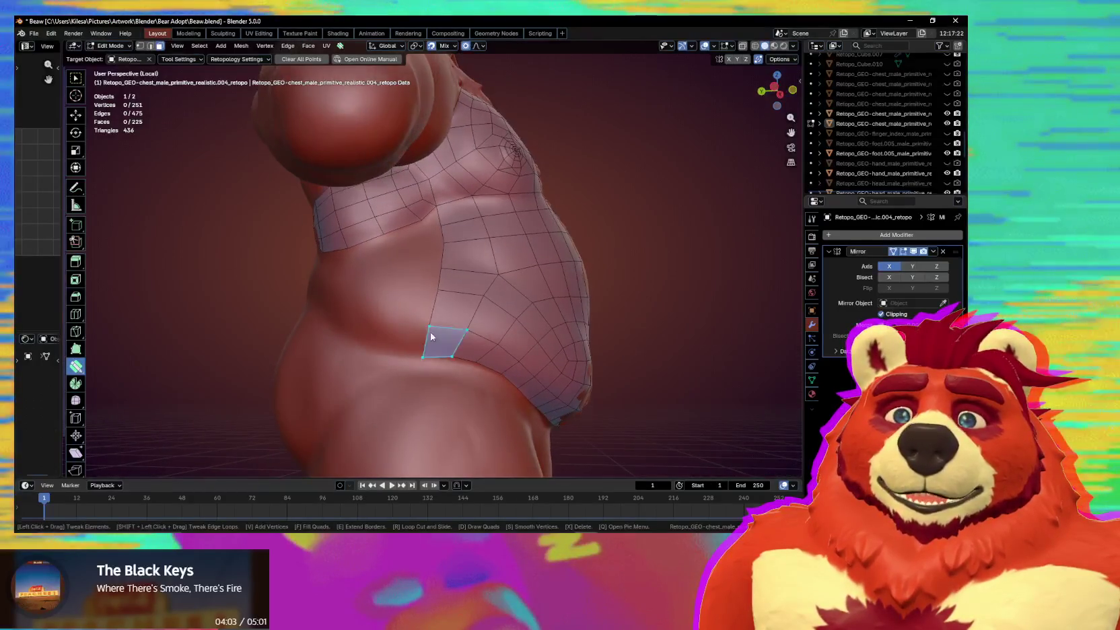
mouse_move(393, 220)
middle_mouse_down()
mouse_move(443, 267)
mouse_move(470, 260)
mouse_move(407, 267)
mouse_move(454, 264)
mouse_move(460, 277)
middle_mouse_up()
left_click_drag(471, 262, 465, 330)
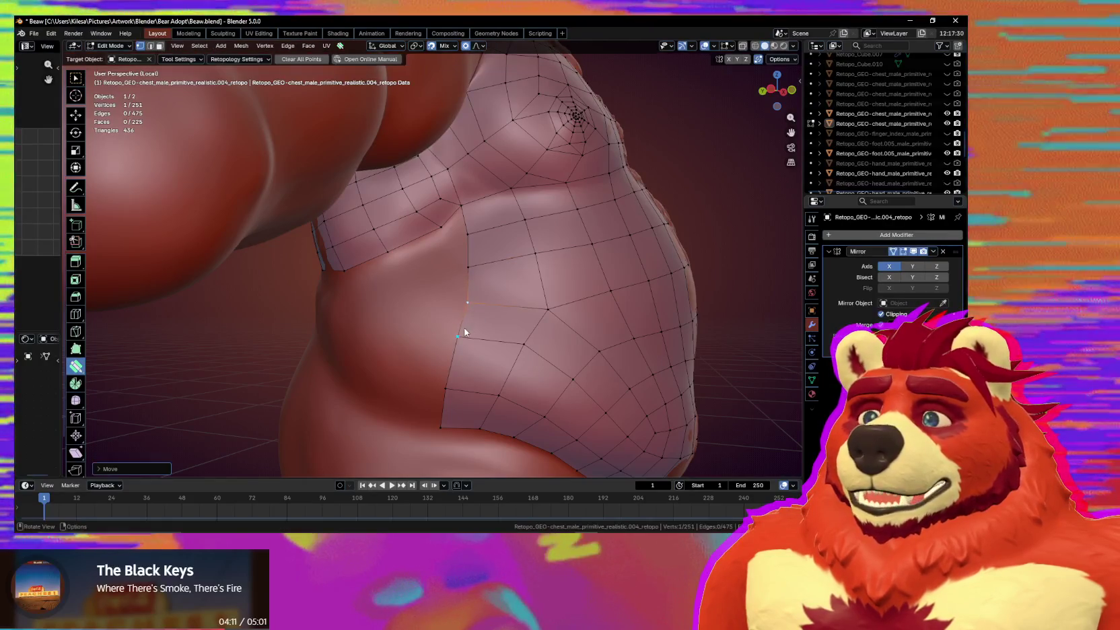
mouse_move(465, 333)
middle_mouse_down()
mouse_move(488, 338)
mouse_move(483, 328)
mouse_move(483, 347)
mouse_move(547, 357)
mouse_move(494, 342)
middle_mouse_up()
left_click(494, 342)
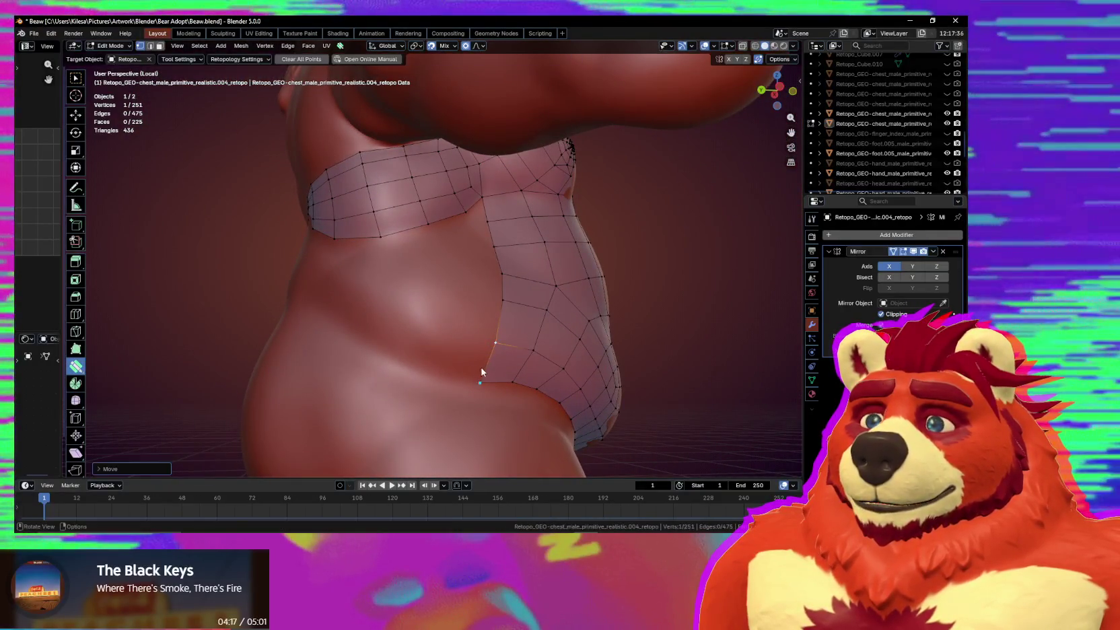
left_click_drag(478, 371, 545, 394)
middle_click_drag(545, 394, 499, 362)
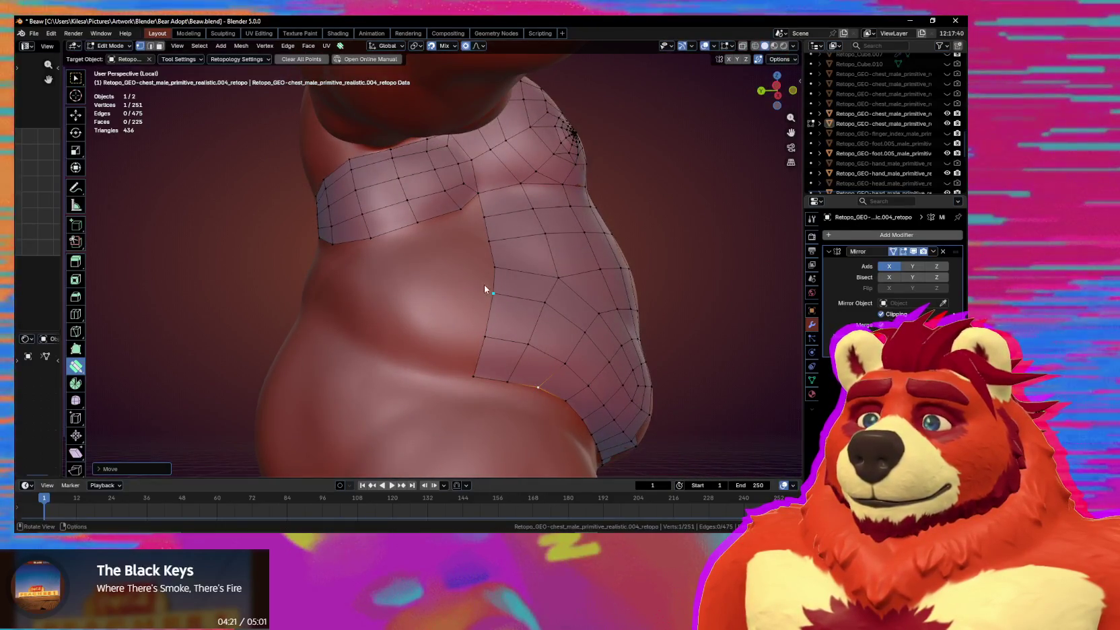
Select the patch's side edge top to bottom and extrude it into a new quad column.
key("w")
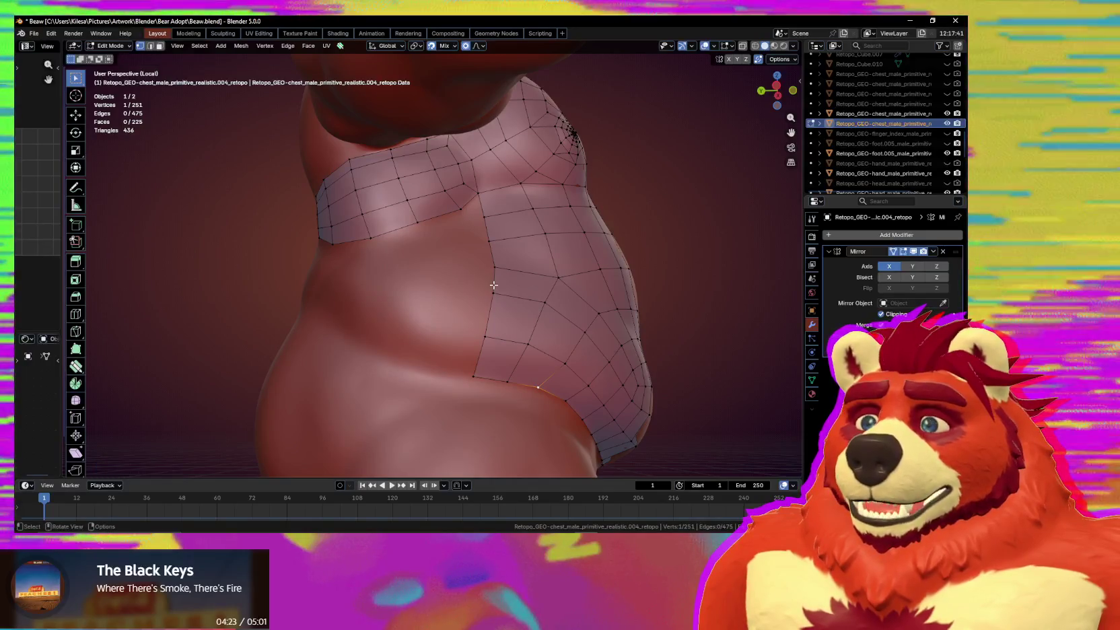
left_click(493, 281)
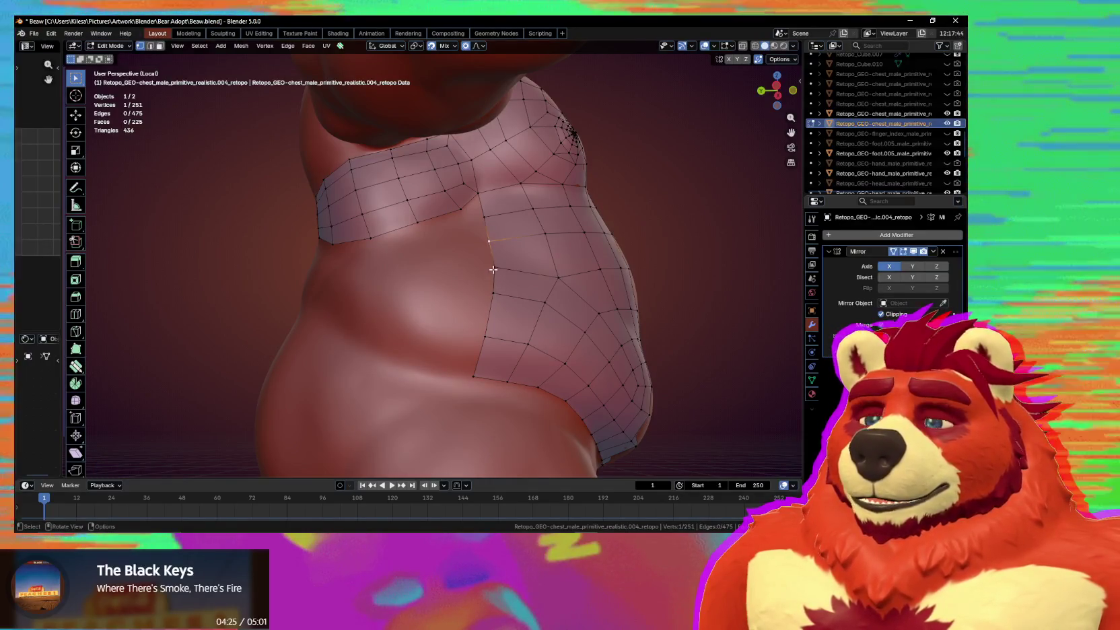
mouse_move(493, 269)
middle_mouse_down()
mouse_move(473, 374)
mouse_move(473, 321)
middle_mouse_up()
left_click(471, 377, "ctrl")
key("e")
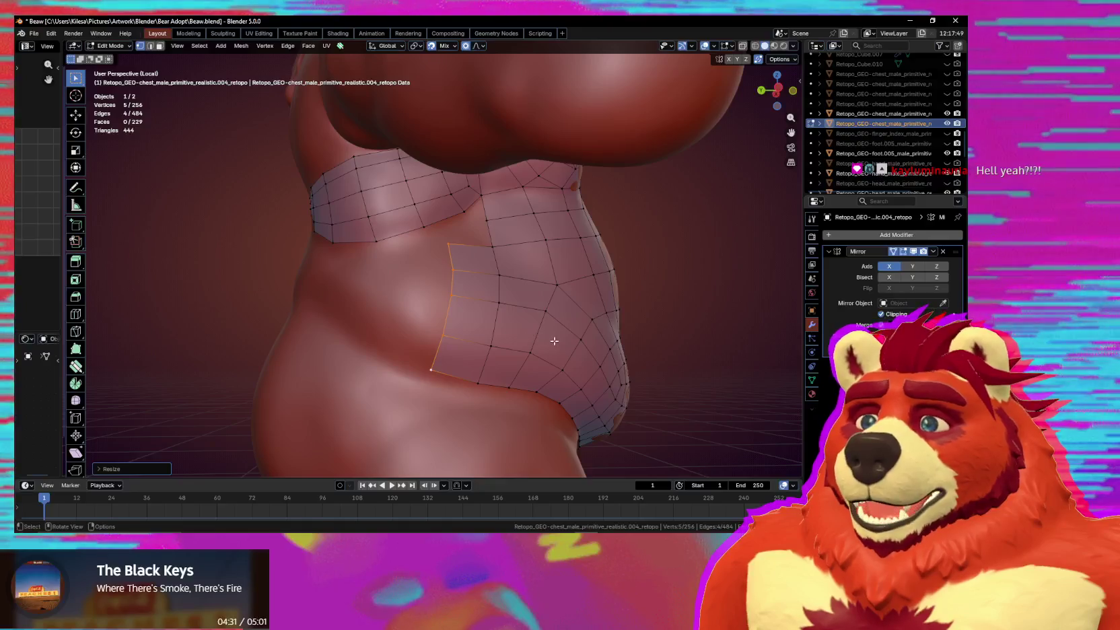
mouse_move(555, 342)
middle_mouse_down()
mouse_move(548, 352)
mouse_move(493, 335)
mouse_move(482, 314)
middle_mouse_up()
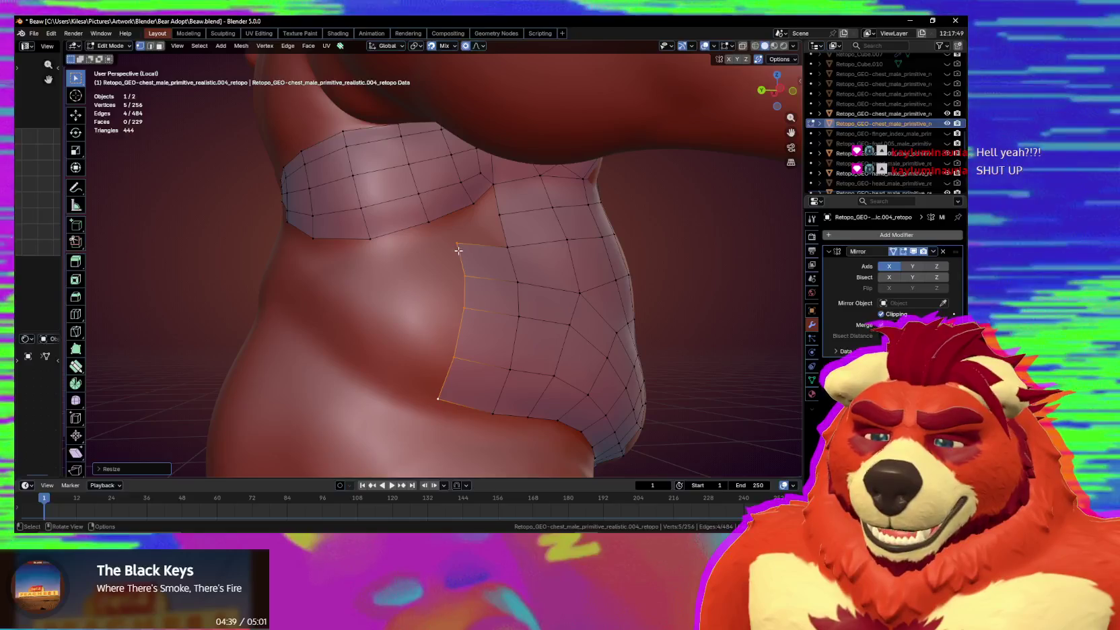
Place the new edge, then extrude its five side vertices into a strip toward the hip.
key("g")
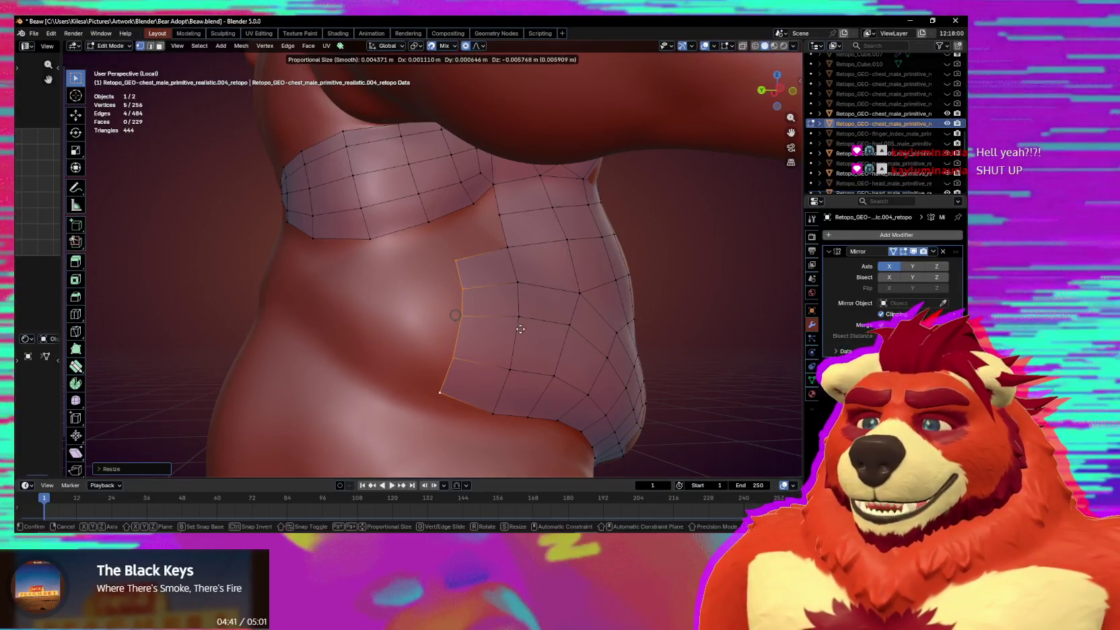
left_click(519, 331)
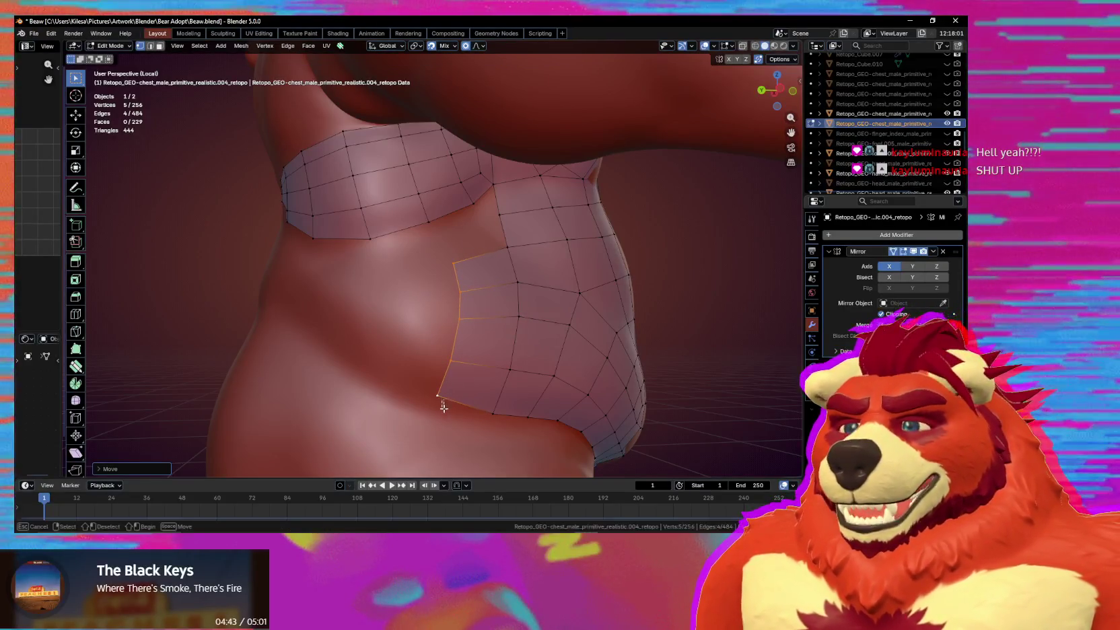
left_click_drag(480, 264, 420, 404)
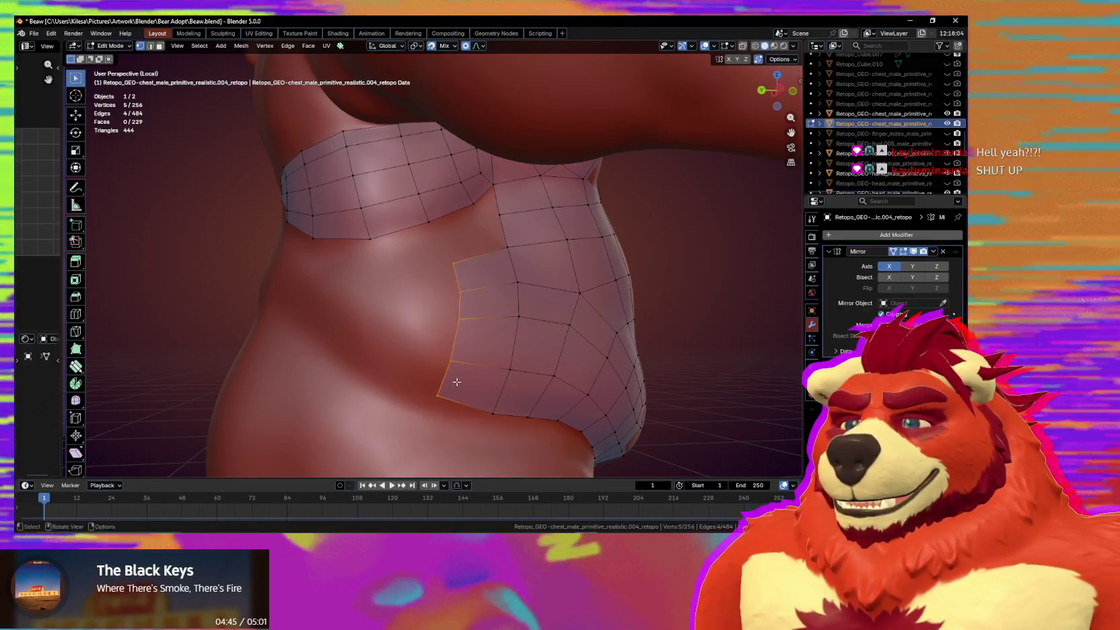
mouse_move(420, 405)
middle_mouse_down()
mouse_move(480, 376)
mouse_move(495, 383)
mouse_move(466, 388)
middle_mouse_up()
key("e")
left_click(429, 370)
left_click(518, 398)
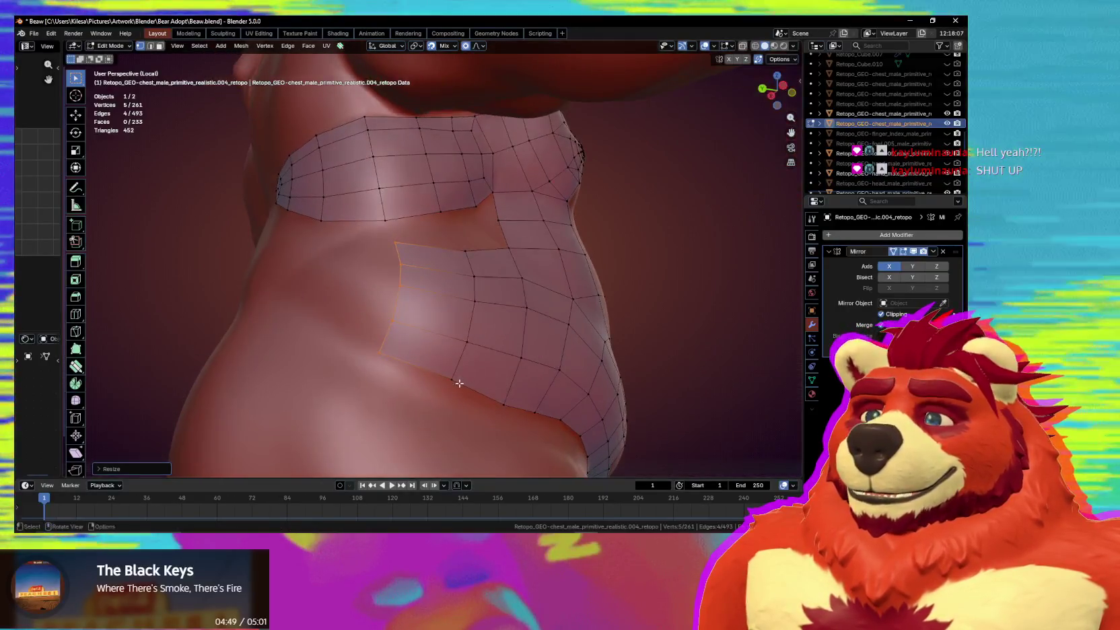
Settle a new strip vertex onto the body and inspect the chest–belly gap.
left_click(451, 380)
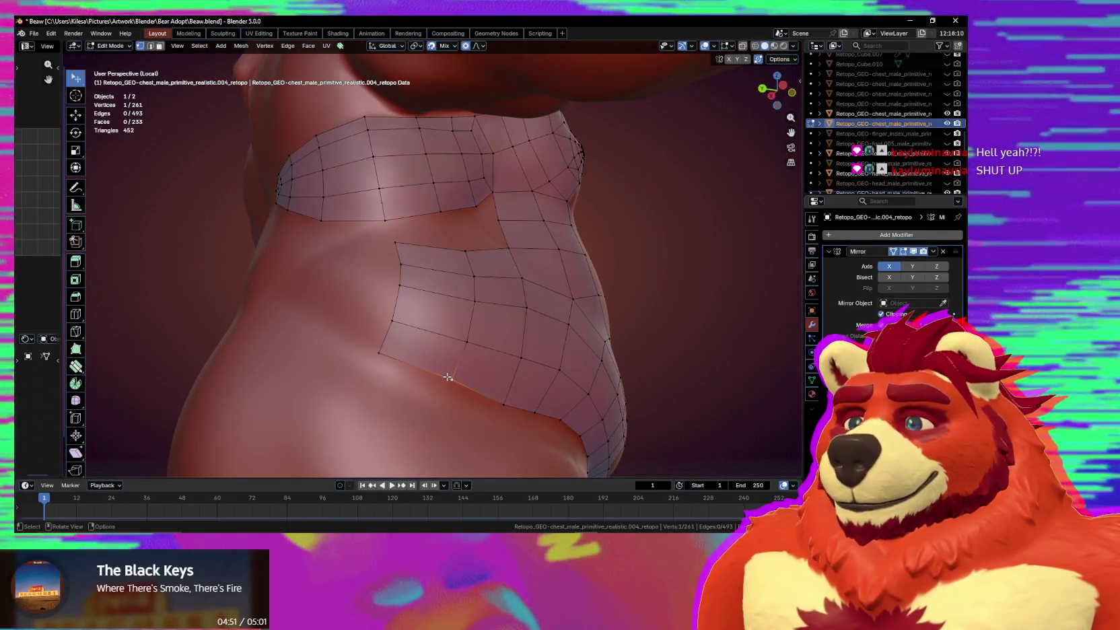
left_click_drag(450, 377, 440, 390)
mouse_move(441, 390)
middle_mouse_down()
mouse_move(431, 354)
mouse_move(418, 391)
mouse_move(375, 339)
middle_mouse_up()
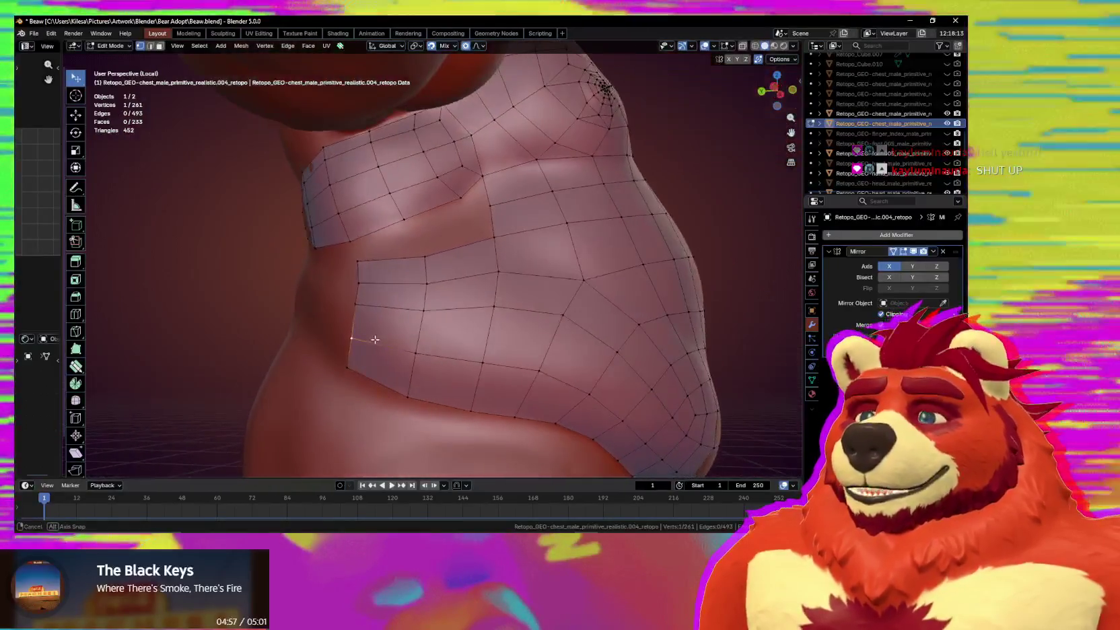
left_click(452, 200)
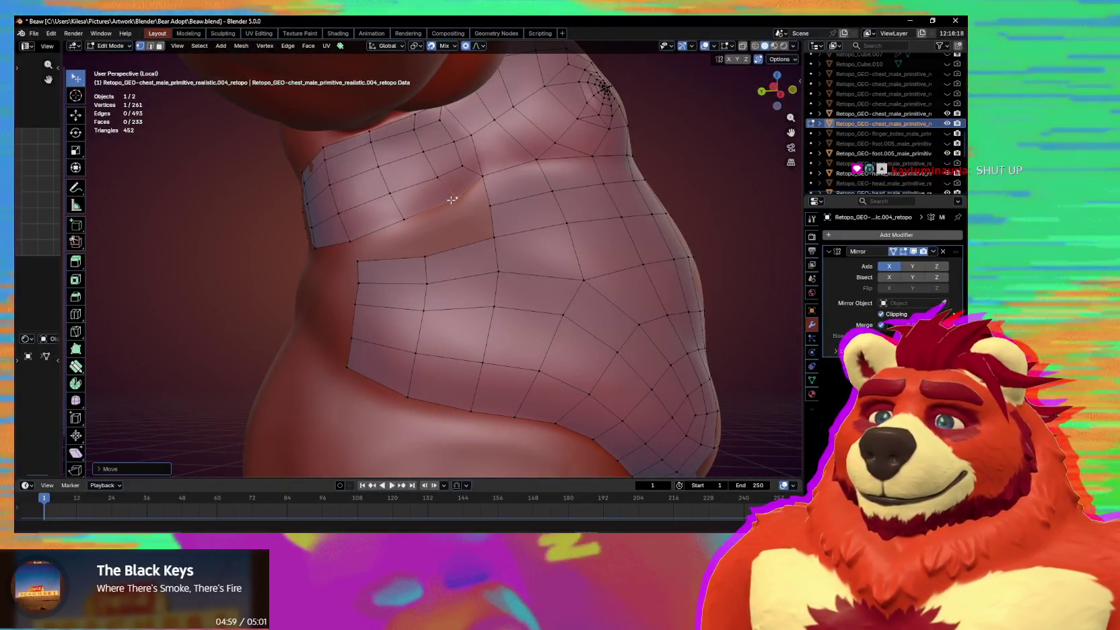
middle_click_drag(449, 205, 471, 256)
scroll(475, 270, "up", 2)
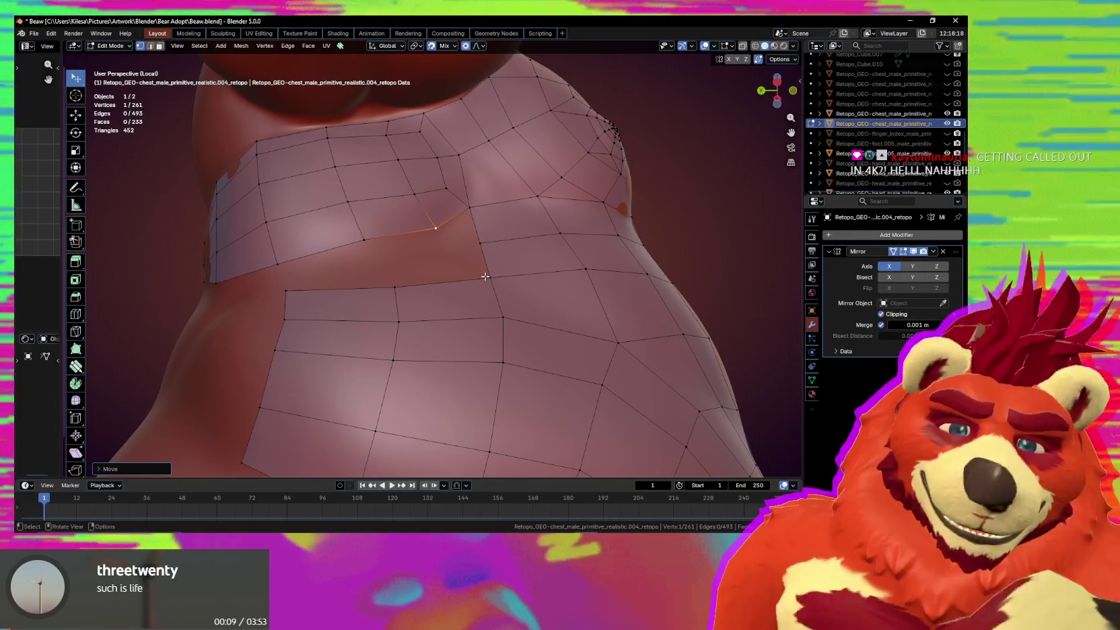
mouse_move(508, 275)
middle_mouse_down()
mouse_move(451, 237)
mouse_move(501, 255)
mouse_move(396, 250)
middle_mouse_up()
scroll(429, 204, "down", 3)
scroll(444, 249, "up", 4)
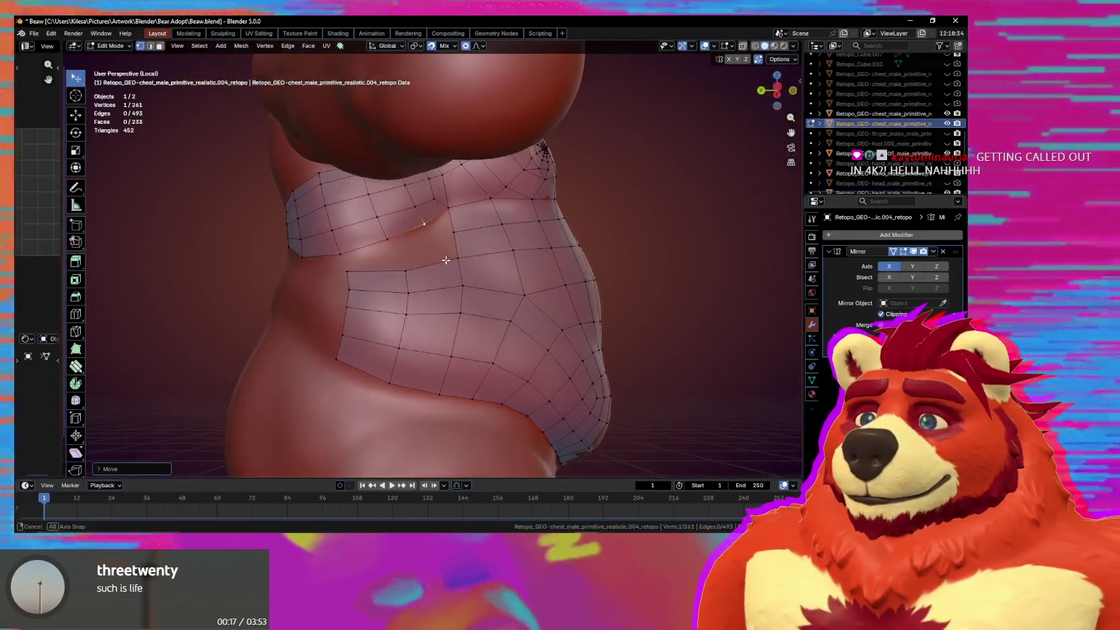
Fill a face between three vertices across the chest–belly gap and lower one vertex.
scroll(395, 250, "down", 5)
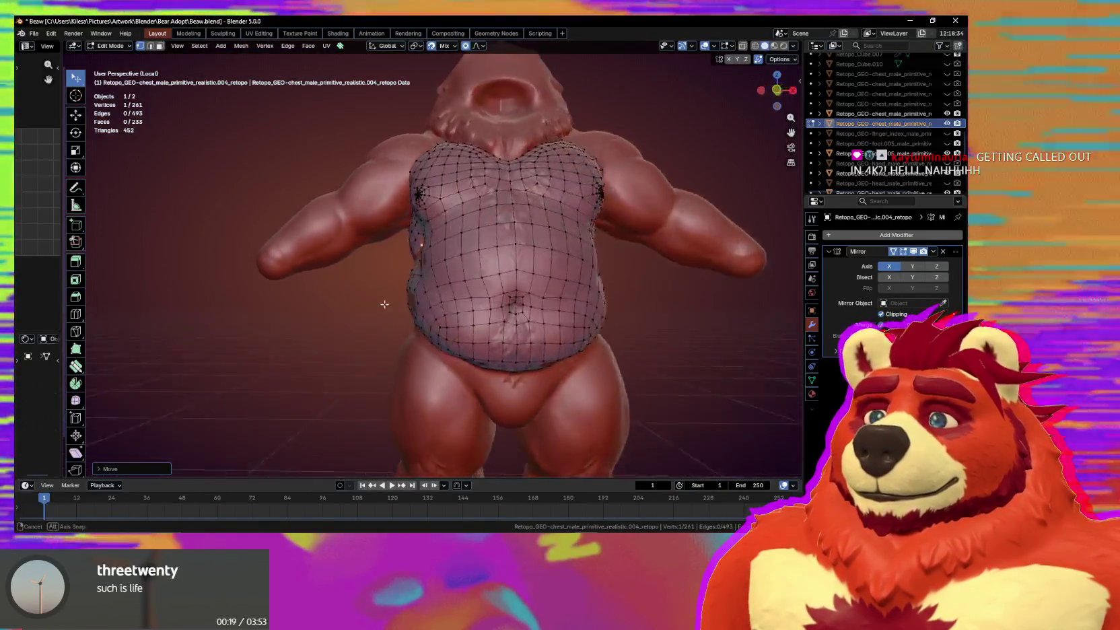
mouse_move(395, 250)
middle_mouse_down()
mouse_move(387, 309)
mouse_move(467, 279)
middle_mouse_up()
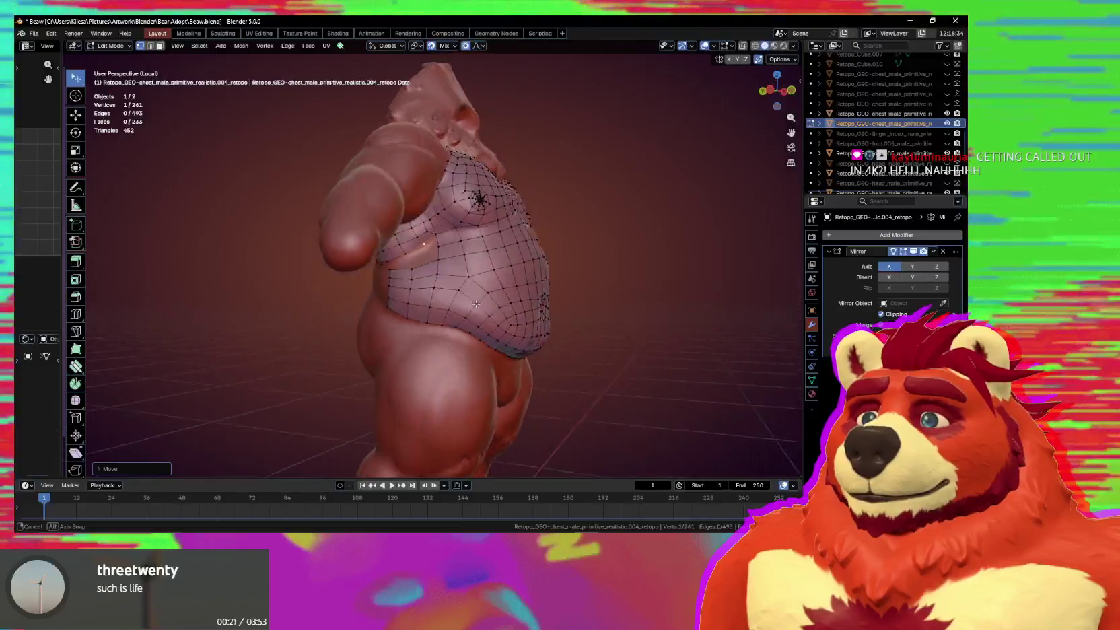
scroll(467, 279, "up", 4)
scroll(467, 279, "up", 3)
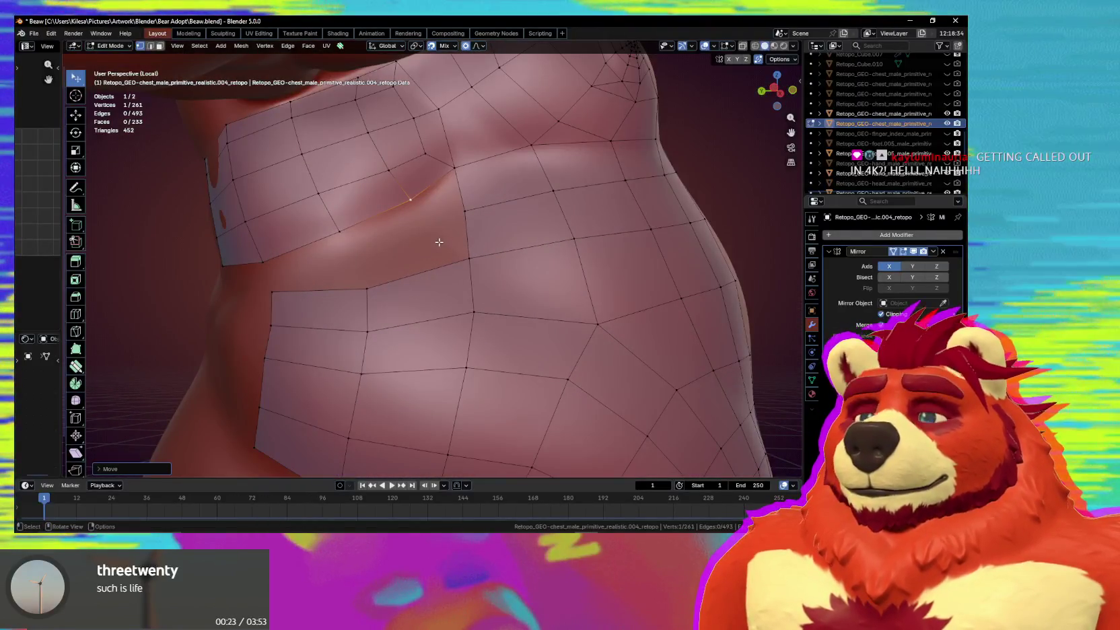
left_click(456, 171, "shift")
left_click(455, 168, "shift")
key("f")
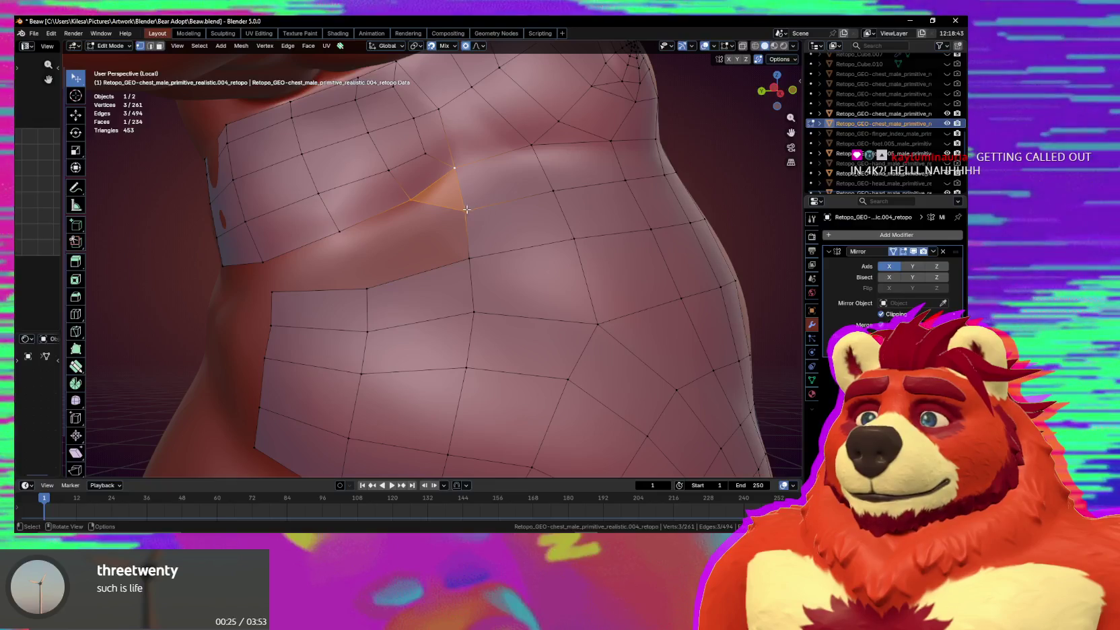
key("g")
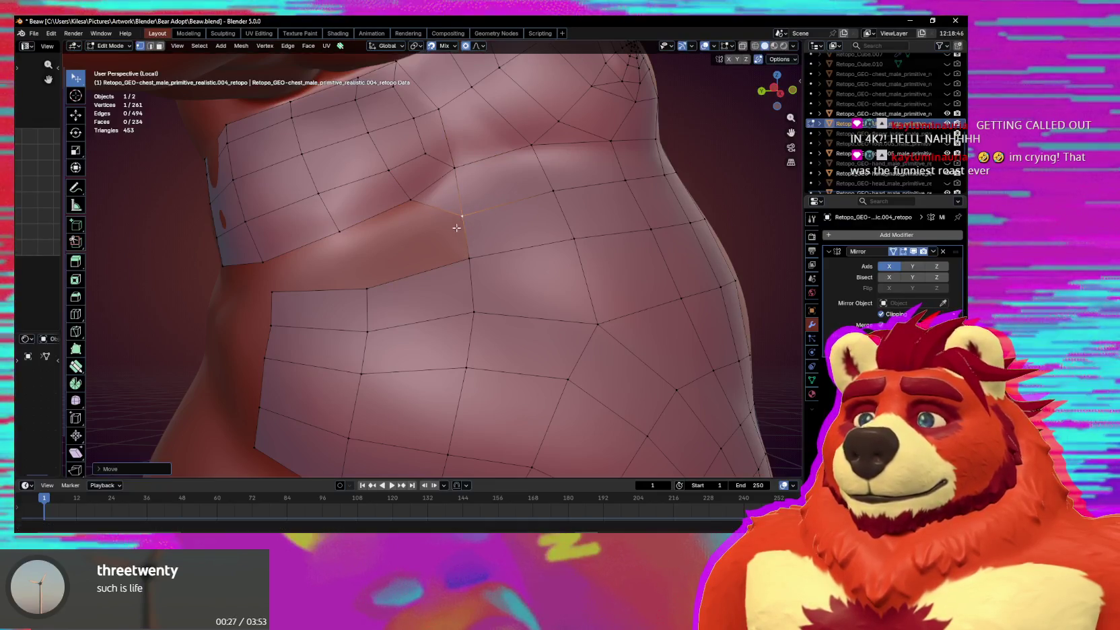
left_click(468, 231)
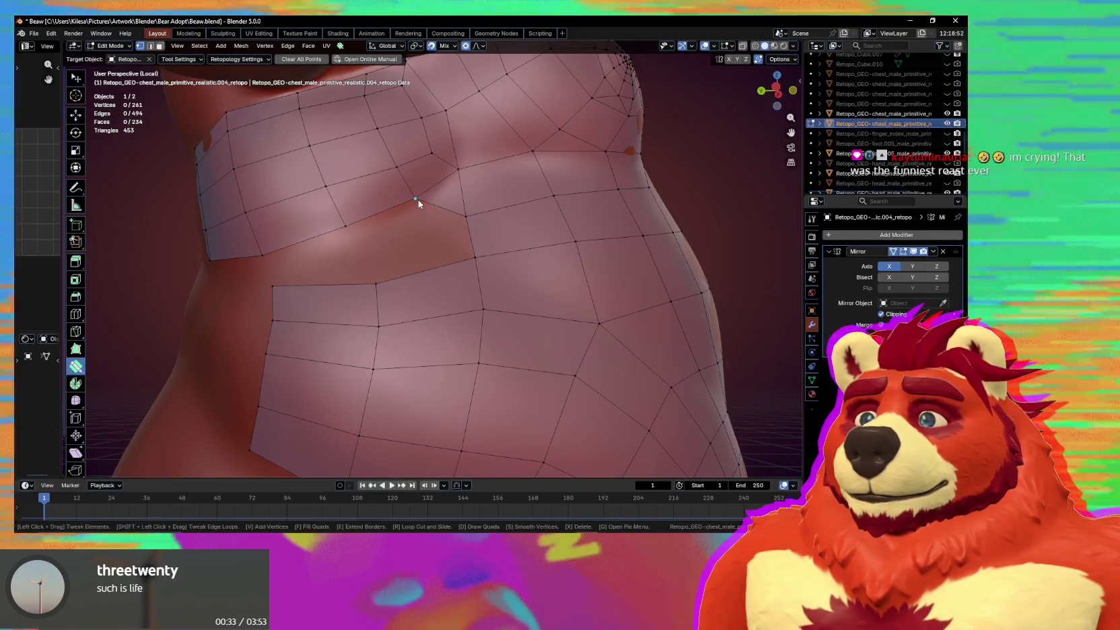
Add a quad below the chest band and shift its vertex right to fit.
mouse_move(418, 199)
left_mouse_down("ctrl")
mouse_move(382, 246)
mouse_move(468, 220)
left_mouse_up("ctrl")
middle_click_drag(449, 258, 411, 242)
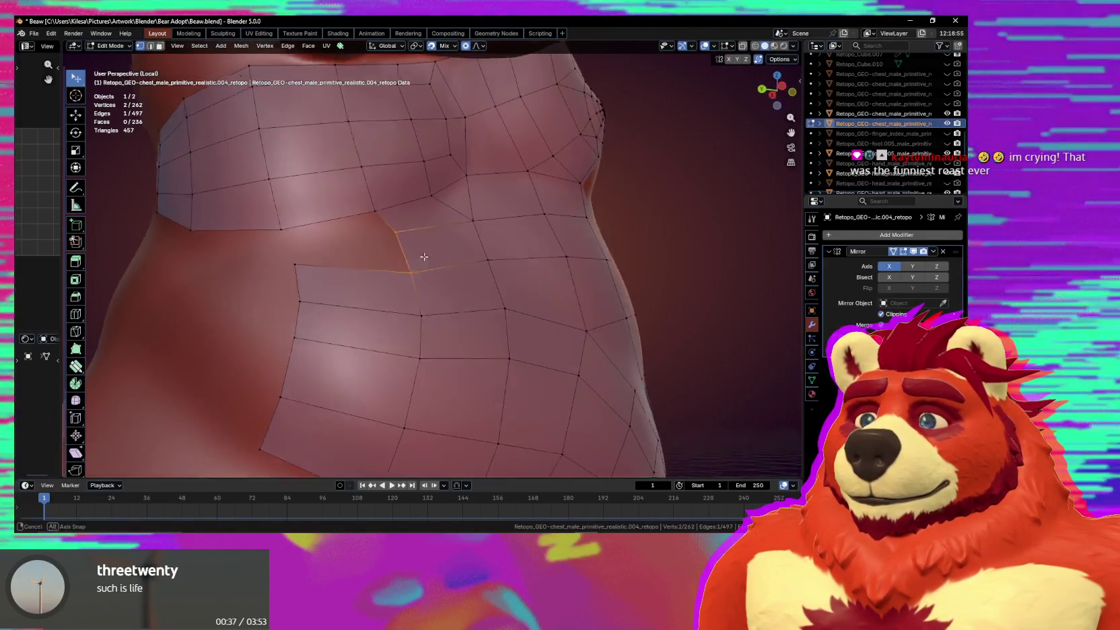
left_click_drag(407, 237, 400, 231)
middle_click_drag(389, 237, 444, 250, "shift")
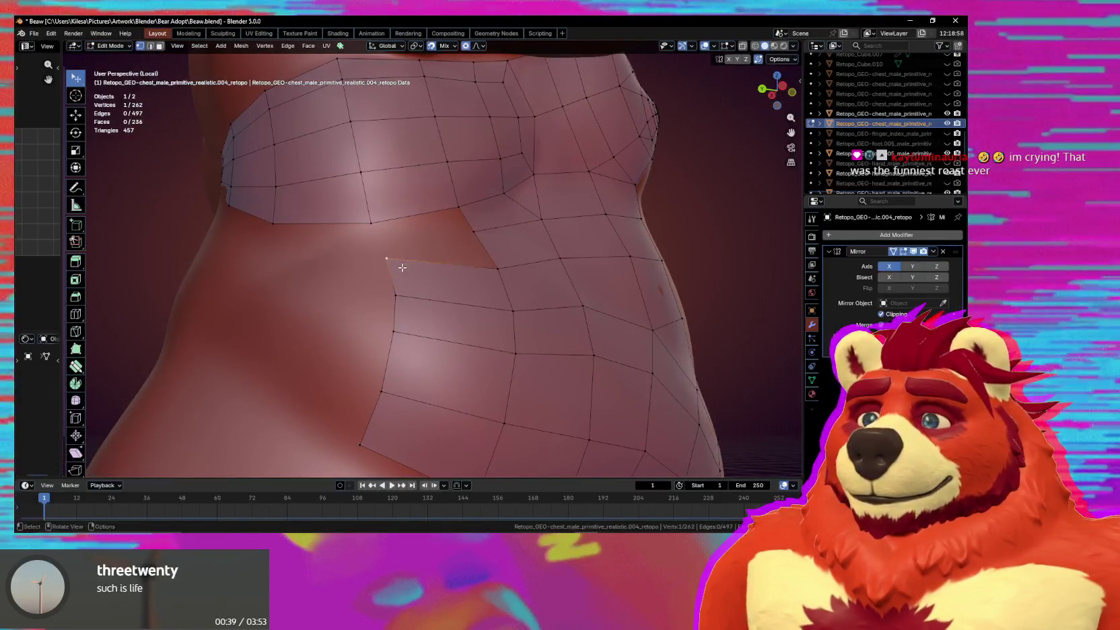
left_click_drag(388, 258, 437, 268)
mouse_move(438, 267)
middle_mouse_down()
mouse_move(464, 265)
mouse_move(488, 285)
mouse_move(478, 298)
mouse_move(535, 276)
mouse_move(522, 297)
mouse_move(581, 284)
mouse_move(445, 268)
middle_mouse_up()
scroll(464, 265, "down", 4)
left_click(465, 266)
scroll(540, 266, "up", 3)
left_click(419, 268)
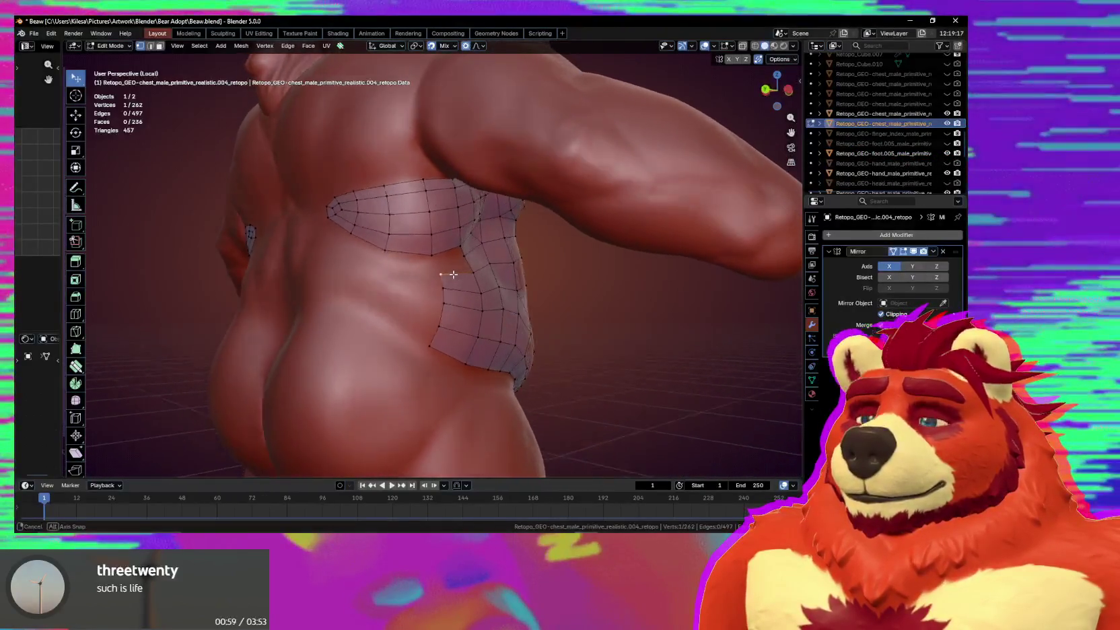
Move a vertex, cut a new edge loop across the strip, and smooth the back band.
scroll(445, 267, "up", 2)
key("g")
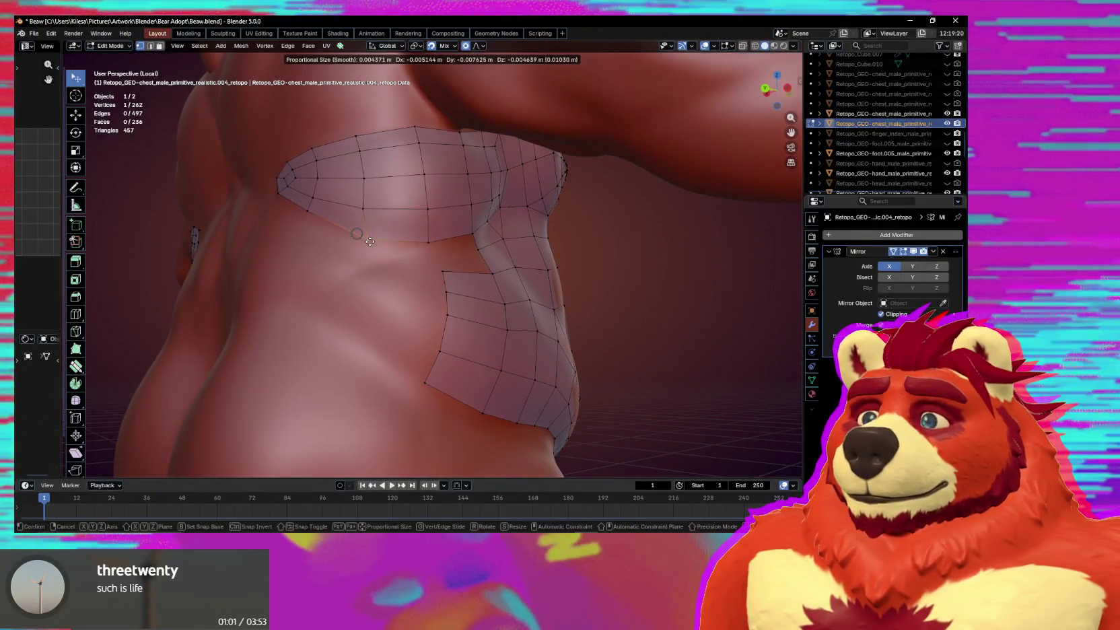
left_click(376, 249)
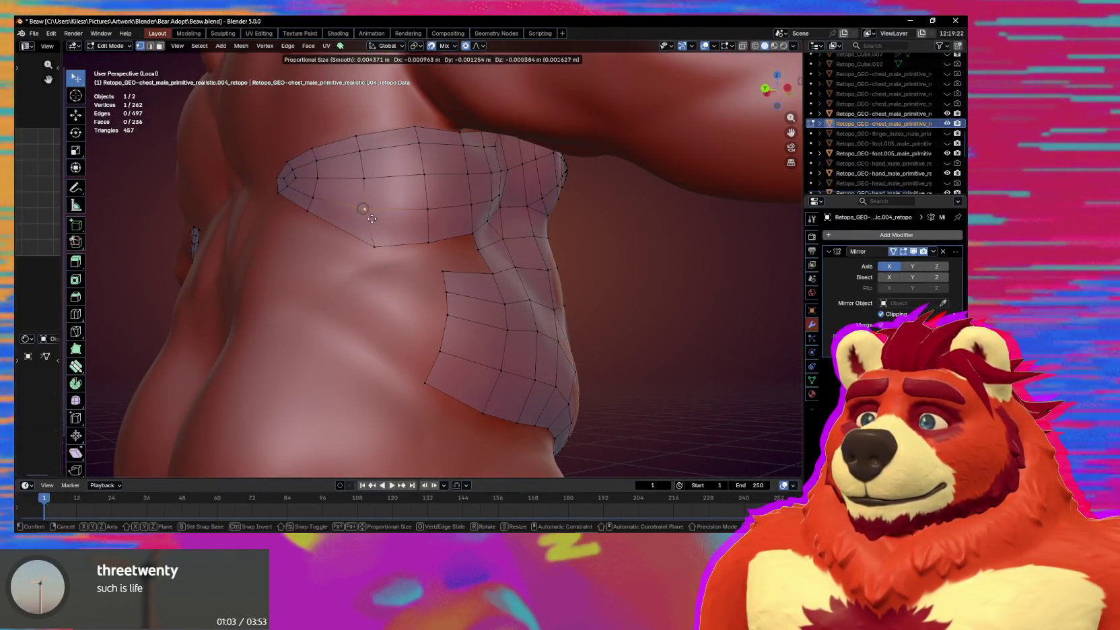
key("ctrl+r")
left_click(340, 193)
key("g")
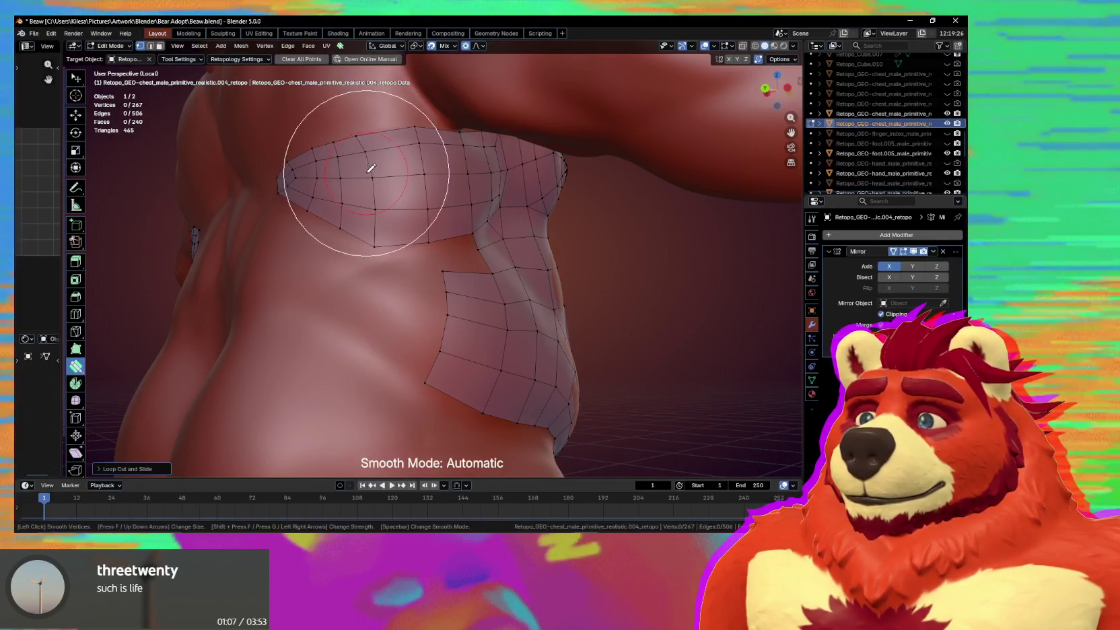
left_click_drag(371, 153, 383, 244)
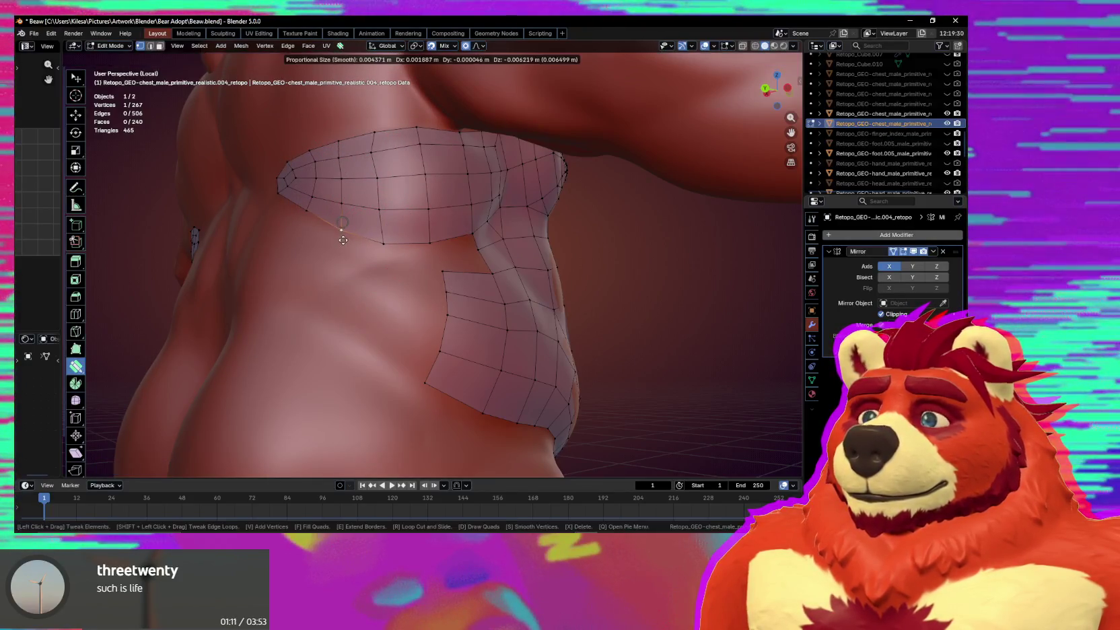
Pull vertices with proportional falloff and fill the triangular gap with quads.
middle_click_drag(346, 233, 378, 247)
left_click_drag(453, 250, 413, 267)
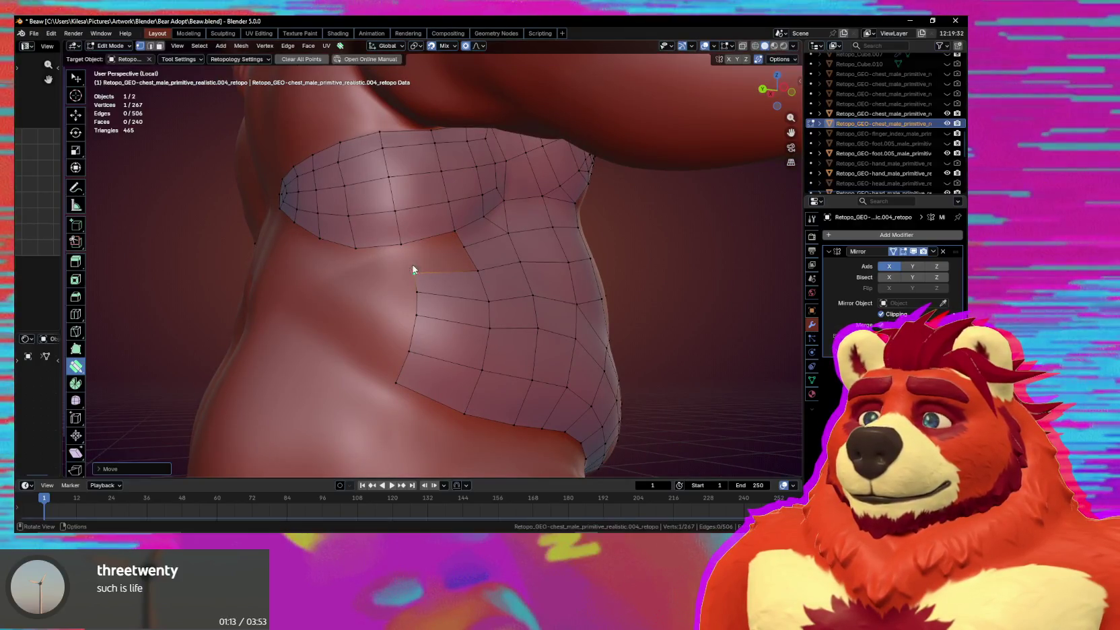
middle_click_drag(414, 265, 434, 265)
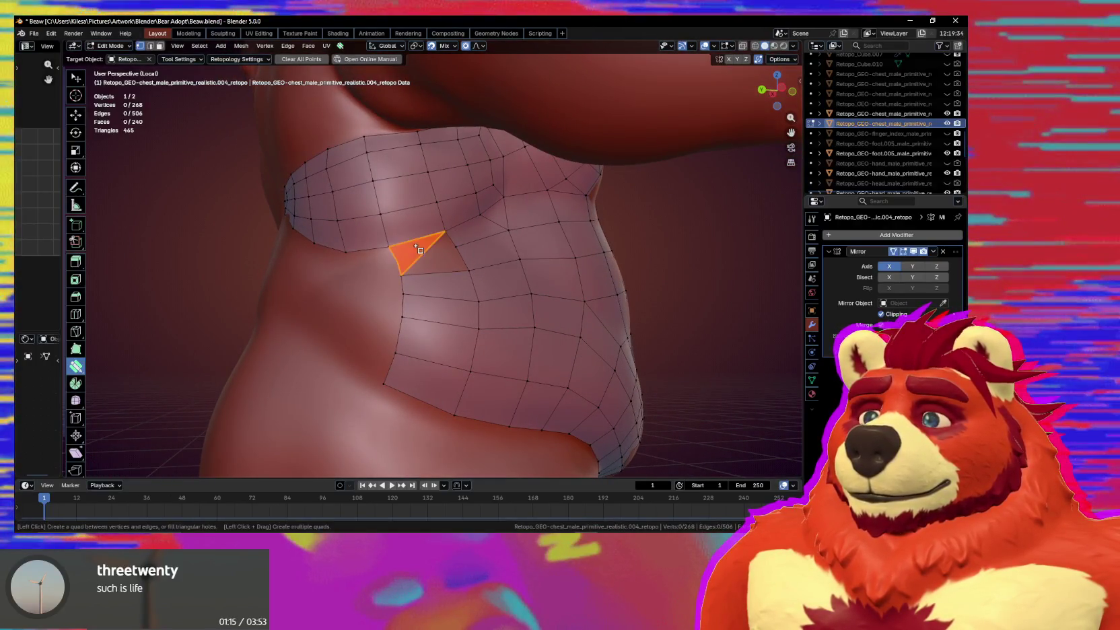
left_click(420, 250)
mouse_move(455, 277)
middle_mouse_down()
mouse_move(492, 281)
mouse_move(440, 286)
mouse_move(438, 343)
mouse_move(422, 376)
middle_mouse_up()
left_click_drag(422, 376, 413, 374)
middle_click_drag(413, 374, 409, 386)
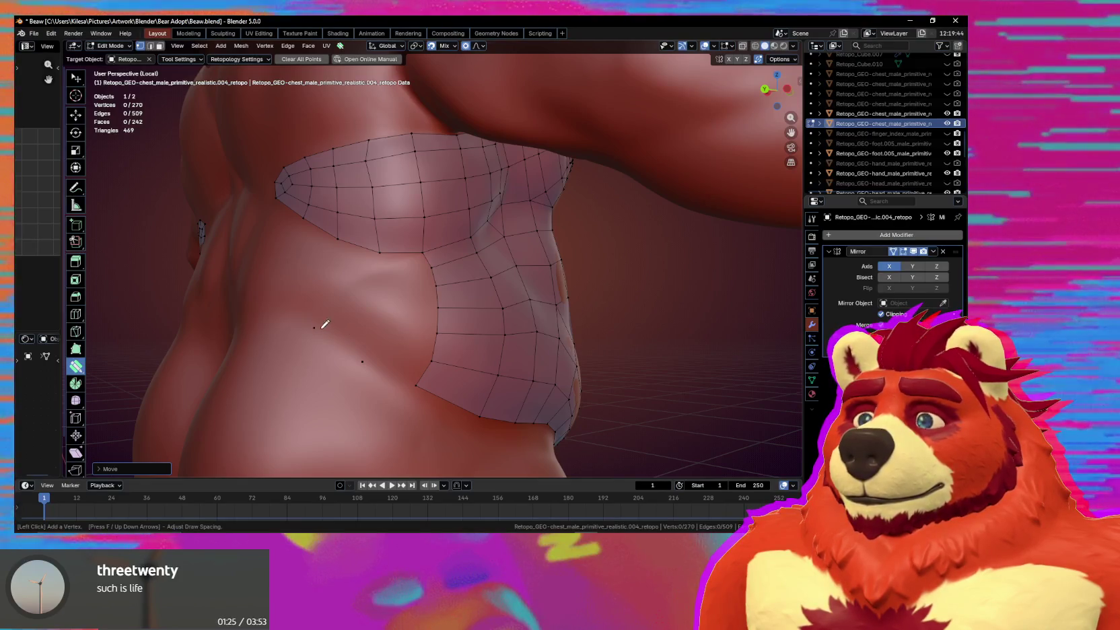
Add two hip vertices and build quads along the patch's lower-left edge toward them.
left_click(377, 340)
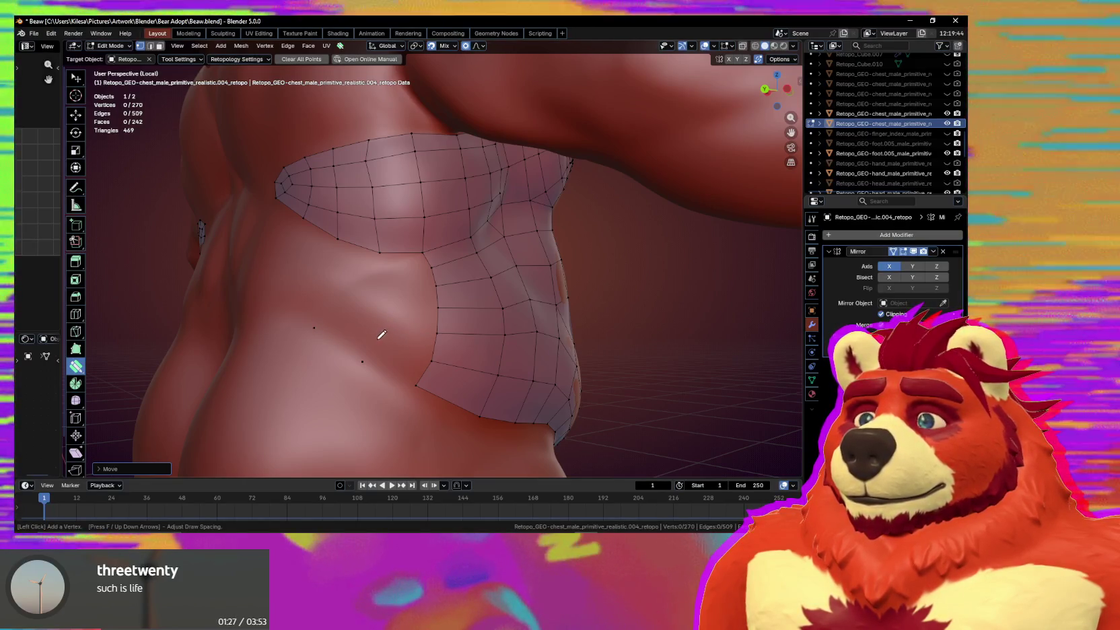
left_click(385, 323)
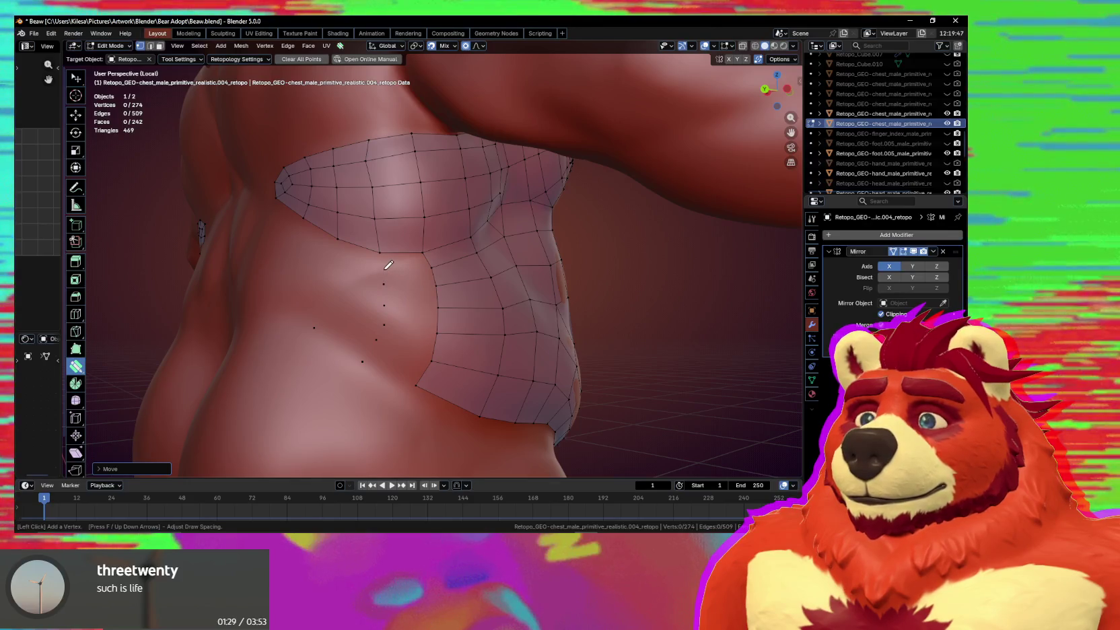
left_click_drag(416, 292, 393, 365)
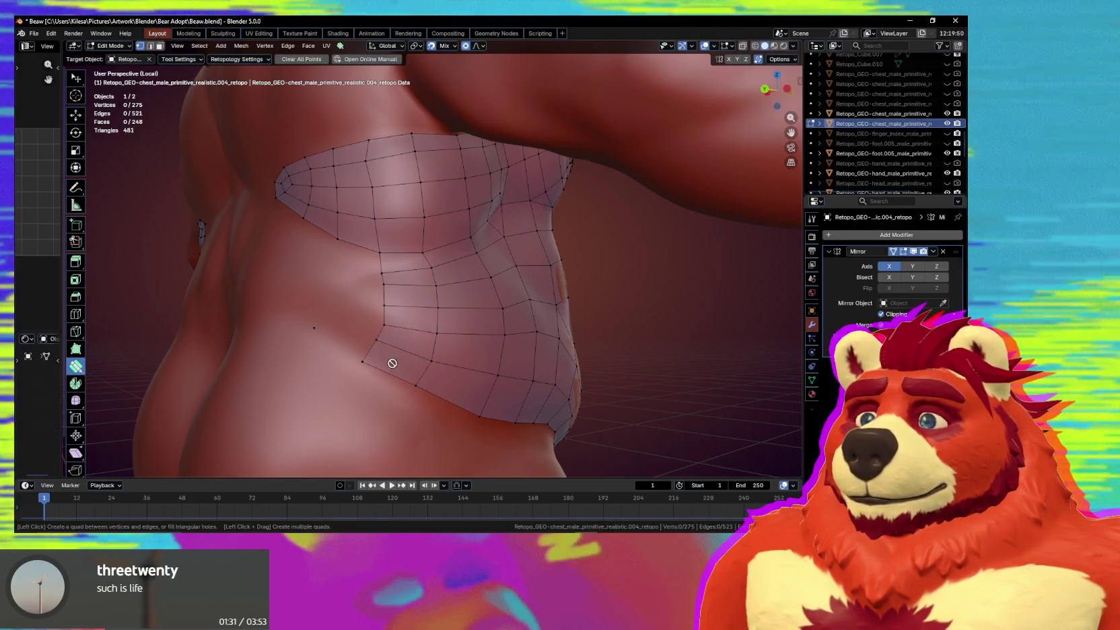
middle_click_drag(393, 365, 397, 327)
key("space")
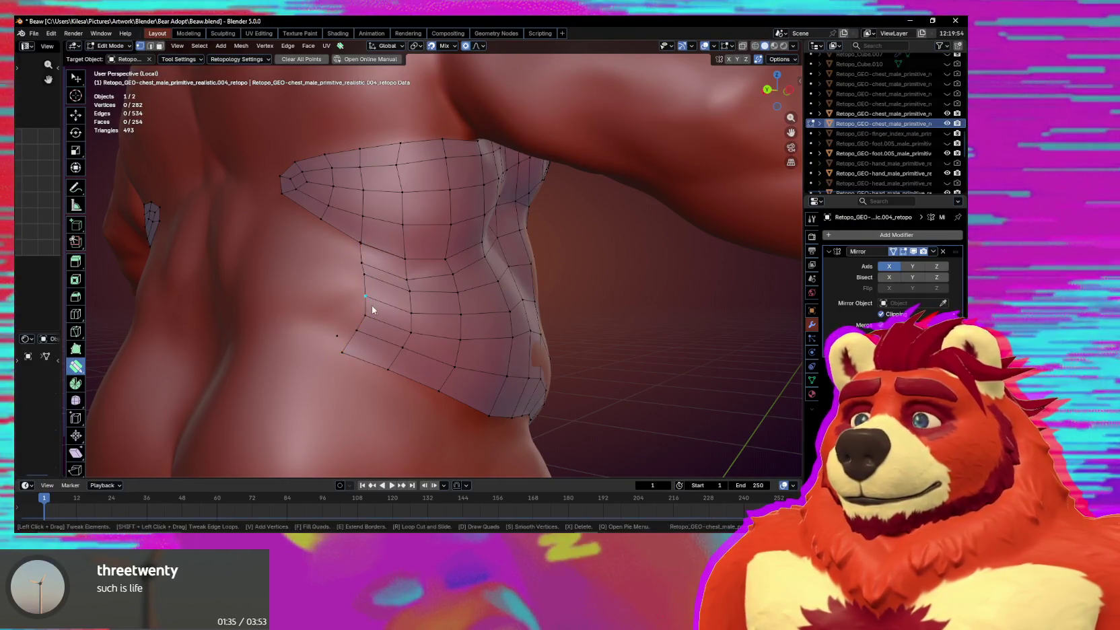
middle_click_drag(373, 310, 382, 302)
left_click_drag(378, 259, 377, 250)
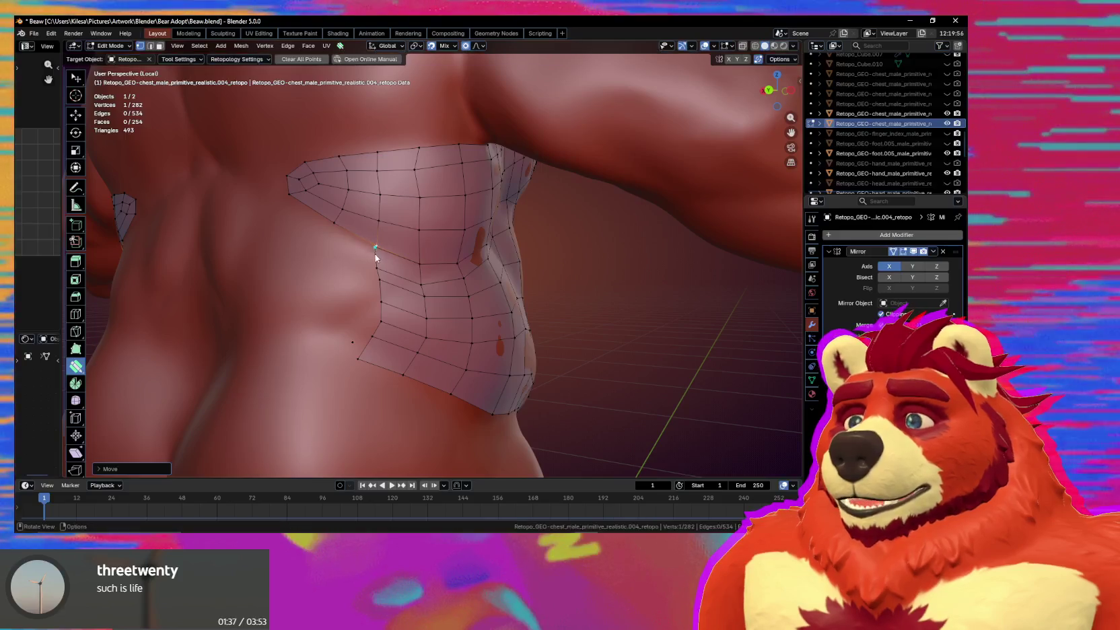
mouse_move(379, 267)
middle_mouse_down()
mouse_move(416, 311)
mouse_move(408, 316)
middle_mouse_up()
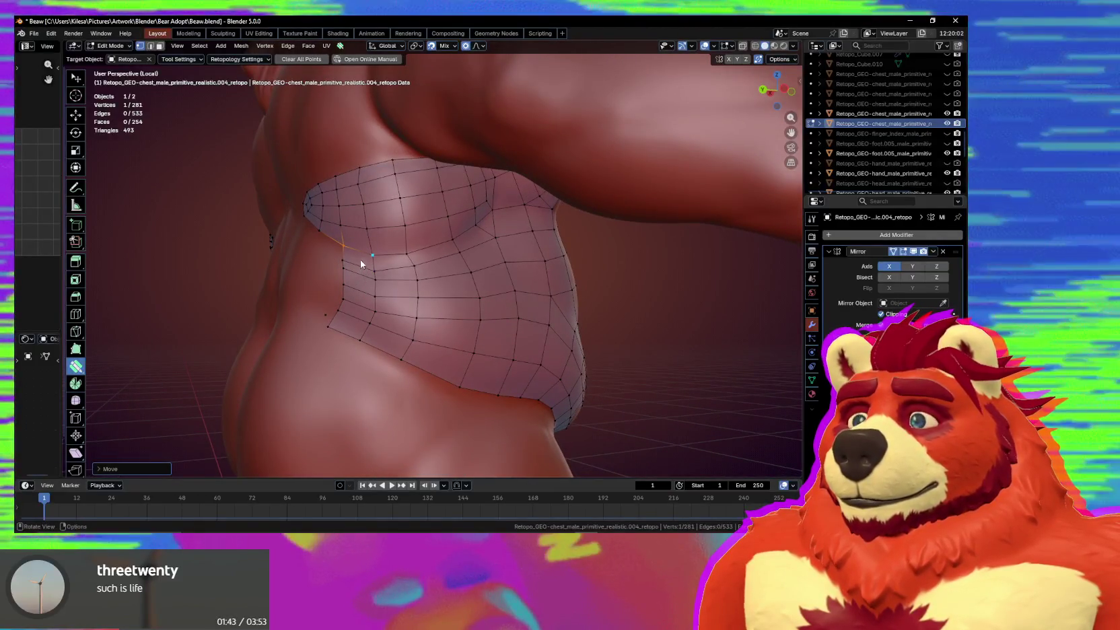
Delete unwanted faces and add new faces along the patch's left edge.
key("x")
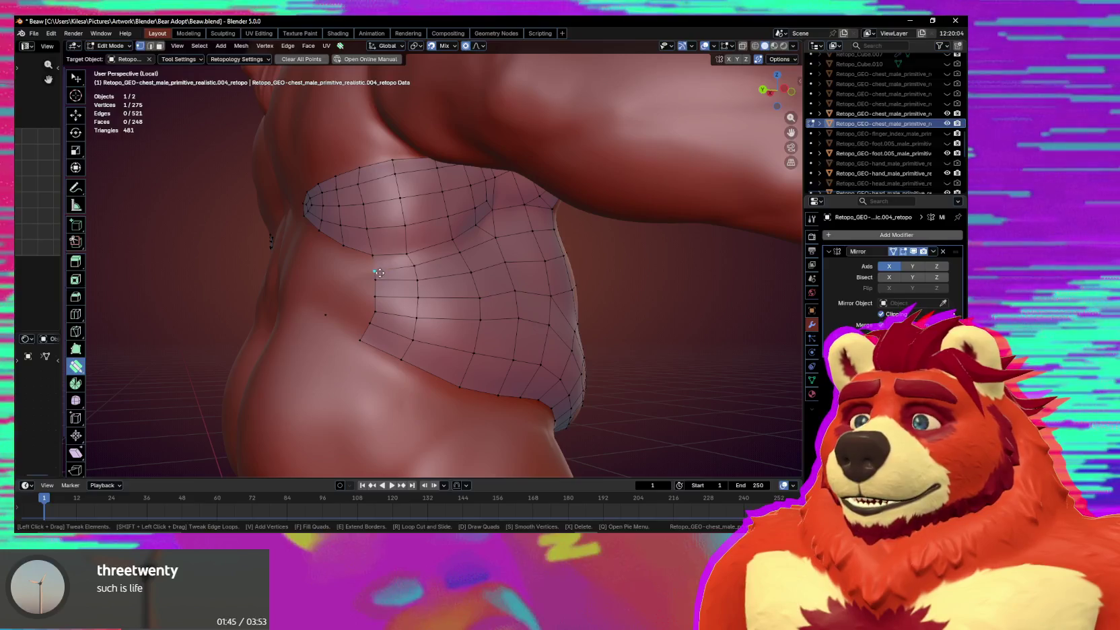
left_click_drag(379, 272, 381, 289)
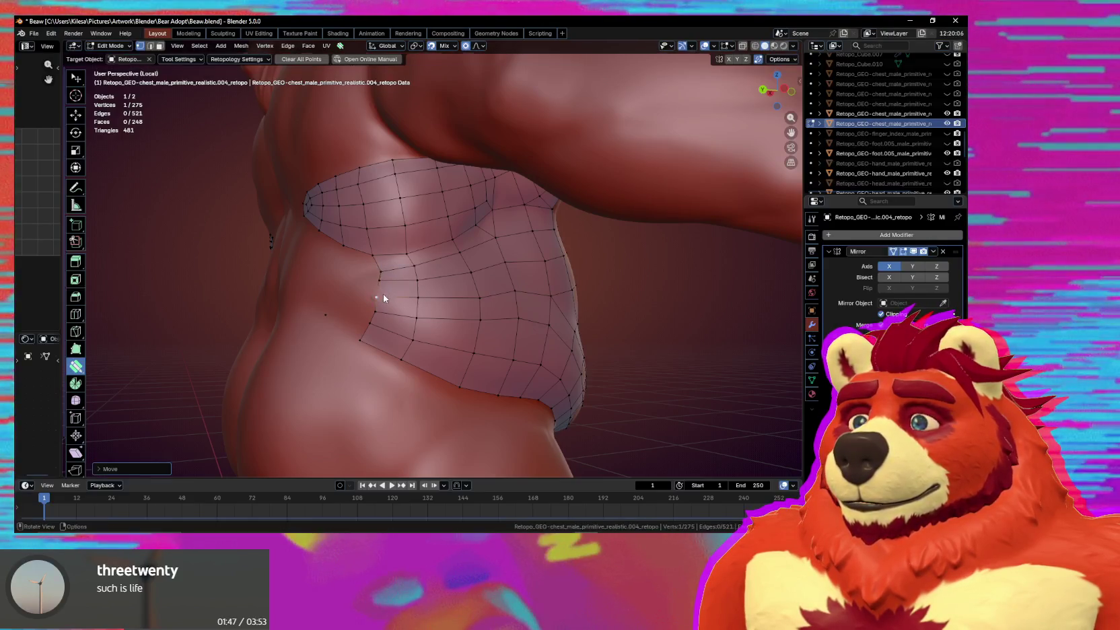
middle_click_drag(384, 299, 388, 283)
left_click_drag(375, 266, 366, 277)
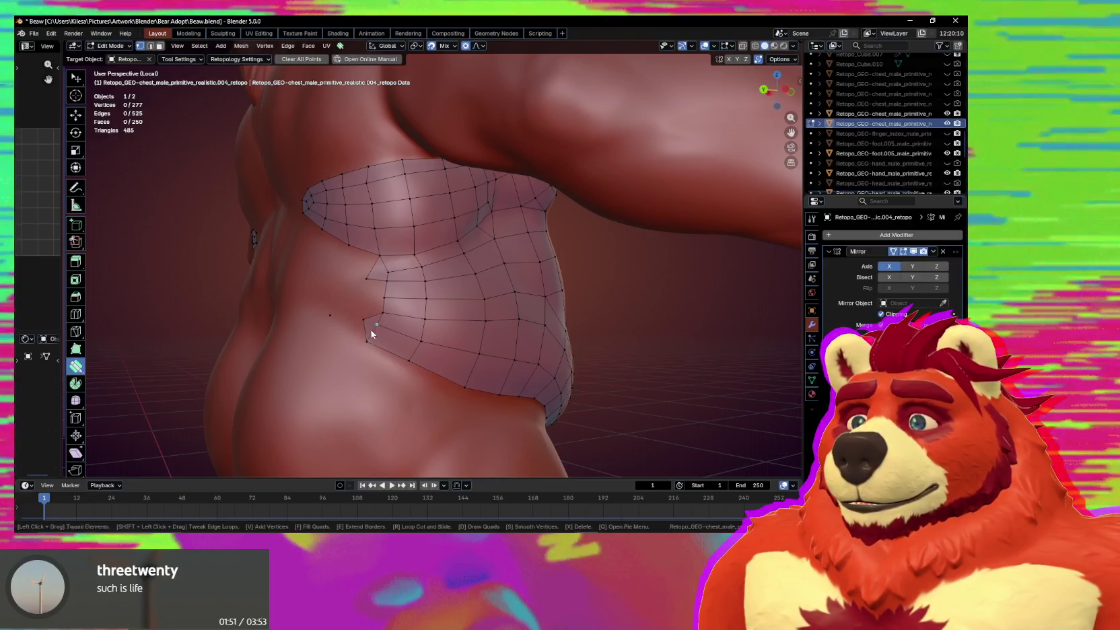
left_click_drag(372, 334, 367, 329)
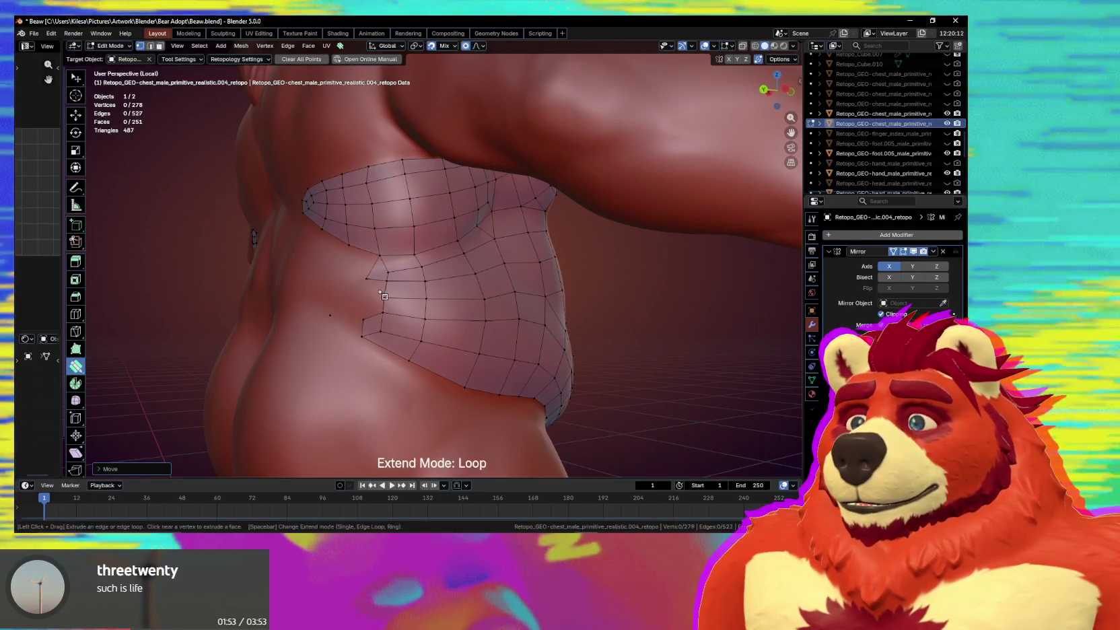
mouse_move(382, 296)
left_mouse_down()
mouse_move(364, 301)
mouse_move(365, 314)
left_mouse_up()
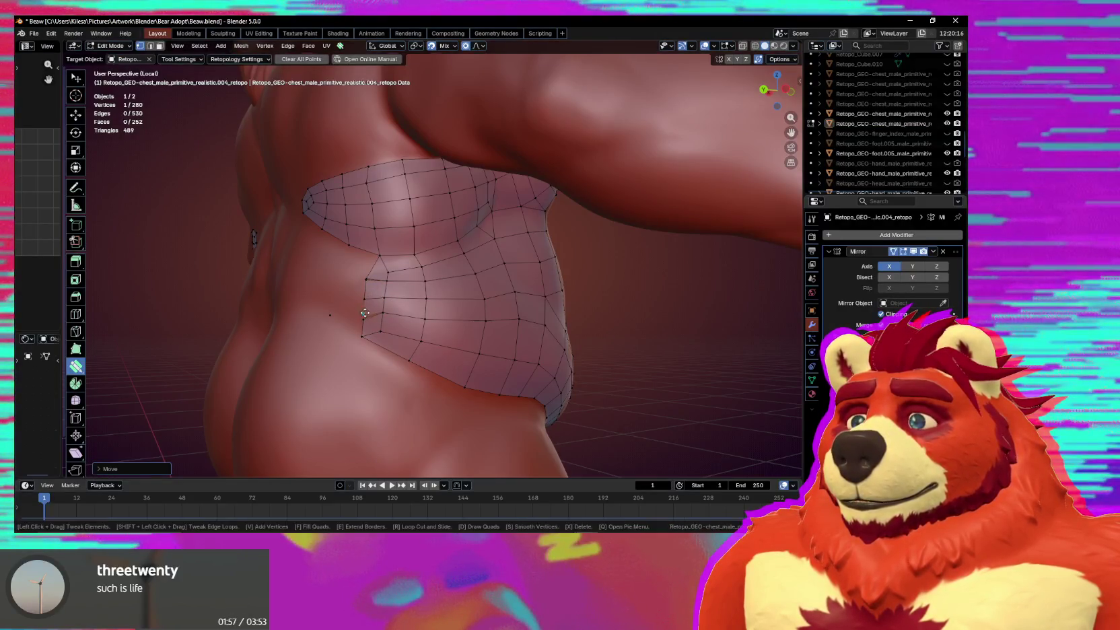
middle_click_drag(381, 325, 355, 290)
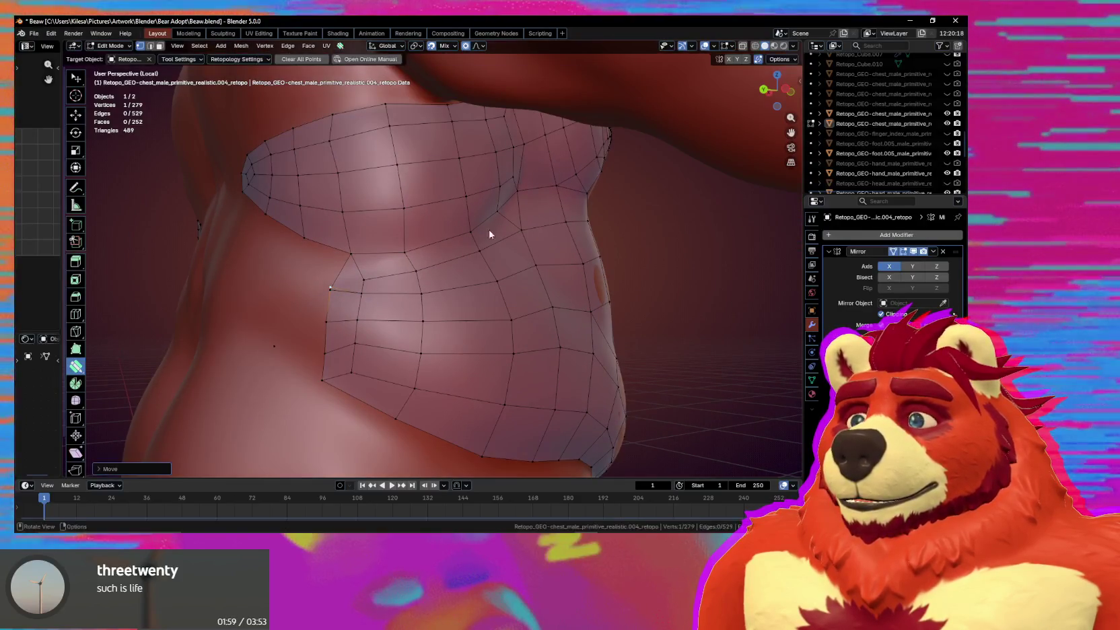
Set the auto merge threshold to 0.002 m and merge a vertex into its neighbour.
left_click(781, 59)
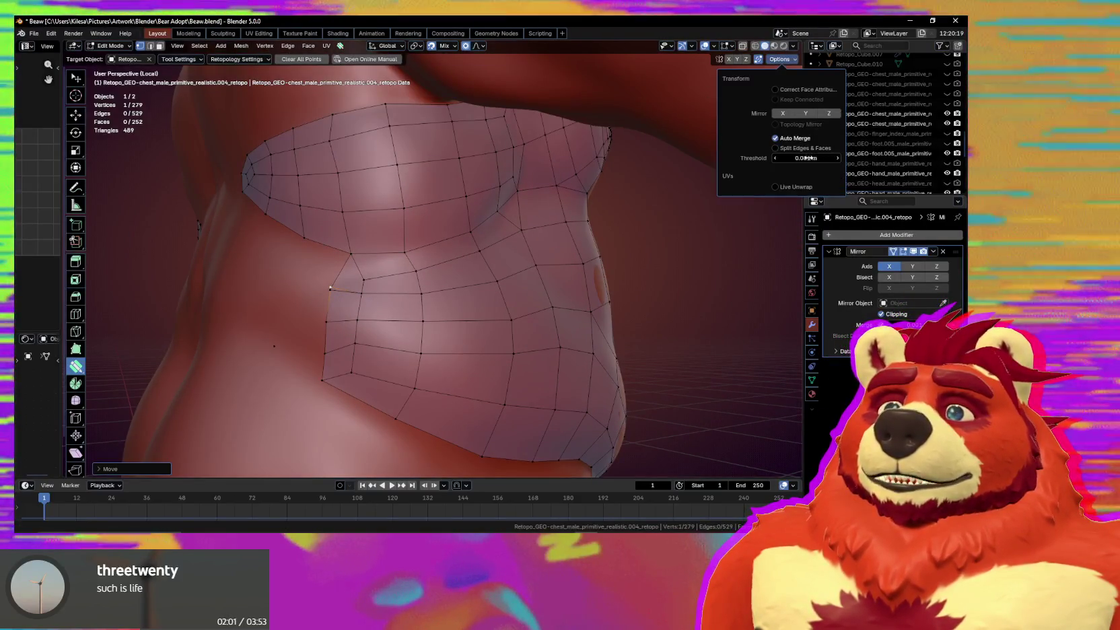
left_click(806, 158)
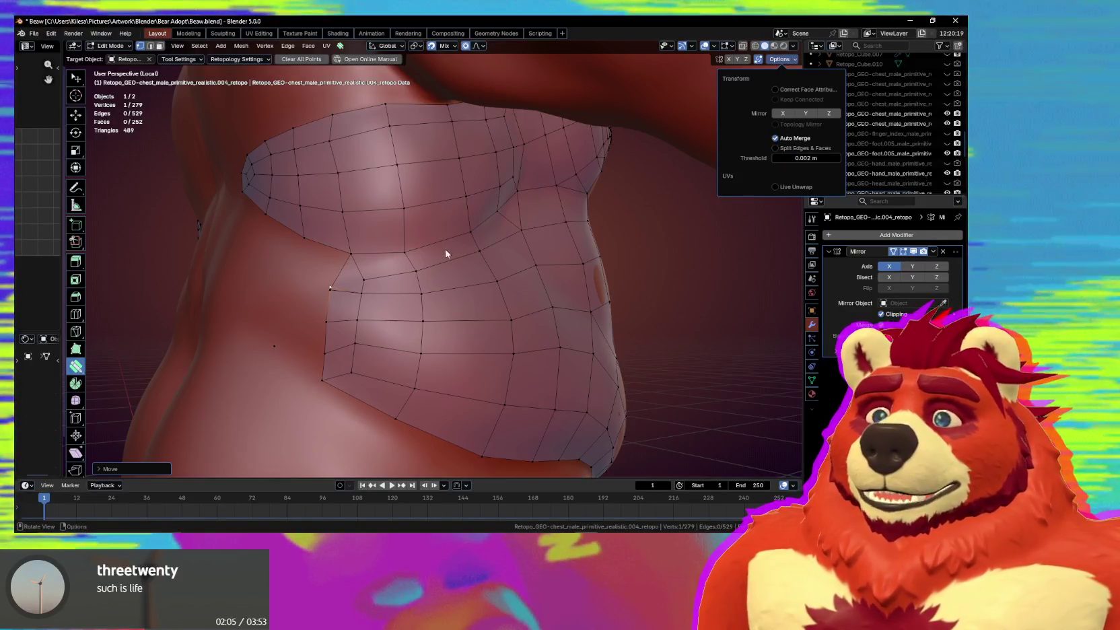
key("Return")
left_click(399, 283, "alt+shift")
middle_click_drag(376, 328, 407, 243, "shift")
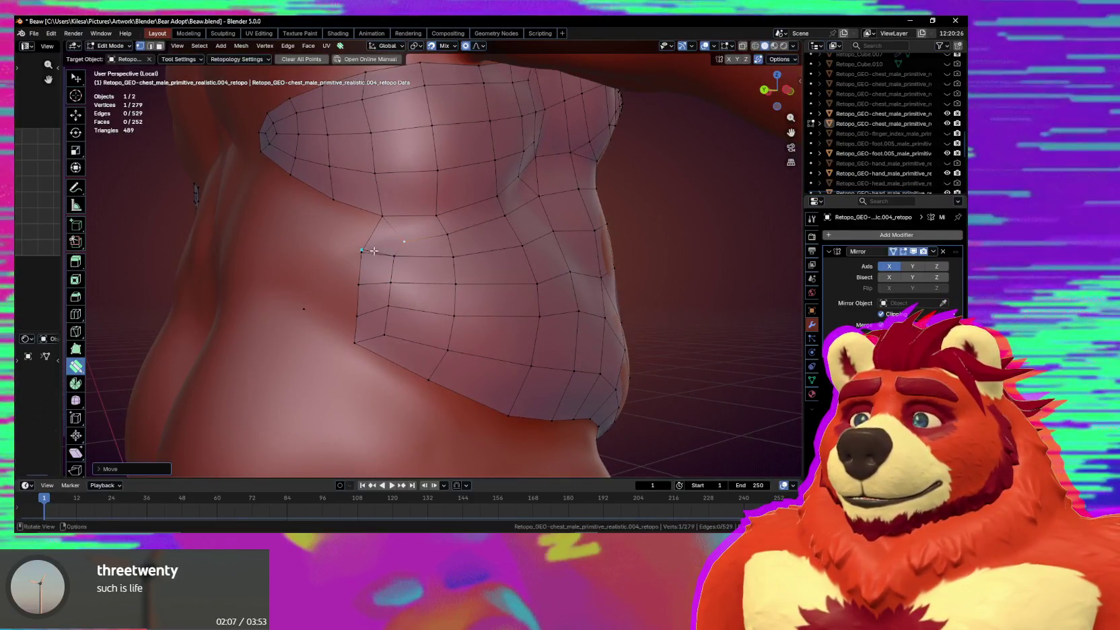
left_click_drag(374, 251, 414, 241)
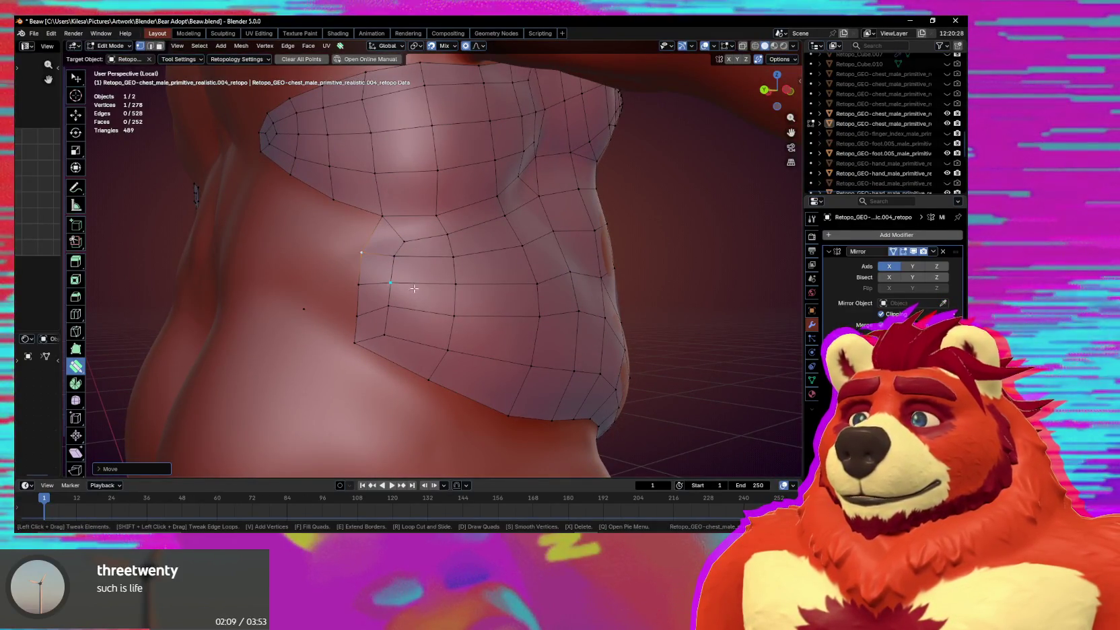
Smooth the side vertices, nudge the lower-left corner, and select the stray vertex.
middle_click_drag(414, 288, 402, 279)
key("s")
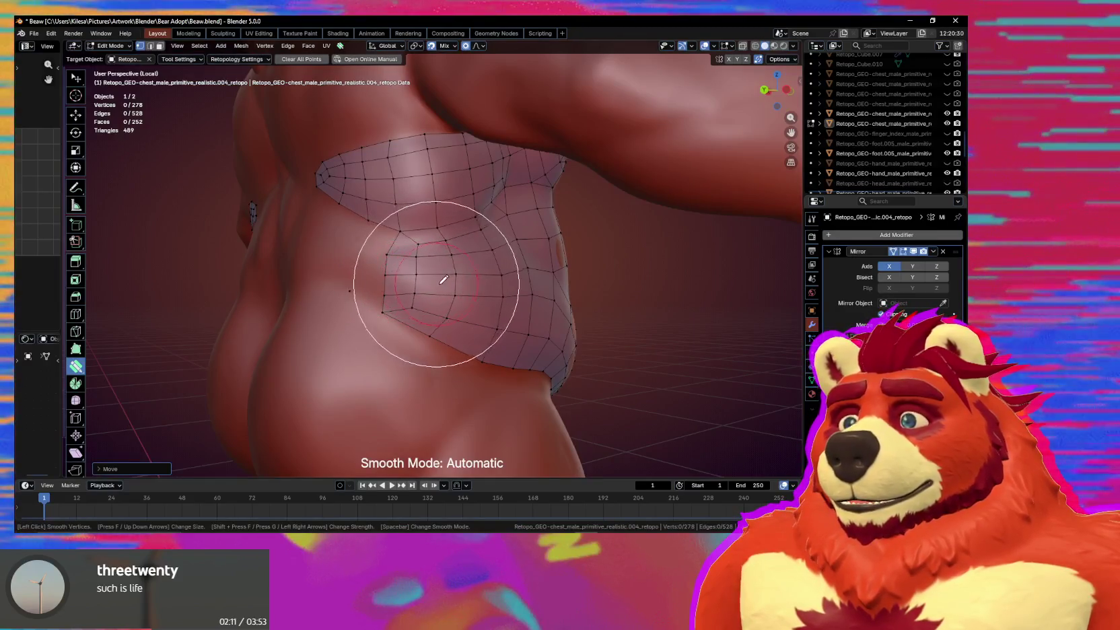
left_click(512, 309)
middle_click_drag(500, 317, 421, 303)
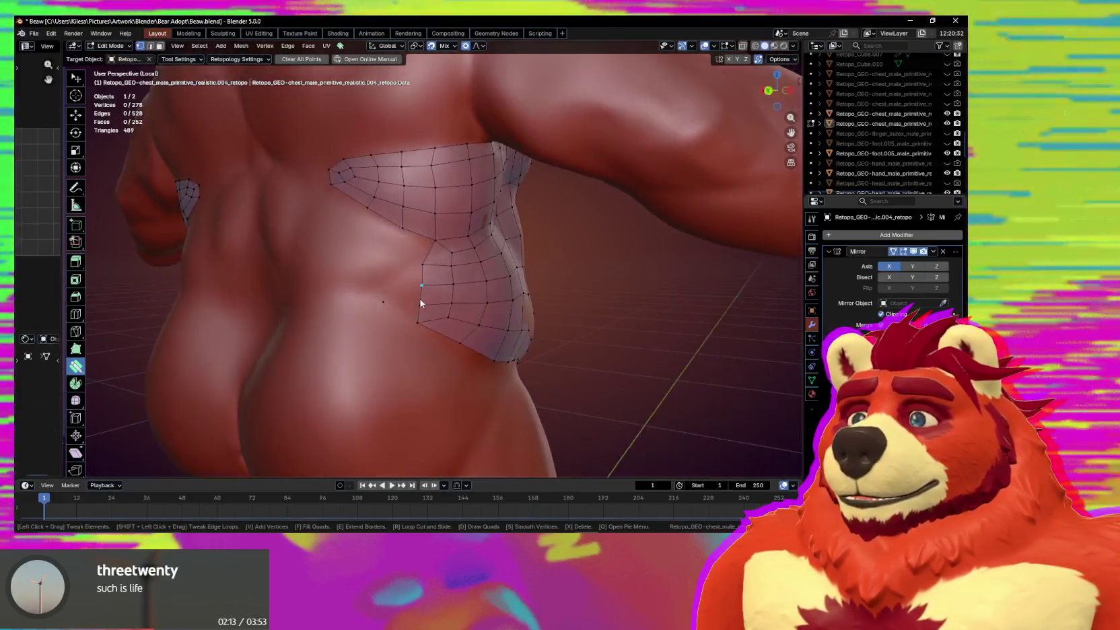
left_click_drag(423, 327, 420, 322)
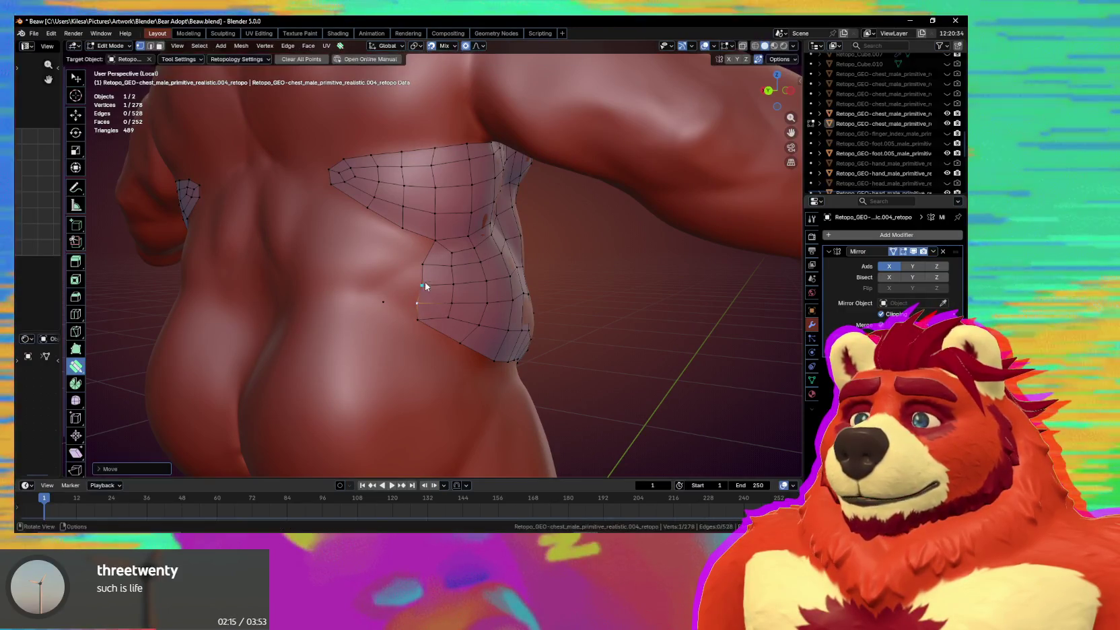
mouse_move(420, 288)
middle_mouse_down()
mouse_move(431, 296)
mouse_move(422, 288)
middle_mouse_up()
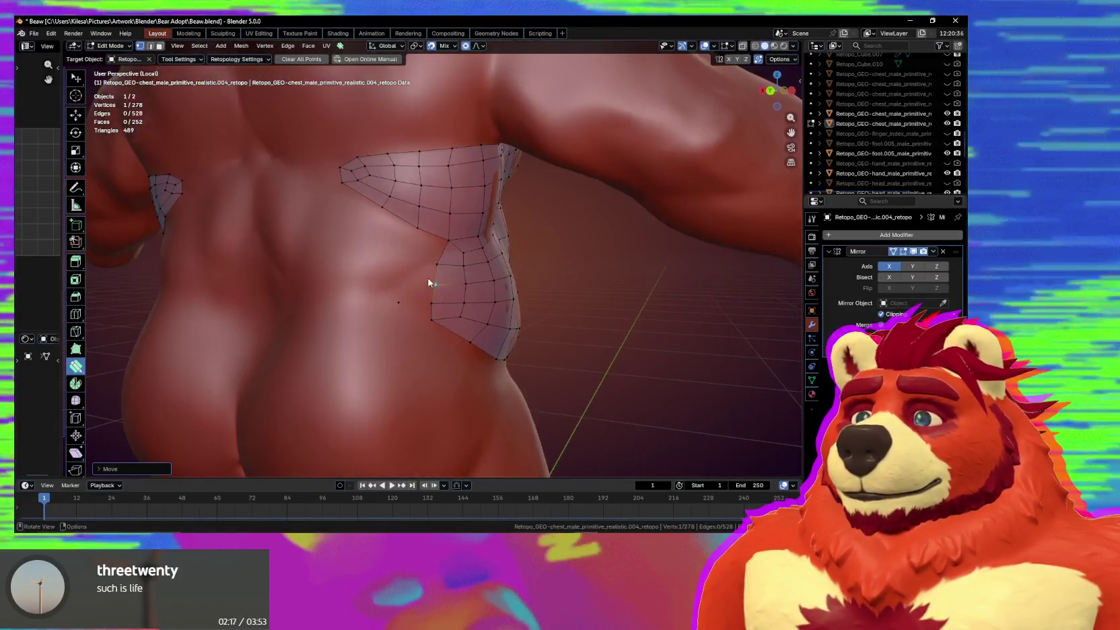
left_click(398, 303)
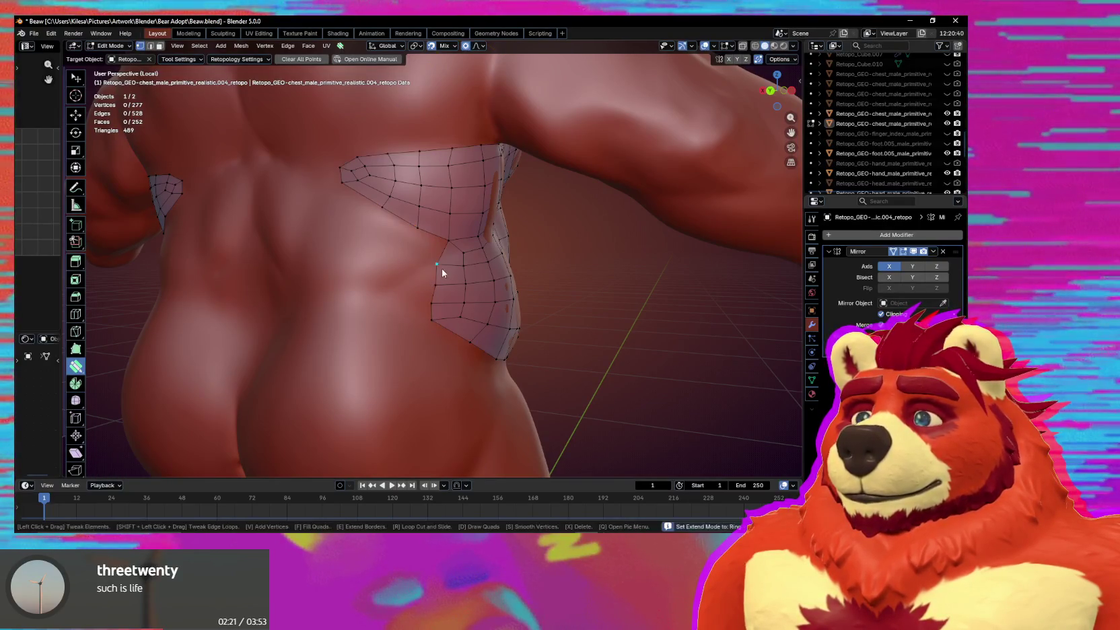
middle_click_drag(438, 286, 449, 267)
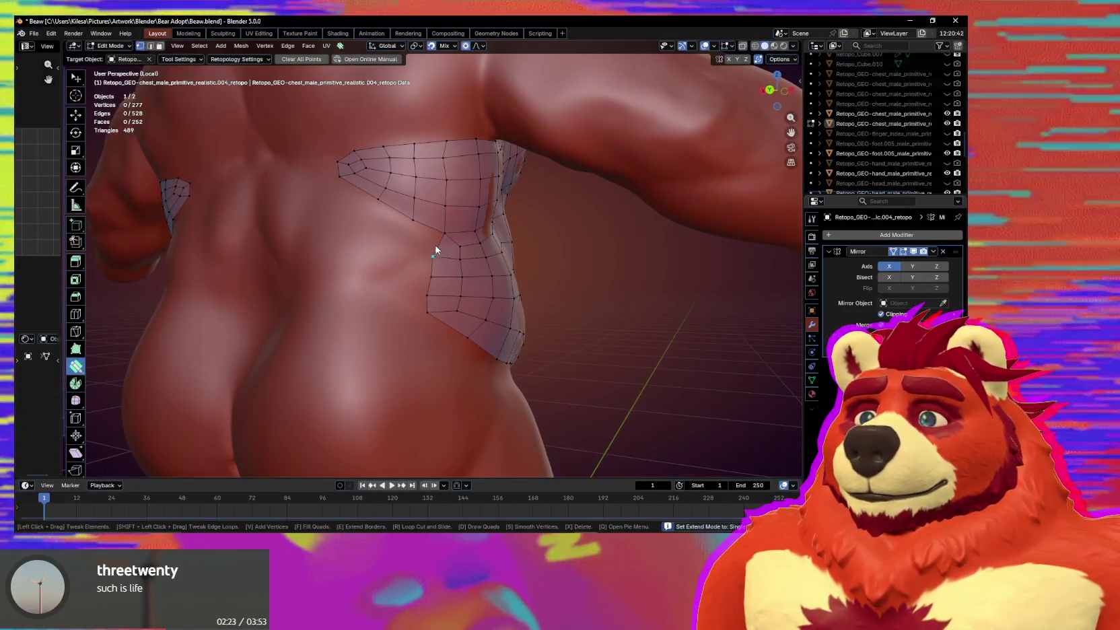
Extrude the lower patch's left edge across the lower back.
key("w")
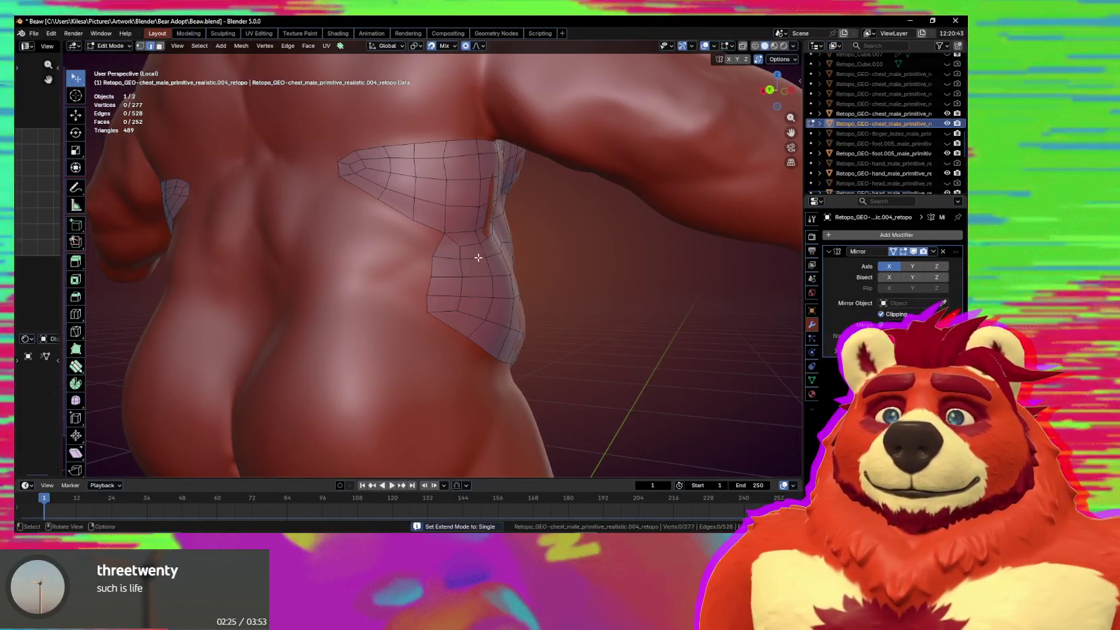
middle_click_drag(488, 296, 504, 294)
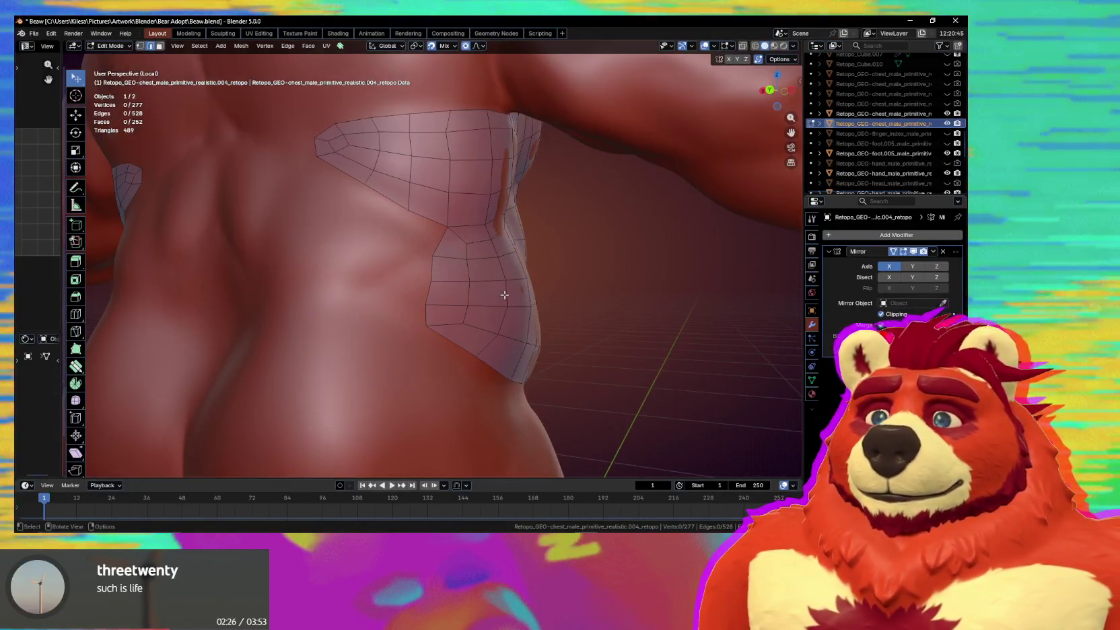
left_click(439, 241)
left_click(428, 310, "ctrl")
key("e")
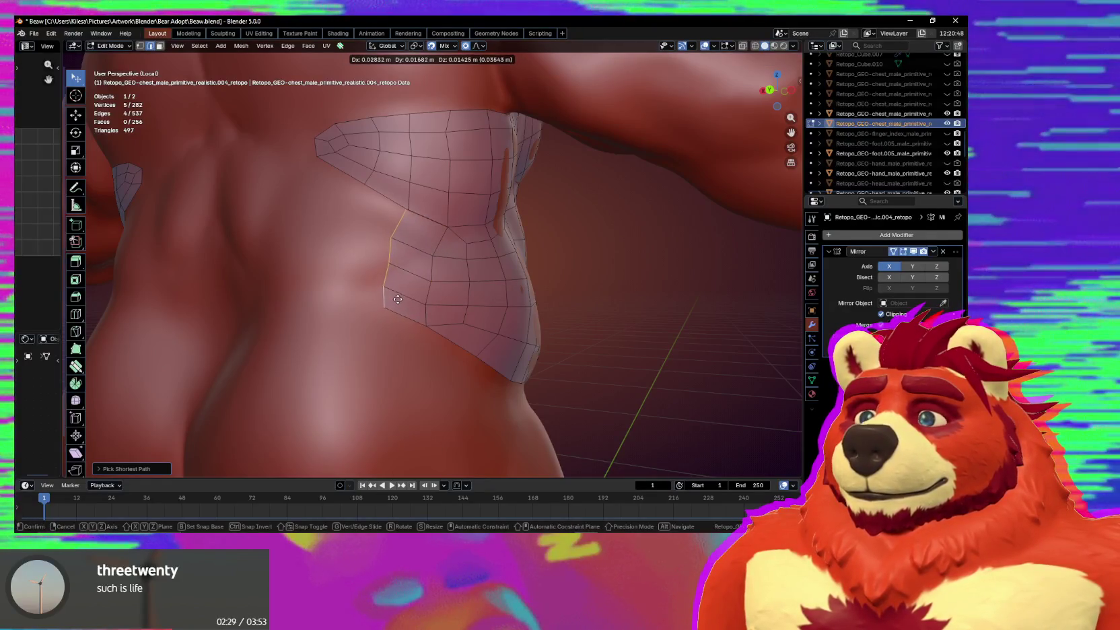
left_click(400, 302)
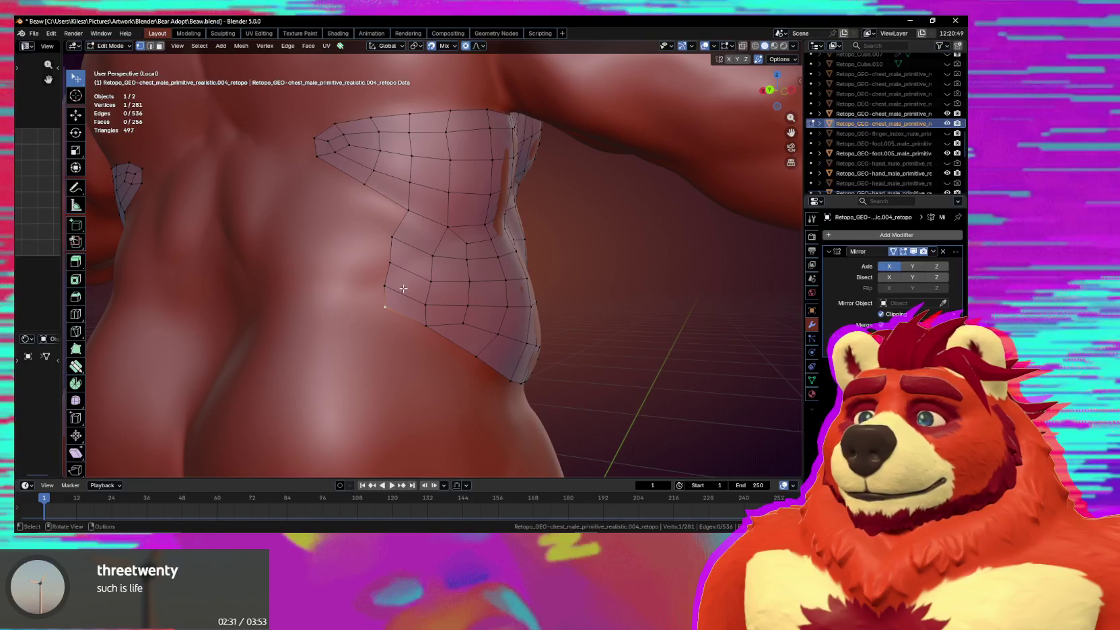
key("shift+space")
Relax and reposition the side patch vertices, then leave local view.
key("s")
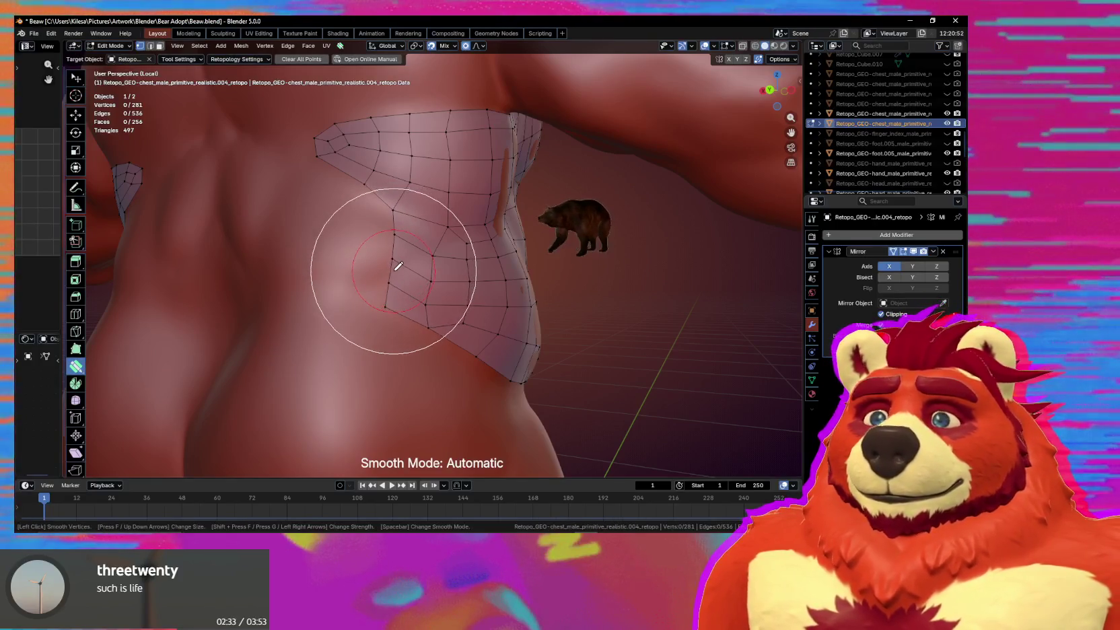
left_click_drag(398, 266, 398, 280)
mouse_move(396, 232)
left_mouse_down()
mouse_move(403, 206)
mouse_move(392, 244)
left_mouse_up()
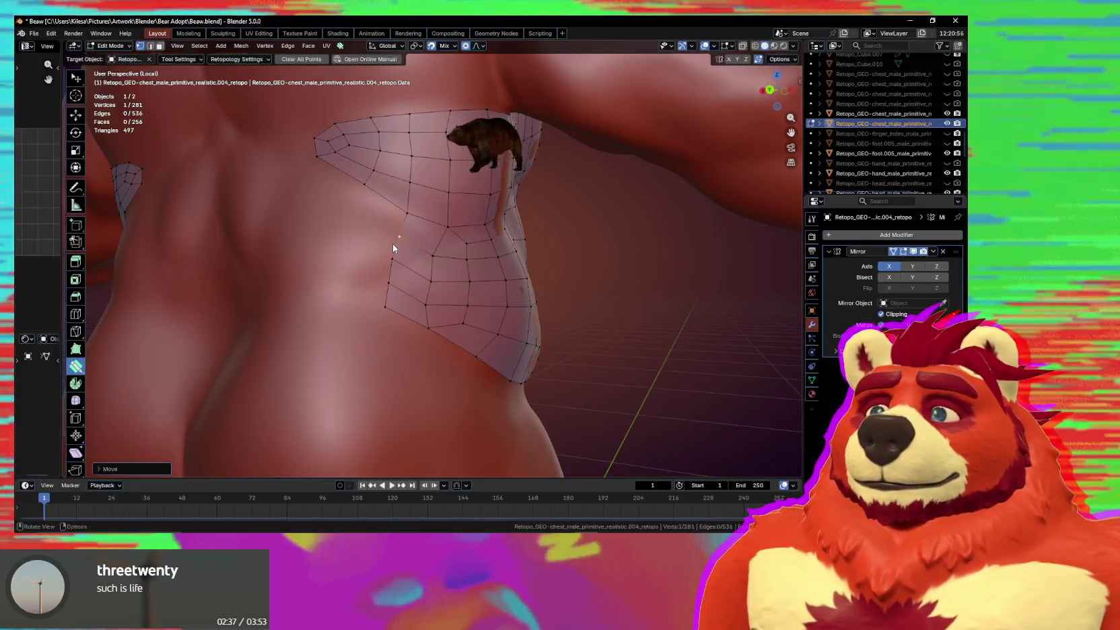
mouse_move(392, 243)
middle_mouse_down()
mouse_move(438, 295)
mouse_move(462, 293)
mouse_move(455, 307)
mouse_move(434, 289)
mouse_move(445, 354)
mouse_move(474, 282)
middle_mouse_up()
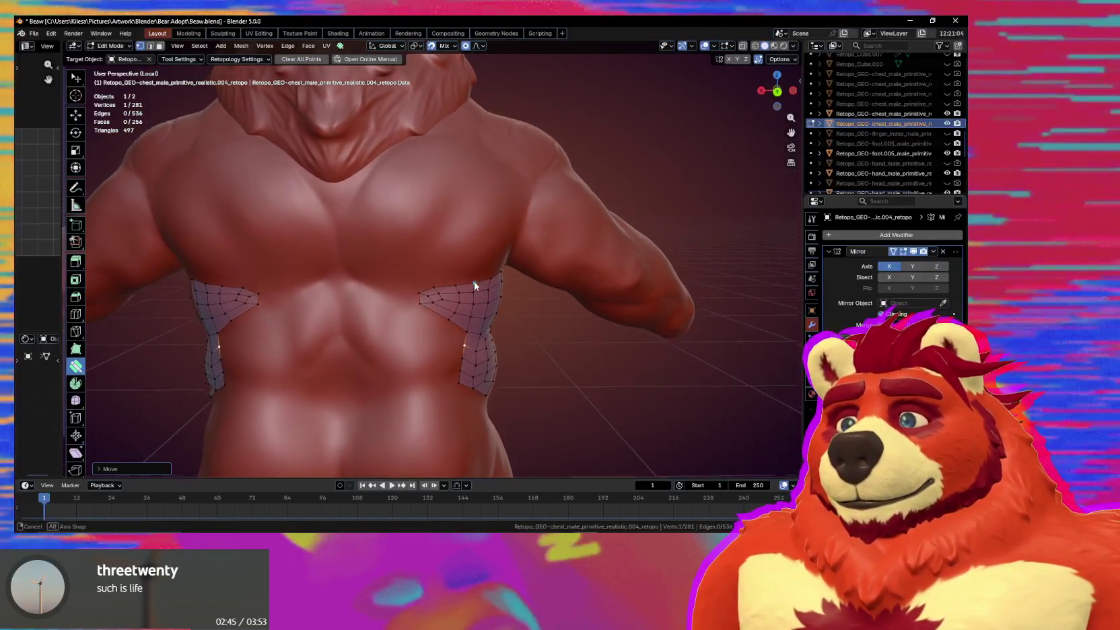
middle_click_drag(539, 350, 517, 327)
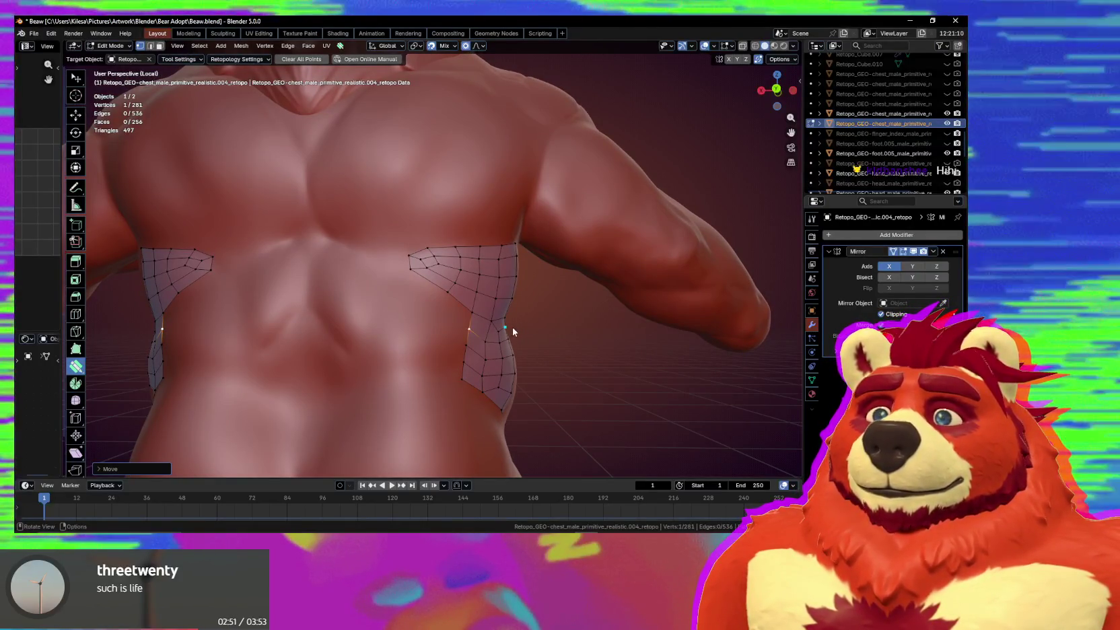
key("KP_Divide")
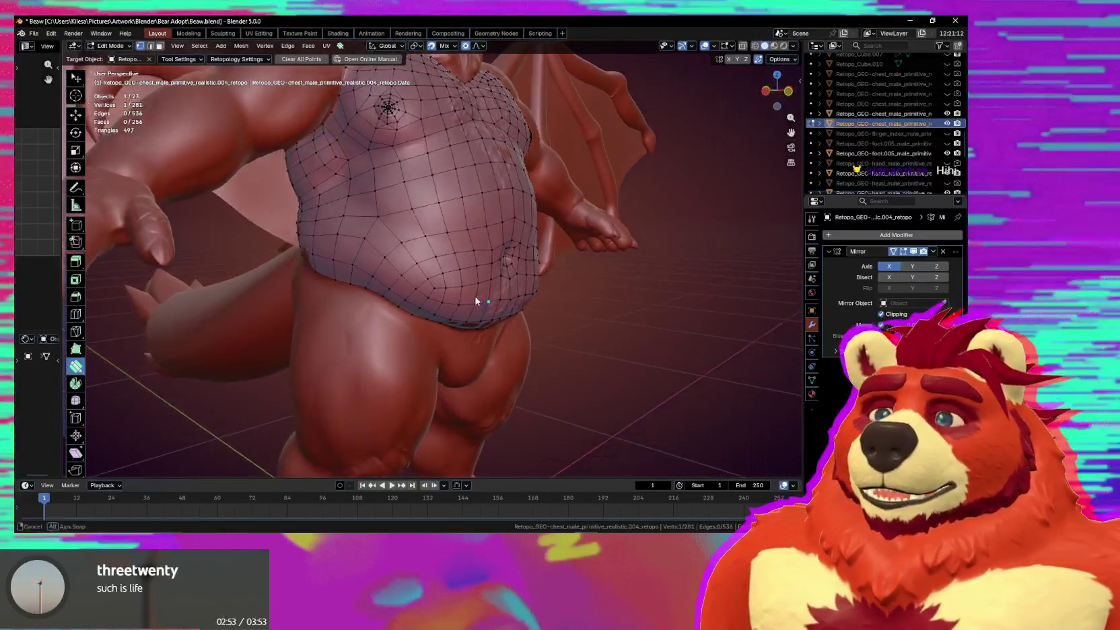
Switch to Object Mode and orbit around the belly, chest and under the arms.
key("ctrl+Tab")
left_click(308, 309)
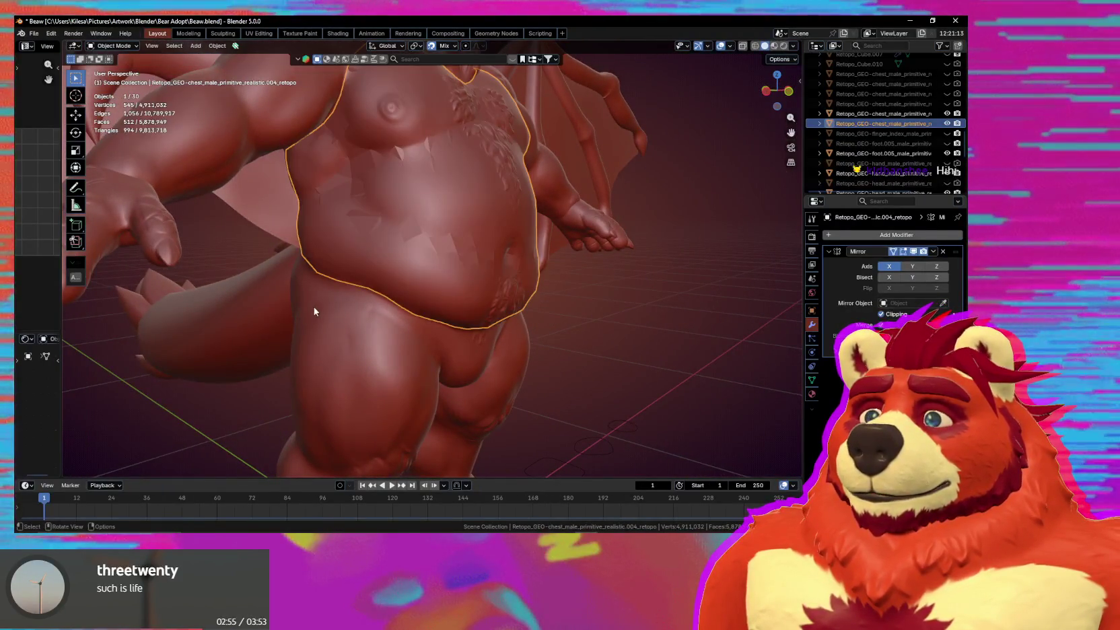
mouse_move(313, 307)
middle_mouse_down()
mouse_move(350, 299)
mouse_move(506, 324)
mouse_move(340, 316)
middle_mouse_up()
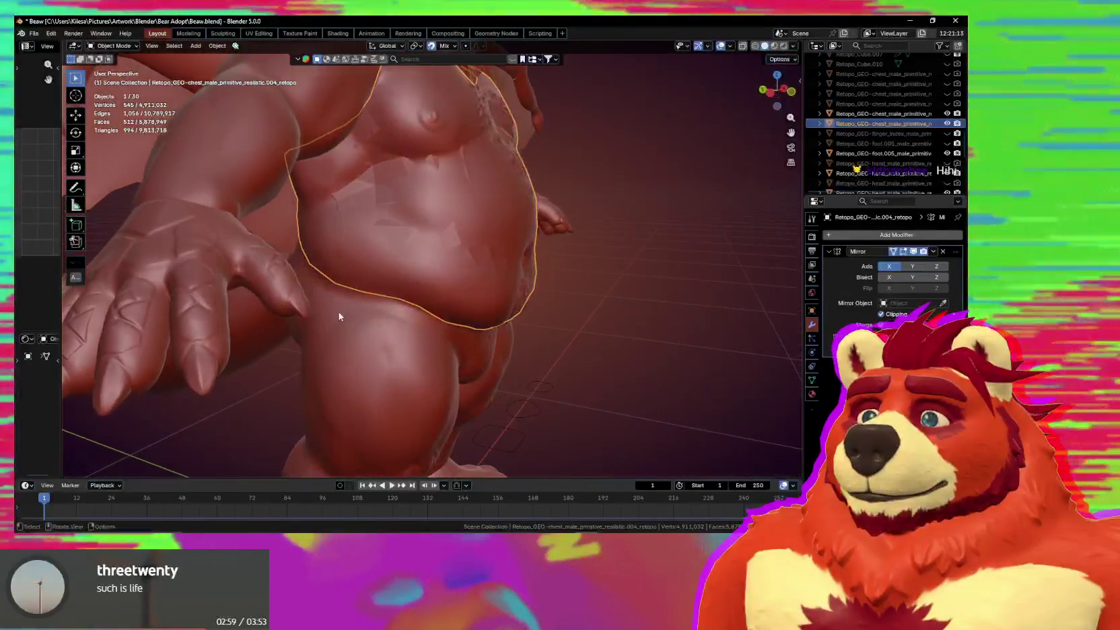
mouse_move(444, 234)
middle_mouse_down()
mouse_move(460, 291)
mouse_move(388, 313)
mouse_move(403, 288)
mouse_move(377, 369)
middle_mouse_up()
mouse_move(410, 335)
middle_mouse_down()
mouse_move(503, 348)
mouse_move(492, 353)
mouse_move(446, 321)
middle_mouse_up()
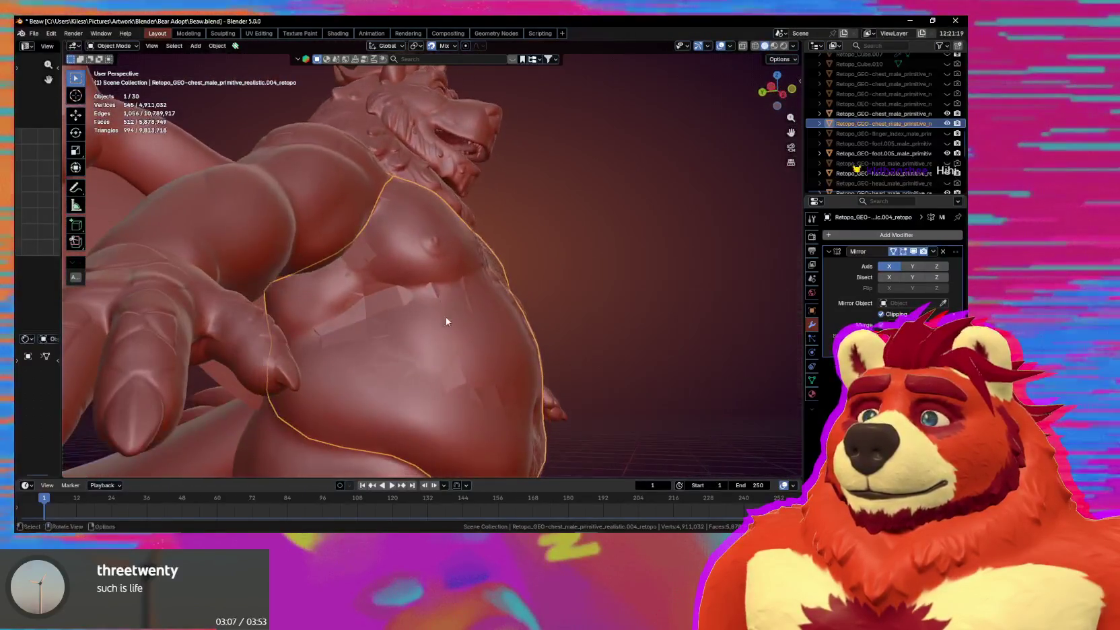
mouse_move(453, 379)
middle_mouse_down()
mouse_move(478, 381)
mouse_move(439, 289)
middle_mouse_up()
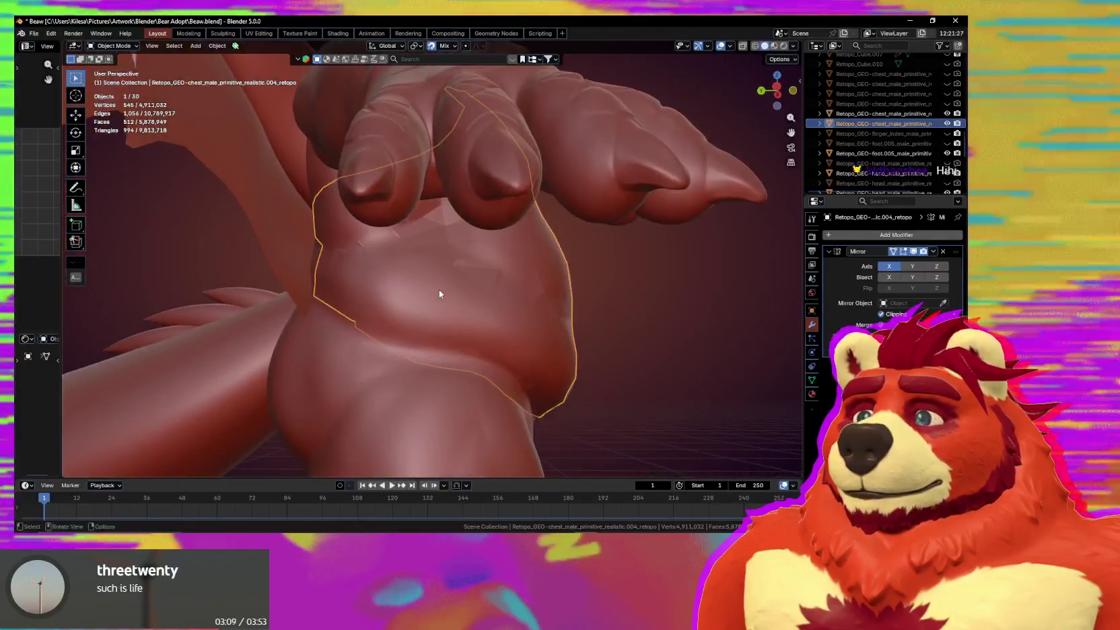
mouse_move(335, 330)
middle_mouse_down()
mouse_move(365, 350)
mouse_move(516, 359)
mouse_move(418, 353)
mouse_move(438, 359)
mouse_move(429, 360)
middle_mouse_up()
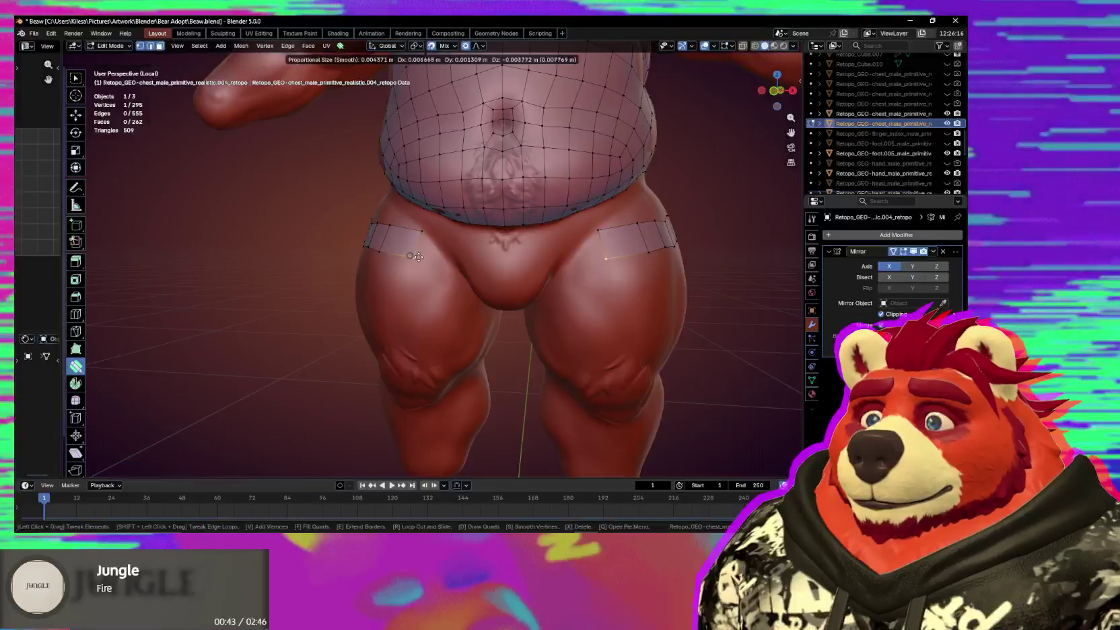
Move the thigh strip's inner corner vertex into place.
left_click(423, 256)
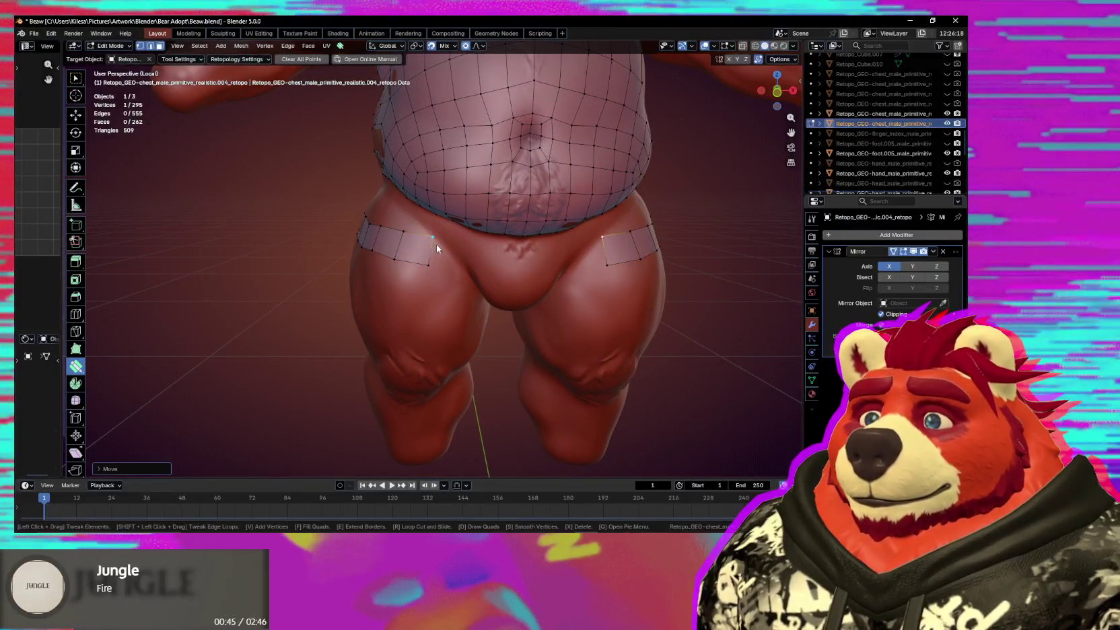
left_click_drag(435, 245, 436, 248)
mouse_move(436, 248)
middle_mouse_down()
mouse_move(482, 260)
mouse_move(453, 238)
middle_mouse_up()
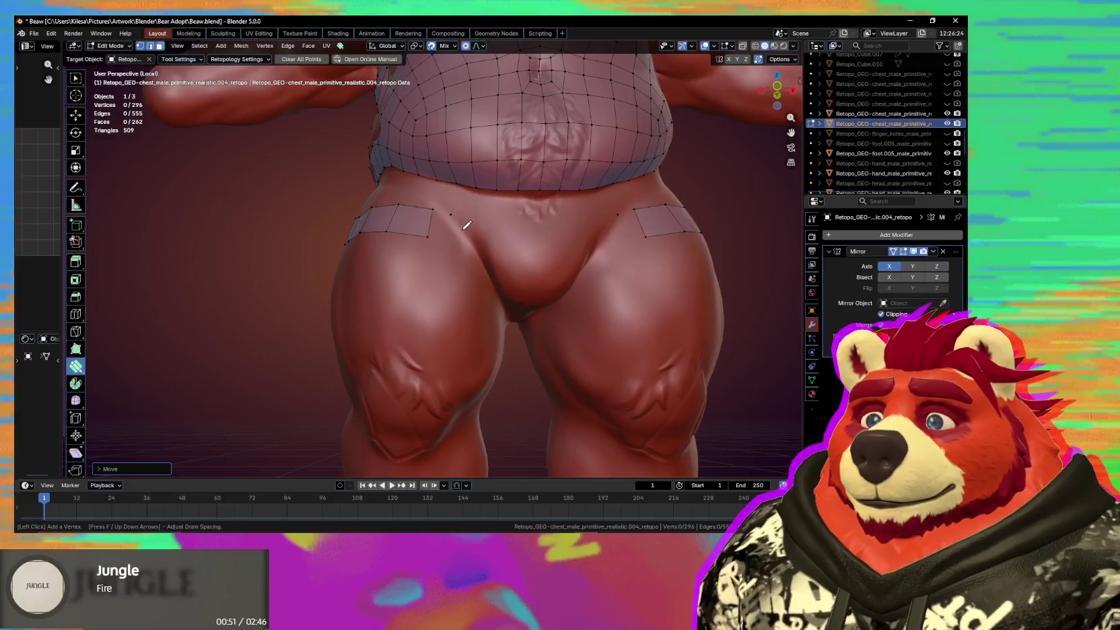
mouse_move(500, 263)
middle_mouse_down()
mouse_move(518, 270)
mouse_move(494, 244)
middle_mouse_up()
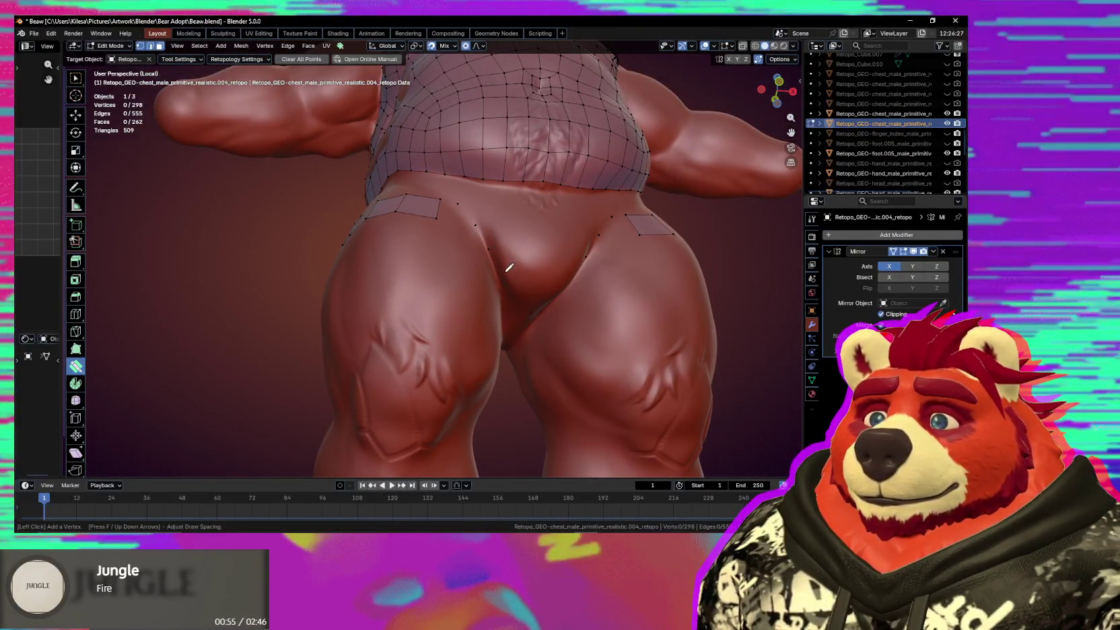
middle_click_drag(514, 238, 485, 207)
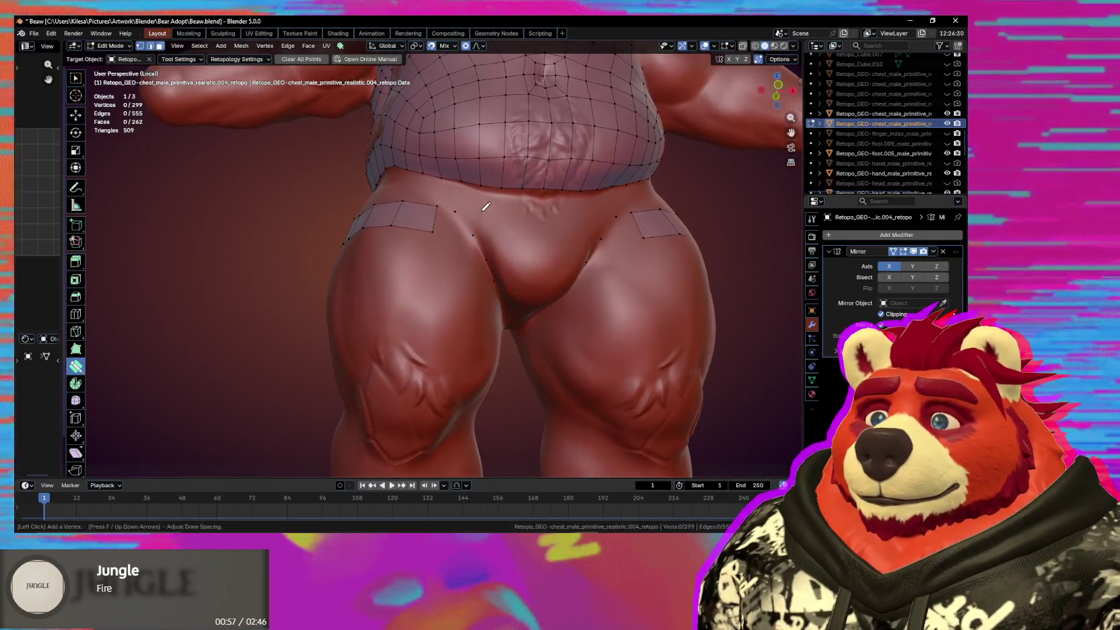
Place vertices along the groin line and draw a quad strip from the hip along it.
left_click(509, 256)
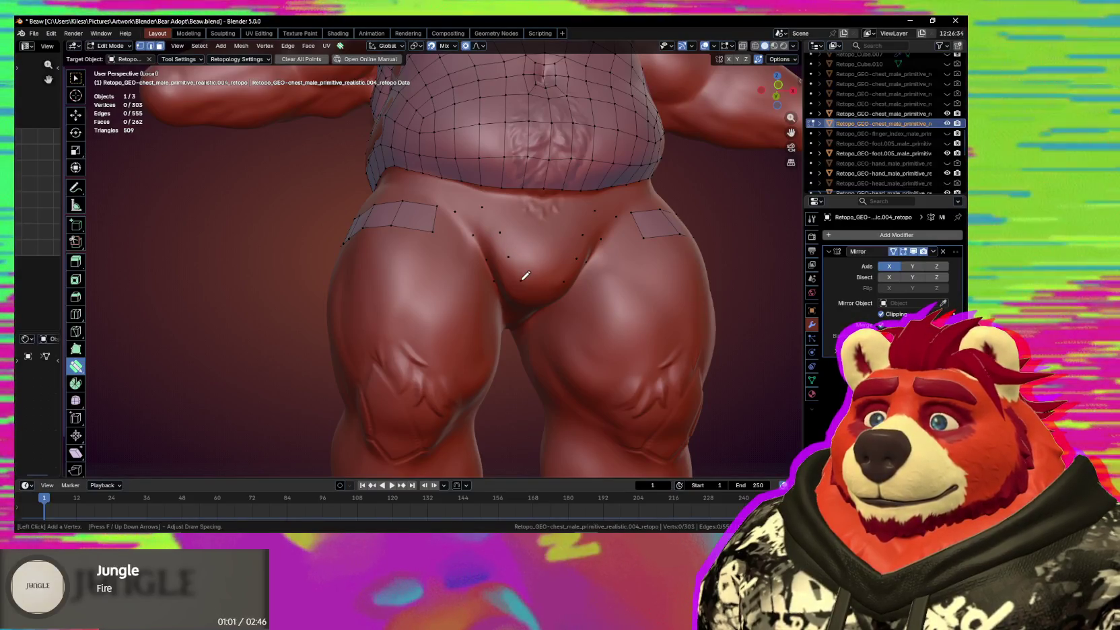
mouse_move(526, 276)
middle_mouse_down()
mouse_move(534, 254)
mouse_move(542, 260)
middle_mouse_up()
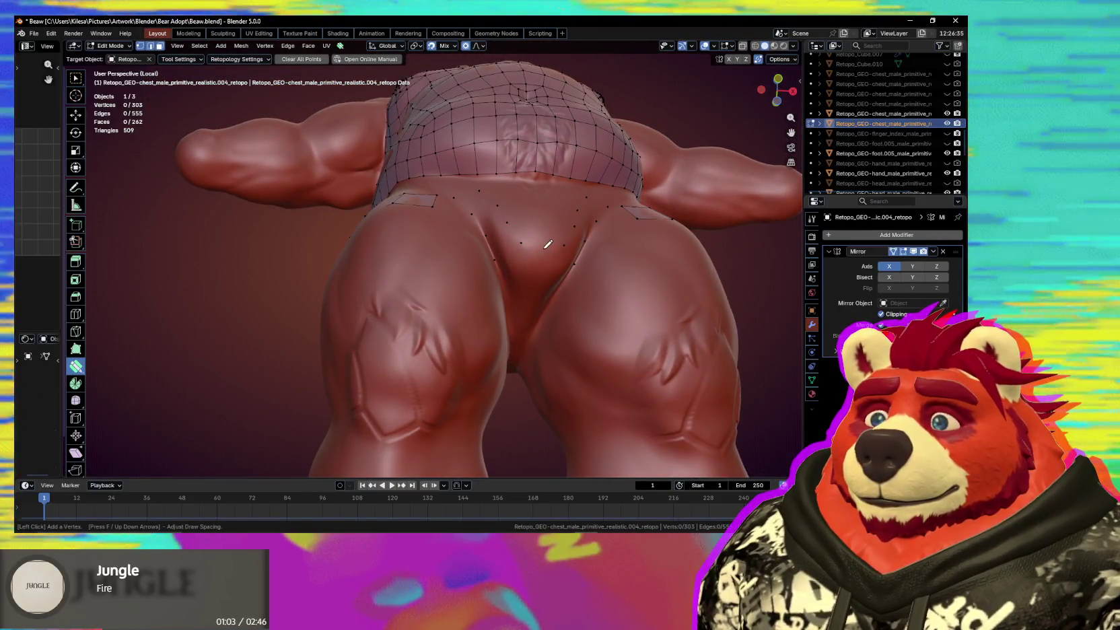
left_click_drag(540, 249, 543, 250)
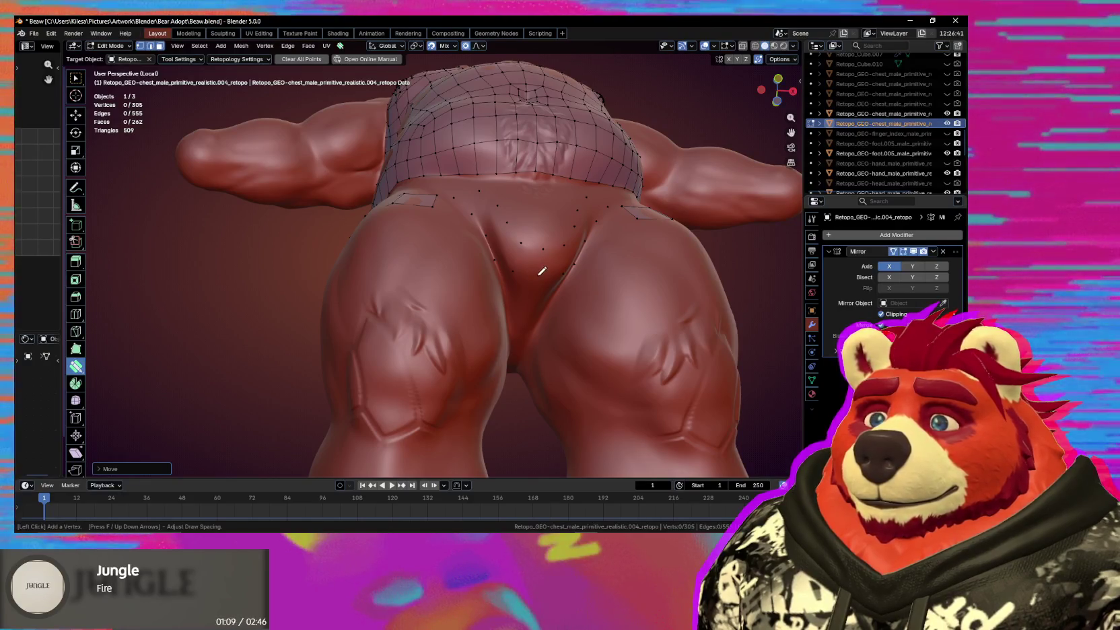
left_click_drag(540, 279, 542, 282)
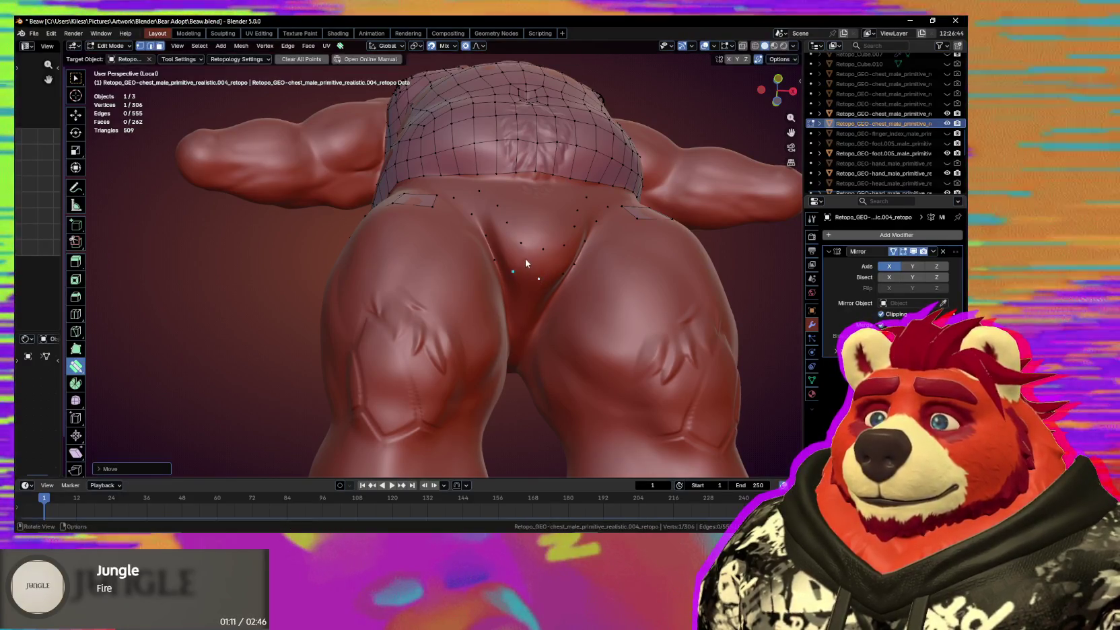
middle_click_drag(525, 258, 499, 236)
left_click_drag(480, 209, 504, 259)
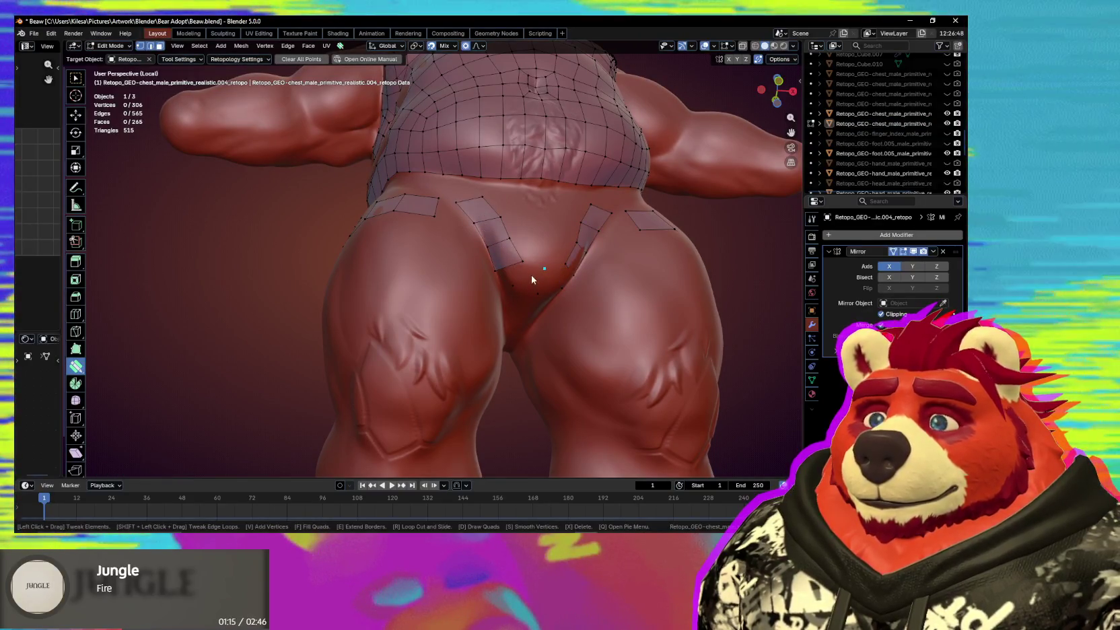
Add a vertex at the crotch to close the strips and pull the strip end vertices into place.
left_click_drag(522, 262, 527, 256)
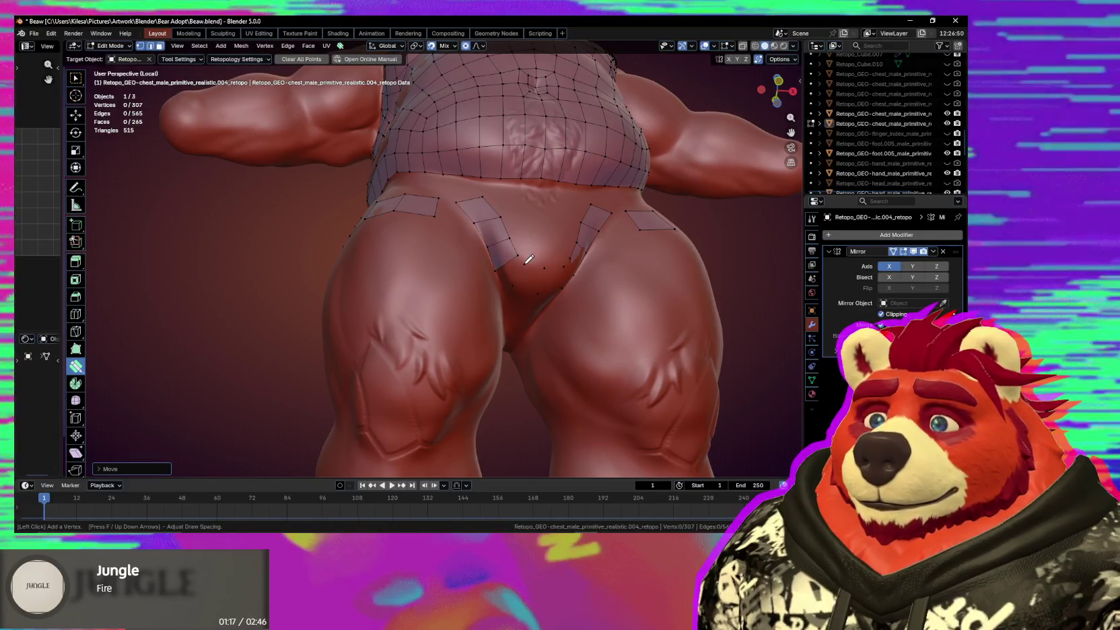
middle_click_drag(515, 258, 533, 264)
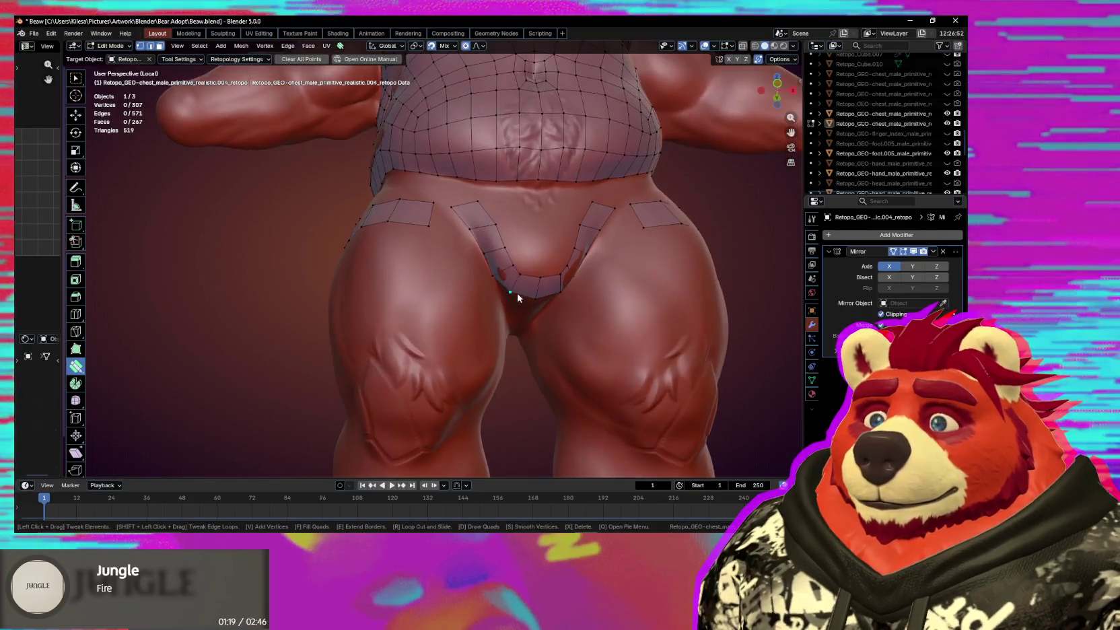
left_click_drag(532, 264, 532, 291)
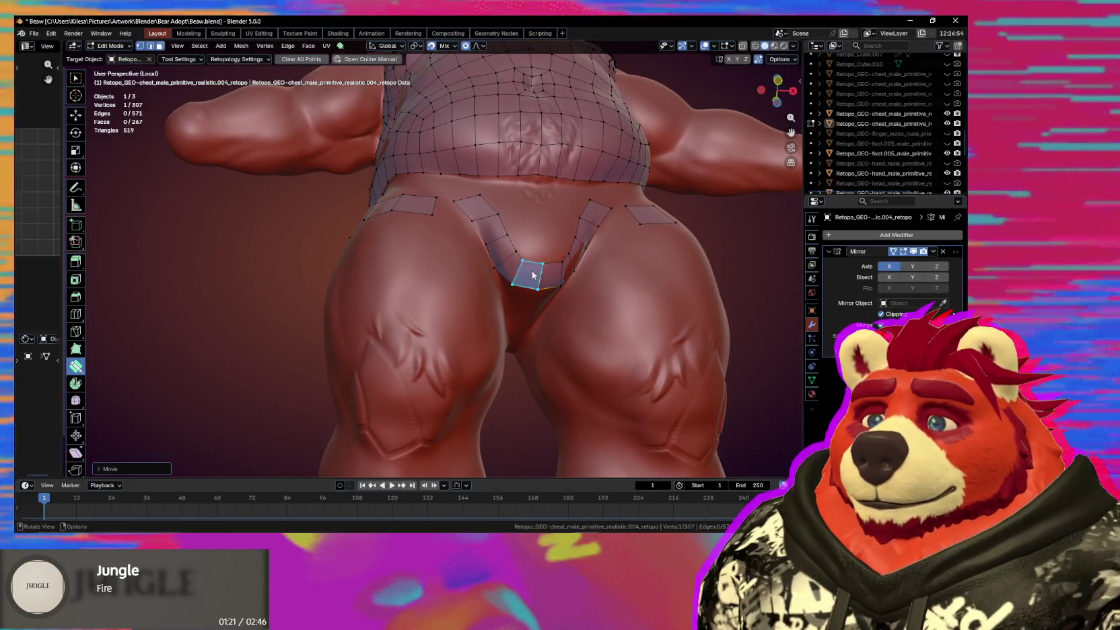
middle_click_drag(525, 260, 532, 256)
left_click(551, 249, "ctrl")
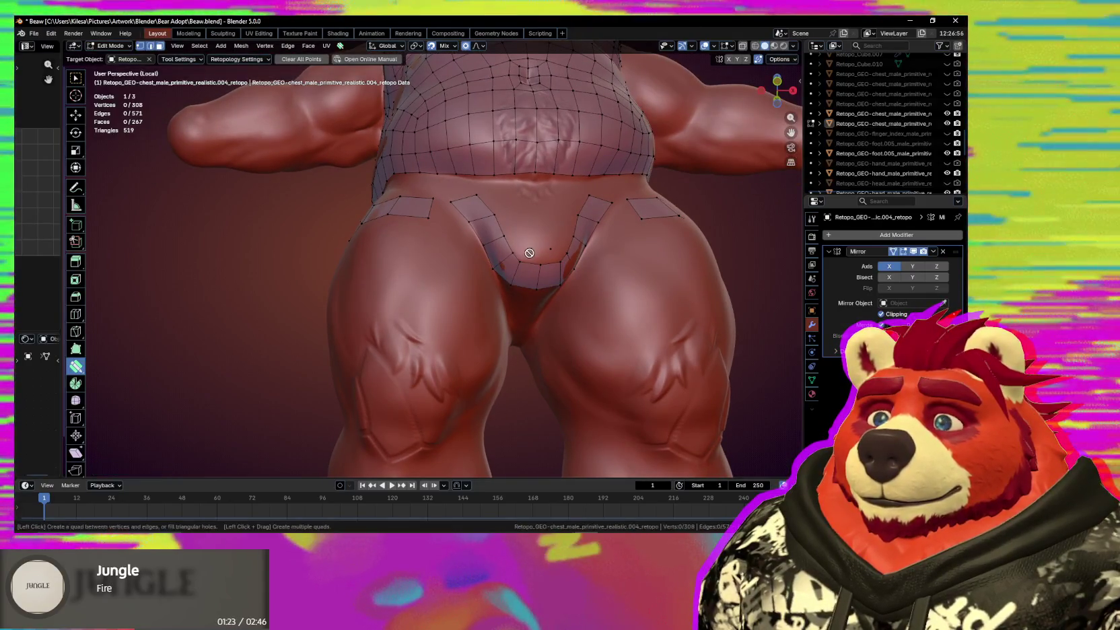
left_click_drag(543, 252, 513, 253)
Tweak the neighbouring strip vertex onto the surface and fill the two gaps between strips with quads.
left_click(532, 250)
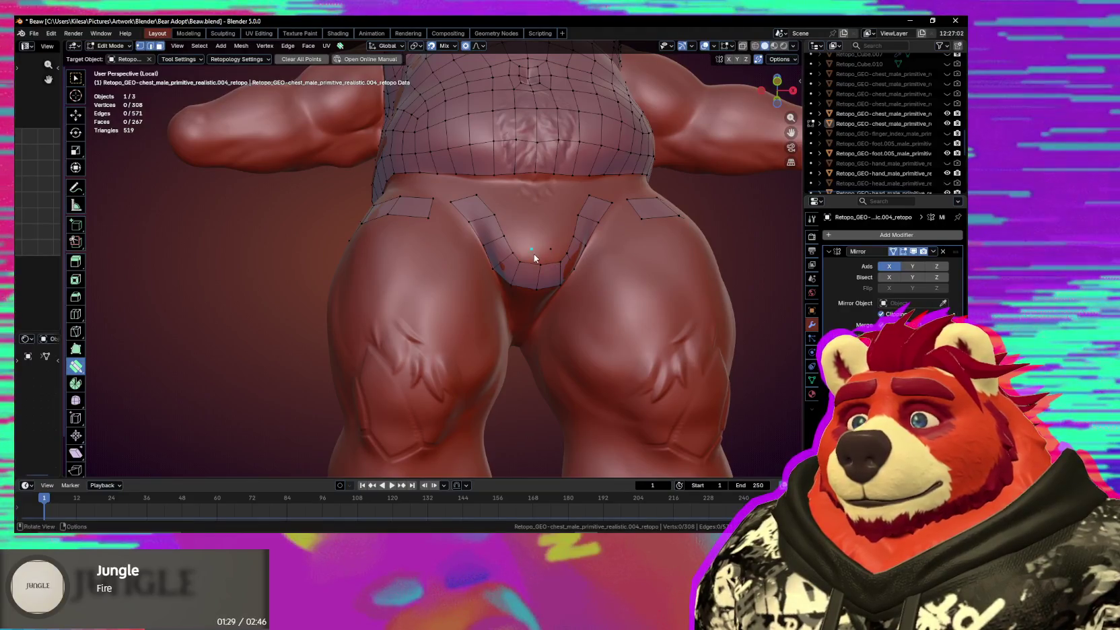
left_click_drag(534, 254, 518, 254)
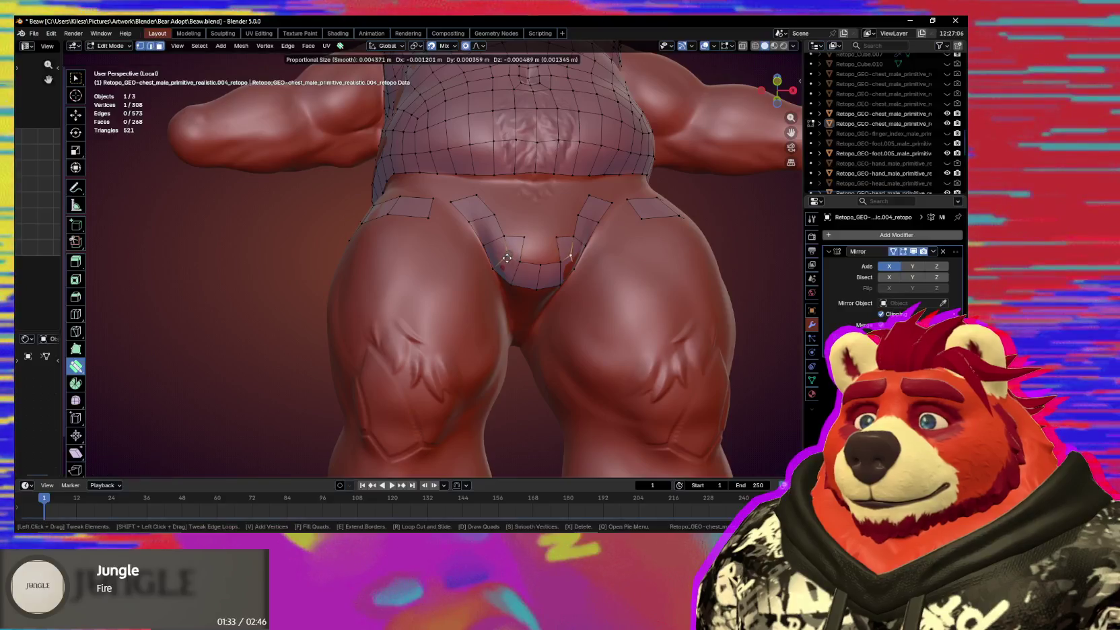
middle_click_drag(519, 255, 513, 263)
key("alt+a")
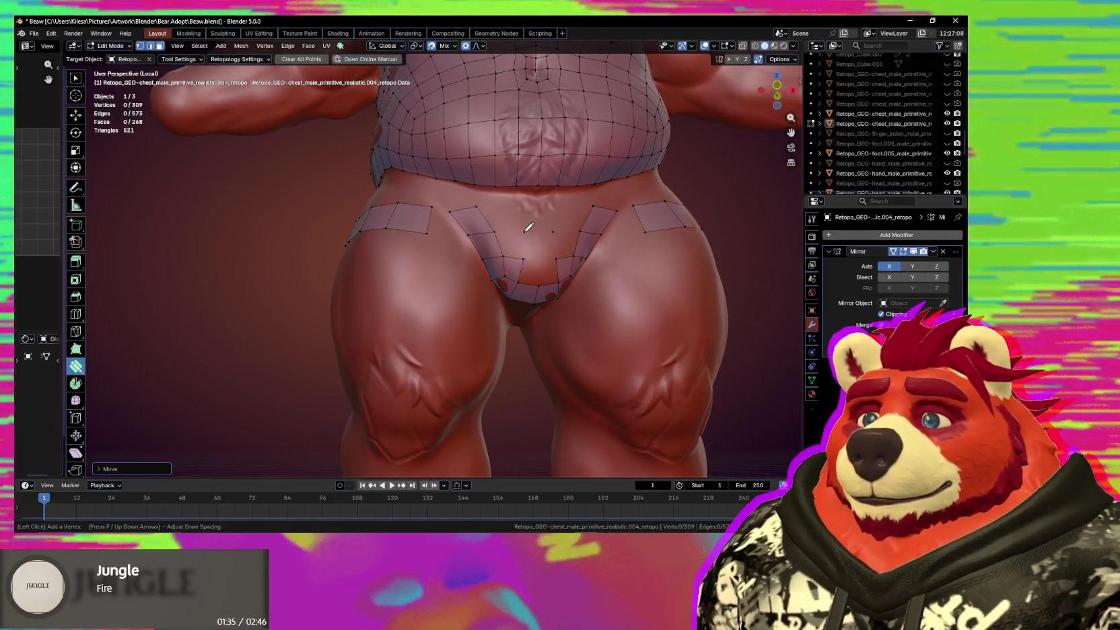
left_click(515, 242)
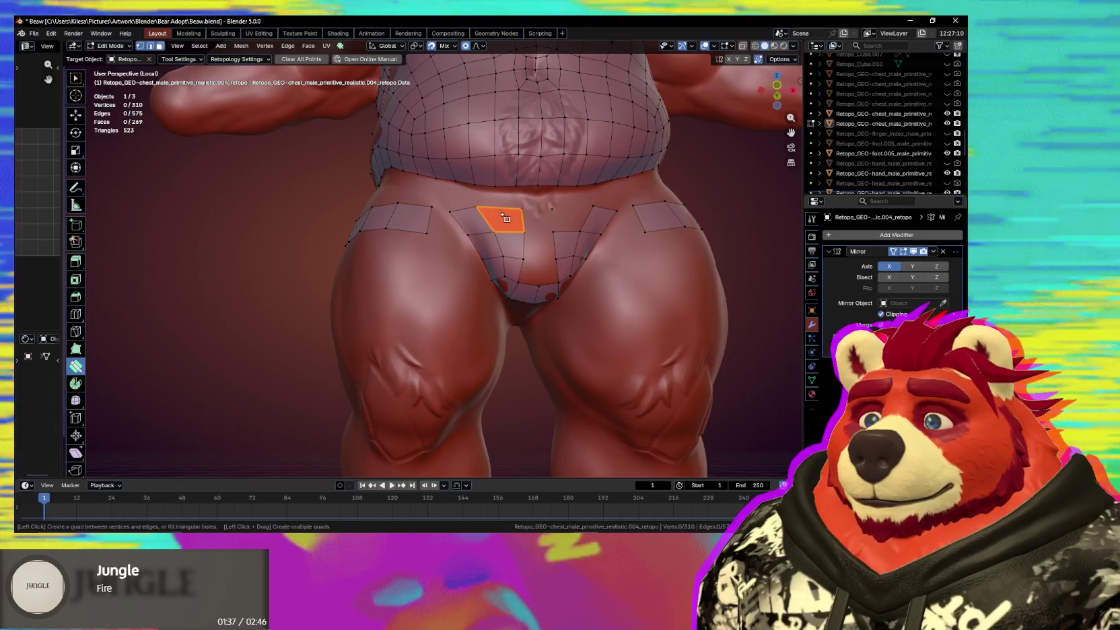
left_click(506, 218)
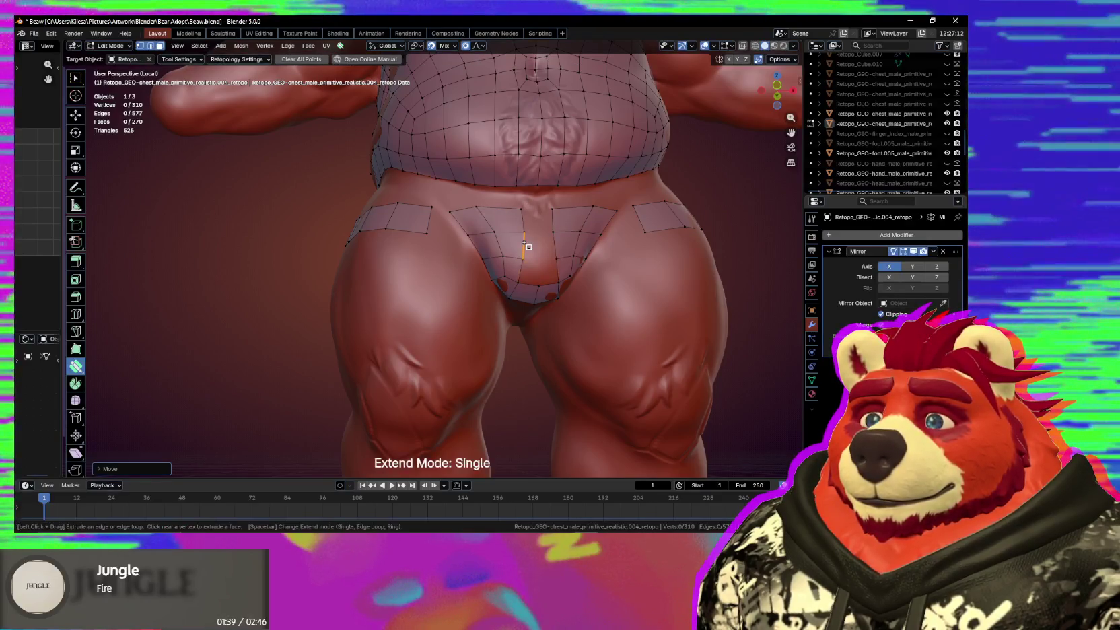
Merge the stray vertex at the bottom of the crotch strip into its neighbour and smooth the vertices.
key("space")
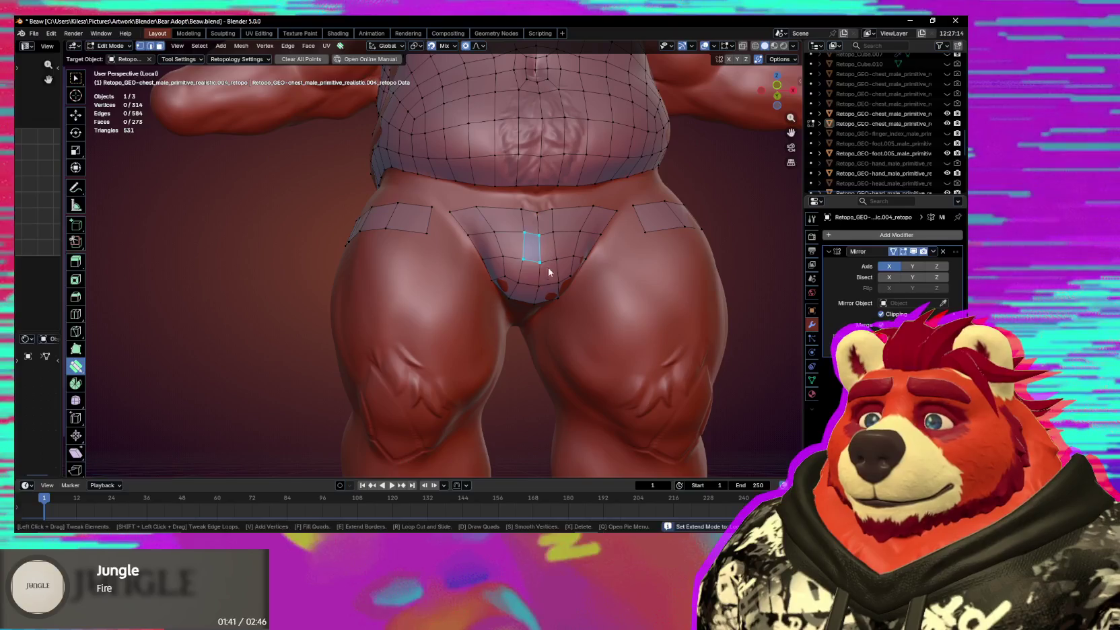
left_click(541, 288)
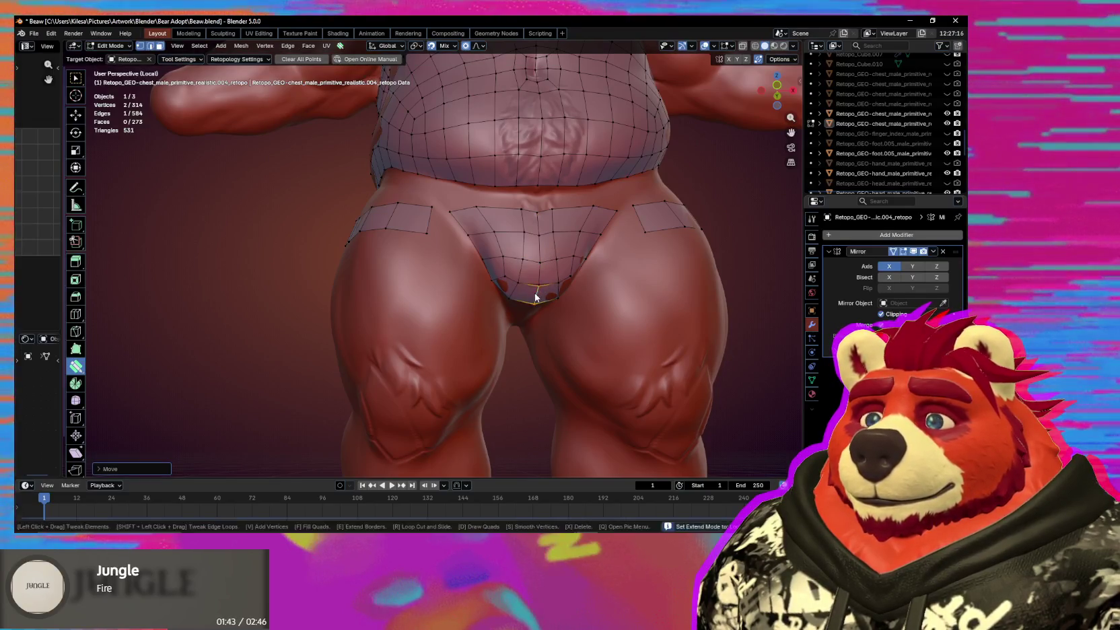
left_click_drag(537, 286, 536, 269)
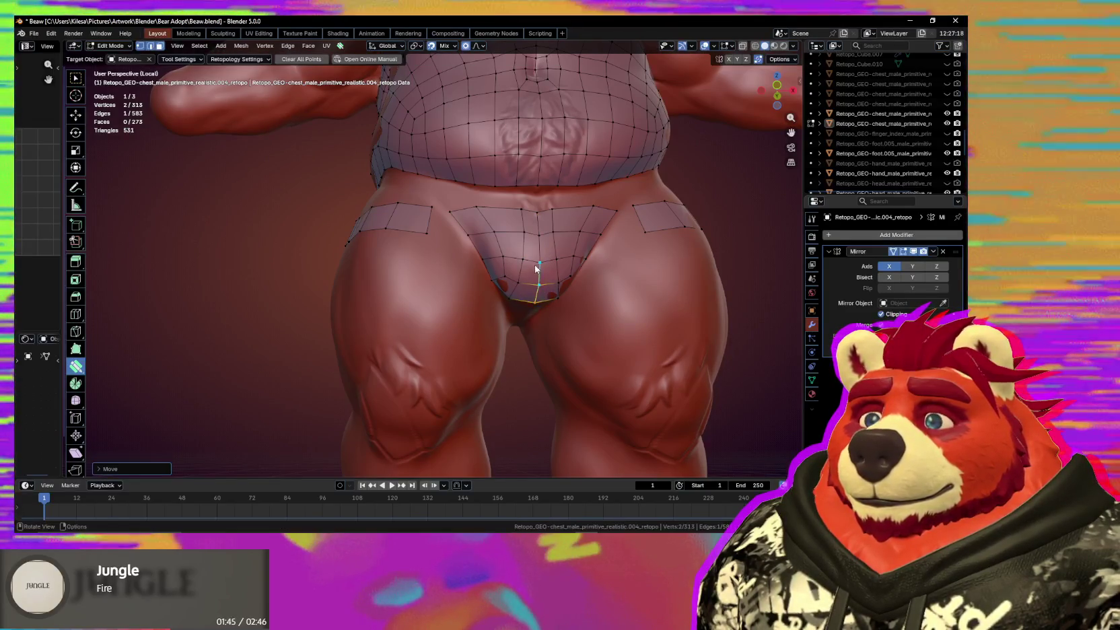
middle_click_drag(536, 269, 524, 255)
key("shift")
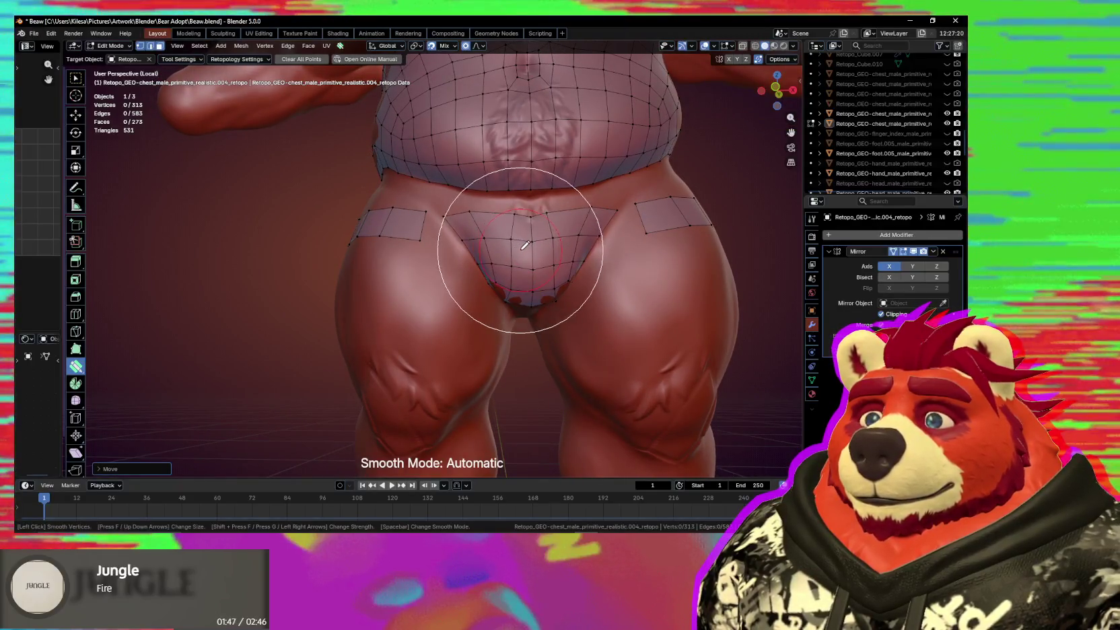
mouse_move(542, 238)
middle_mouse_down()
mouse_move(531, 287)
mouse_move(525, 277)
mouse_move(536, 286)
middle_mouse_up()
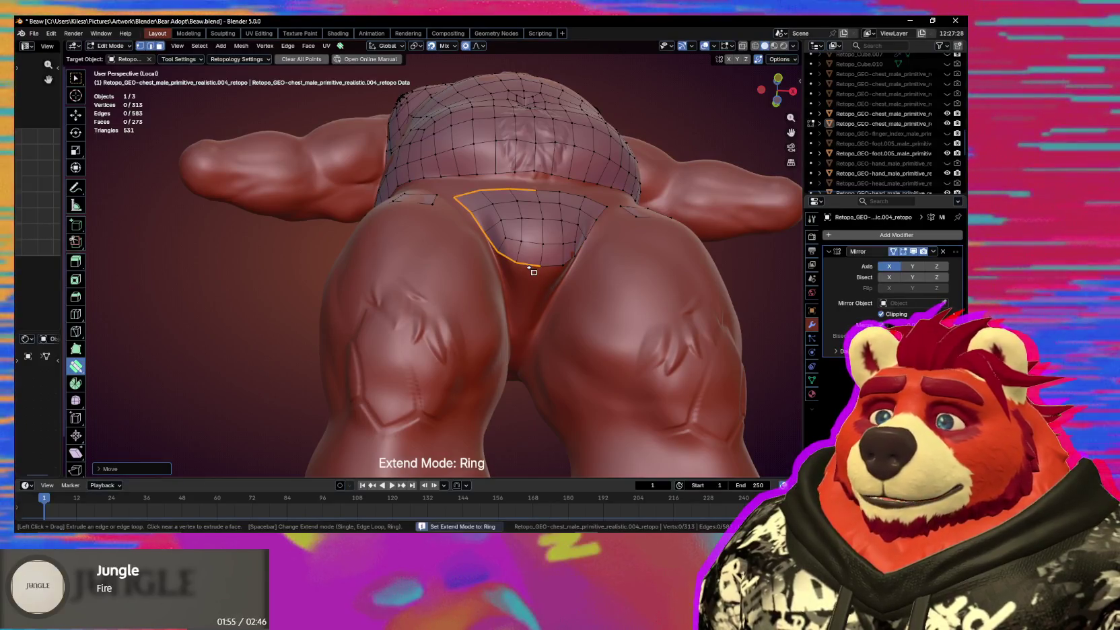
Extrude a new face and add a quad along the groin patch's lower edge.
left_click_drag(532, 269, 525, 282)
mouse_move(531, 283)
middle_mouse_down()
mouse_move(508, 271)
mouse_move(530, 289)
middle_mouse_up()
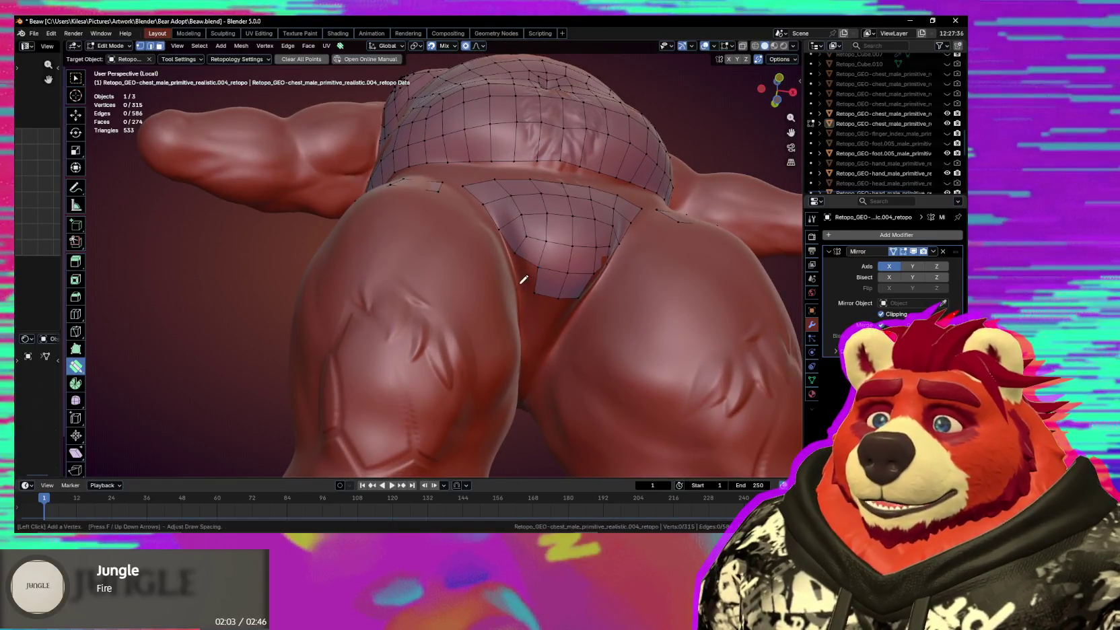
left_click(525, 276)
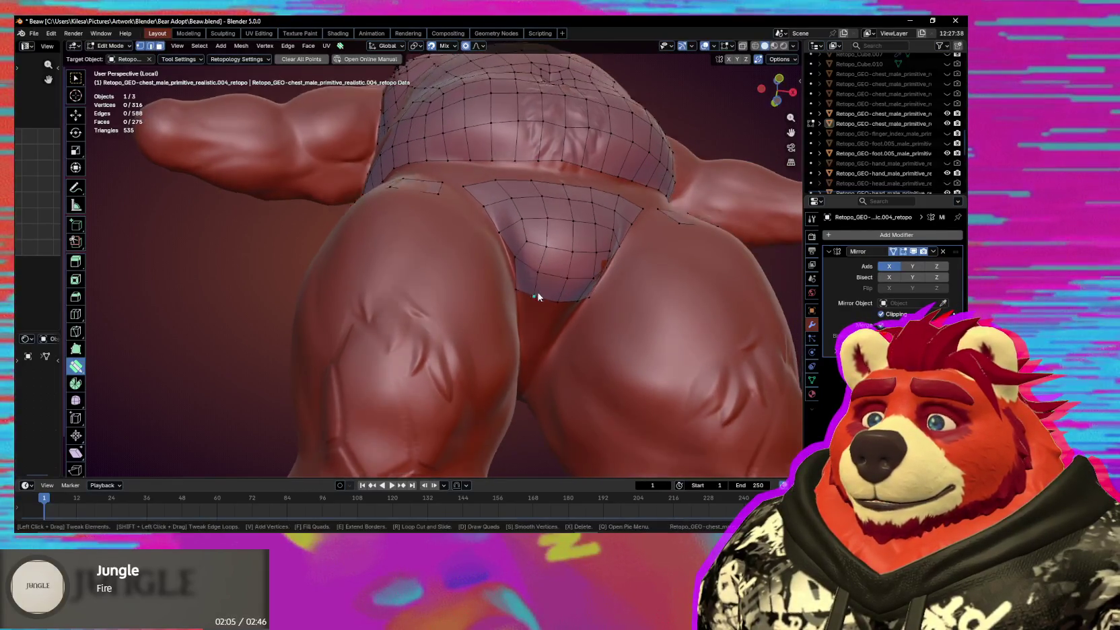
middle_click_drag(526, 276, 526, 286)
left_click(505, 254)
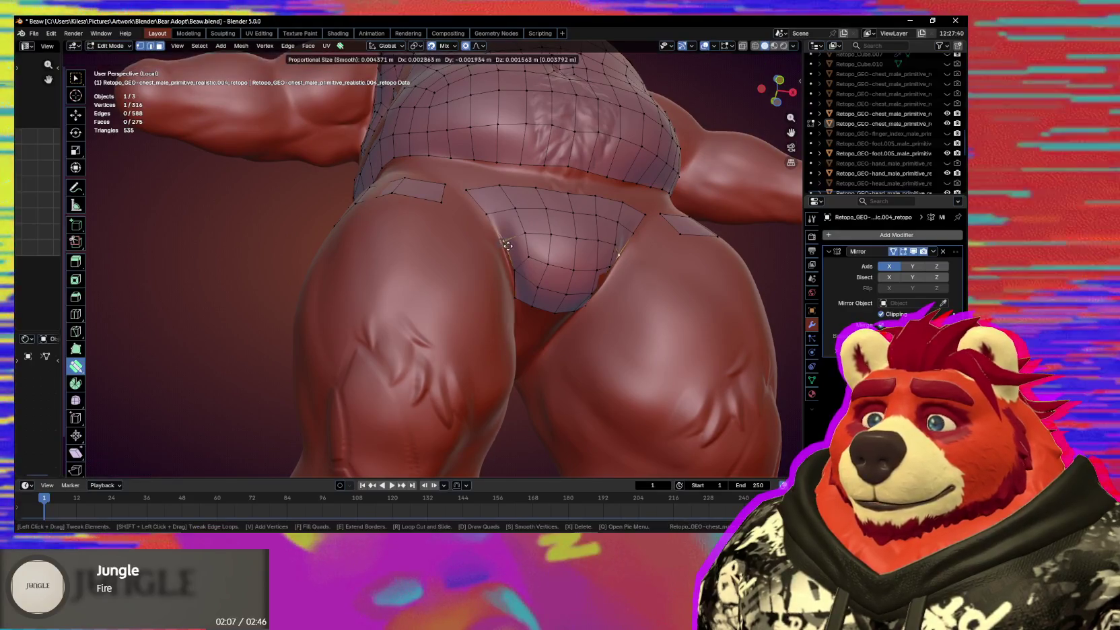
mouse_move(512, 230)
middle_mouse_down()
mouse_move(530, 266)
mouse_move(556, 247)
mouse_move(591, 335)
mouse_move(539, 268)
mouse_move(525, 306)
mouse_move(559, 297)
middle_mouse_up()
Slide a border edge and nudge the top vertex of the groin patch to fit the sculpt.
left_click(529, 266)
left_click(520, 256, "shift")
left_click(533, 307)
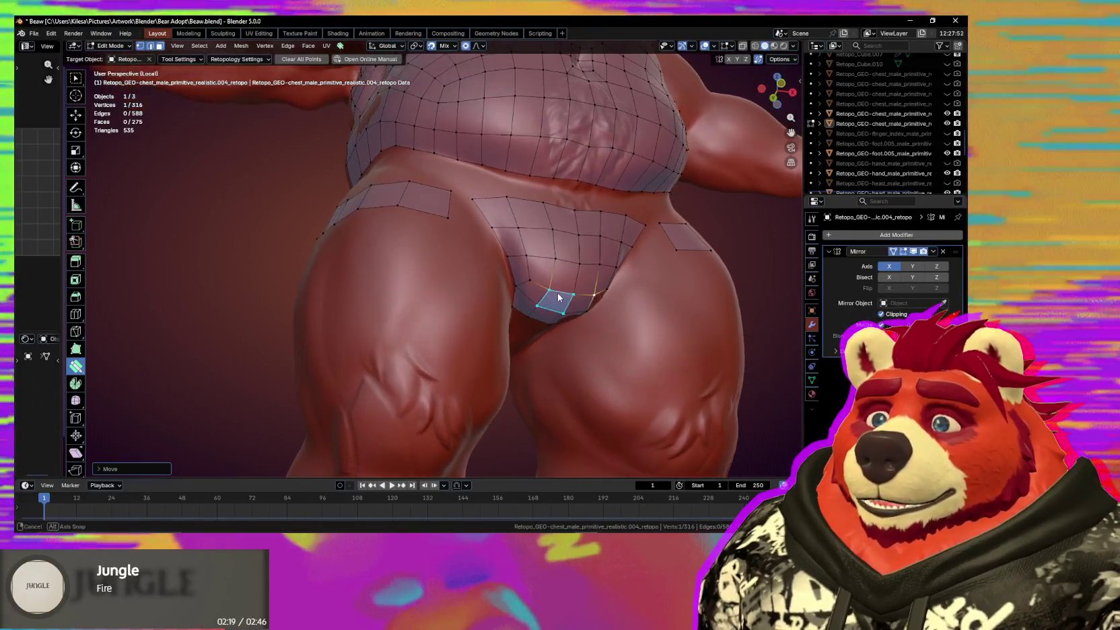
left_click_drag(521, 280, 524, 283)
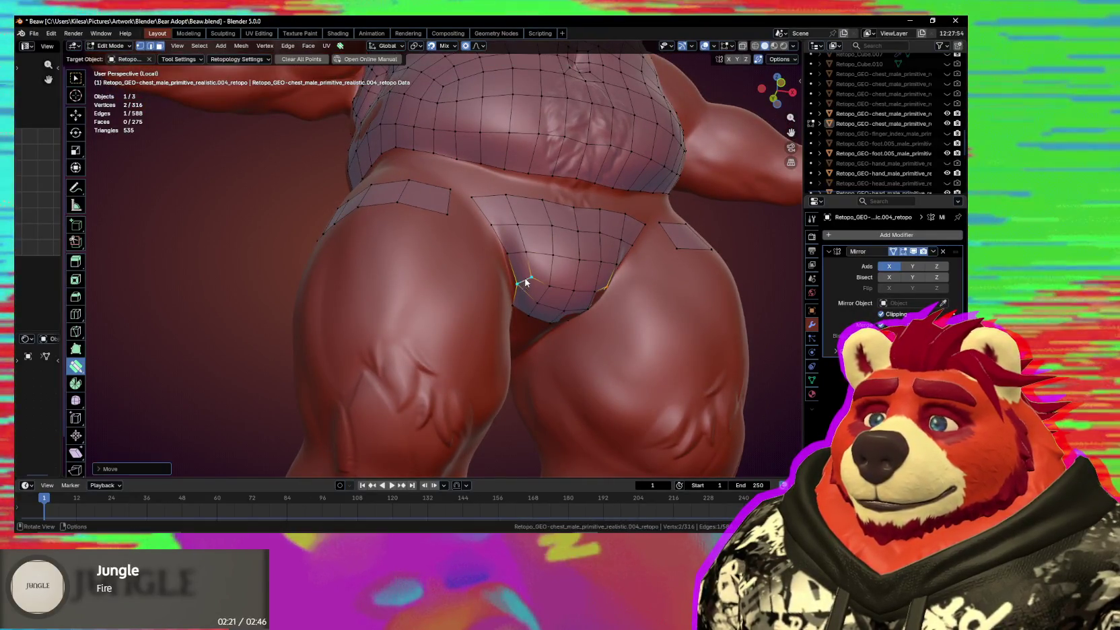
middle_click_drag(524, 283, 533, 251)
left_click(569, 223)
left_click_drag(569, 224, 569, 225)
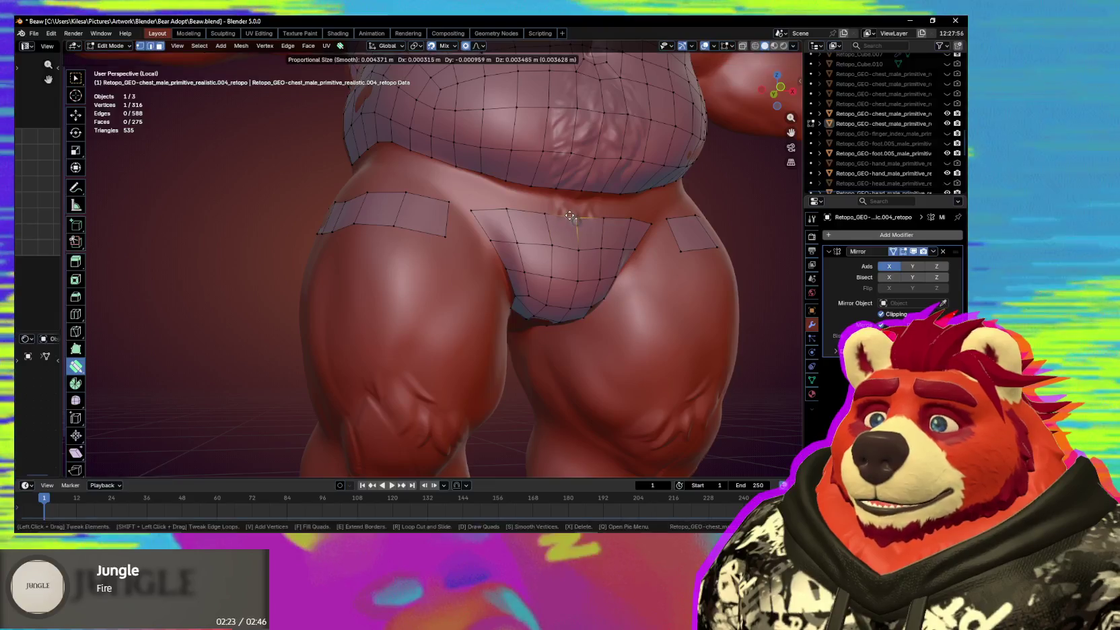
mouse_move(569, 225)
middle_mouse_down()
mouse_move(551, 234)
mouse_move(526, 302)
mouse_move(534, 270)
mouse_move(475, 282)
middle_mouse_up()
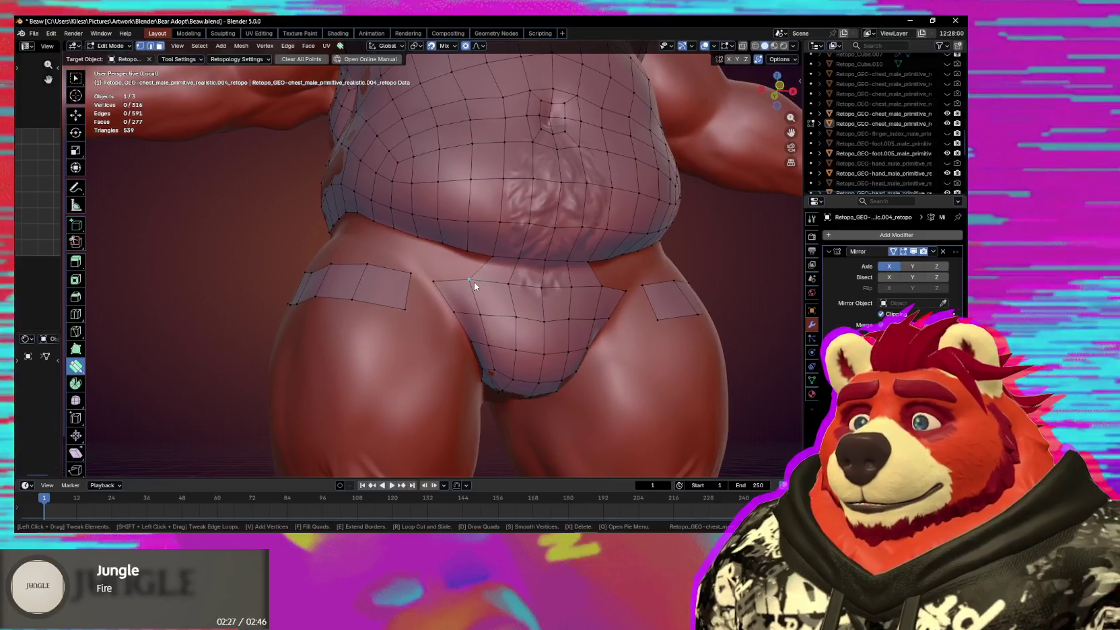
Loop-cut a new edge loop down the groin patch and smooth the surrounding vertices.
left_click_drag(486, 286, 489, 289)
middle_click_drag(441, 284, 479, 274)
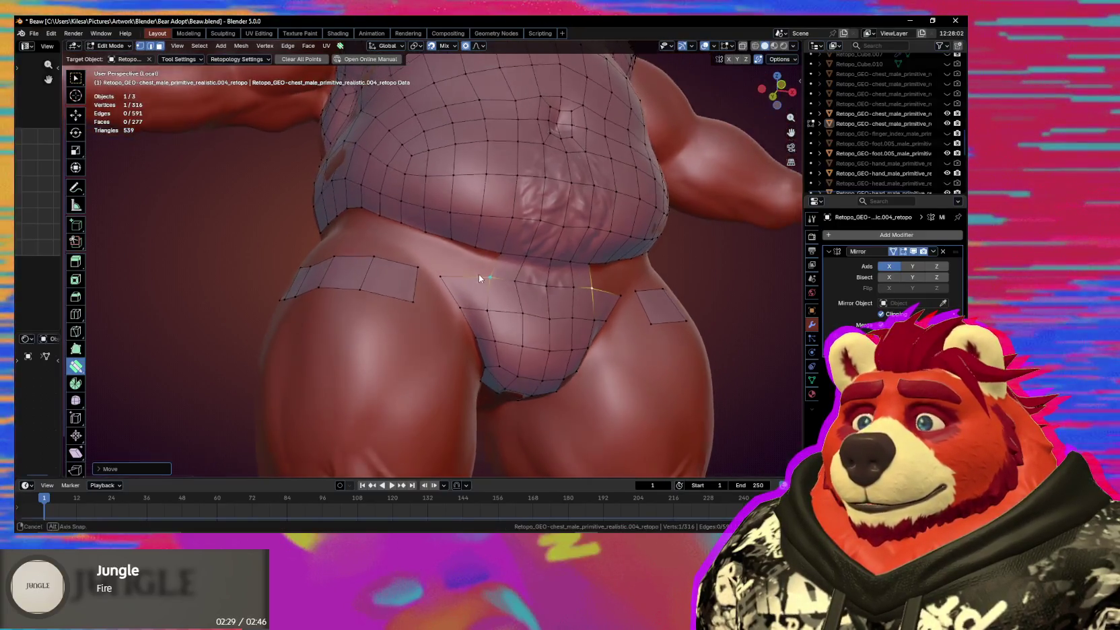
key("alt+a")
key("ctrl+r")
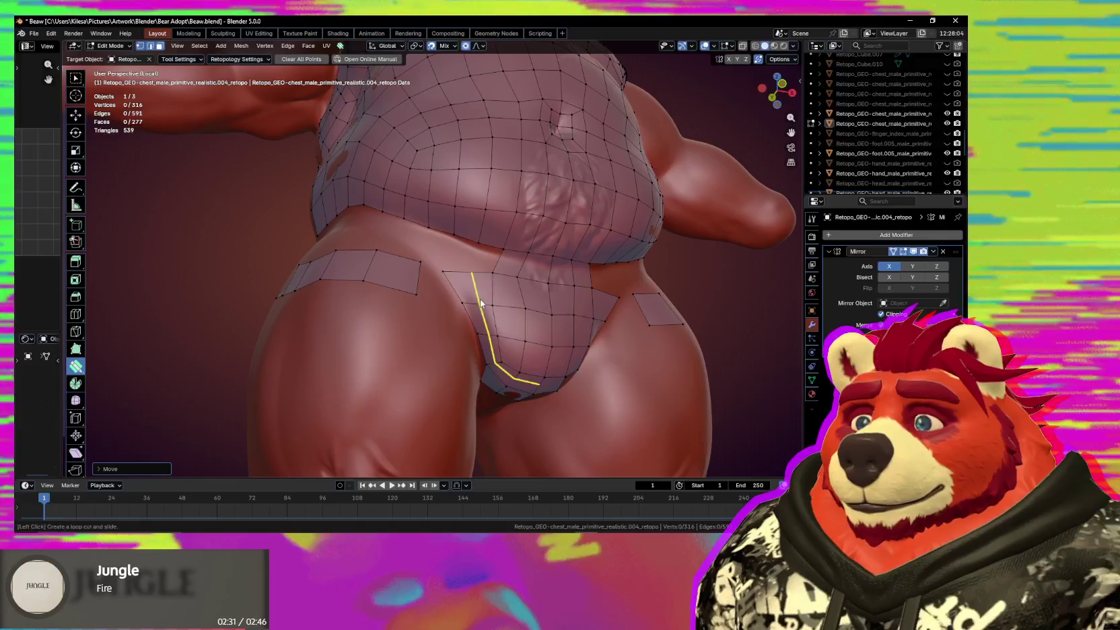
key("Escape")
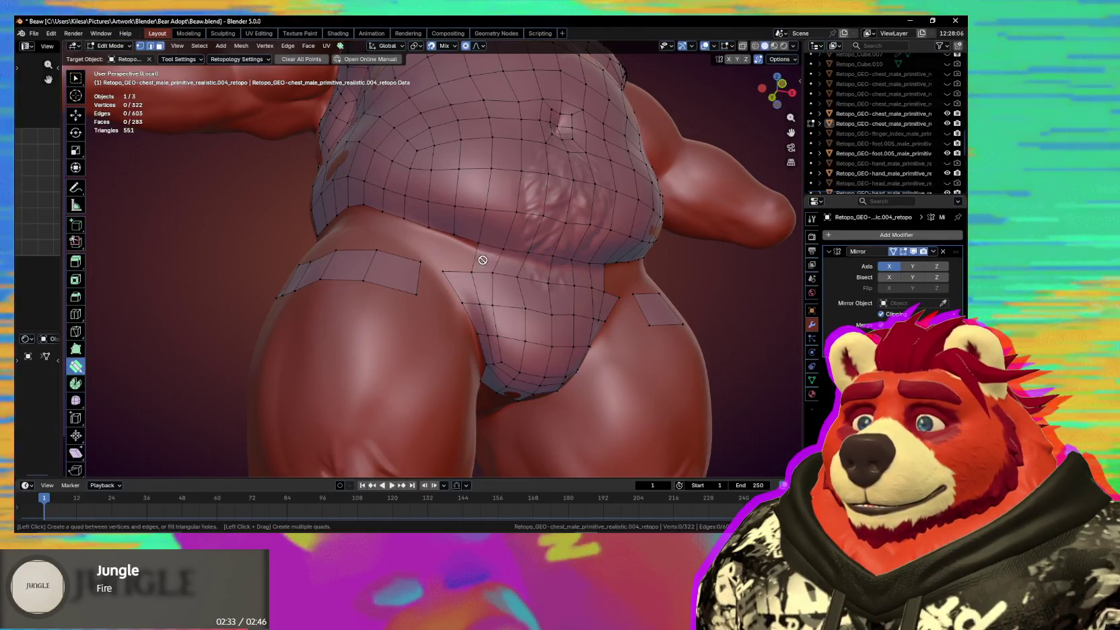
left_click_drag(500, 288, 532, 345, "shift")
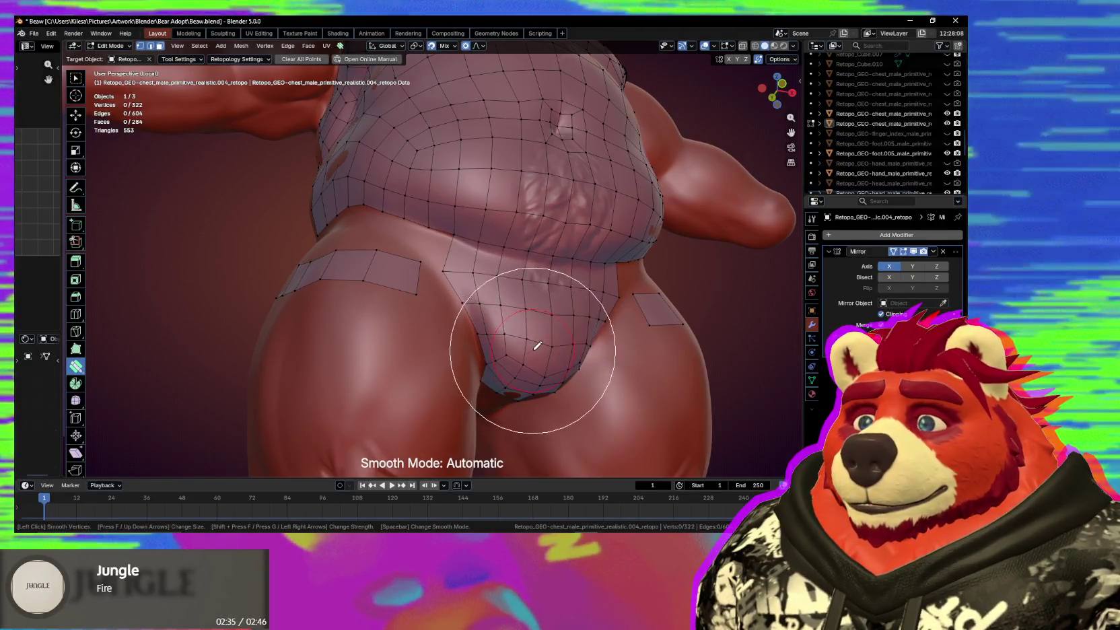
mouse_move(532, 345)
middle_mouse_down()
mouse_move(529, 331)
mouse_move(512, 366)
mouse_move(521, 364)
middle_mouse_up()
Fit an edge to the groin shape, then add a vertex and quad extending the left hip strip.
left_click_drag(449, 303, 445, 294)
mouse_move(450, 294)
middle_mouse_down()
mouse_move(489, 307)
mouse_move(405, 328)
mouse_move(409, 274)
middle_mouse_up()
scroll(489, 307, "down", 3)
scroll(434, 322, "up", 3)
left_click(410, 295, "ctrl")
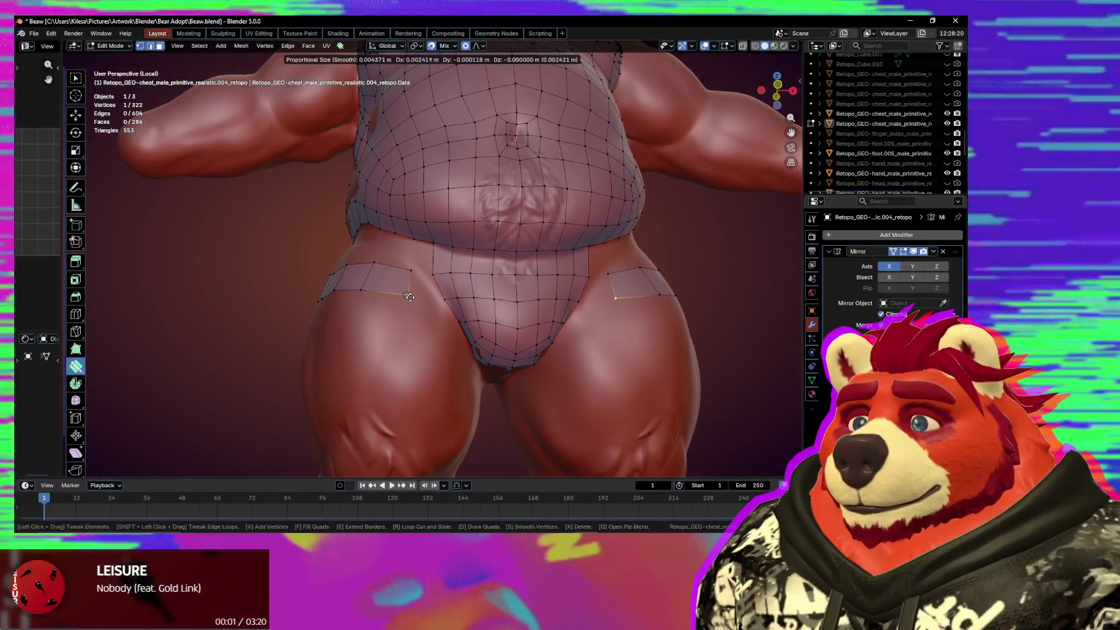
left_click(425, 289)
mouse_move(426, 290)
middle_mouse_down()
mouse_move(433, 344)
mouse_move(433, 318)
middle_mouse_up()
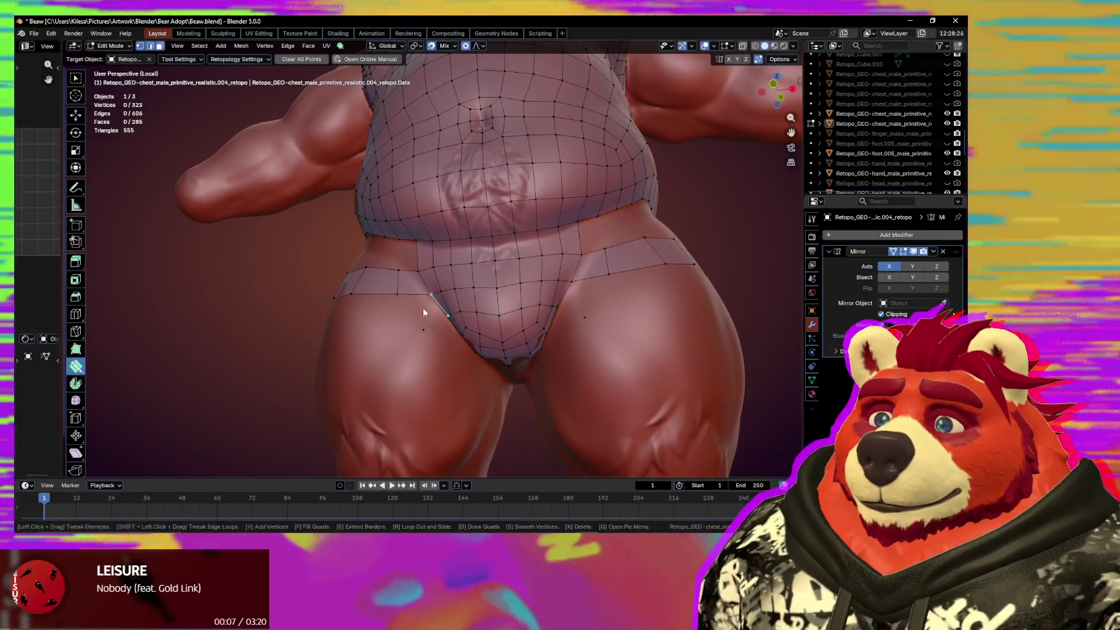
Add a vertex and three quads bridging the hip strip to the groin and continuing the band.
left_click(424, 309, "ctrl")
left_click(422, 310)
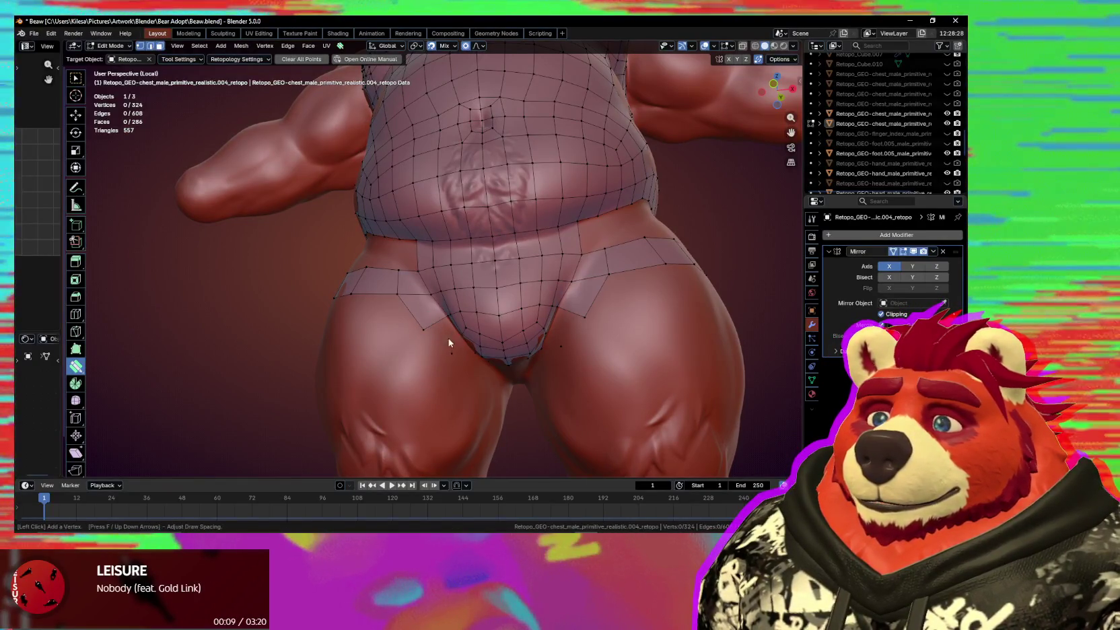
left_click(448, 341)
mouse_move(467, 358)
middle_mouse_down()
mouse_move(465, 324)
mouse_move(495, 296)
middle_mouse_up()
left_click(460, 317)
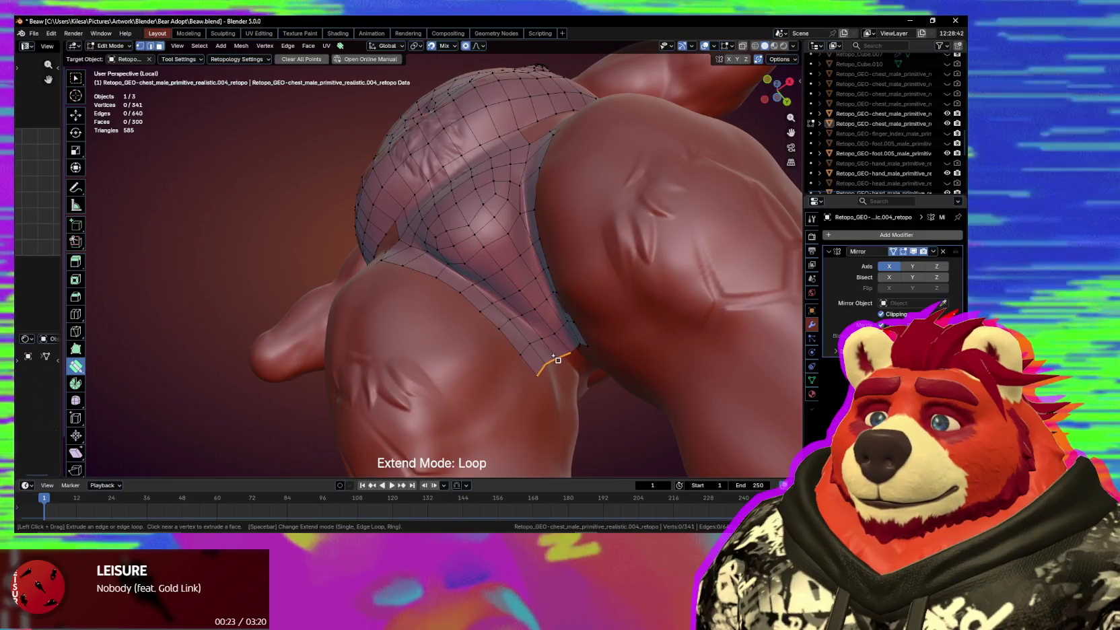
Delete the unwanted edge loop and smooth the band under the buttocks.
mouse_move(549, 353)
middle_mouse_down()
mouse_move(481, 362)
mouse_move(513, 370)
mouse_move(533, 328)
mouse_move(550, 354)
middle_mouse_up()
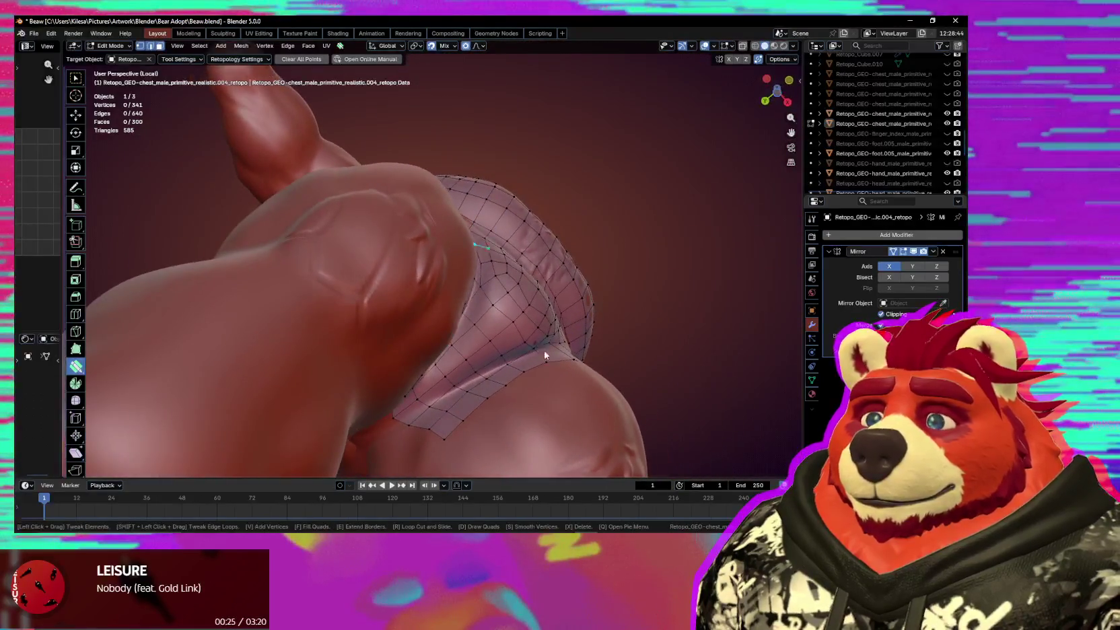
key("x")
left_click(463, 348)
middle_click_drag(464, 348, 451, 362)
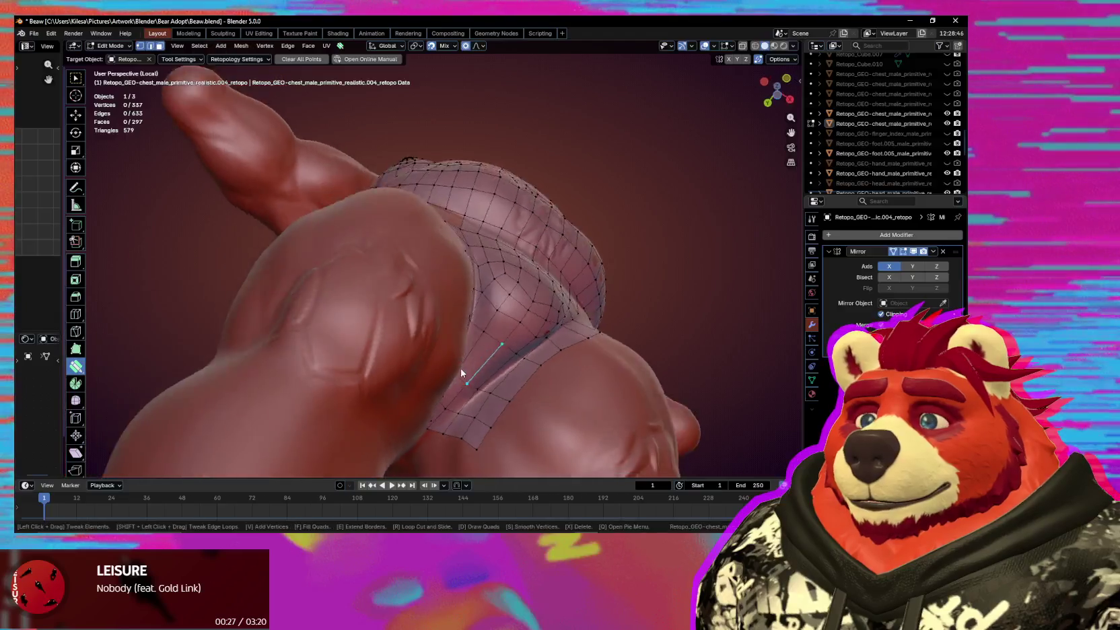
key("s")
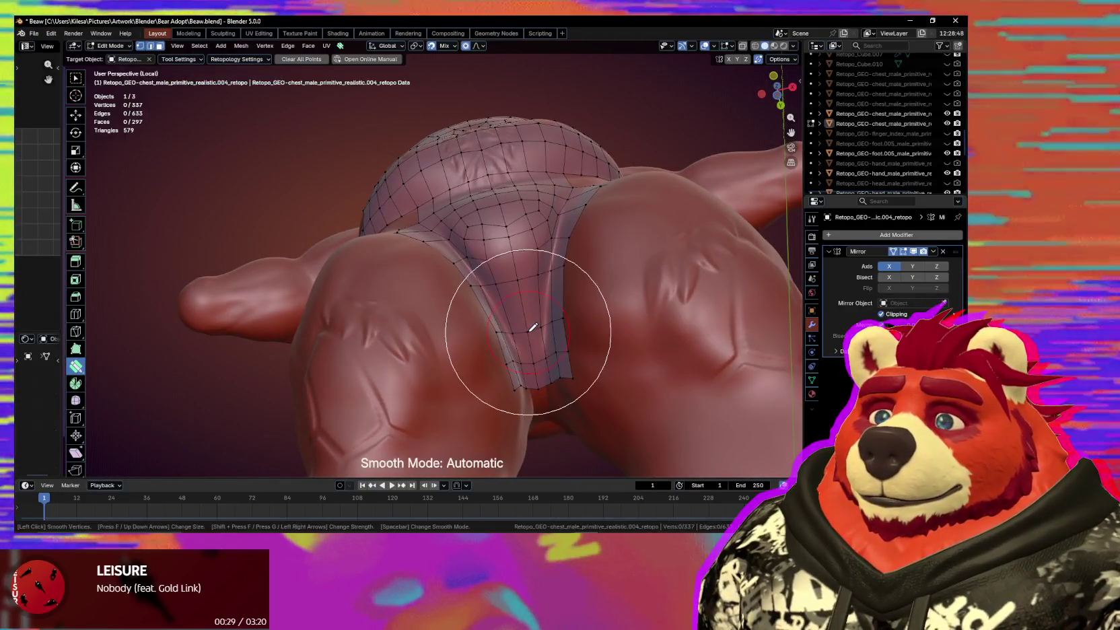
left_click(509, 318)
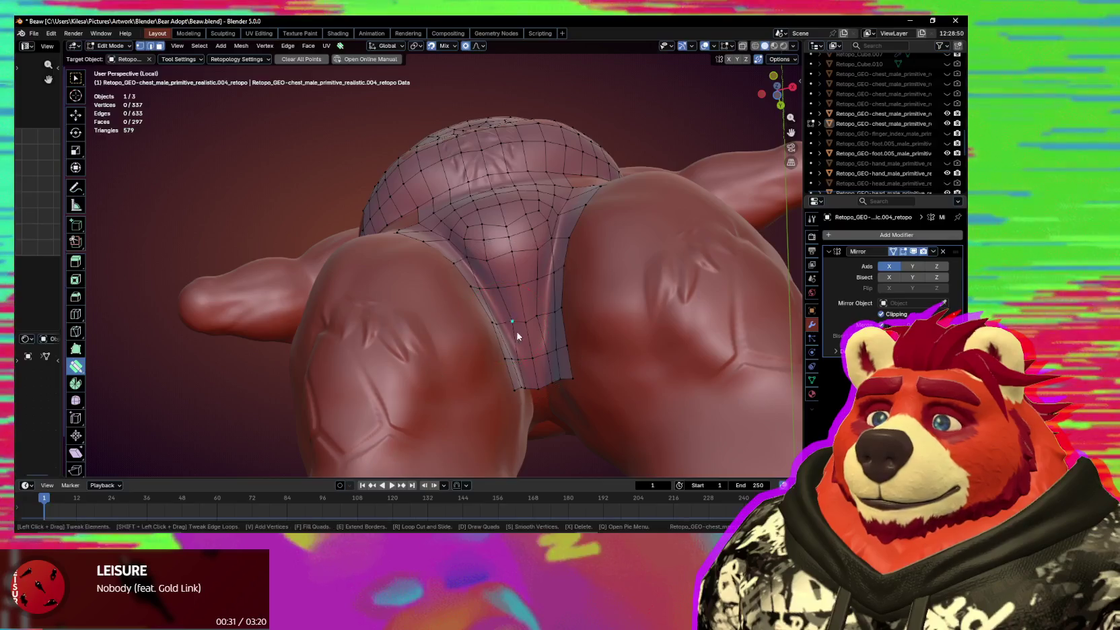
Reposition vertices along the buttock band's lower edge and tip so it hugs the body.
middle_click_drag(510, 318, 506, 341)
left_click_drag(525, 321, 494, 336)
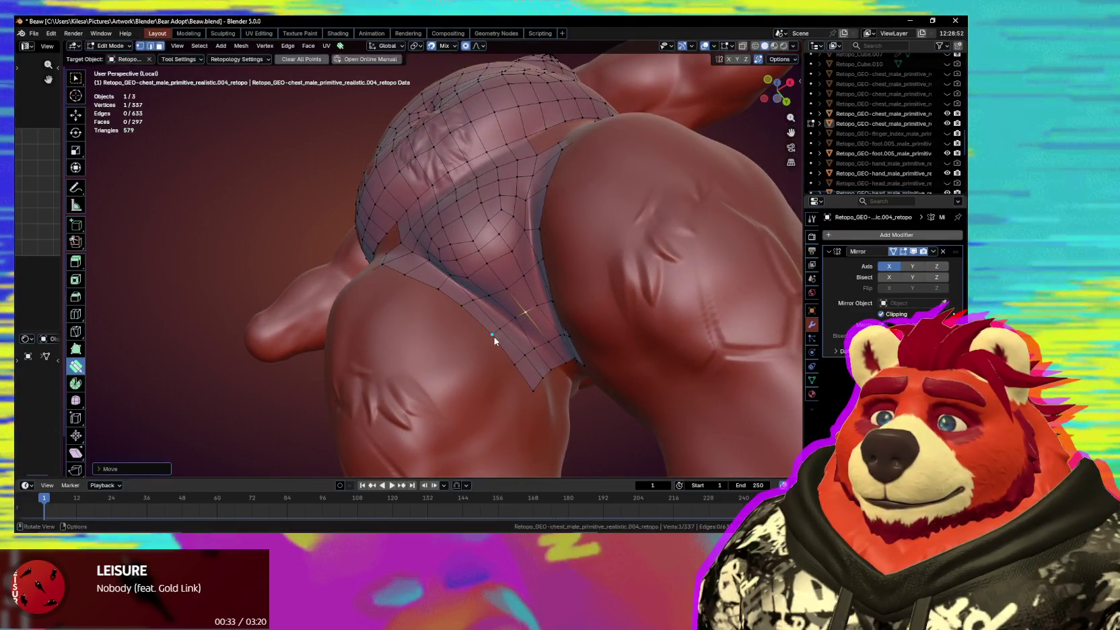
mouse_move(494, 337)
middle_mouse_down()
mouse_move(490, 359)
mouse_move(532, 445)
mouse_move(405, 333)
mouse_move(472, 313)
mouse_move(464, 286)
mouse_move(503, 263)
middle_mouse_up()
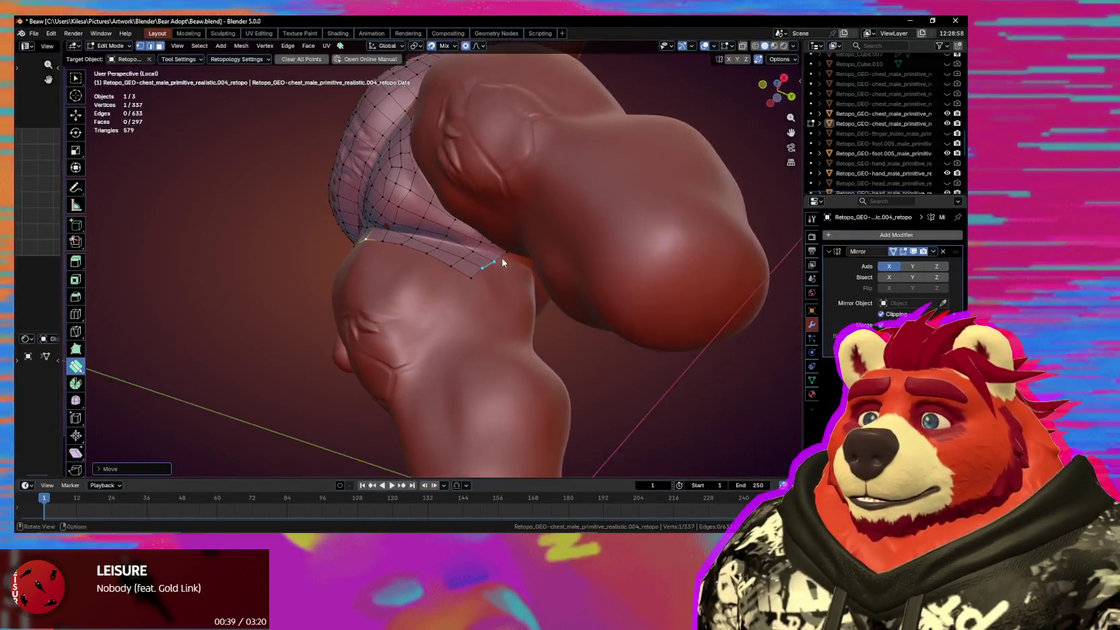
left_click_drag(498, 259, 490, 263)
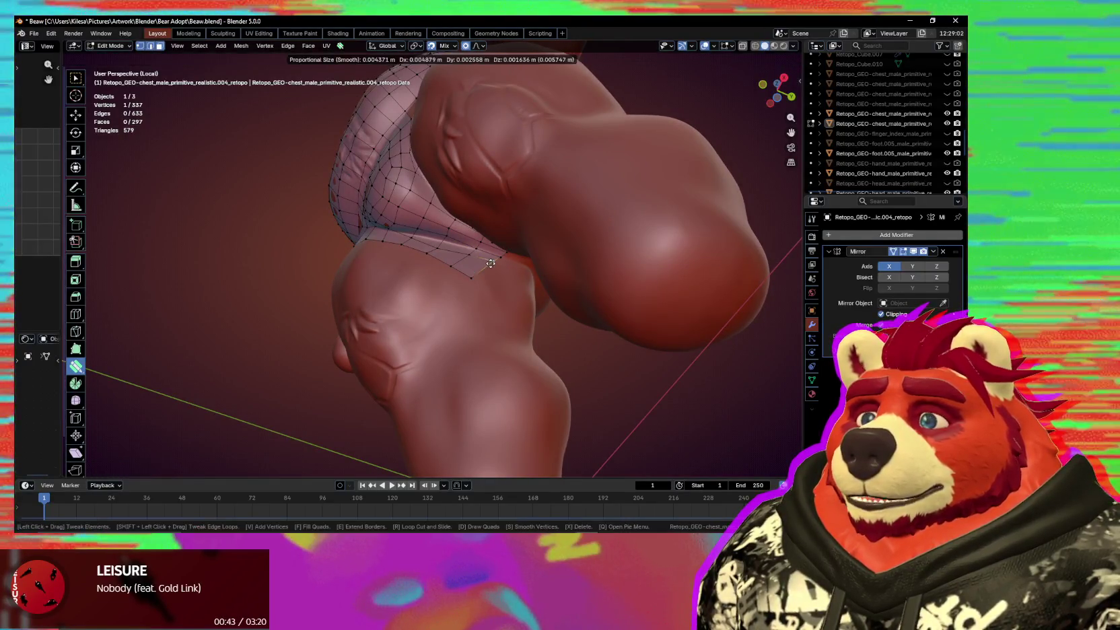
left_click_drag(491, 263, 488, 269)
middle_click_drag(489, 270, 448, 260)
left_click_drag(448, 260, 478, 307)
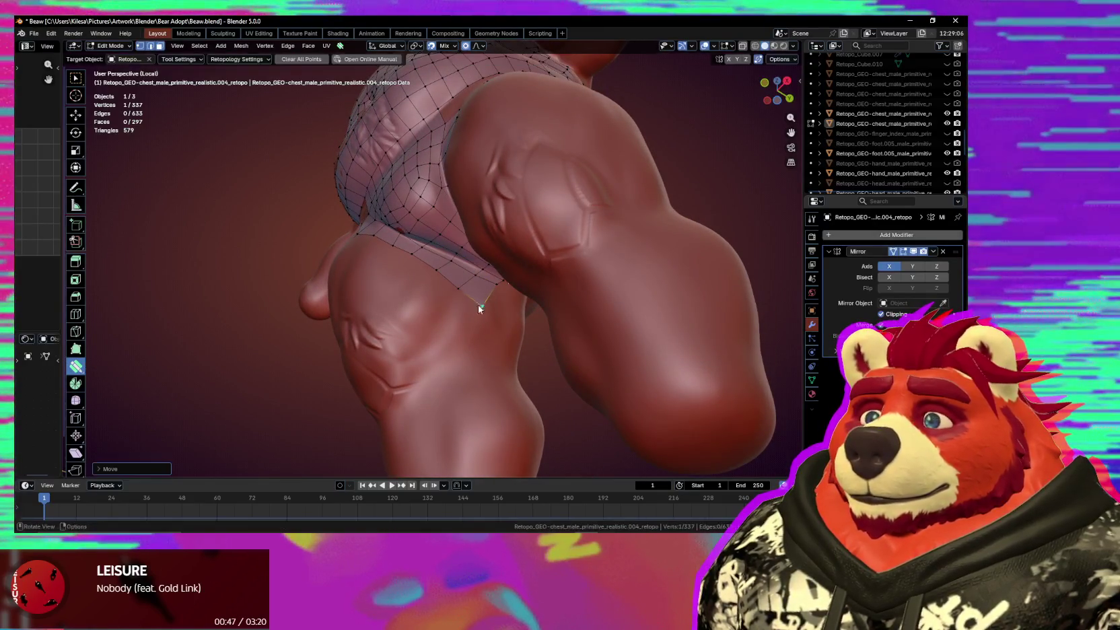
mouse_move(478, 305)
middle_mouse_down()
mouse_move(519, 365)
mouse_move(460, 330)
middle_mouse_up()
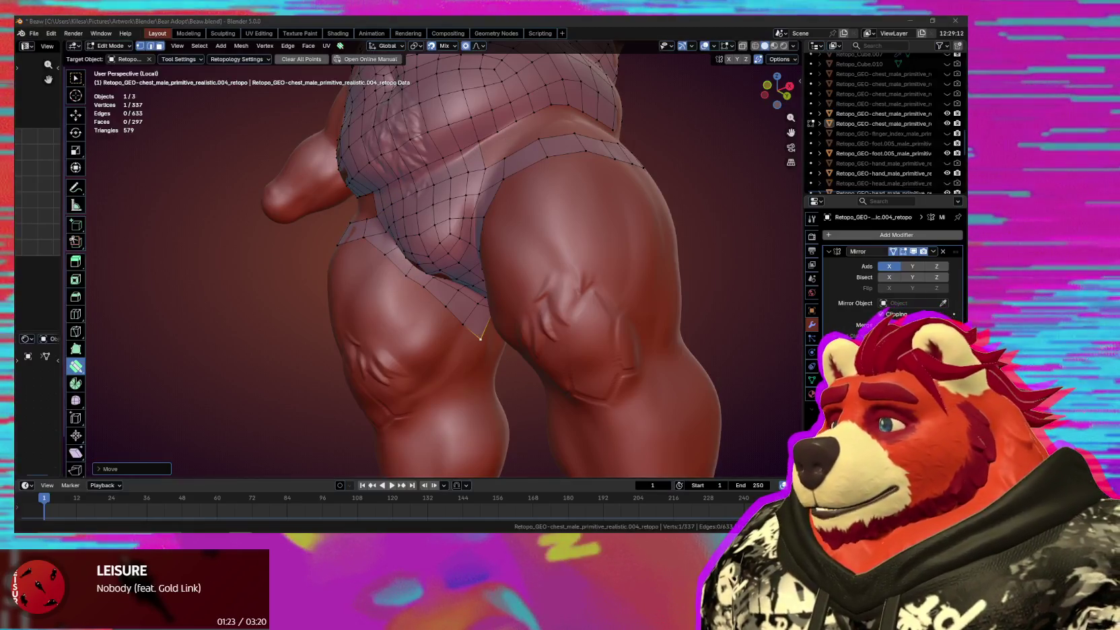
Nudge a waistline vertex, fill one more hip-band quad, and pull its vertex onto the body.
middle_click_drag(440, 329, 476, 314)
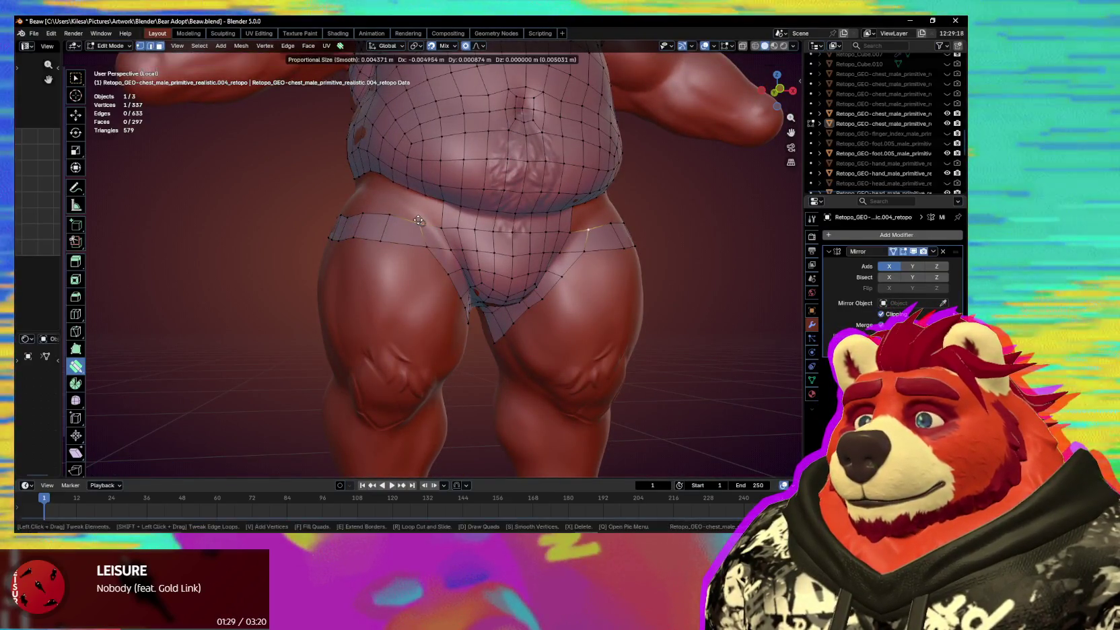
middle_click_drag(438, 235, 442, 231)
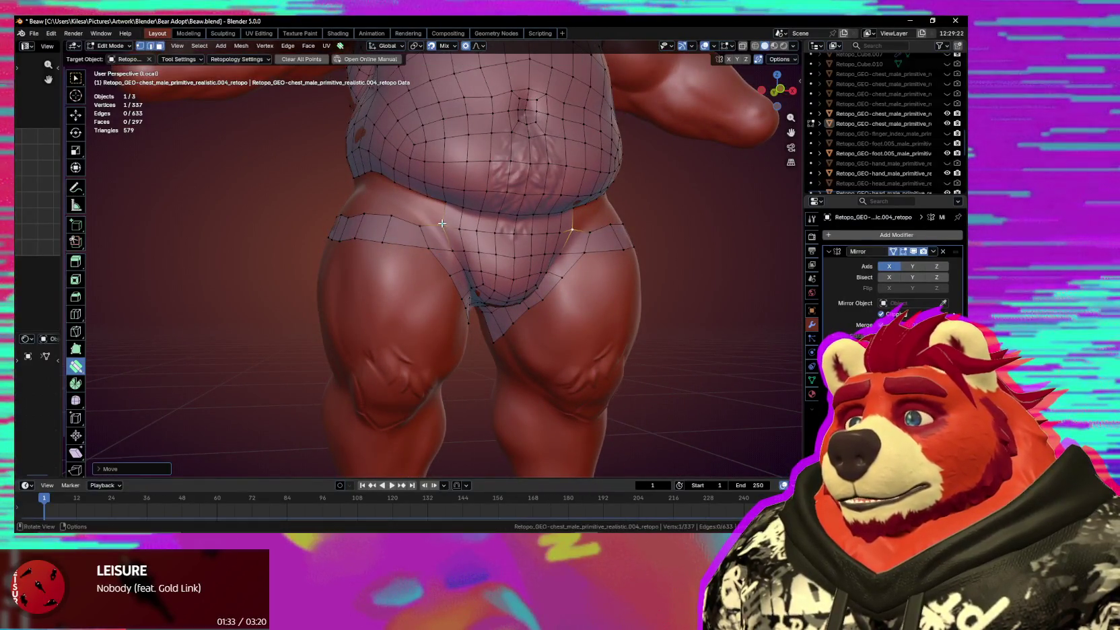
middle_click_drag(434, 228, 445, 230)
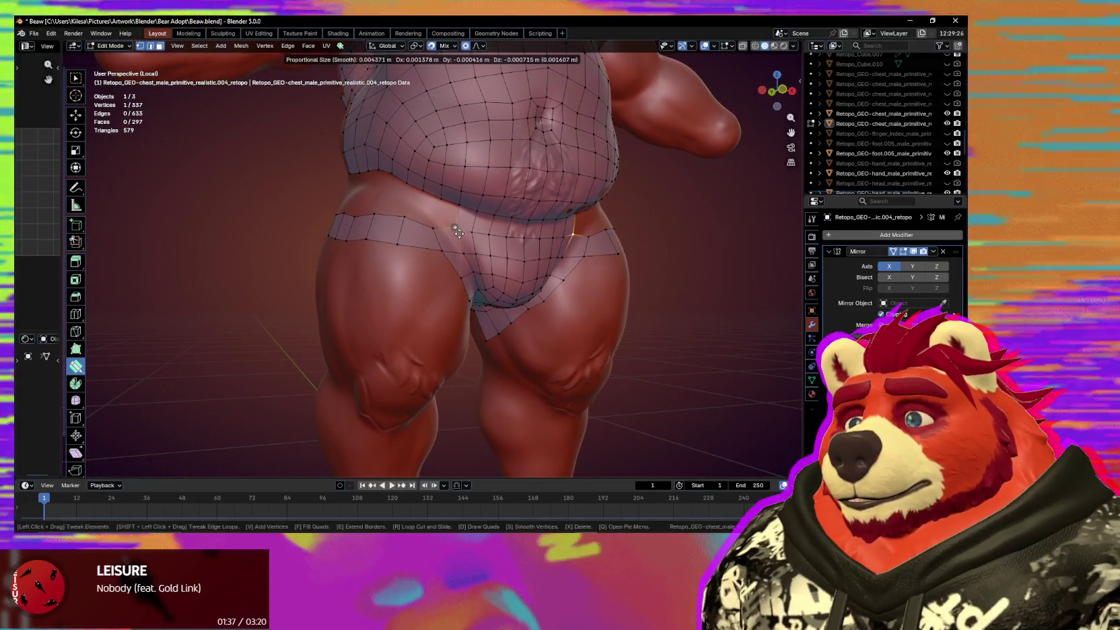
left_click(451, 215)
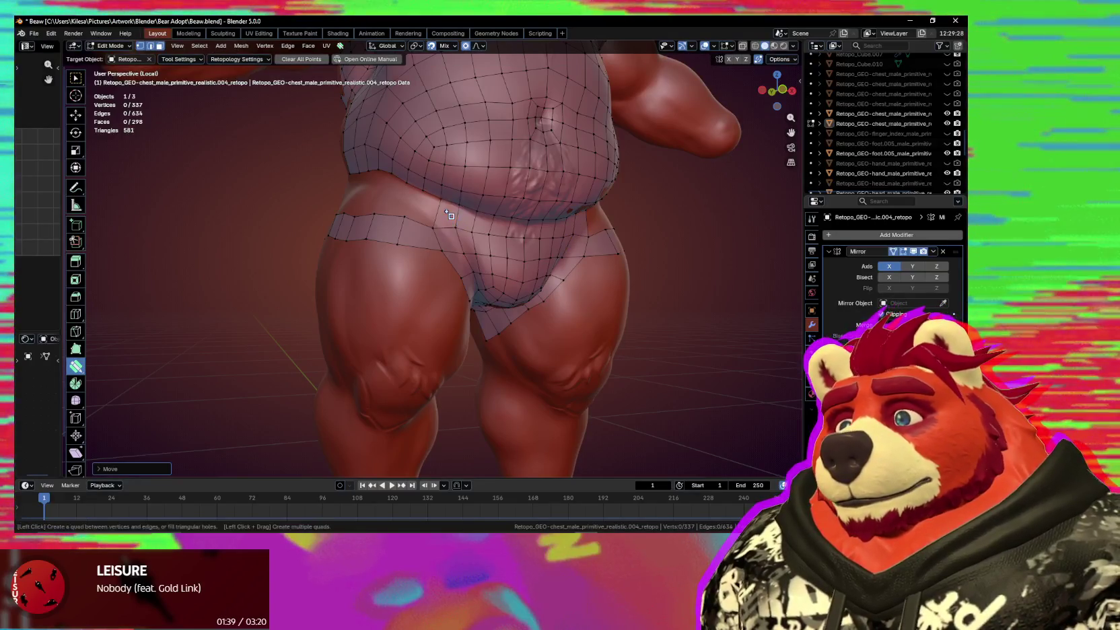
left_click_drag(444, 221, 442, 224)
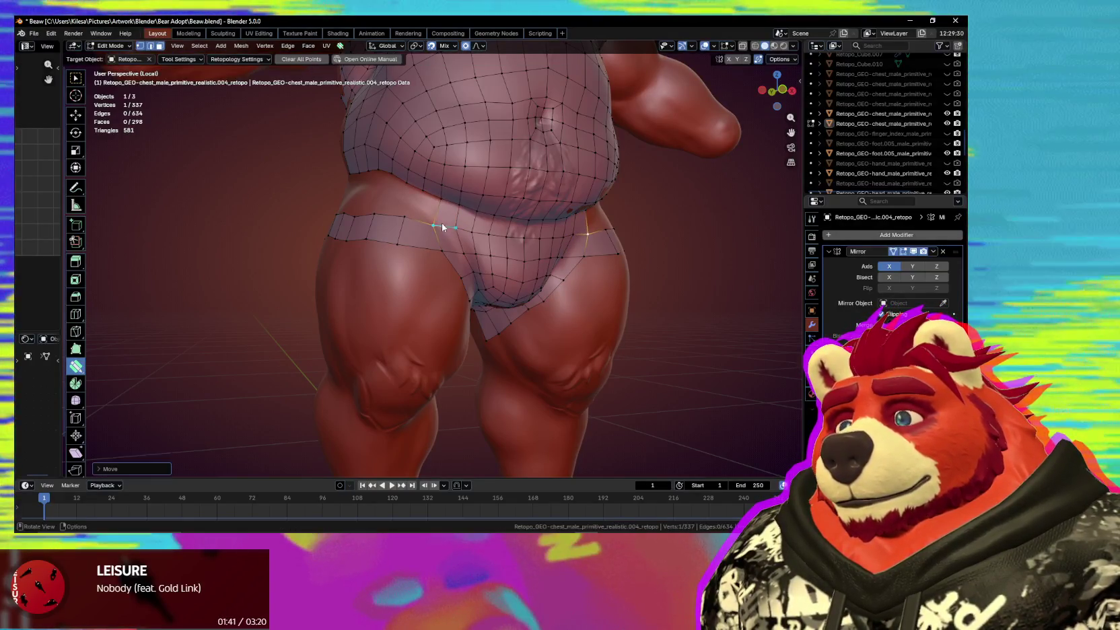
mouse_move(442, 224)
middle_mouse_down()
mouse_move(426, 297)
mouse_move(424, 270)
middle_mouse_up()
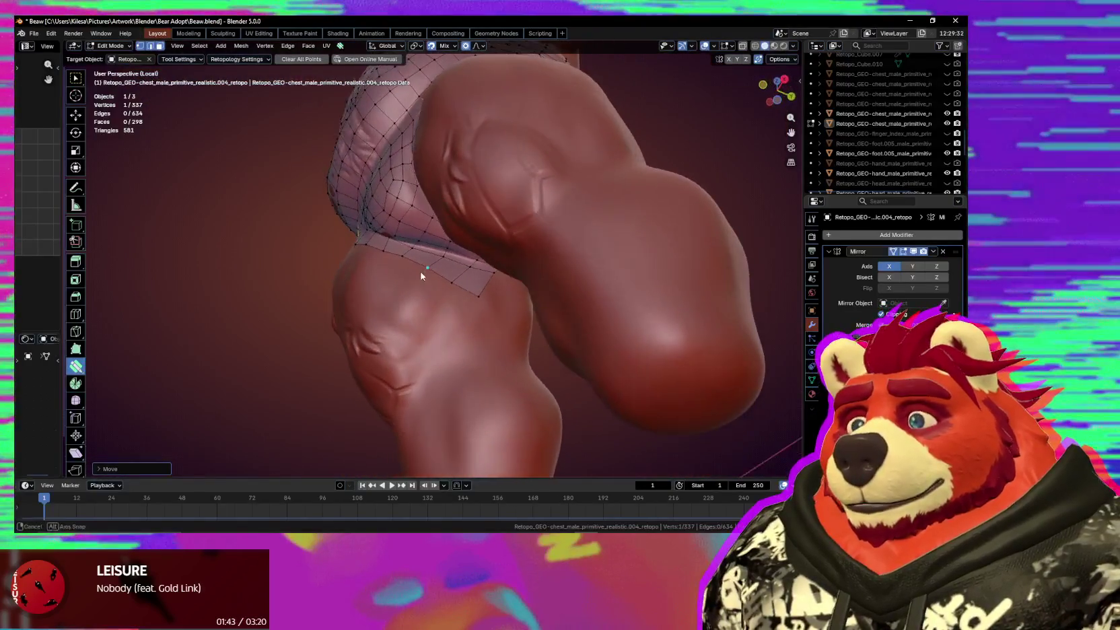
mouse_move(484, 291)
left_mouse_down()
mouse_move(496, 278)
mouse_move(459, 276)
left_mouse_up()
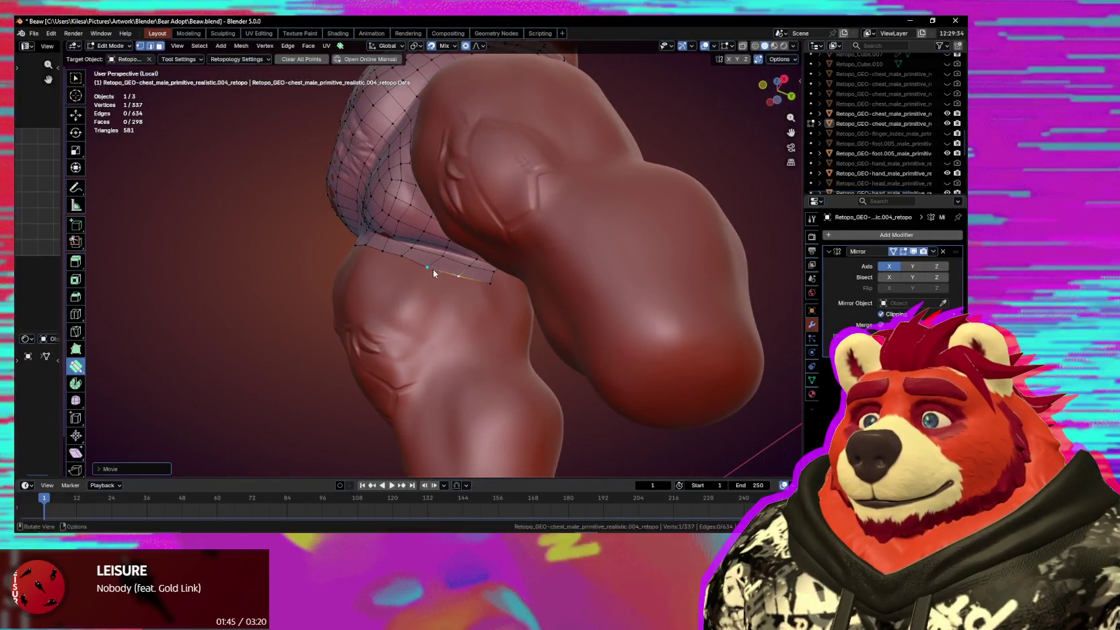
middle_click_drag(462, 270, 416, 307)
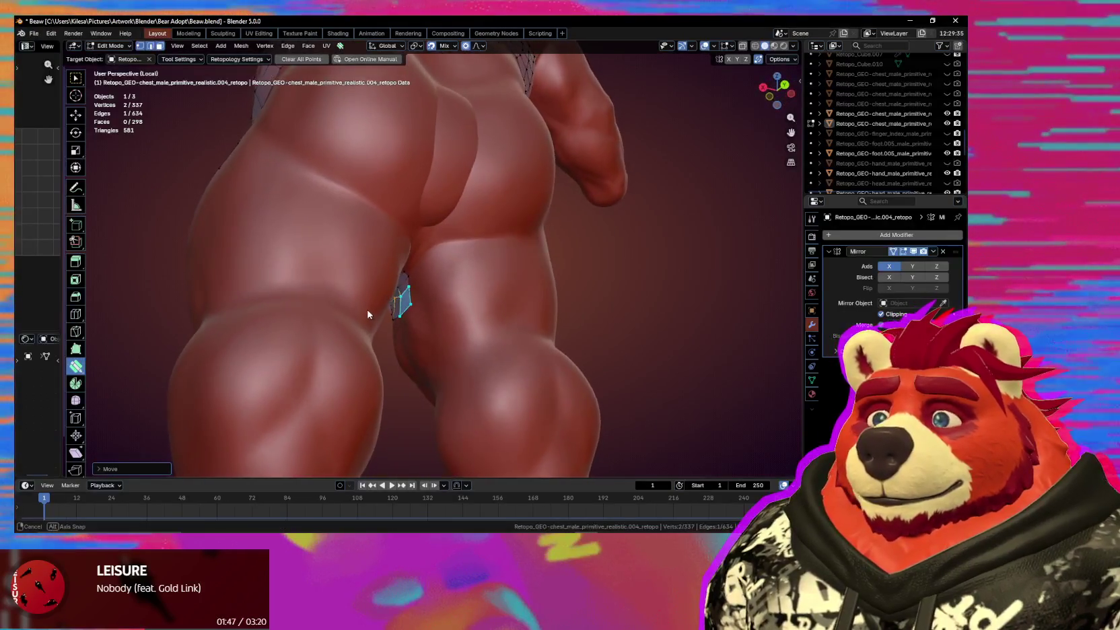
Extend the patch edge loop into new faces up between the legs and tweak a vertex.
key("space")
left_click_drag(415, 292, 423, 284)
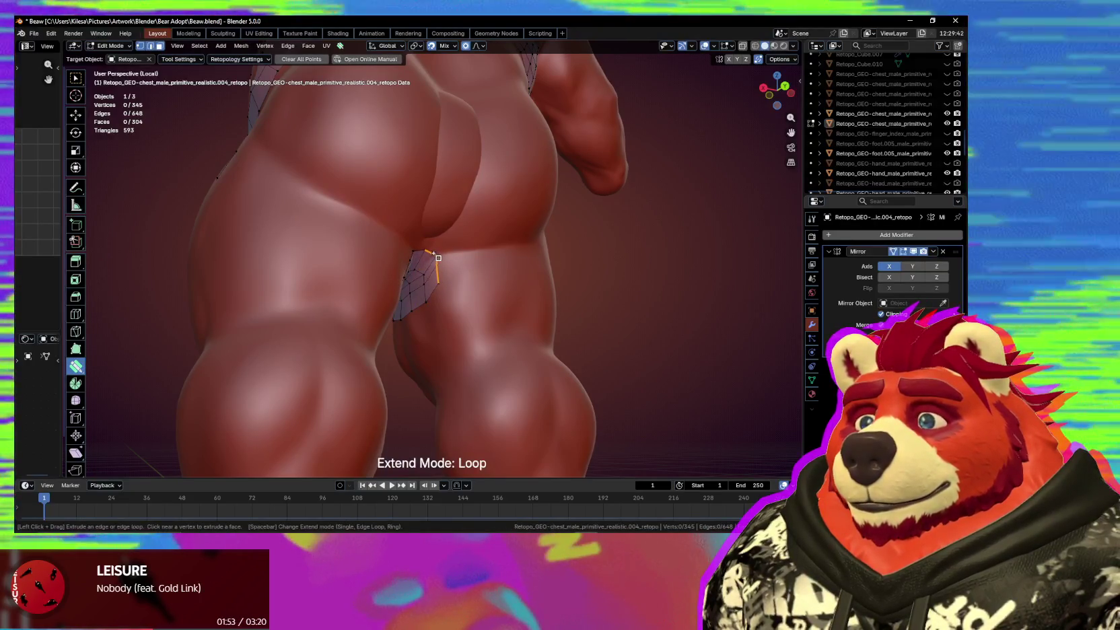
left_click_drag(421, 300, 423, 295)
left_click(408, 305)
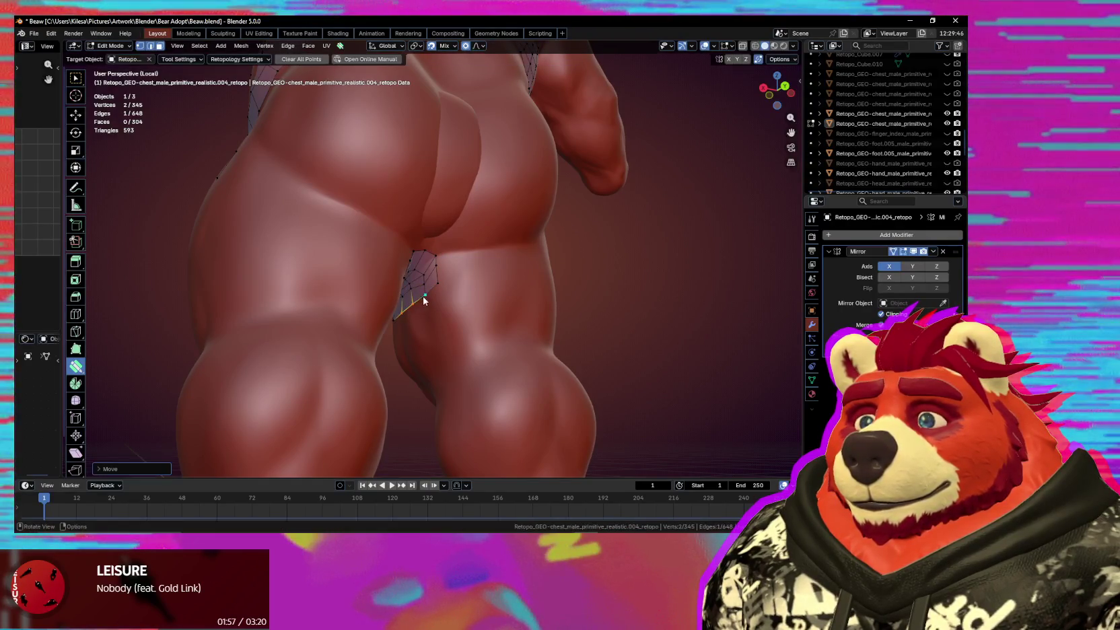
mouse_move(433, 290)
middle_mouse_down()
mouse_move(420, 300)
mouse_move(442, 301)
middle_mouse_up()
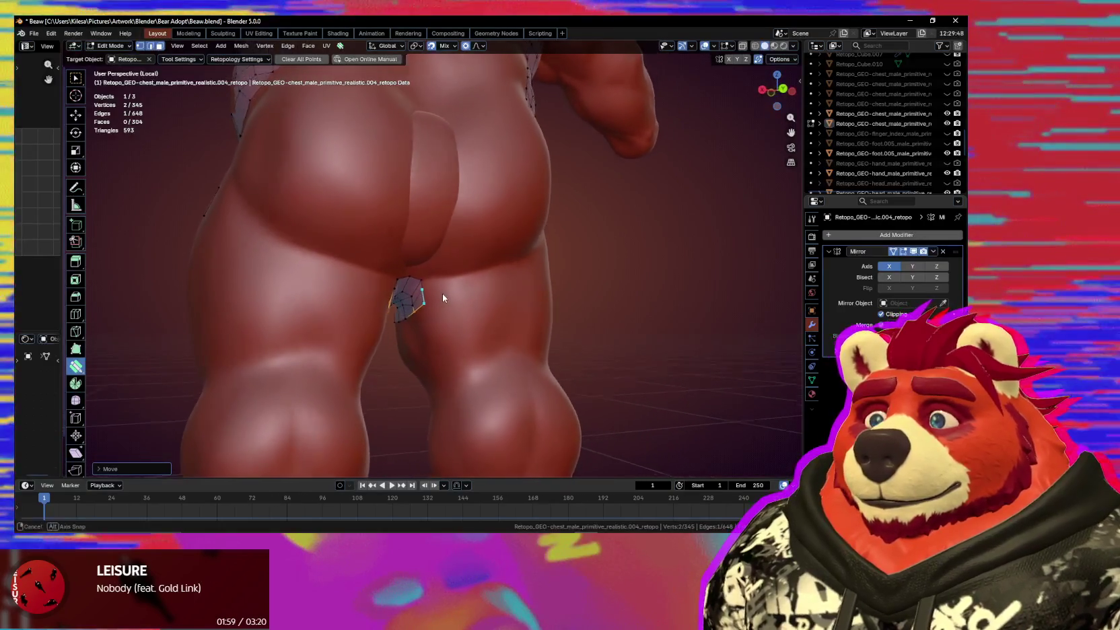
key("space")
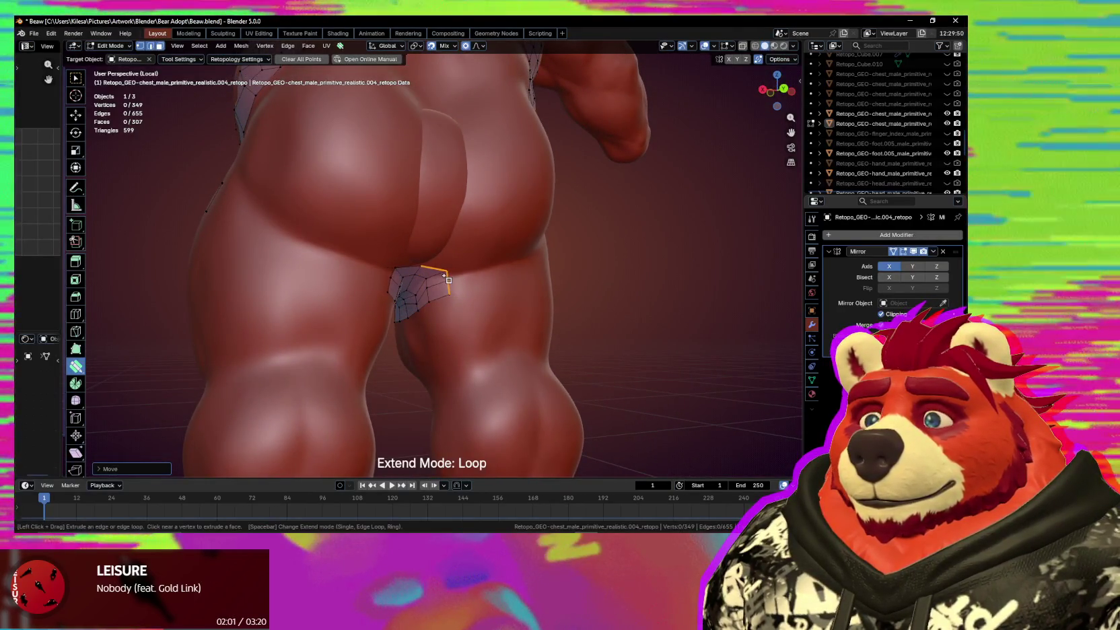
Reshape the patch edge and slide its top edge into the buttock crease.
mouse_move(440, 298)
middle_mouse_down()
mouse_move(441, 229)
mouse_move(435, 239)
middle_mouse_up()
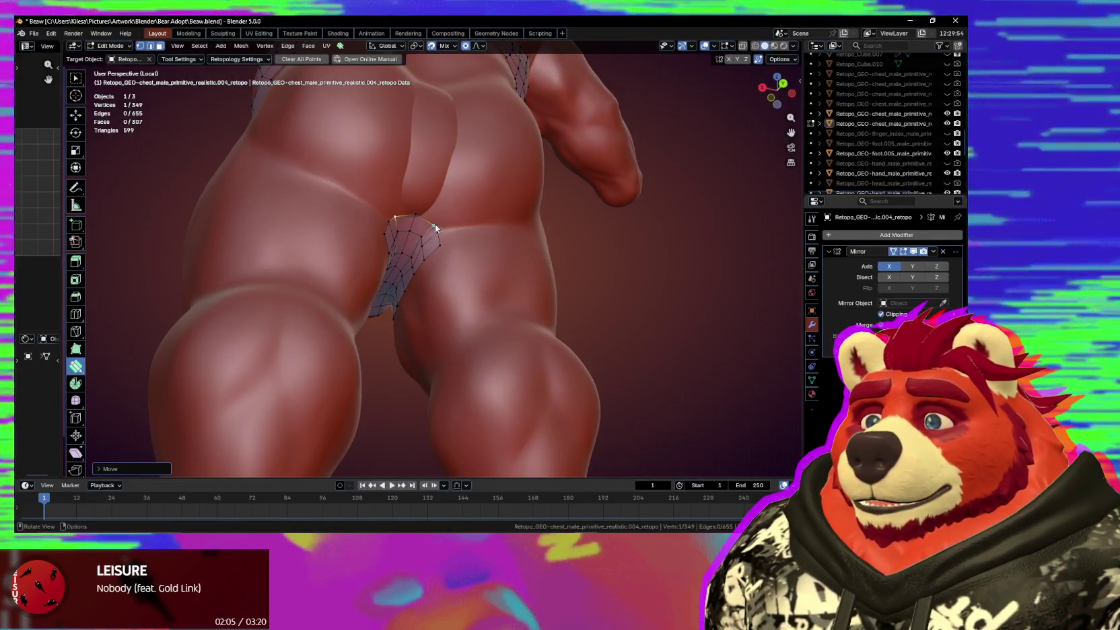
left_click_drag(437, 227, 420, 243)
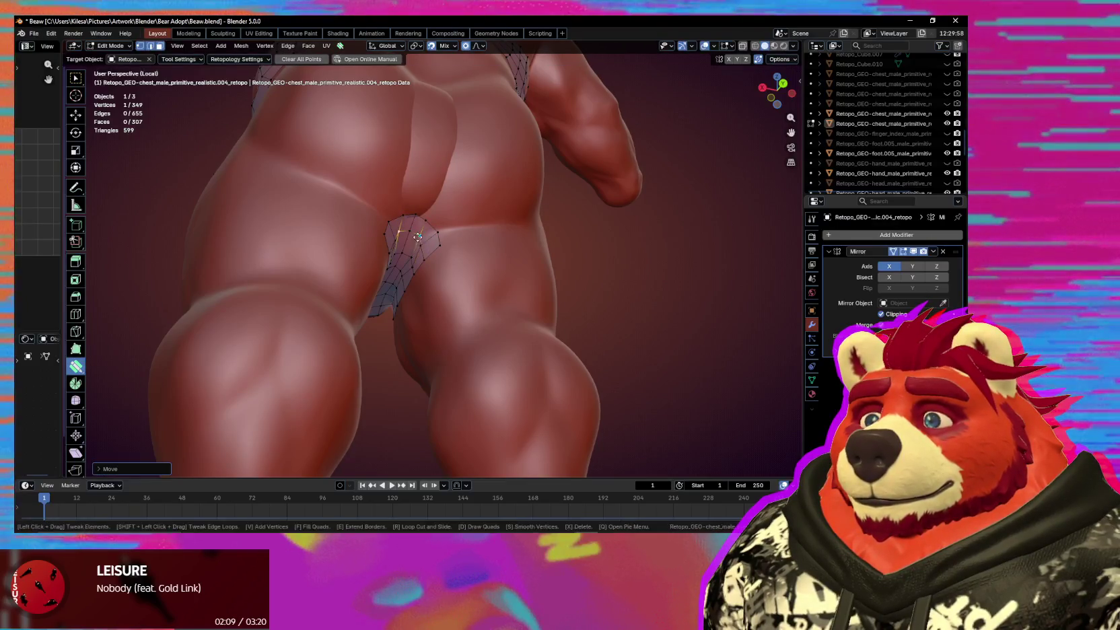
middle_click_drag(425, 232, 447, 238)
scroll(447, 238, "up", 2)
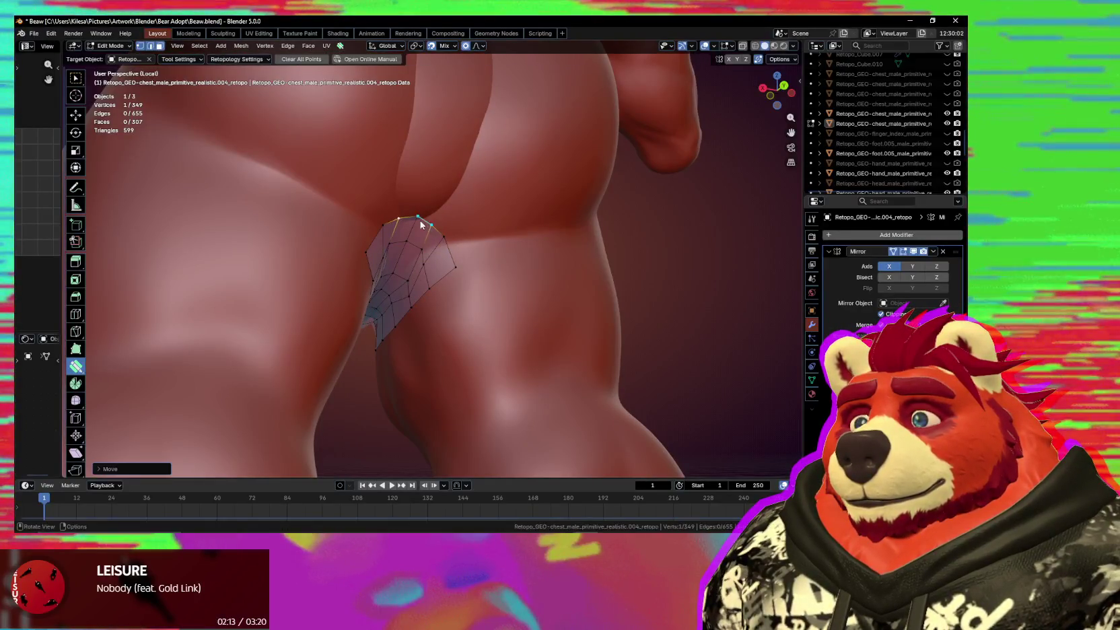
left_click_drag(428, 228, 420, 233)
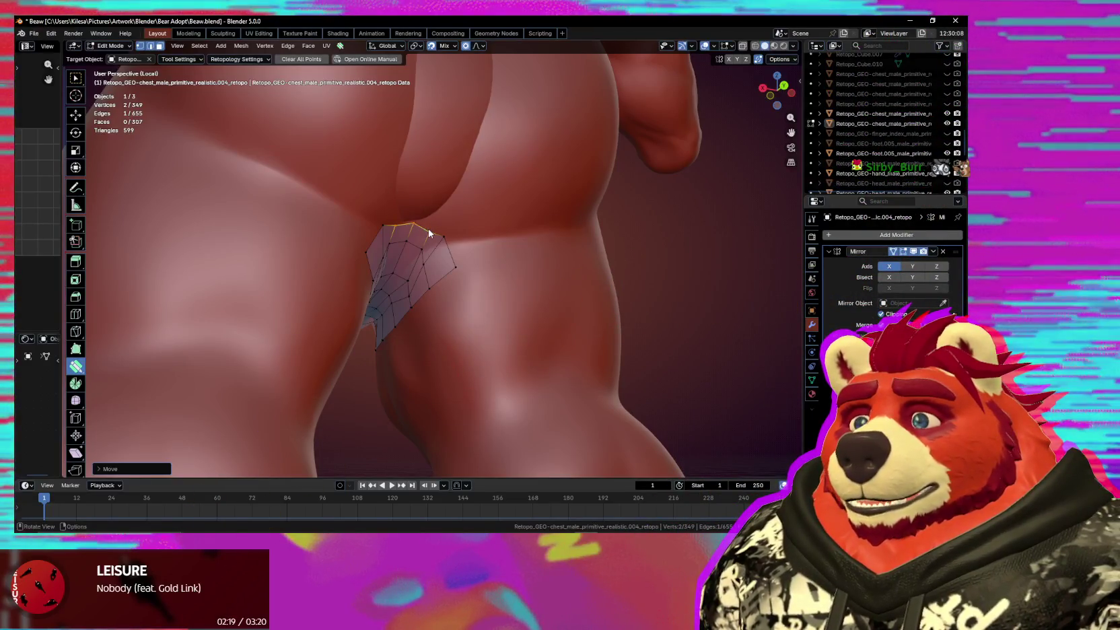
left_click_drag(430, 227, 426, 257)
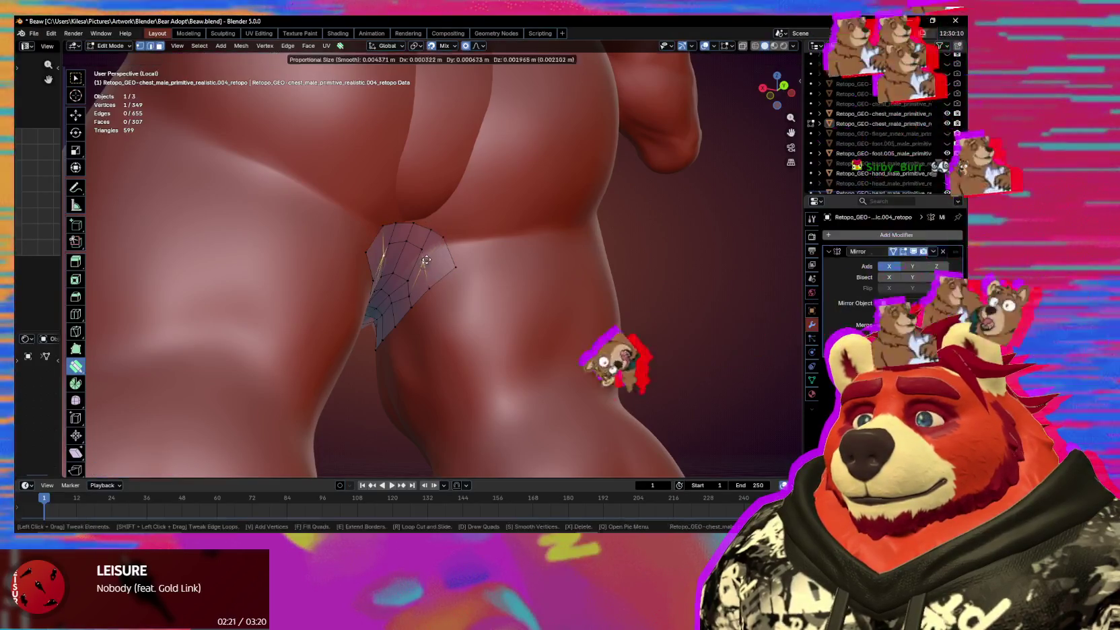
Adjust the top patch edge vertices along the surface until the edge sits in place.
middle_click_drag(430, 260, 437, 243)
left_click_drag(430, 220, 416, 240)
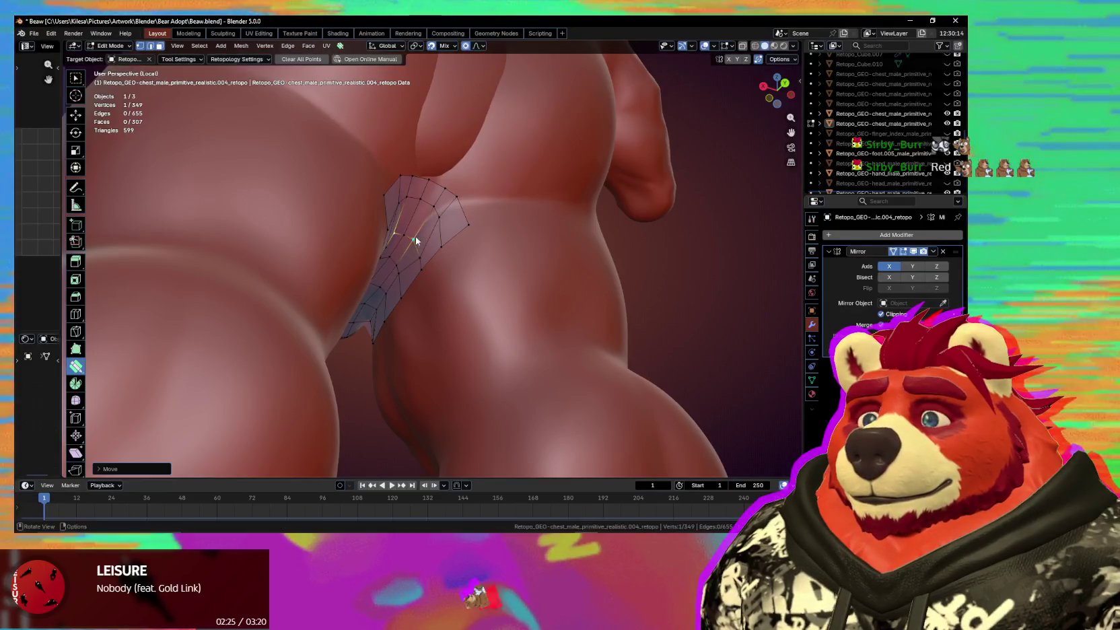
mouse_move(438, 225)
middle_mouse_down()
mouse_move(459, 239)
mouse_move(454, 275)
middle_mouse_up()
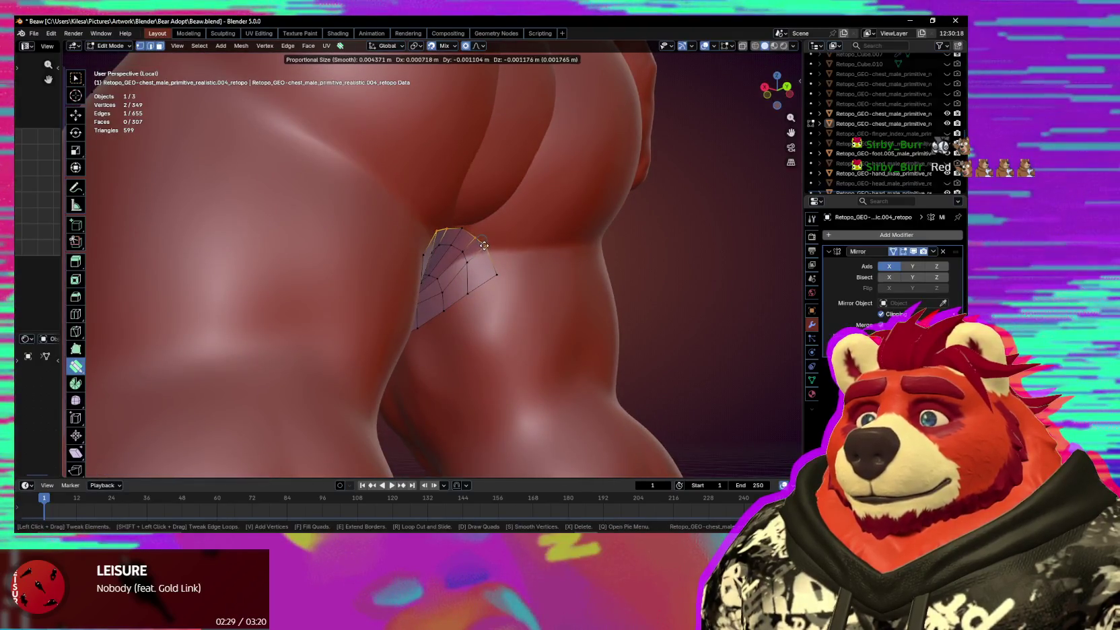
mouse_move(484, 246)
left_mouse_down()
mouse_move(462, 238)
mouse_move(493, 262)
mouse_move(446, 288)
left_mouse_up()
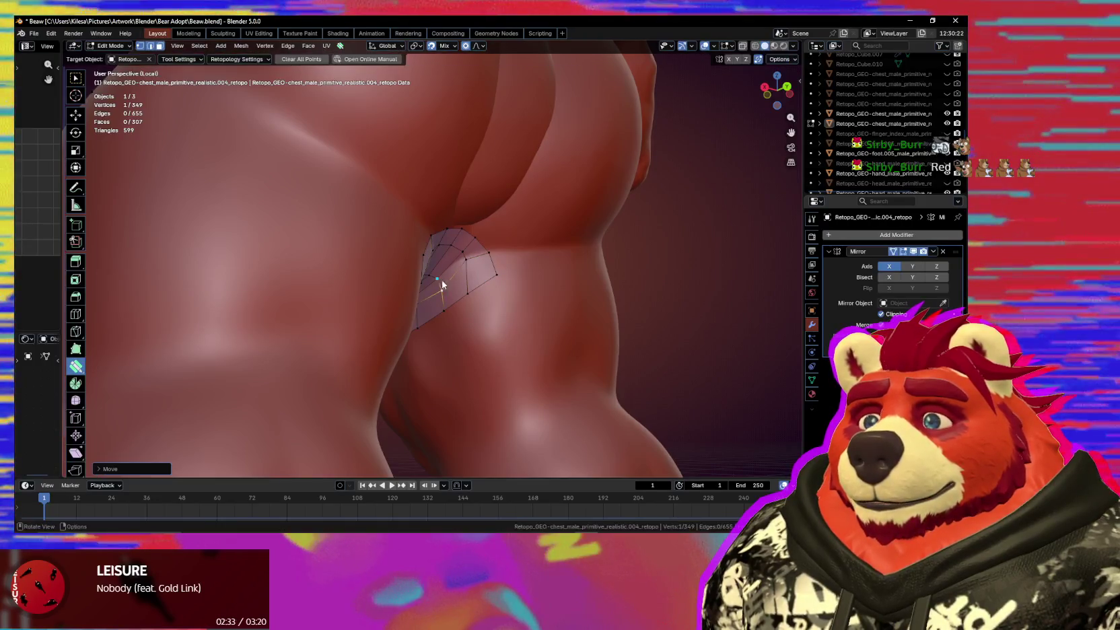
left_click_drag(442, 284, 439, 306)
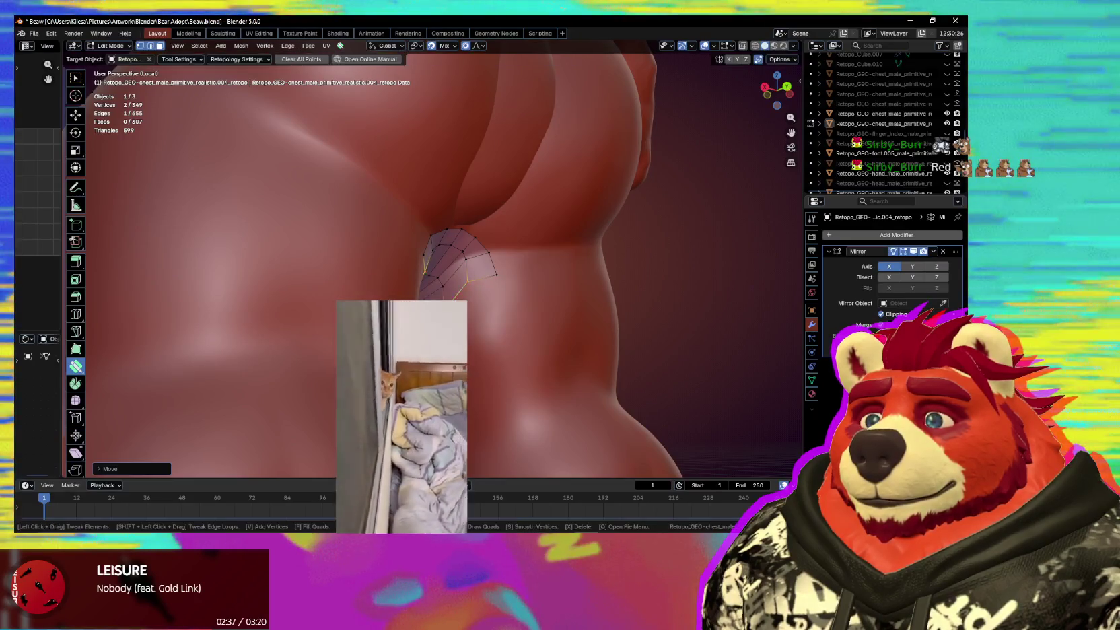
middle_click_drag(458, 269, 417, 266)
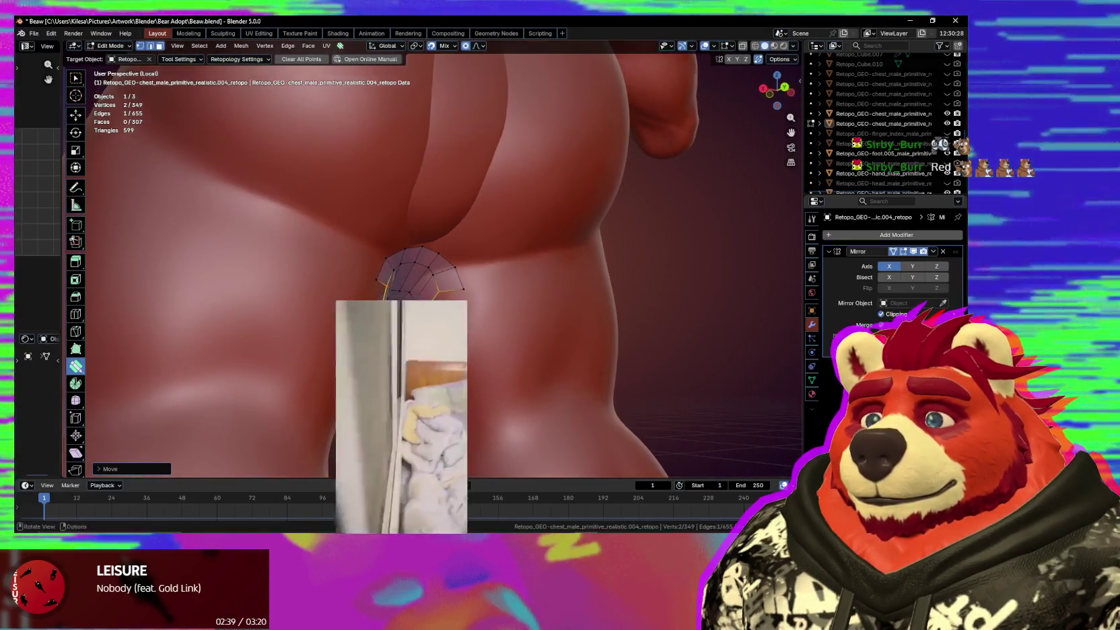
Box-select the top edges of the patch and extrude them upward into new faces.
key("w")
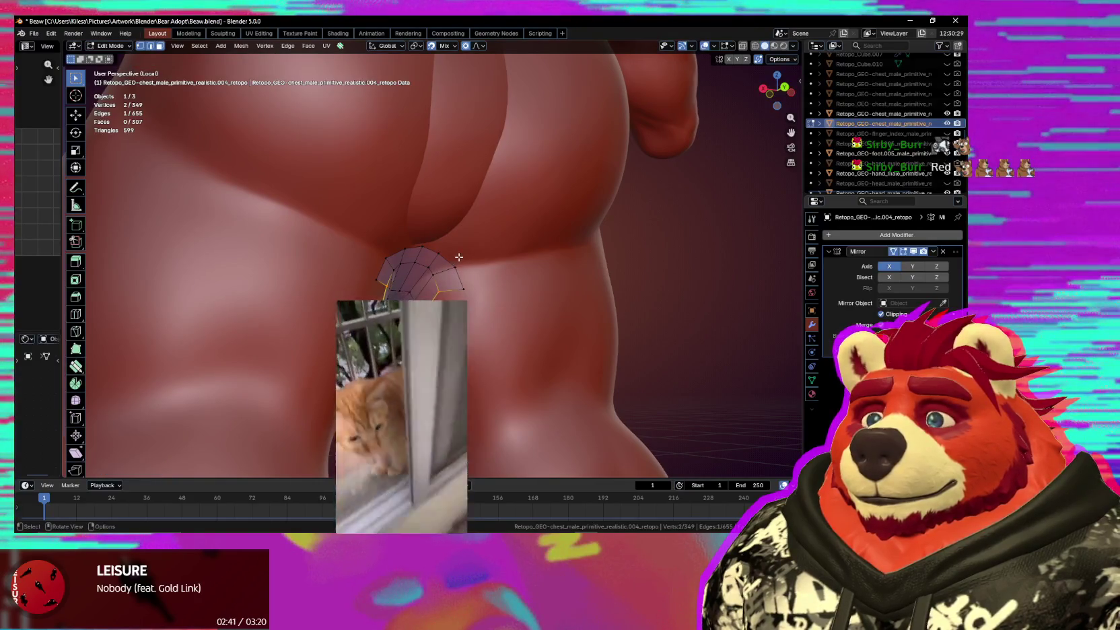
left_click(459, 277, "shift")
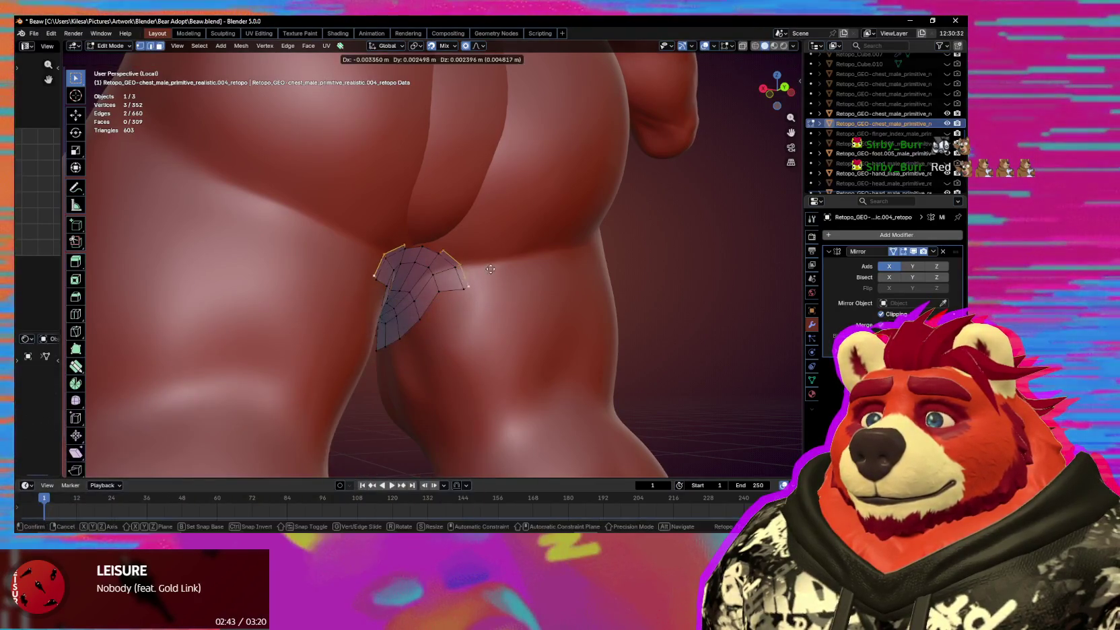
left_click(515, 272)
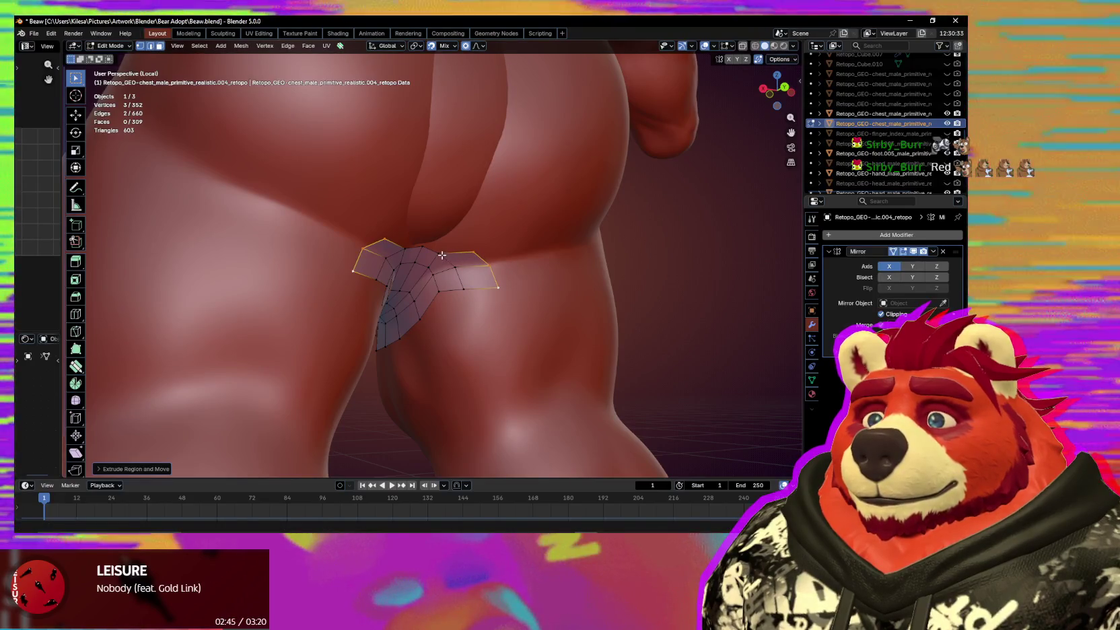
middle_click_drag(516, 272, 436, 224)
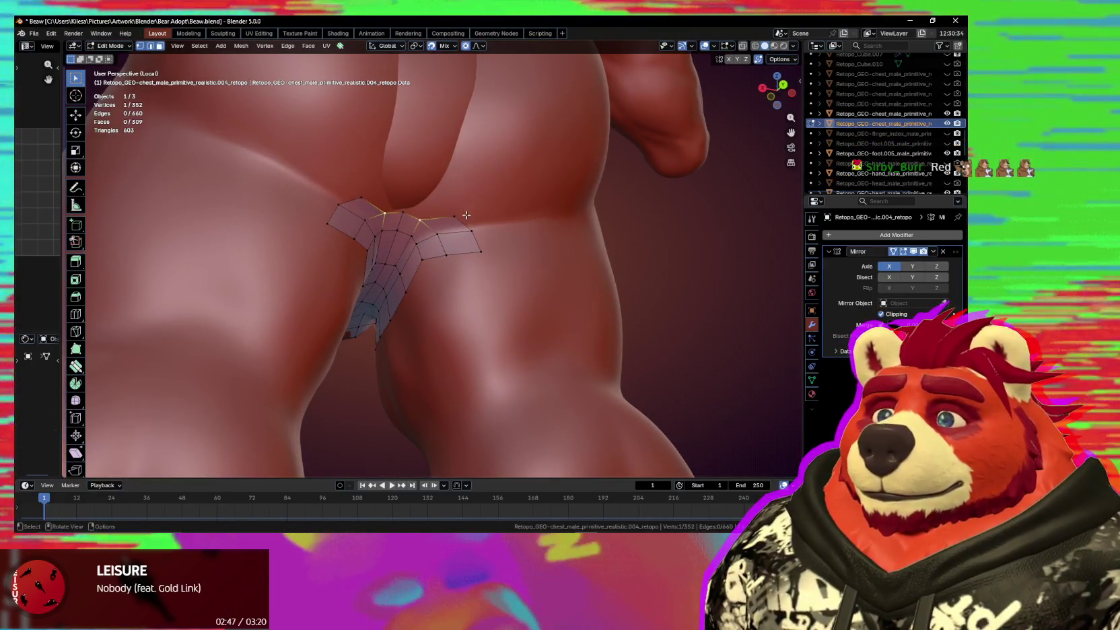
key("e")
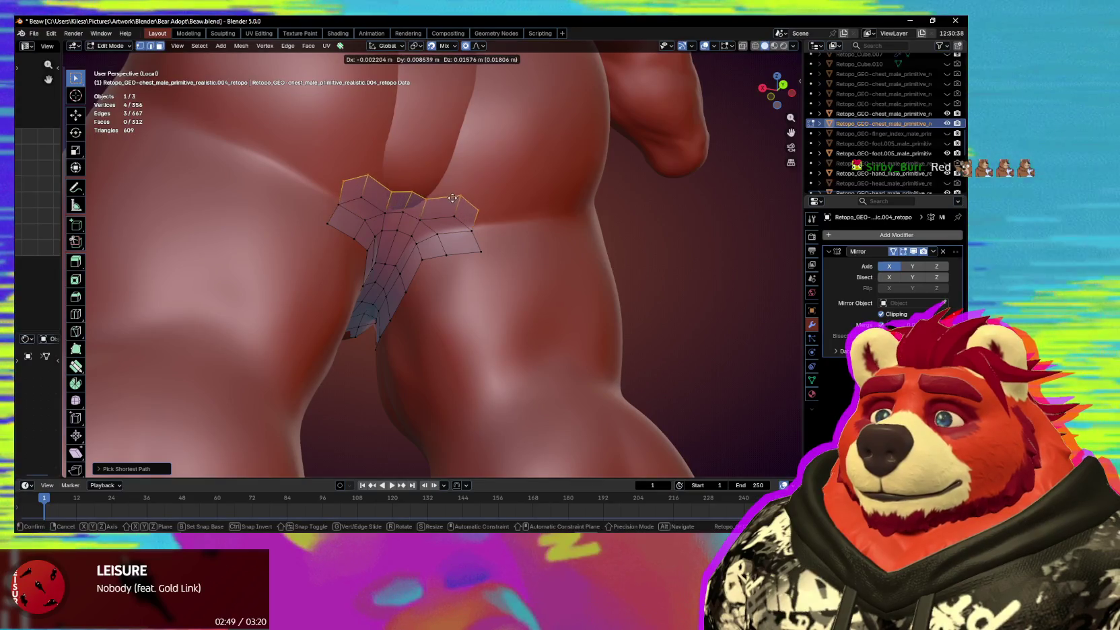
left_click(461, 196)
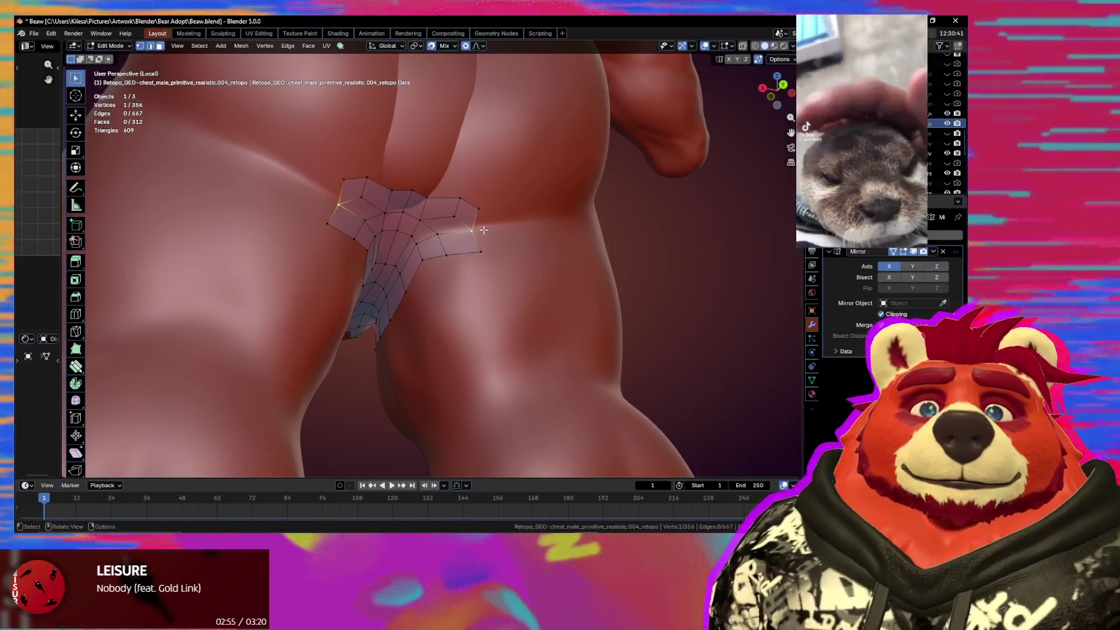
Raise the right boundary vertices, extrude them sideways along the buttock base, and relax the band.
key("g")
left_click(478, 206)
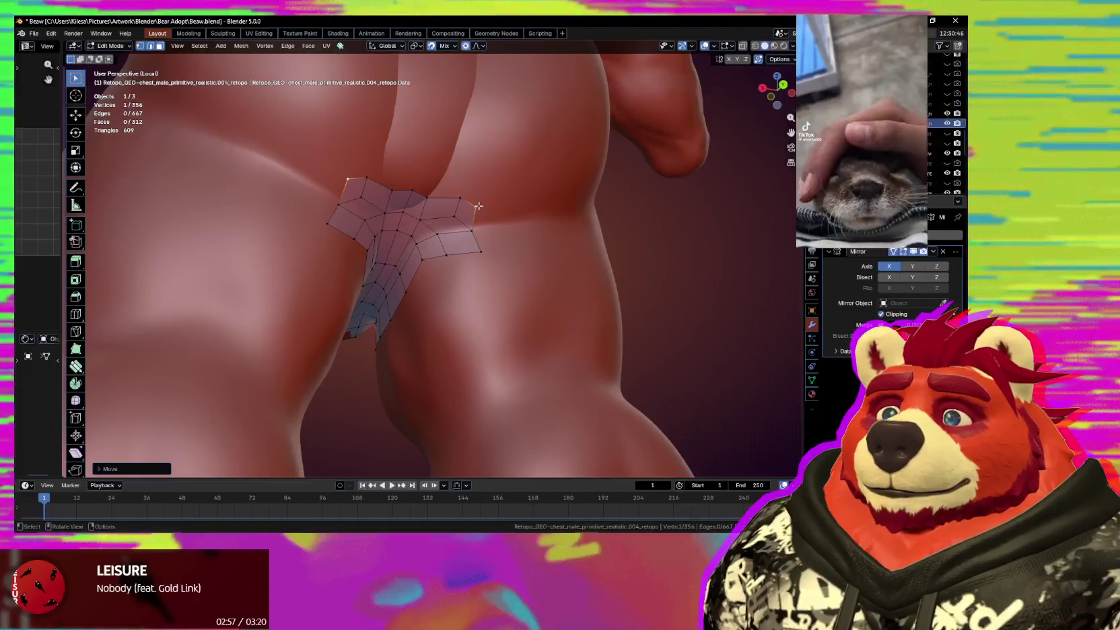
key("g")
left_click(480, 208)
key("g")
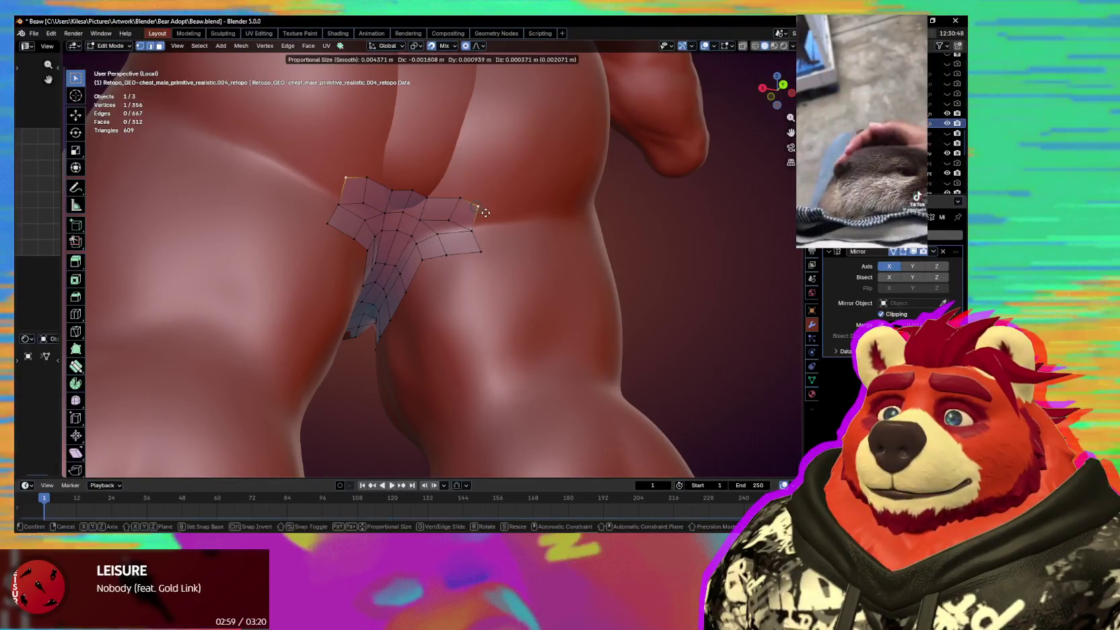
left_click(485, 213)
left_click(476, 222, "alt")
key("e")
left_click(541, 231)
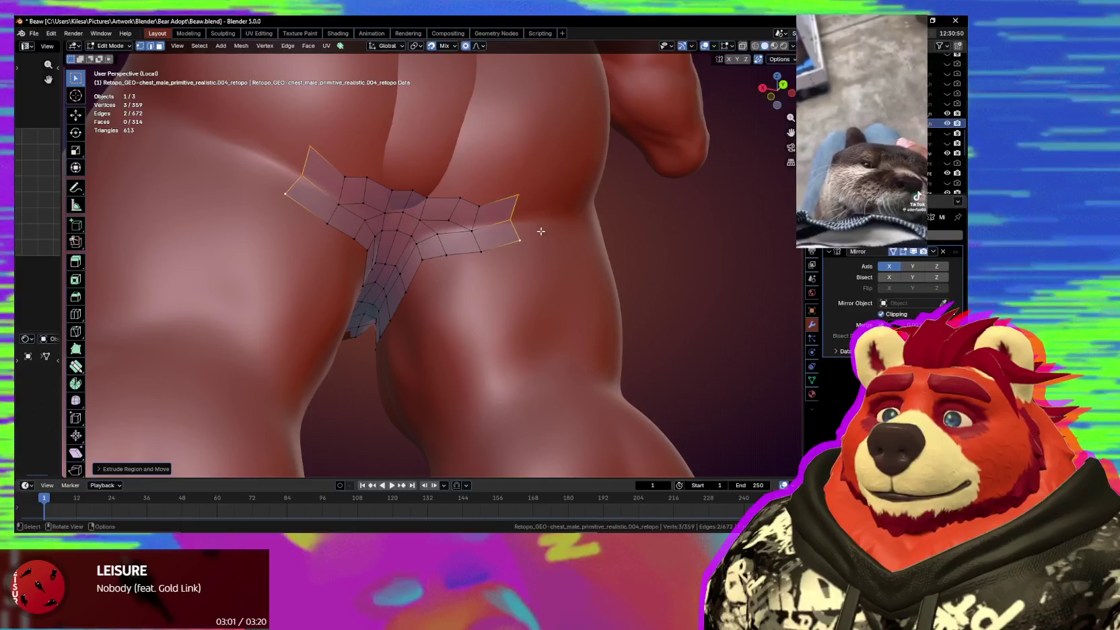
left_click(77, 366)
left_click_drag(303, 175, 444, 199)
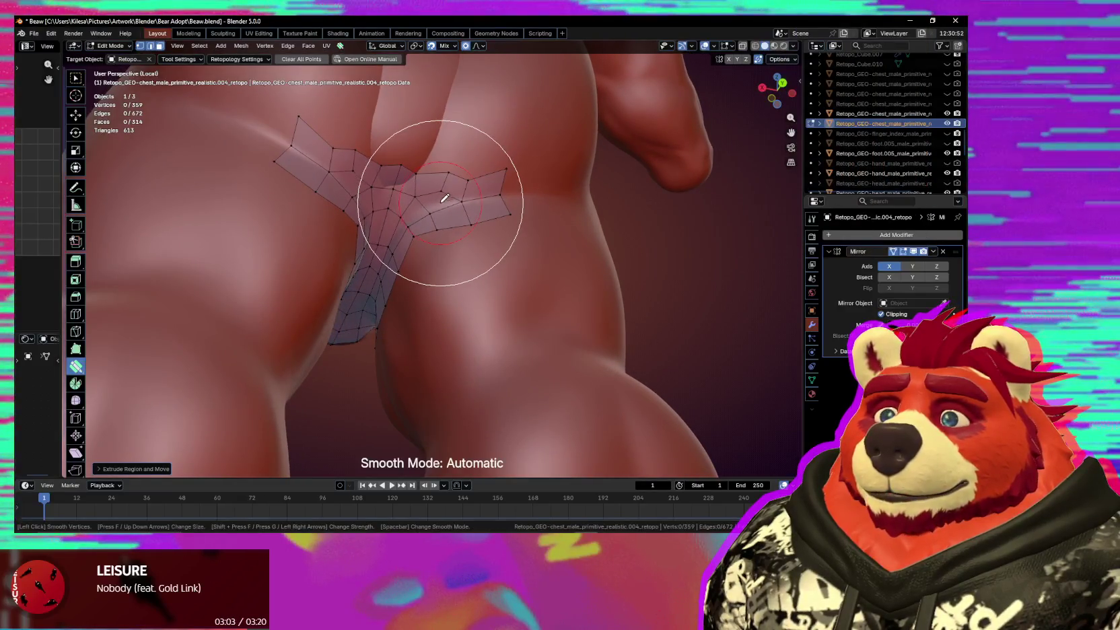
Relax the left side of the band and the crotch quads with the smooth brush.
left_click_drag(398, 138, 351, 132)
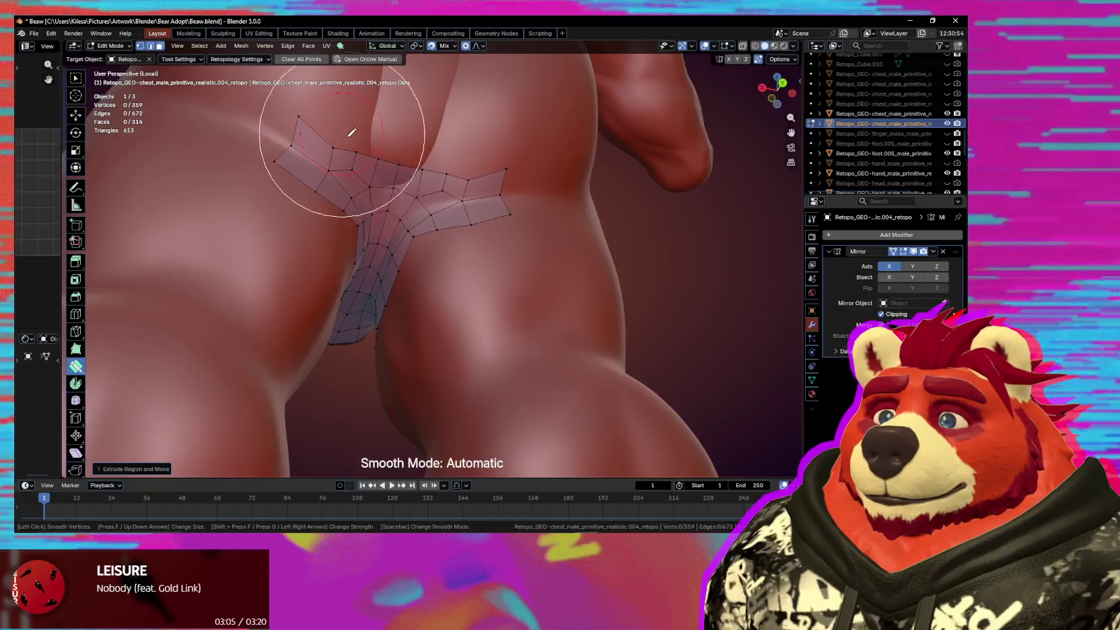
mouse_move(477, 262)
middle_mouse_down()
mouse_move(453, 280)
mouse_move(440, 267)
mouse_move(476, 248)
middle_mouse_up()
key("s")
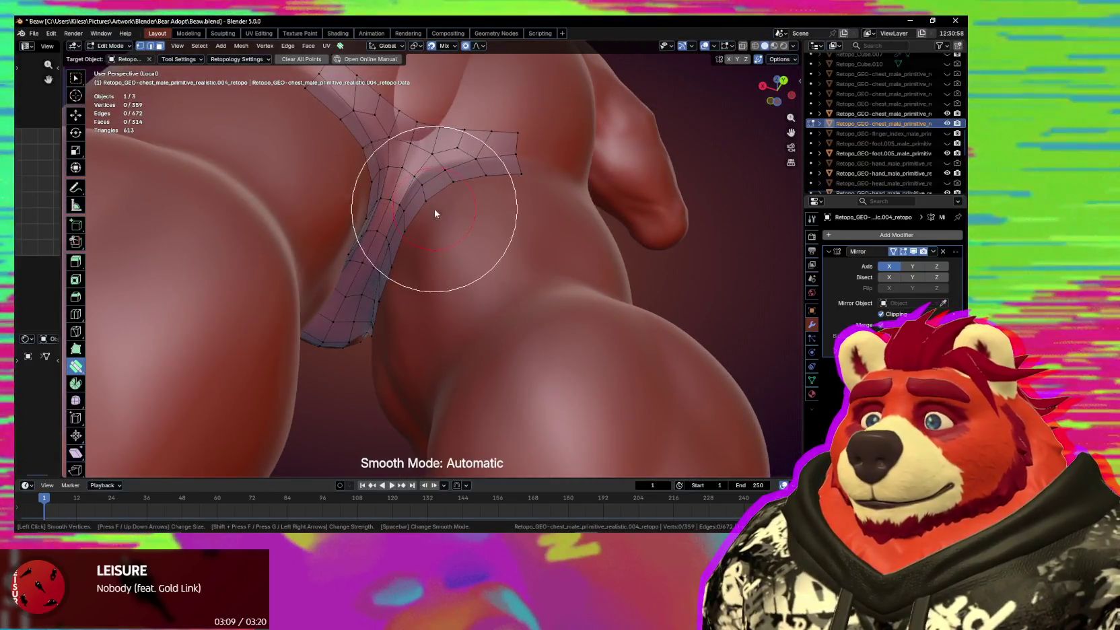
key("Escape")
mouse_move(435, 214)
middle_mouse_down()
mouse_move(553, 206)
mouse_move(558, 232)
middle_mouse_up()
left_click(464, 232)
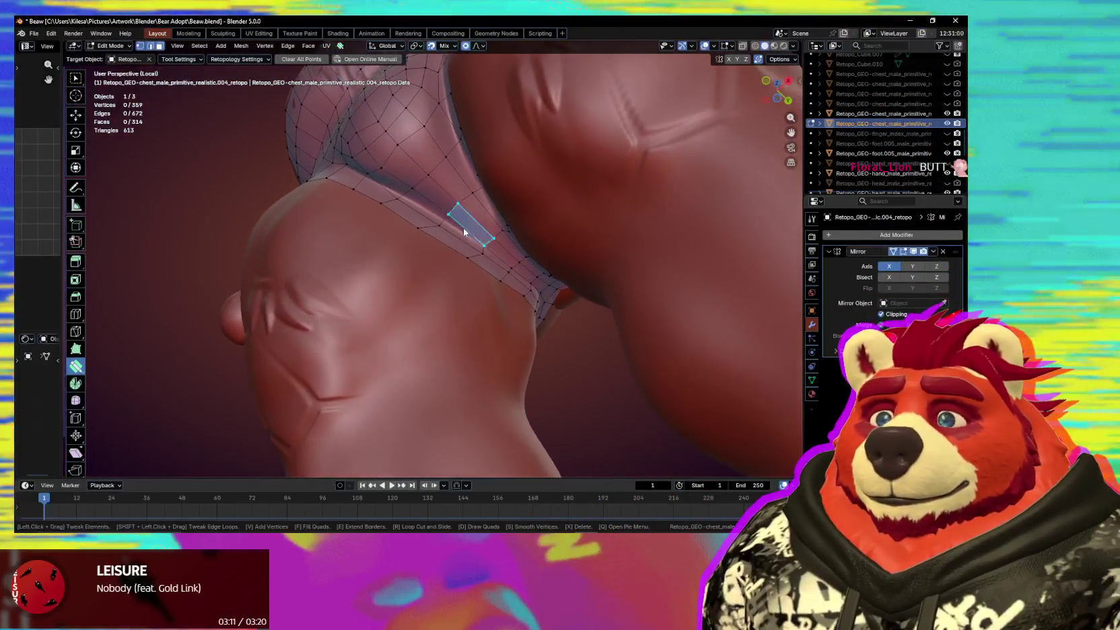
key("s")
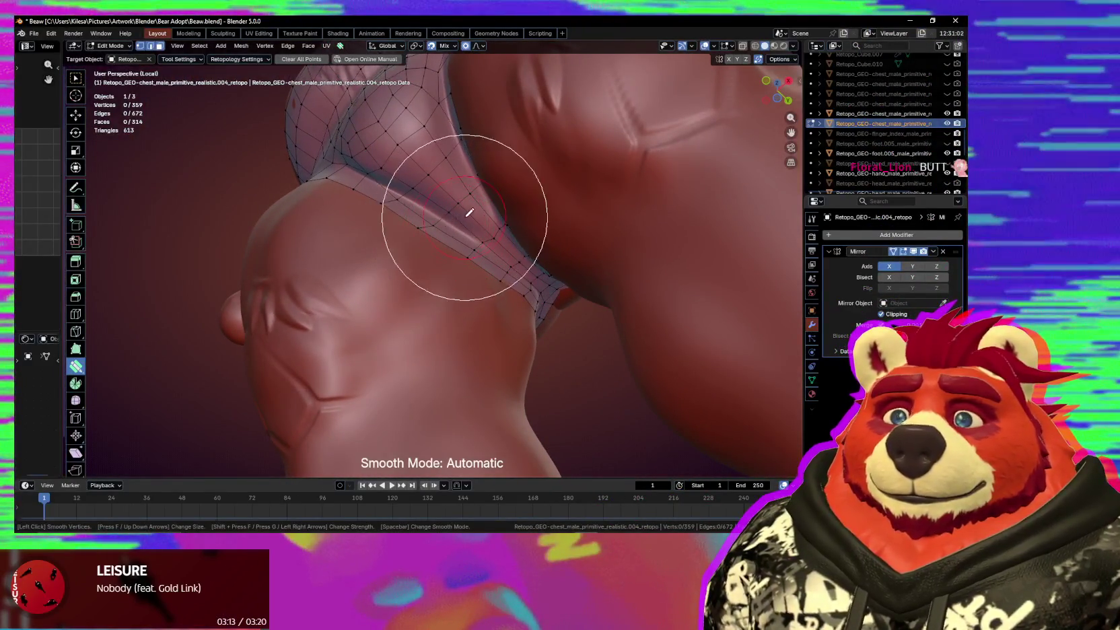
key("Escape")
Smooth the quads along the crotch crease and move one crotch-patch edge into place.
middle_click_drag(470, 213, 518, 188)
left_click(518, 187)
key("g")
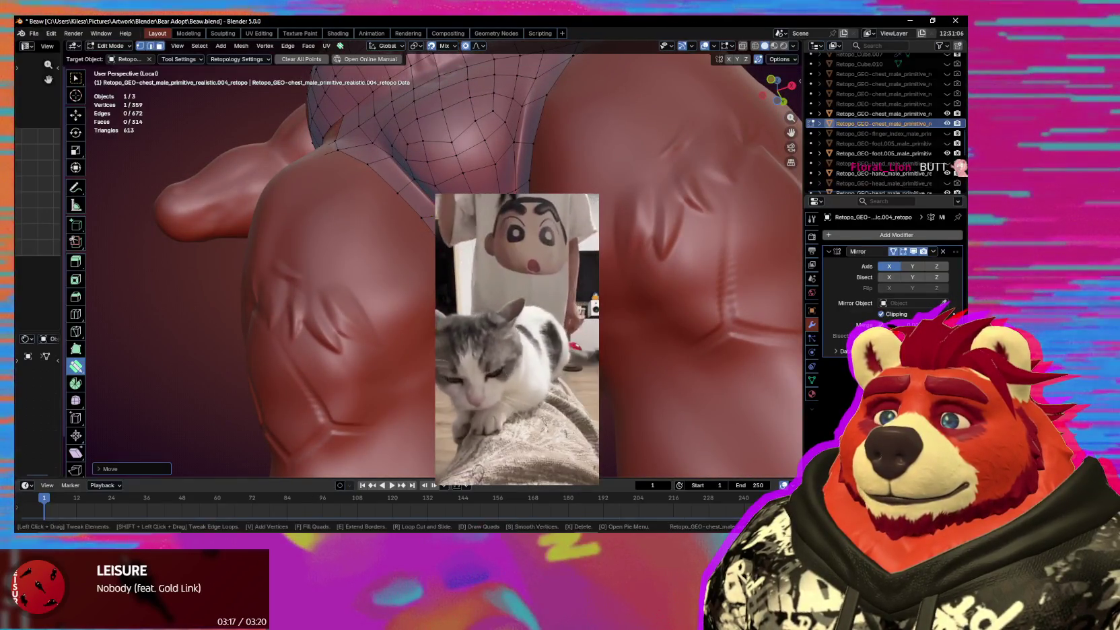
key("Return")
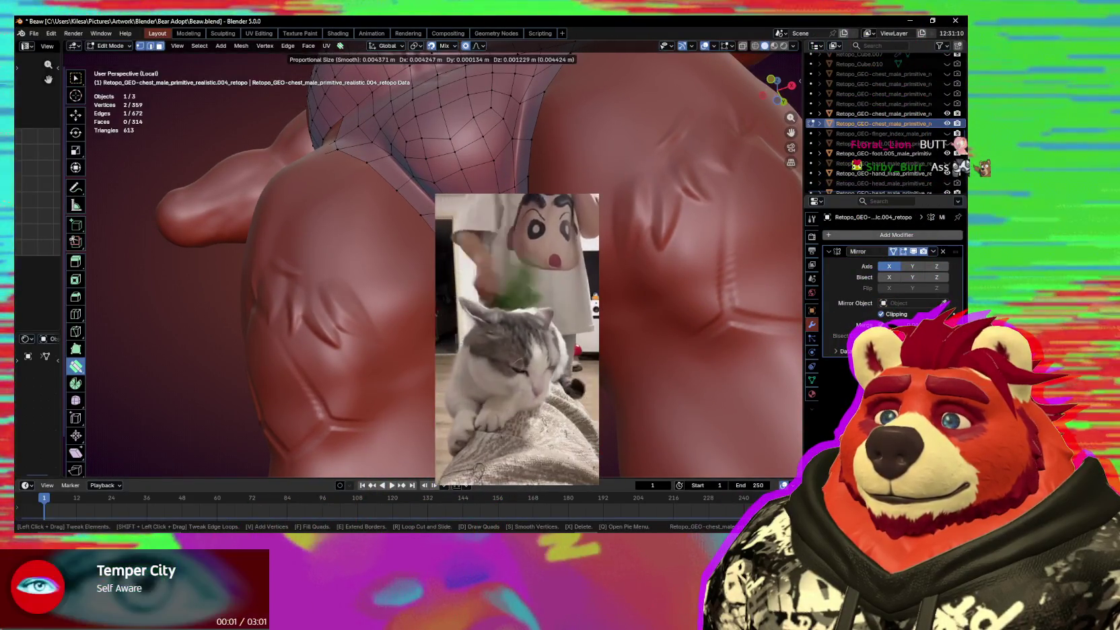
left_click(404, 182, "shift")
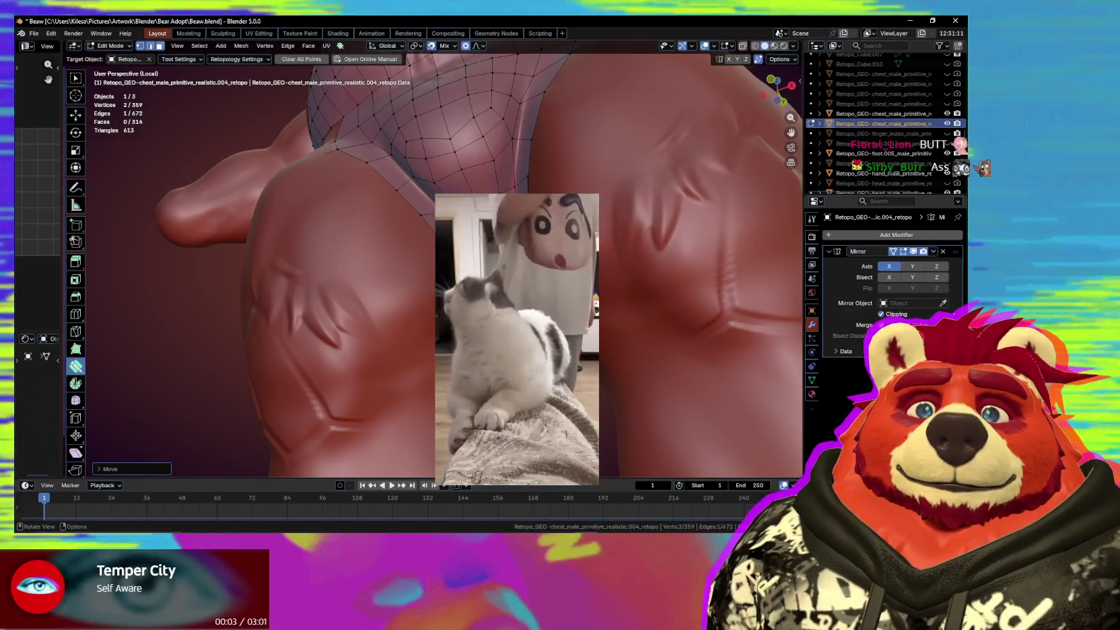
Reposition the crotch-patch corner vertices and the side hip strip's end vertex along the crease.
scroll(496, 280, "up", 3)
scroll(497, 280, "up", 3)
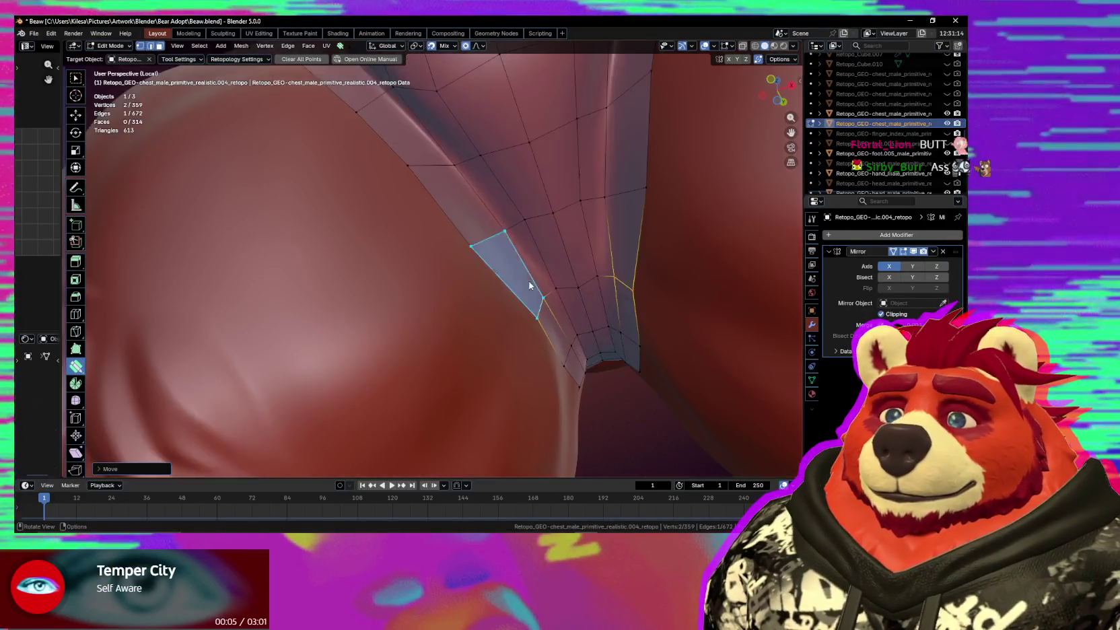
left_click_drag(576, 290, 558, 291)
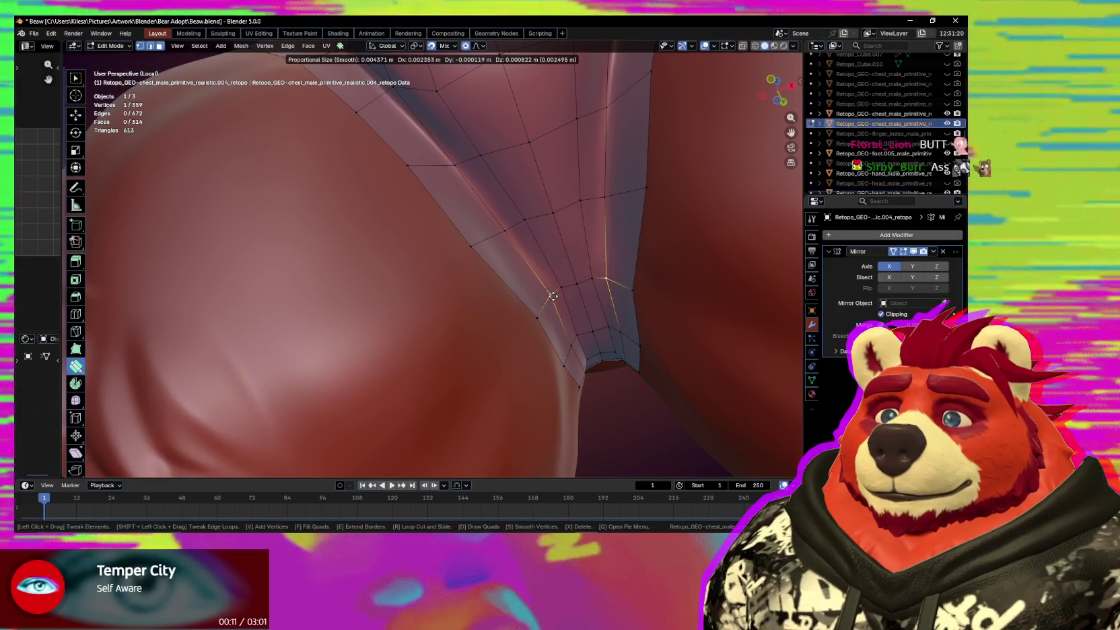
left_click_drag(554, 294, 551, 294)
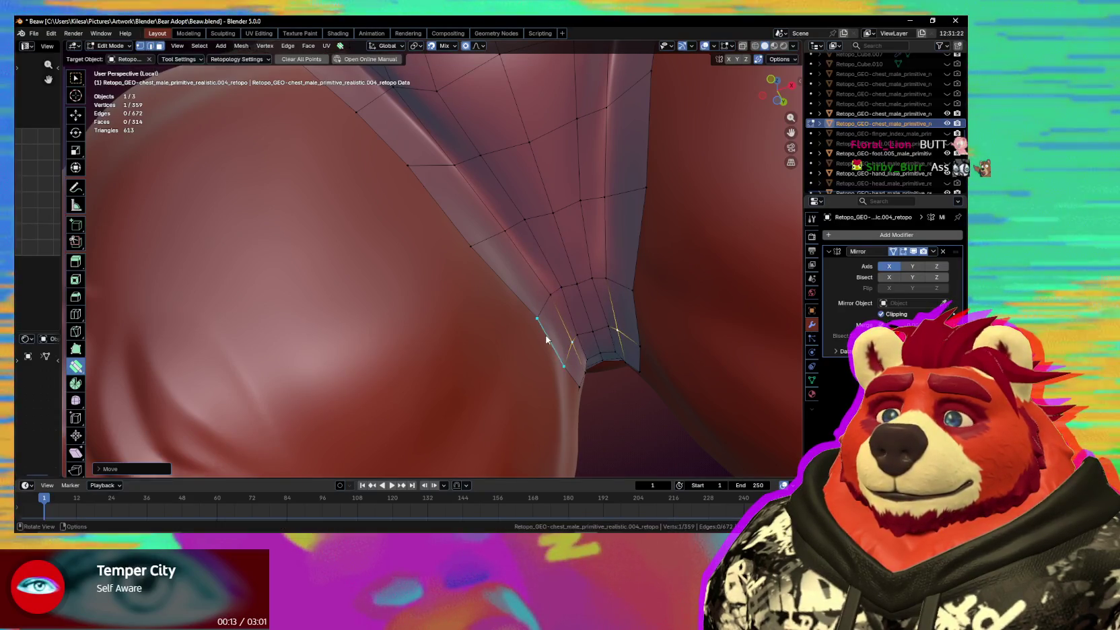
scroll(471, 303, "down", 5)
mouse_move(455, 298)
left_mouse_down()
mouse_move(471, 283)
mouse_move(433, 259)
left_mouse_up()
mouse_move(433, 262)
middle_mouse_down()
mouse_move(622, 344)
mouse_move(433, 281)
middle_mouse_up()
left_click_drag(381, 251, 389, 257)
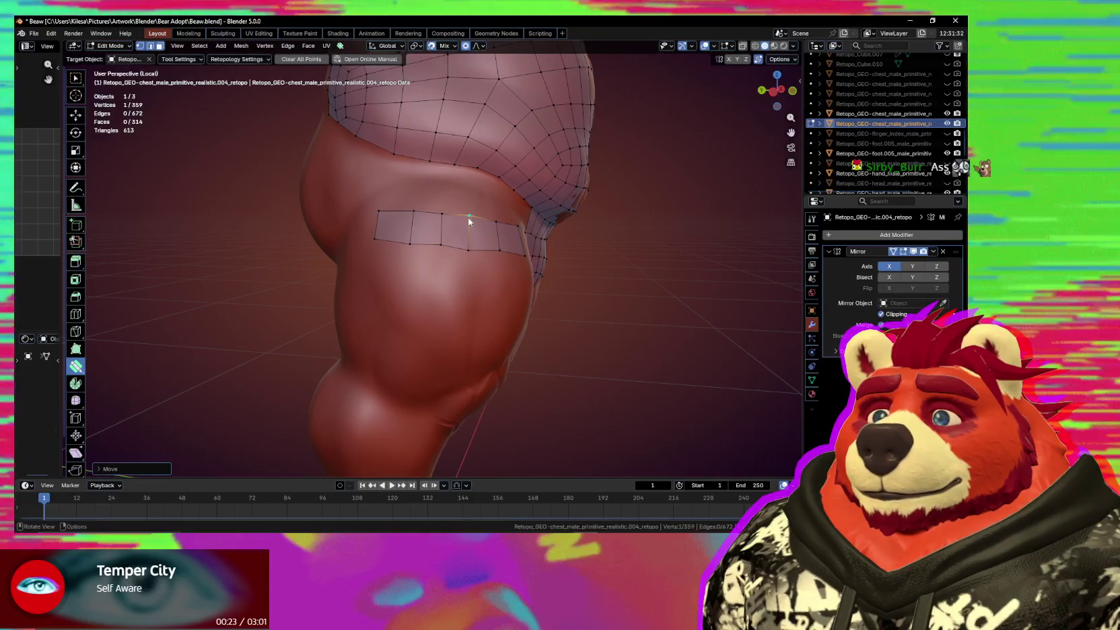
Extrude one new quad from the hip band's end edge and adjust its vertex.
mouse_move(469, 226)
middle_mouse_down()
mouse_move(551, 232)
mouse_move(437, 262)
mouse_move(342, 243)
mouse_move(507, 249)
middle_mouse_up()
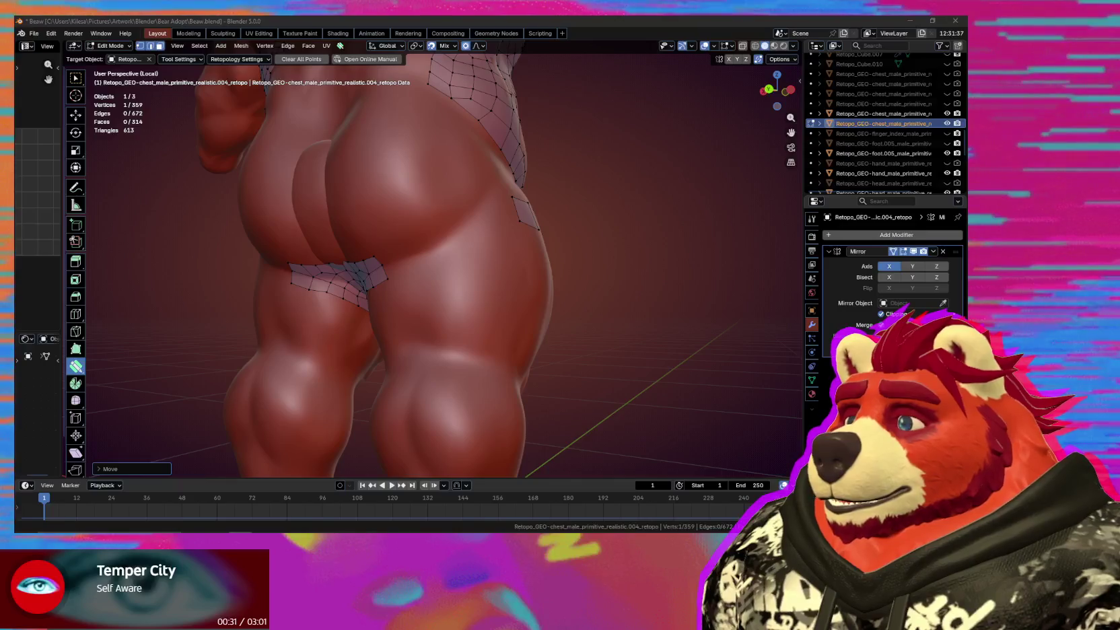
middle_click_drag(454, 290, 407, 285)
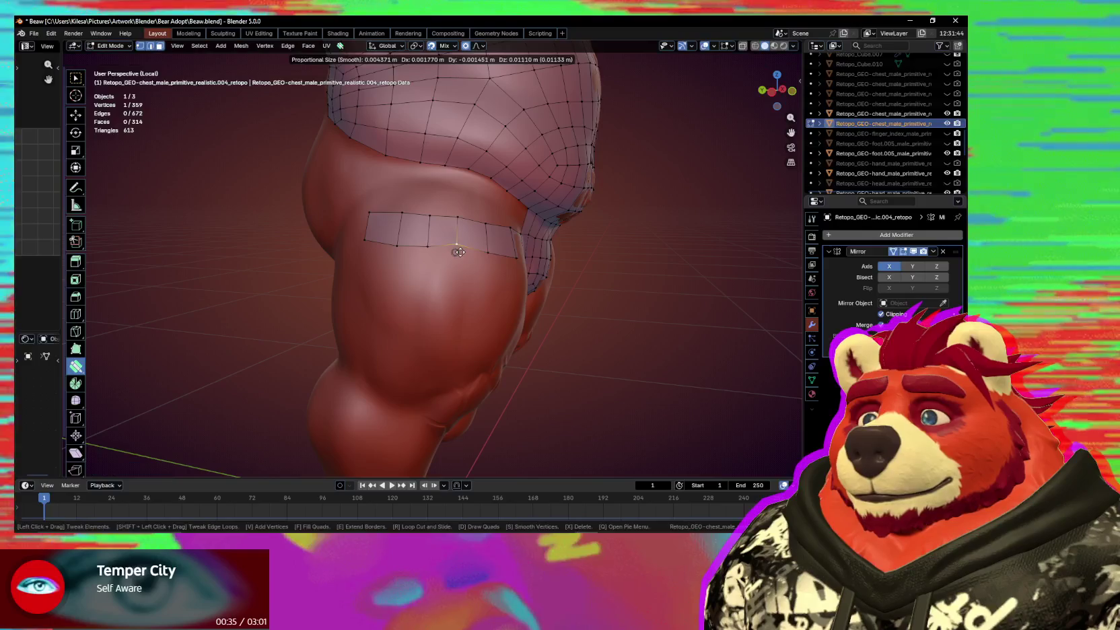
middle_click_drag(439, 264, 458, 239)
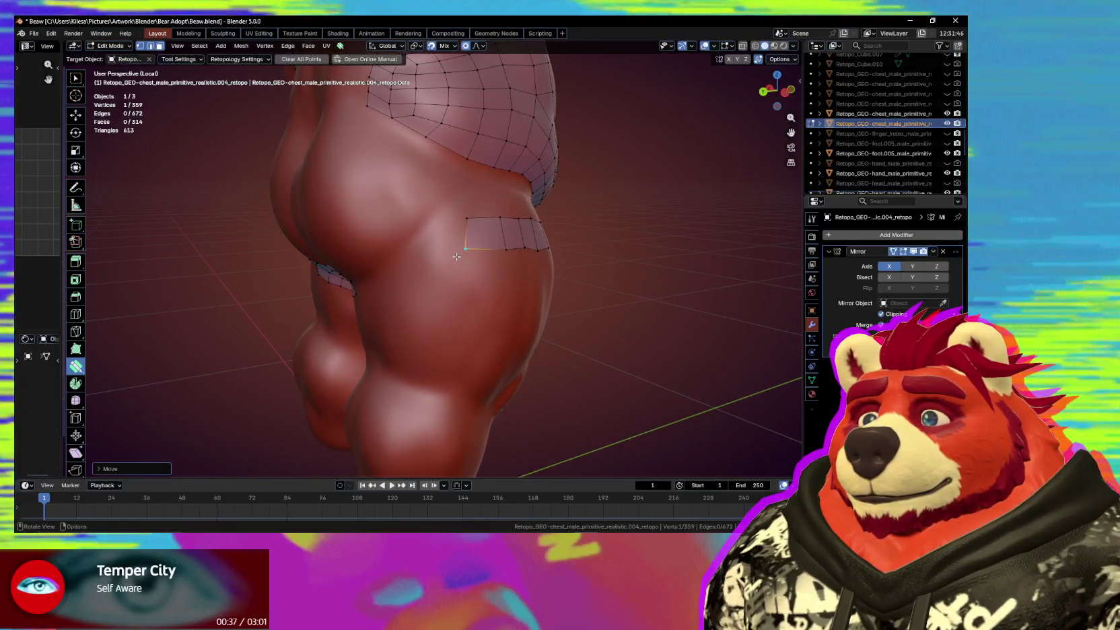
key("space")
left_click_drag(459, 239, 432, 240)
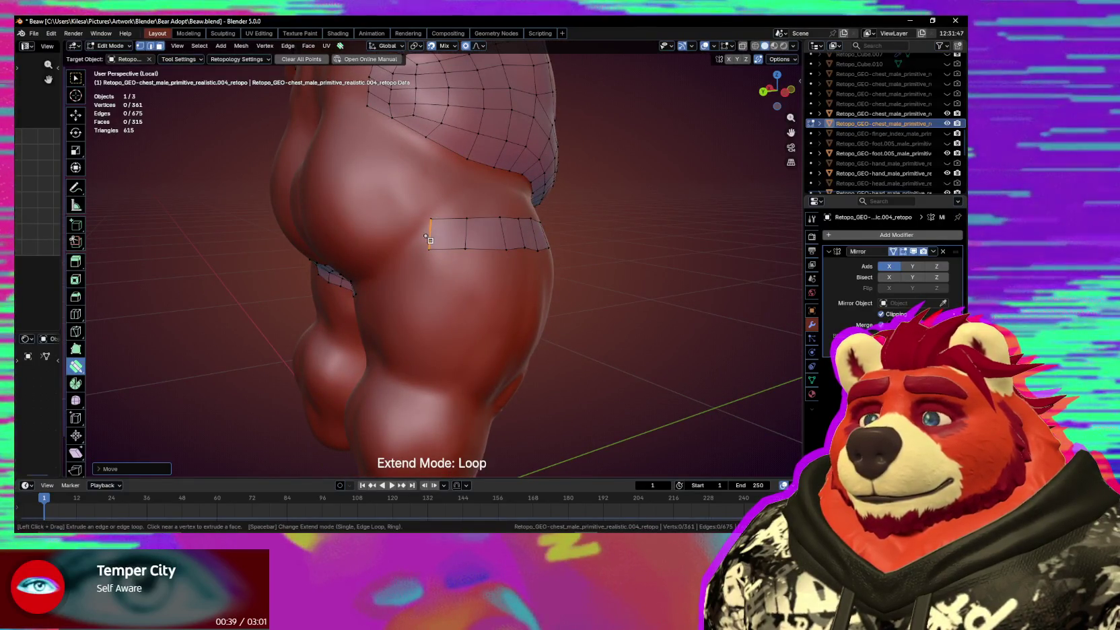
mouse_move(431, 241)
middle_mouse_down()
mouse_move(481, 238)
mouse_move(290, 235)
middle_mouse_up()
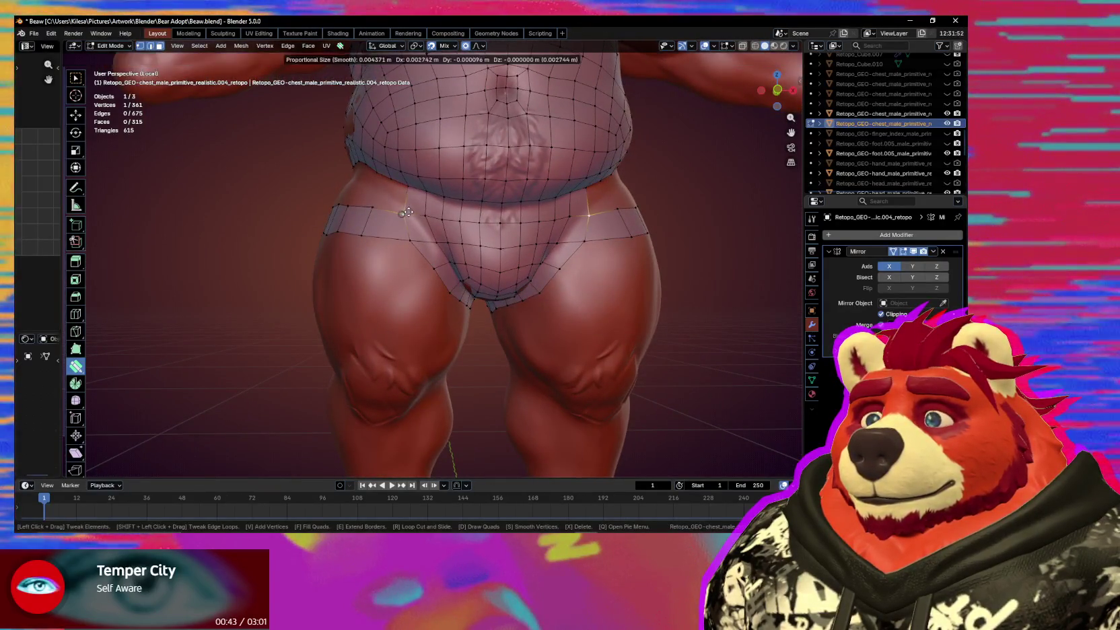
left_click_drag(409, 212, 408, 214)
mouse_move(410, 238)
middle_mouse_down()
mouse_move(430, 252)
mouse_move(583, 245)
mouse_move(443, 255)
mouse_move(517, 232)
mouse_move(461, 272)
mouse_move(464, 261)
middle_mouse_up()
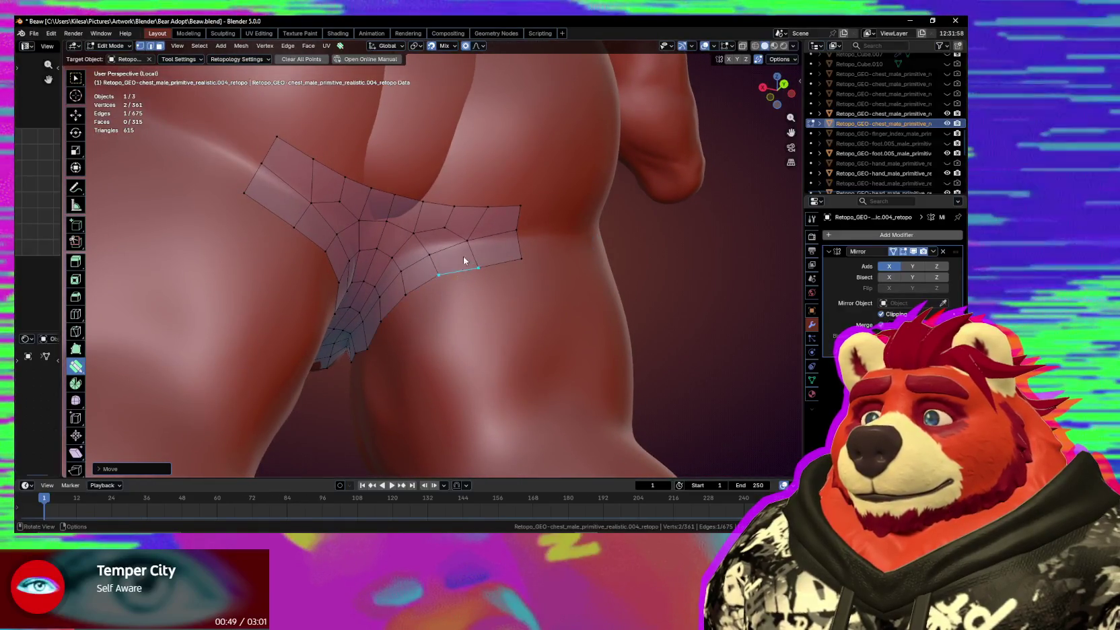
Delete an edge and a quad from the crotch patch.
left_click(453, 210)
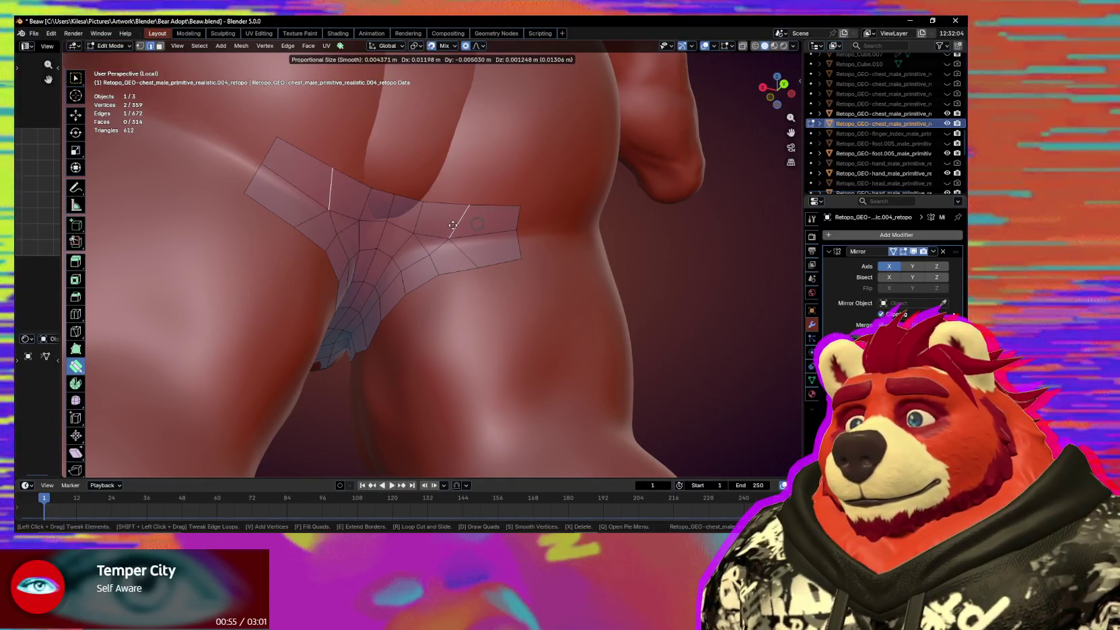
left_click_drag(457, 227, 458, 233)
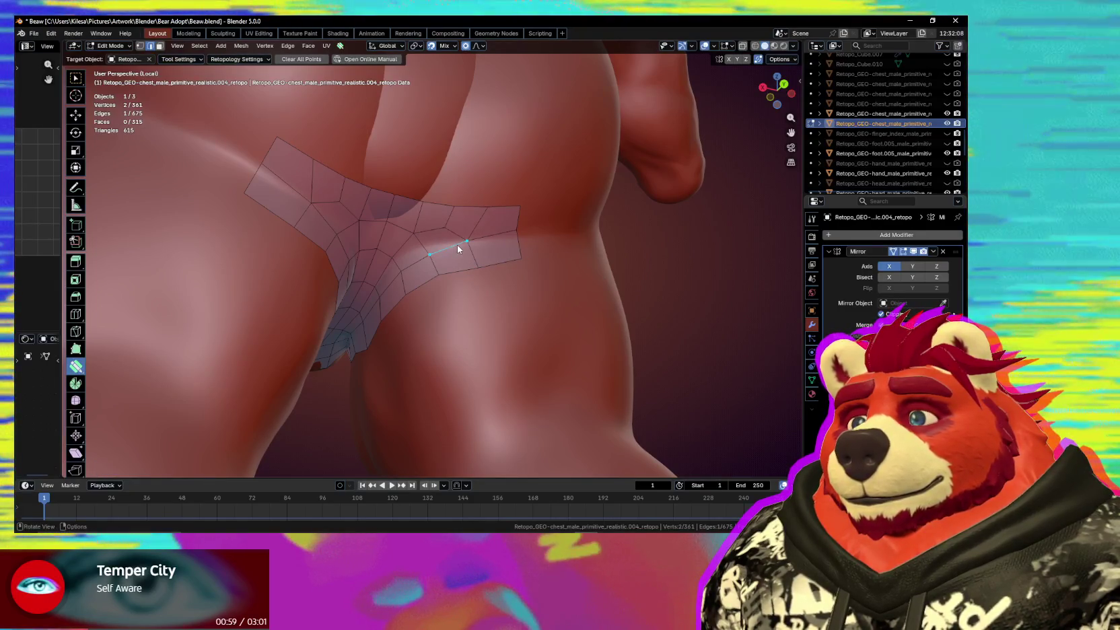
left_click(458, 220, "shift")
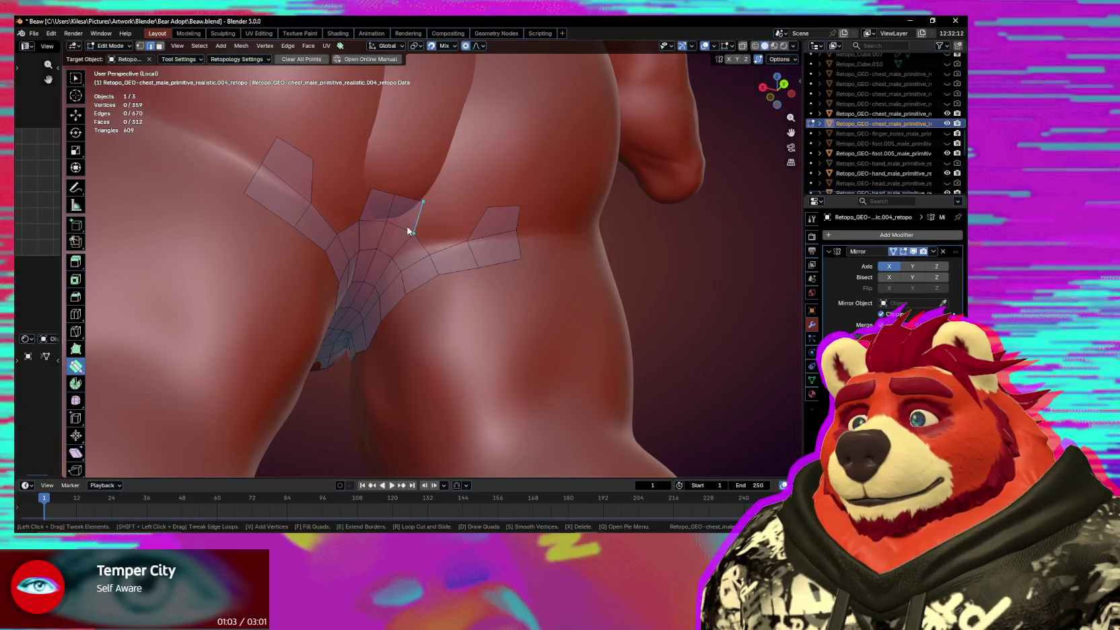
Pull the crotch patch's remaining corner vertices up toward the buttock crease.
left_click_drag(397, 234, 402, 240)
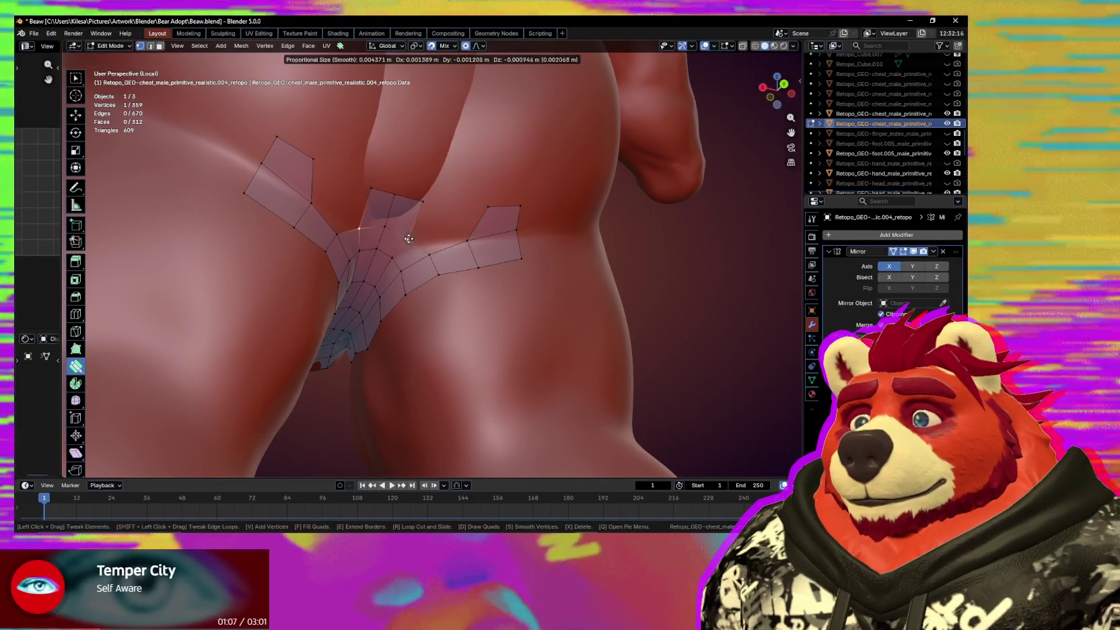
left_click(406, 238)
left_click_drag(406, 239, 422, 208)
left_click_drag(422, 208, 422, 206)
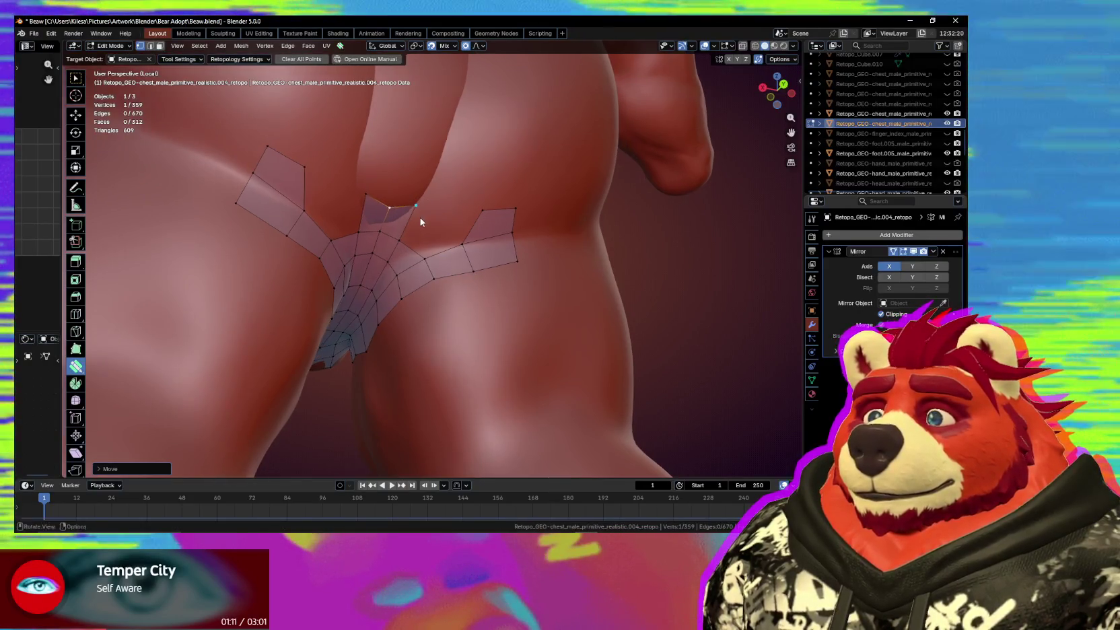
mouse_move(420, 217)
middle_mouse_down()
mouse_move(540, 245)
mouse_move(469, 243)
middle_mouse_up()
mouse_move(468, 244)
left_mouse_down()
mouse_move(424, 218)
mouse_move(440, 199)
mouse_move(399, 215)
left_mouse_up()
middle_click_drag(399, 210, 478, 262)
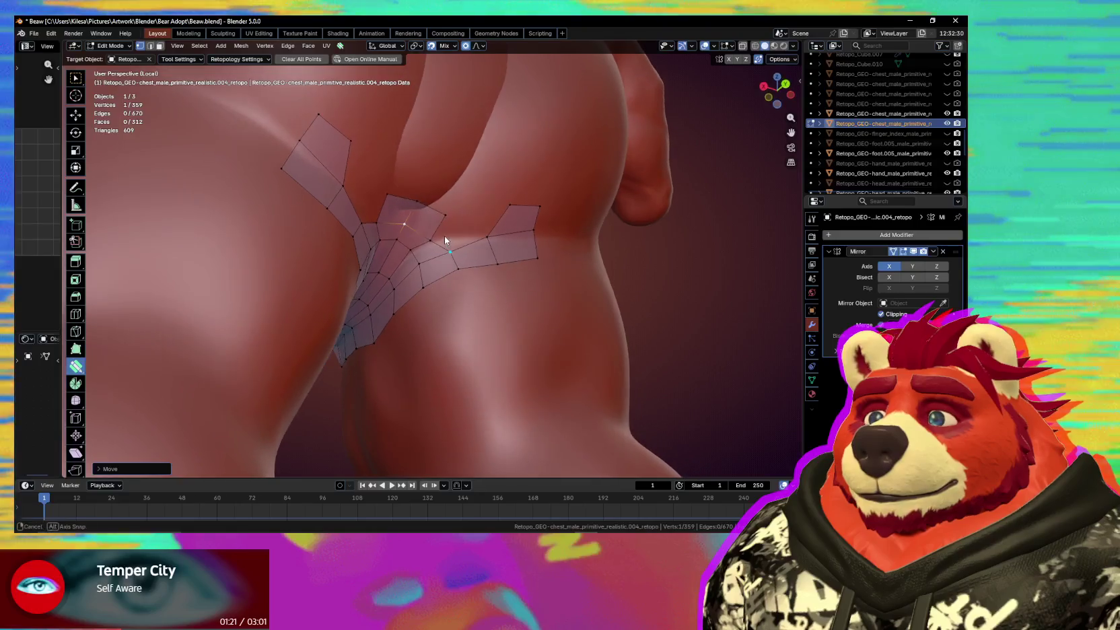
Tweak vertices on the crotch patch and side quad with proportional falloff to hug the body.
mouse_move(478, 262)
left_mouse_down()
mouse_move(431, 253)
mouse_move(495, 269)
mouse_move(445, 294)
left_mouse_up()
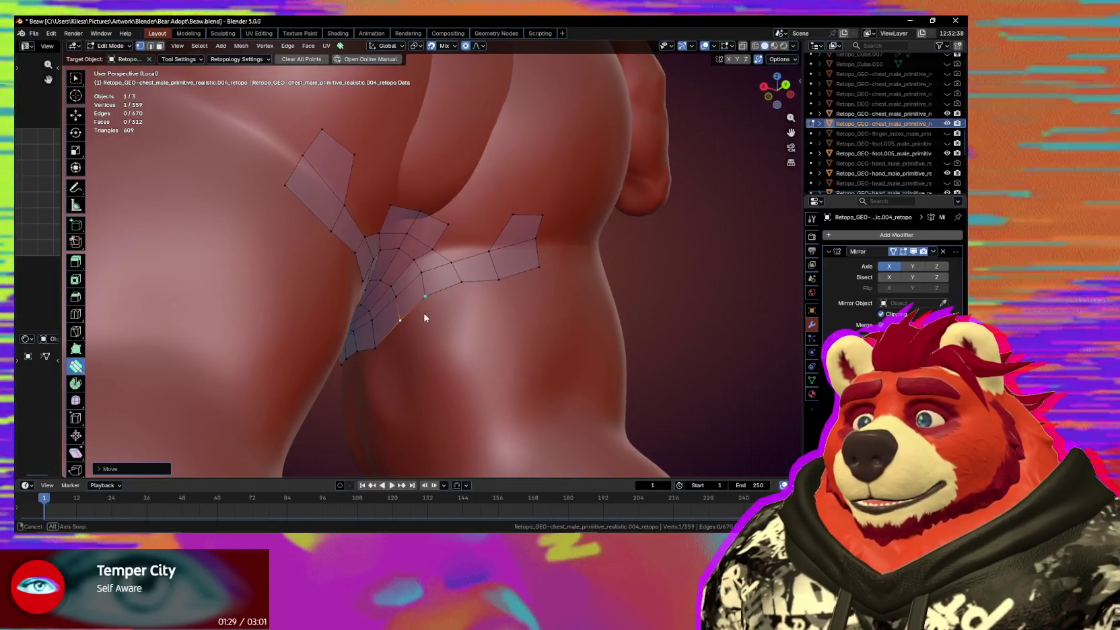
middle_click_drag(425, 317, 501, 293)
left_click_drag(537, 269, 537, 276)
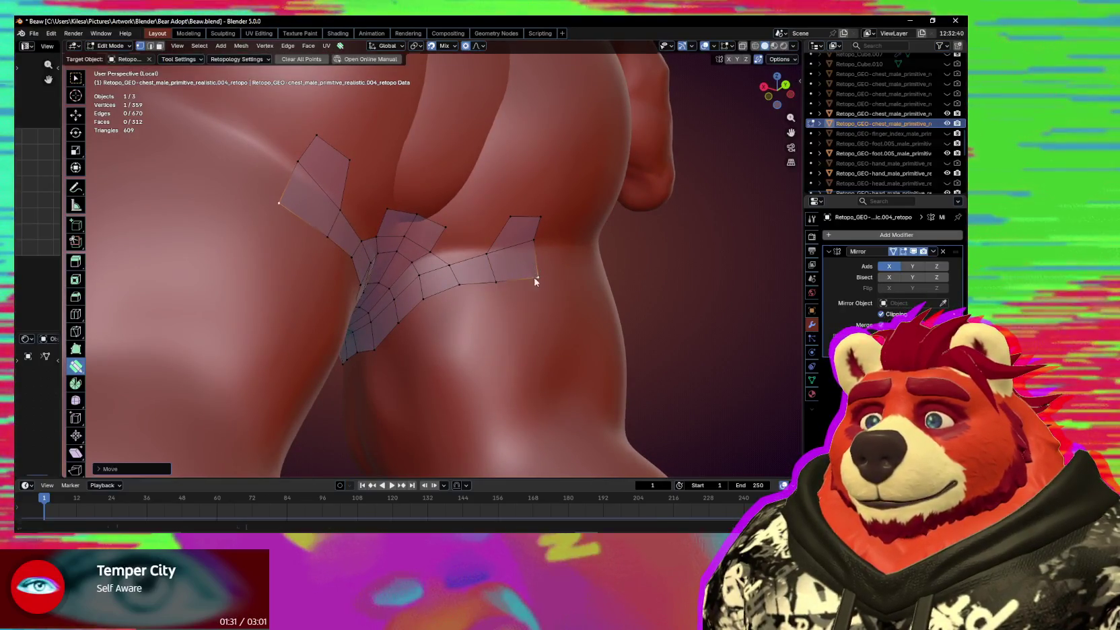
middle_click_drag(472, 294, 505, 254)
left_click_drag(464, 284, 464, 283)
mouse_move(465, 283)
middle_mouse_down()
mouse_move(498, 312)
mouse_move(375, 347)
mouse_move(479, 312)
middle_mouse_up()
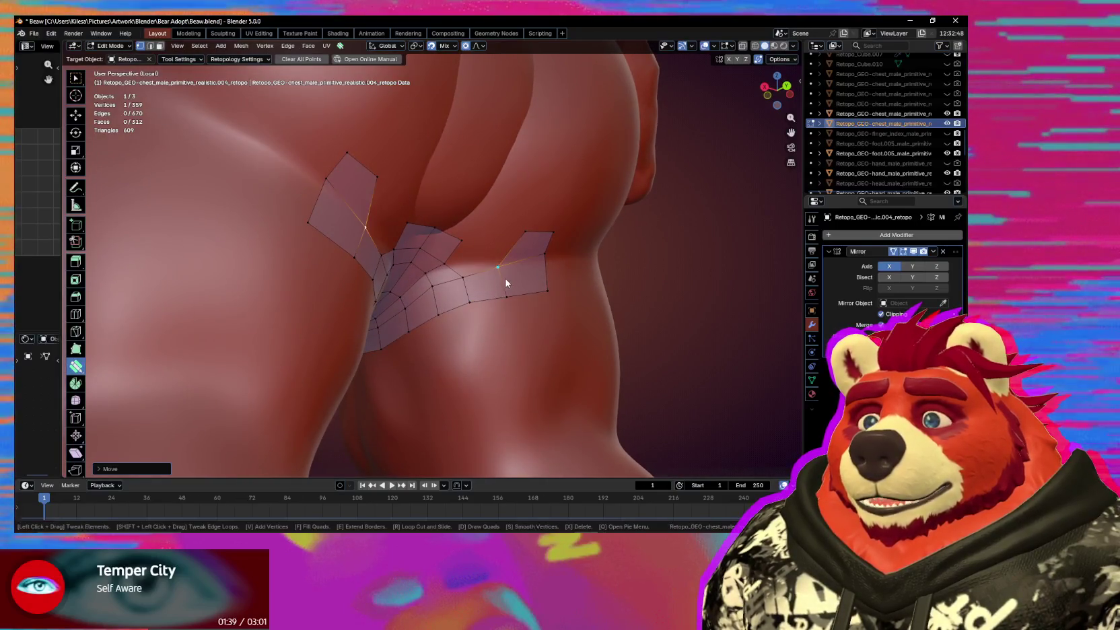
left_click_drag(506, 278, 520, 272)
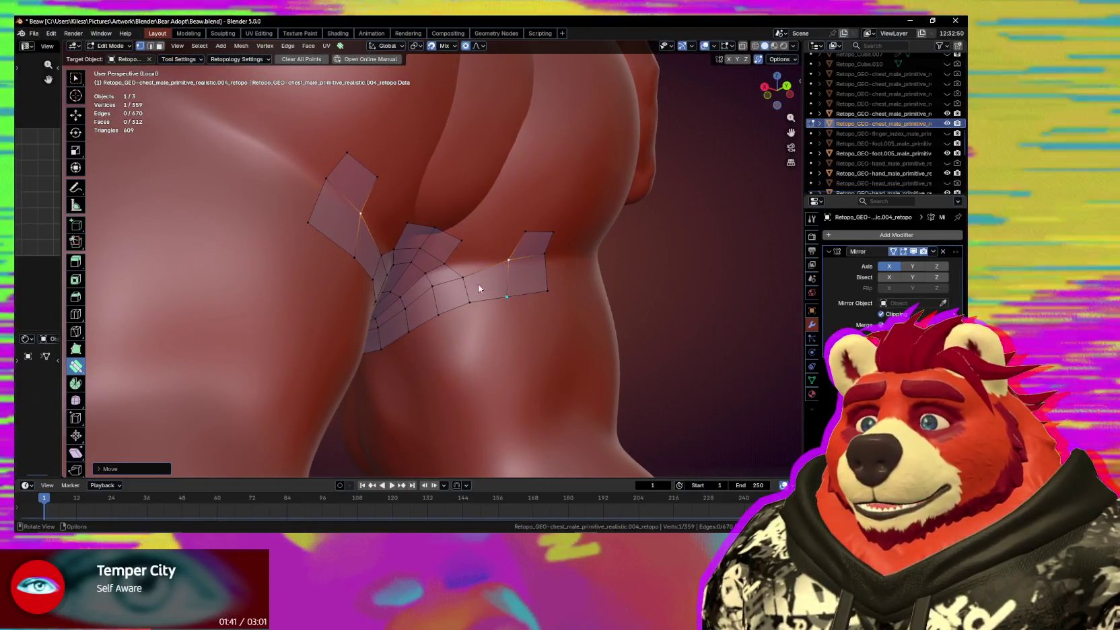
left_click_drag(444, 264, 449, 264)
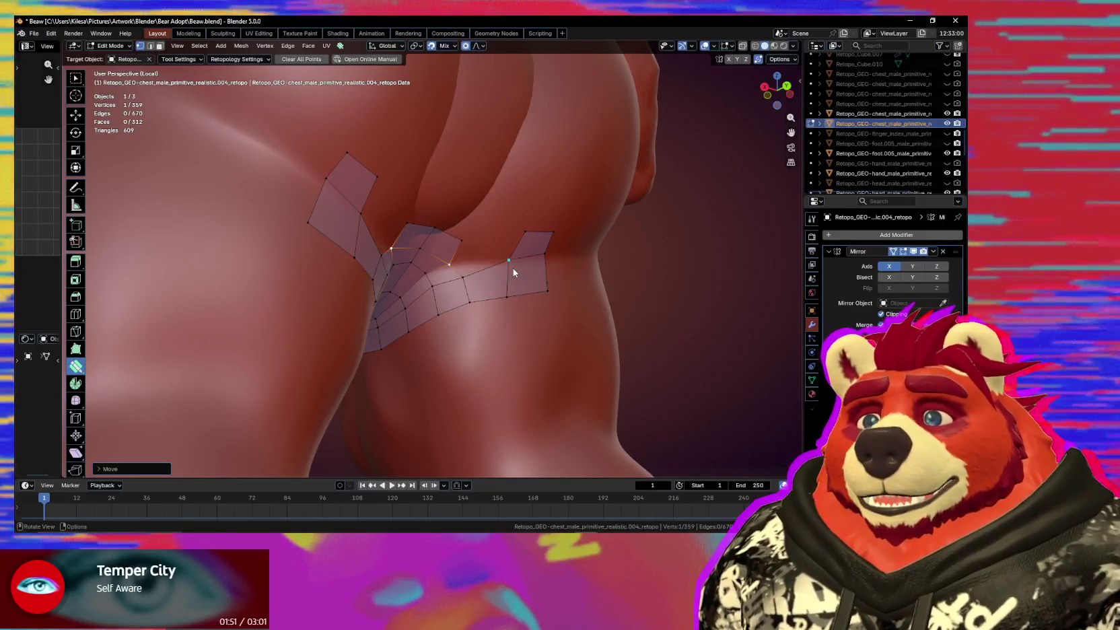
mouse_move(505, 269)
middle_mouse_down()
mouse_move(492, 293)
mouse_move(464, 289)
middle_mouse_up()
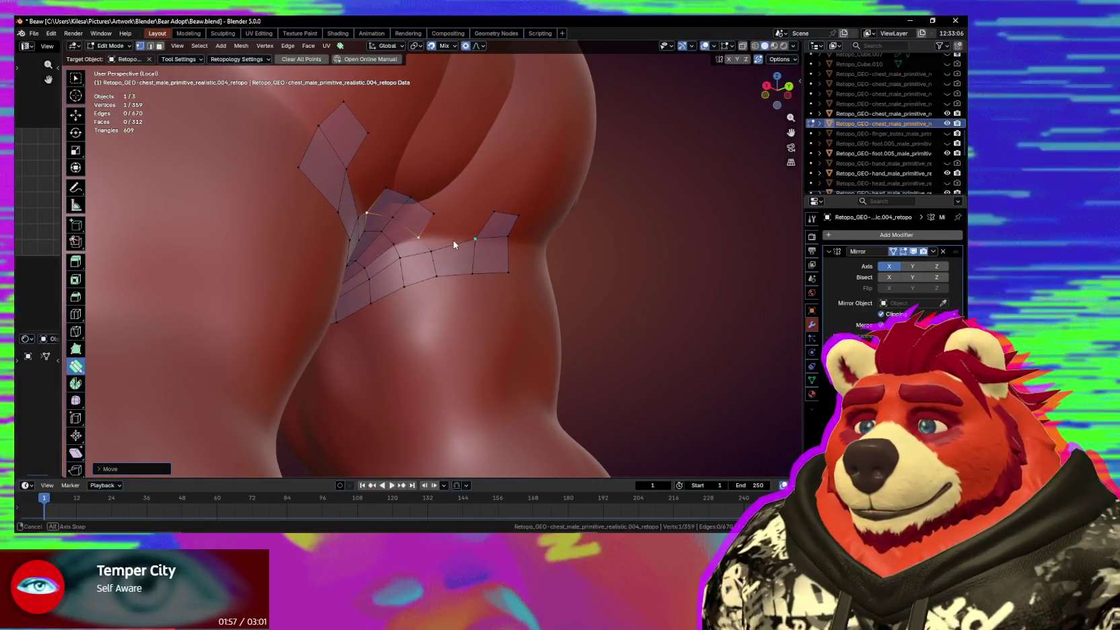
middle_click_drag(453, 244, 422, 259)
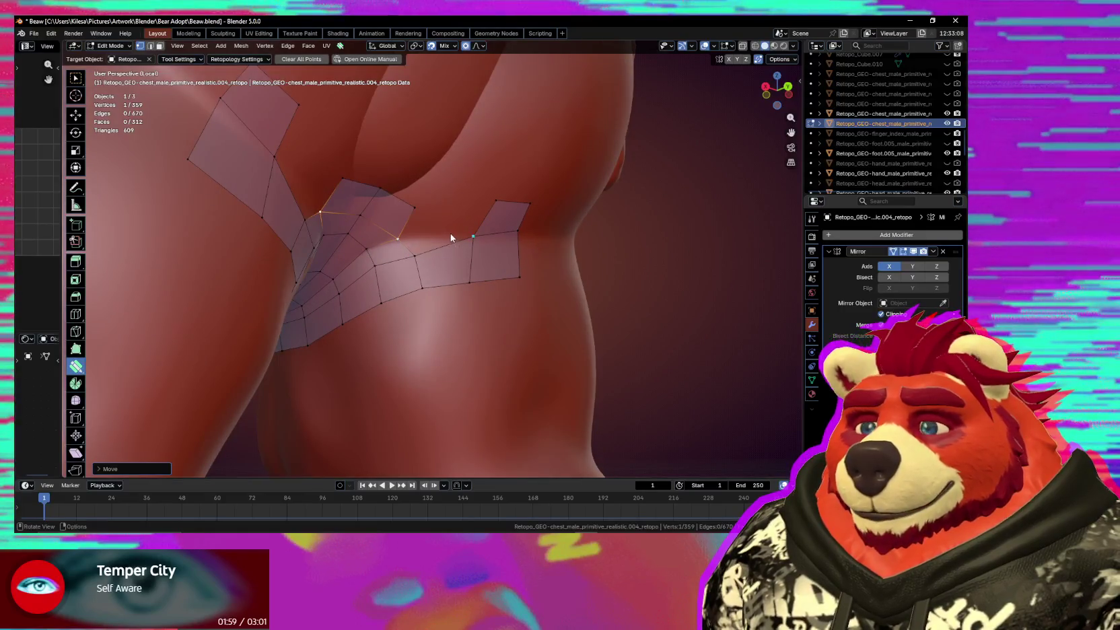
key("ctrl+z")
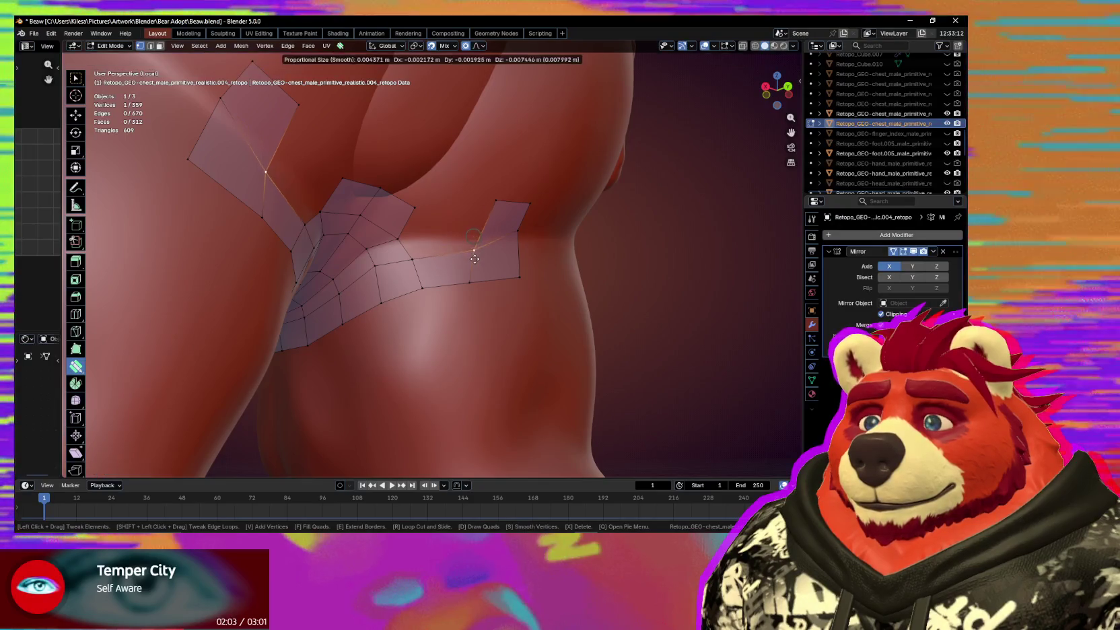
mouse_move(505, 212)
left_mouse_down()
mouse_move(489, 233)
mouse_move(516, 266)
left_mouse_up()
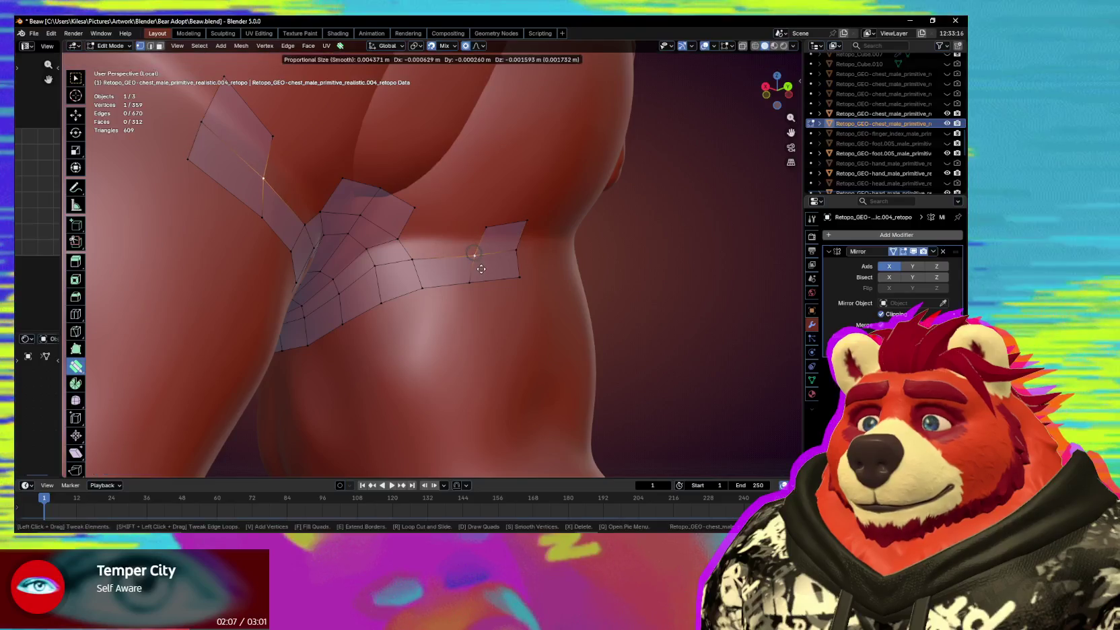
Fill the gap between the under-buttock strip and the side quad, then fit its upper vertices.
key("f")
left_click_drag(496, 231, 492, 232)
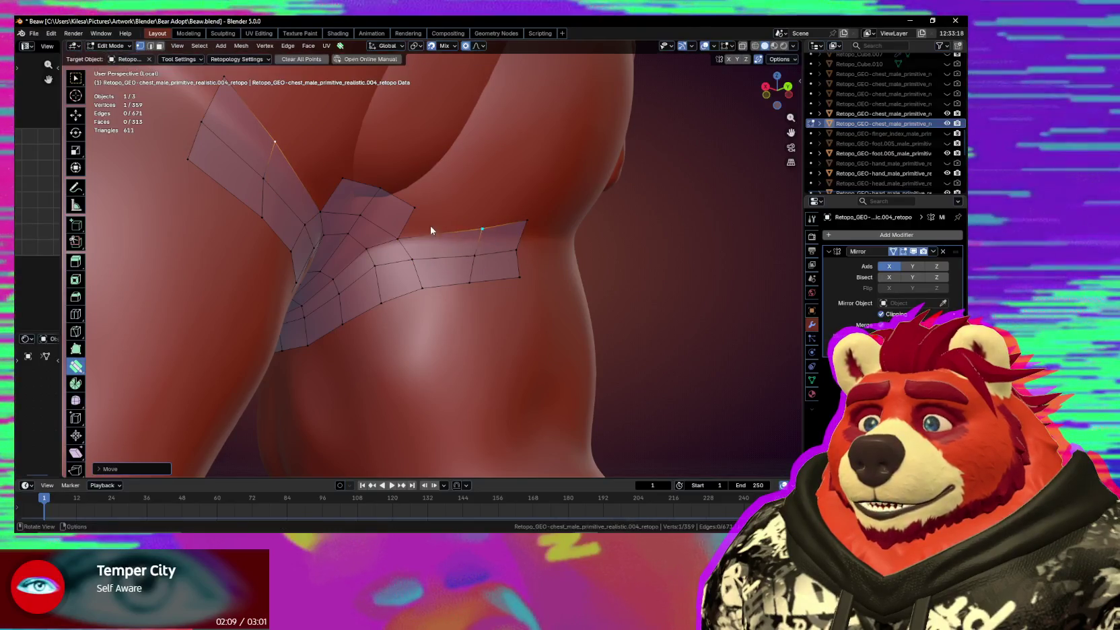
mouse_move(414, 208)
left_mouse_down()
mouse_move(400, 196)
mouse_move(412, 203)
left_mouse_up()
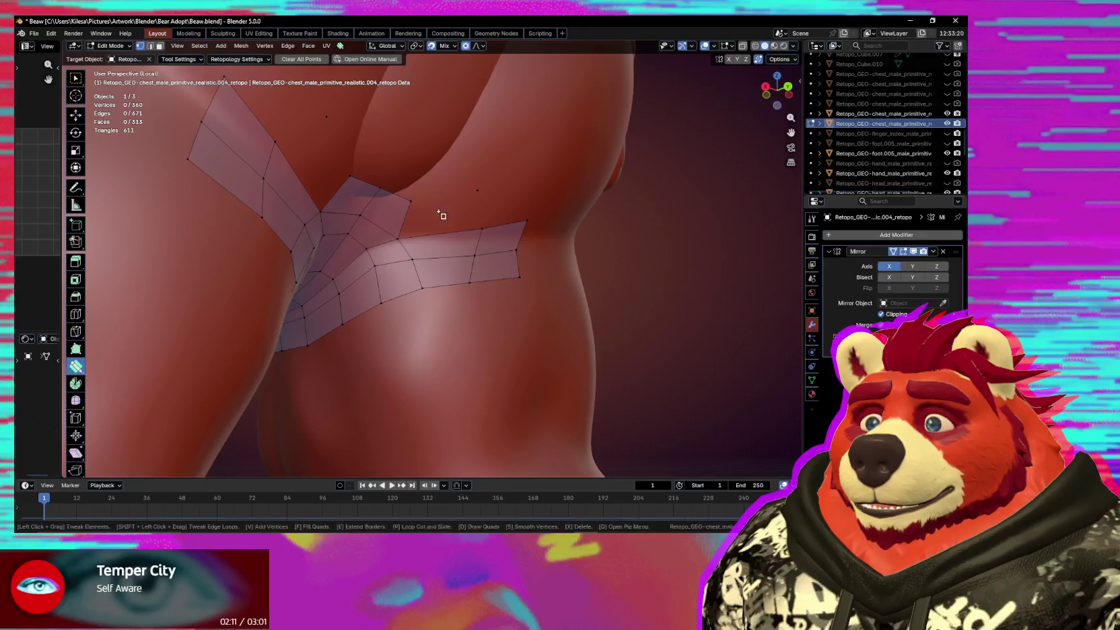
middle_click_drag(504, 208, 488, 209)
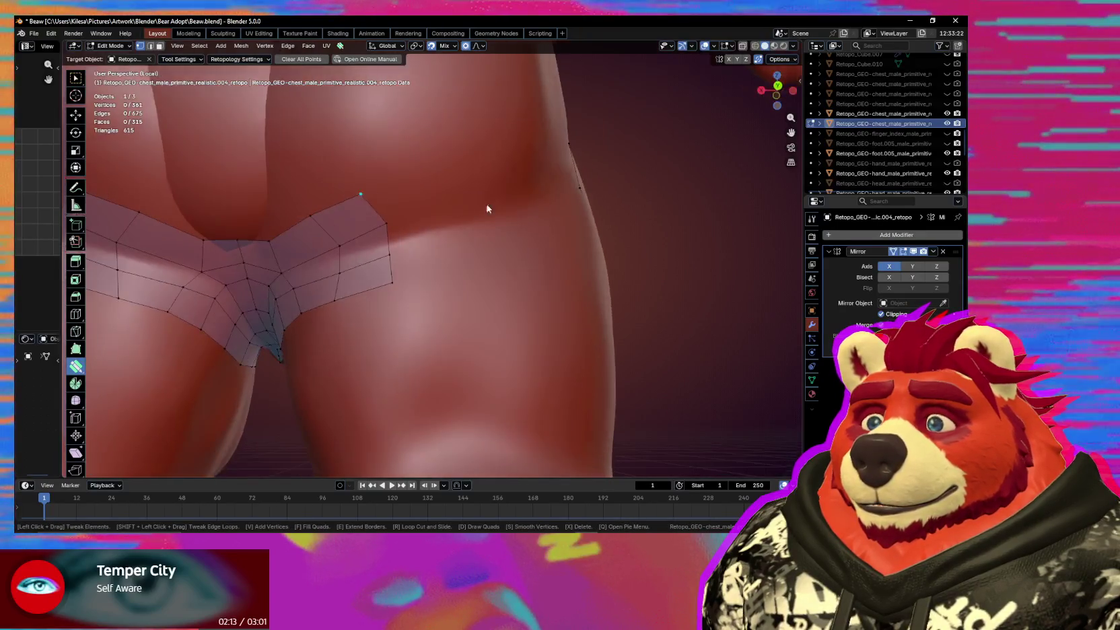
mouse_move(362, 196)
left_mouse_down()
mouse_move(379, 193)
mouse_move(390, 235)
left_mouse_up()
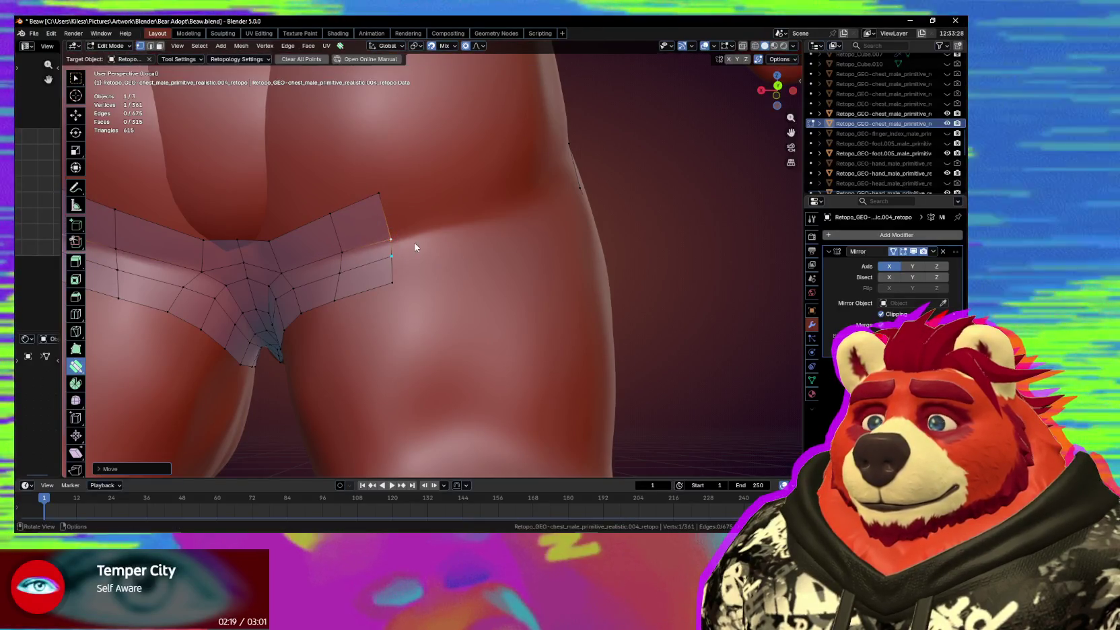
middle_click_drag(413, 247, 408, 251)
Move a strip corner vertex onto the hip and select a vertical face loop in the band.
key("e")
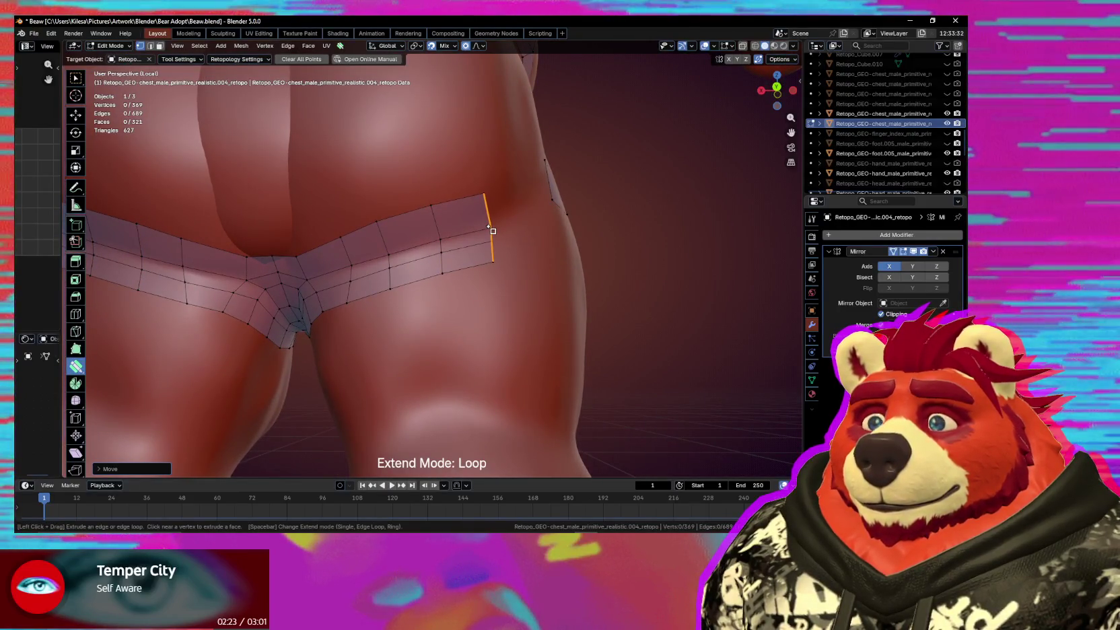
key("Escape")
middle_click_drag(494, 221, 467, 231)
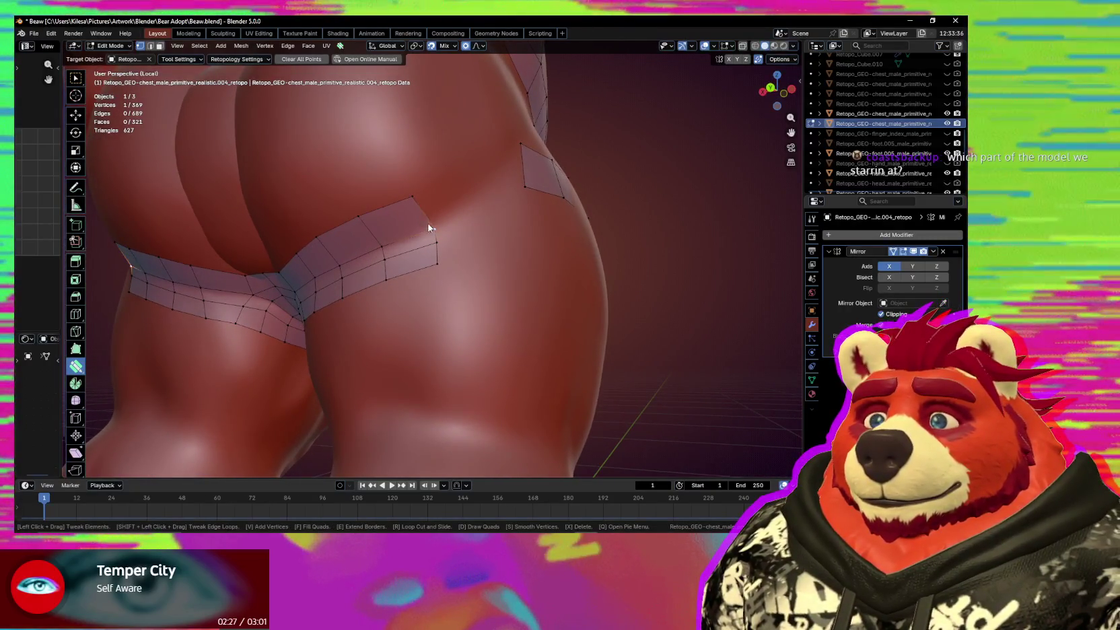
left_click_drag(437, 243, 424, 230)
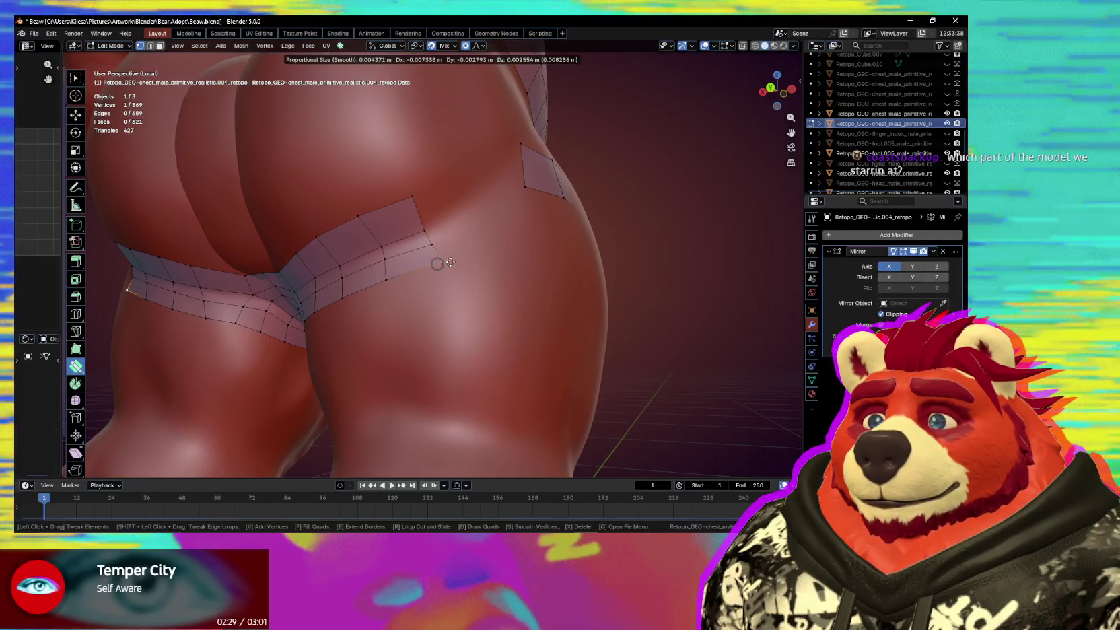
mouse_move(435, 254)
middle_mouse_down()
mouse_move(484, 271)
mouse_move(695, 263)
mouse_move(103, 278)
mouse_move(172, 281)
middle_mouse_up()
mouse_move(381, 292)
middle_mouse_down()
mouse_move(480, 276)
mouse_move(496, 314)
mouse_move(657, 318)
mouse_move(545, 302)
mouse_move(381, 305)
mouse_move(481, 290)
mouse_move(431, 266)
middle_mouse_up()
left_click(437, 265, "alt")
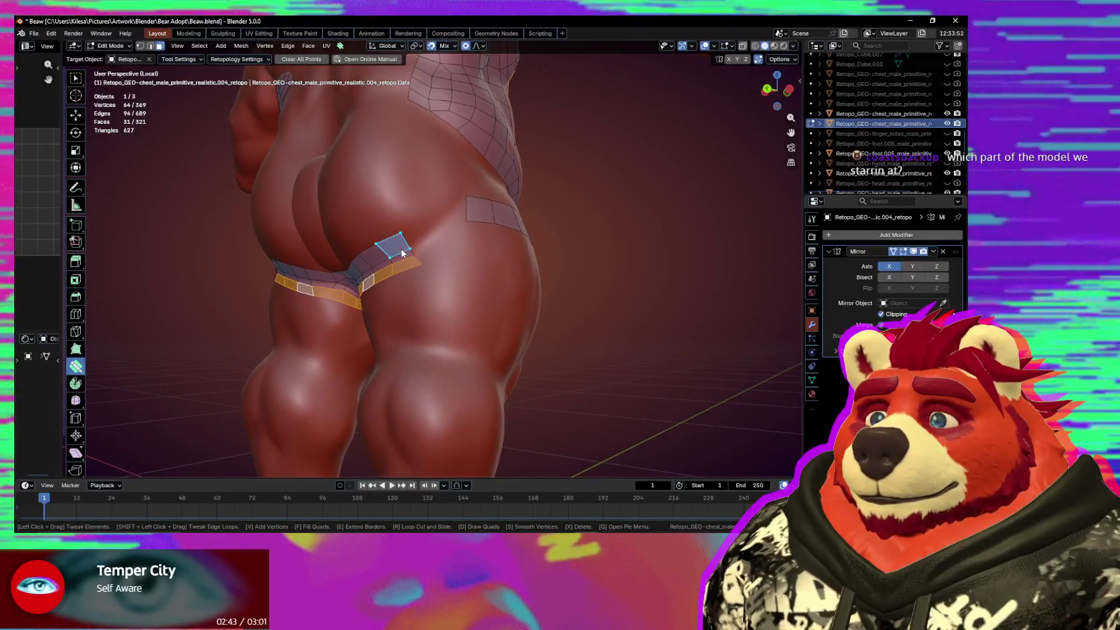
Extrude the band's border edge loop upward into a new strip of quads.
key("e")
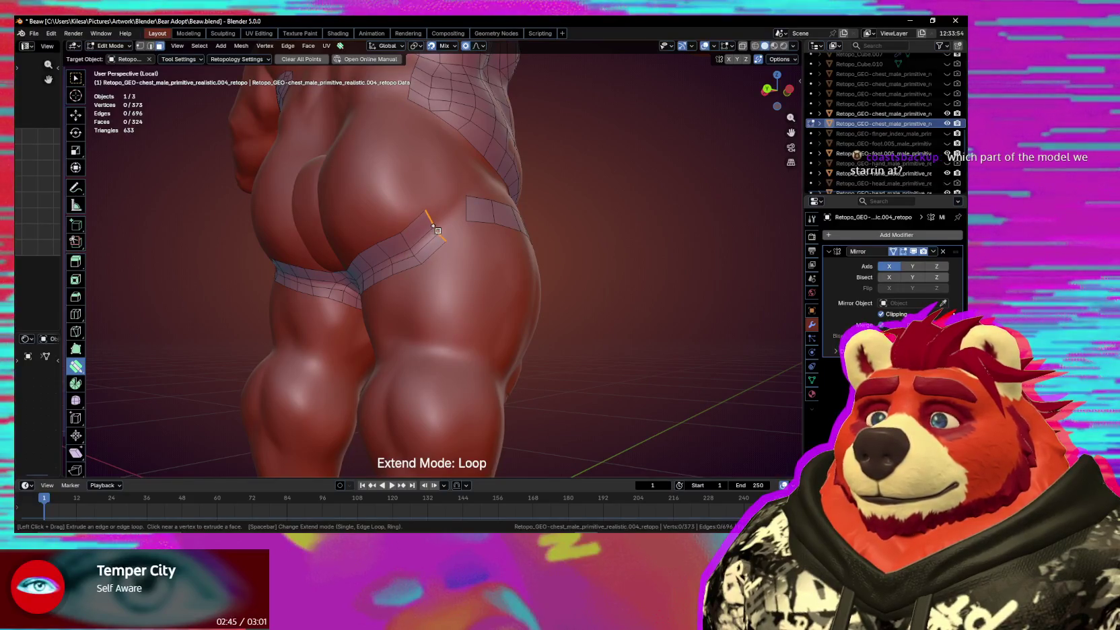
scroll(420, 262, "up", 2)
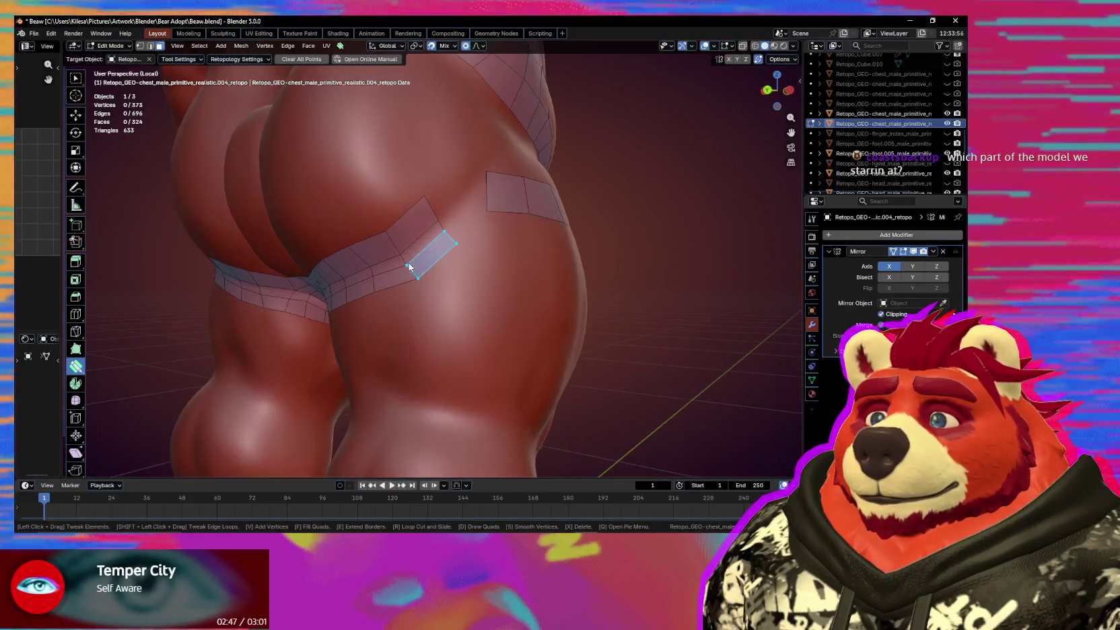
key("1")
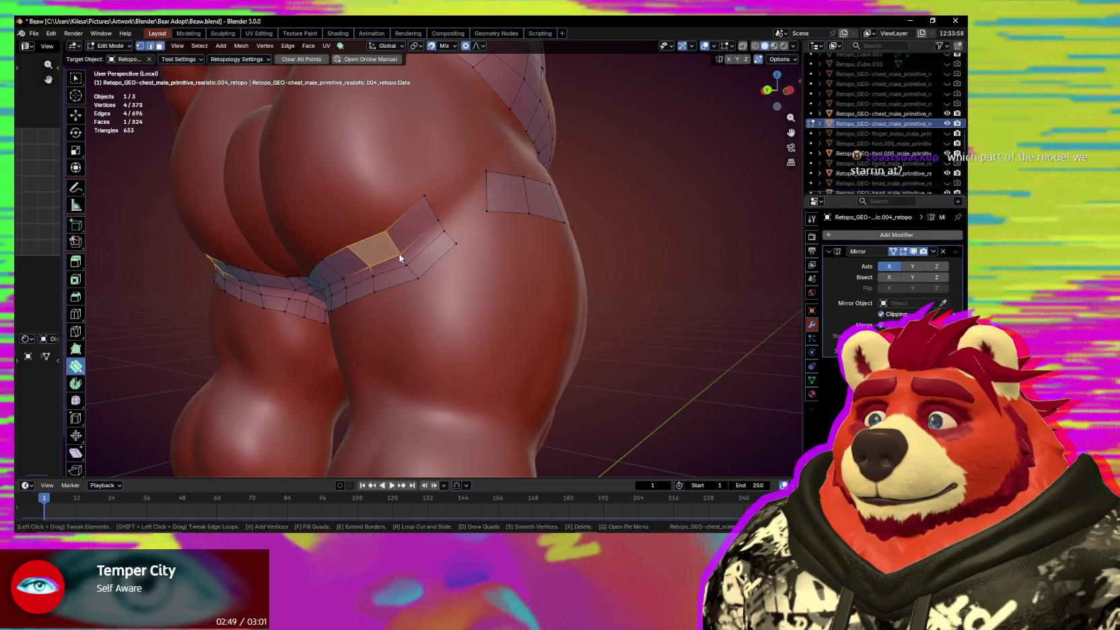
left_click_drag(404, 258, 407, 256)
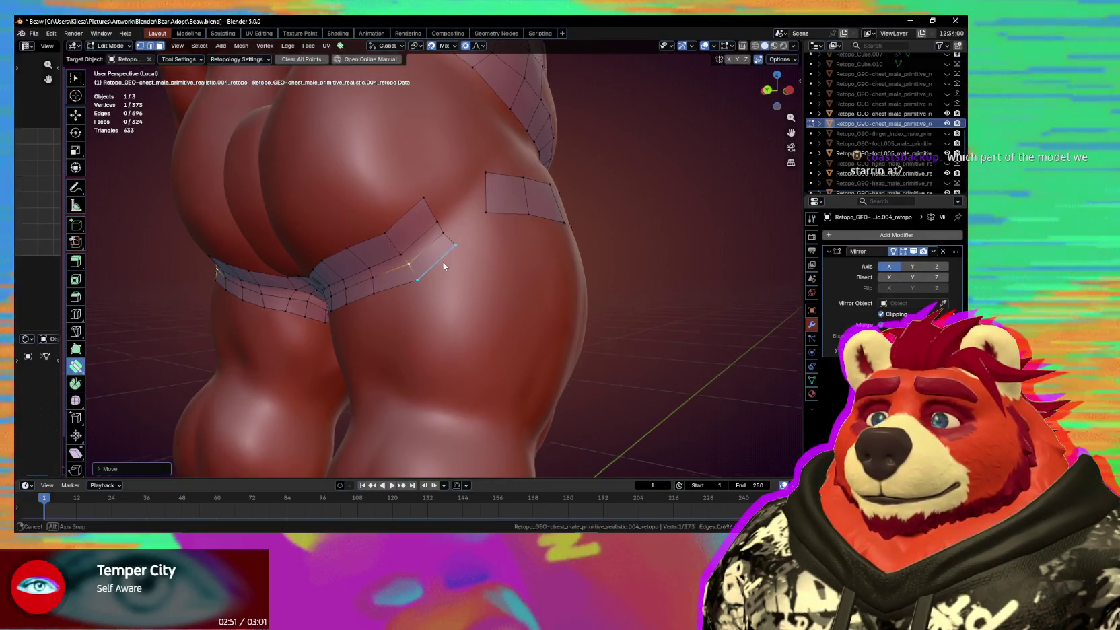
middle_click_drag(443, 262, 410, 253)
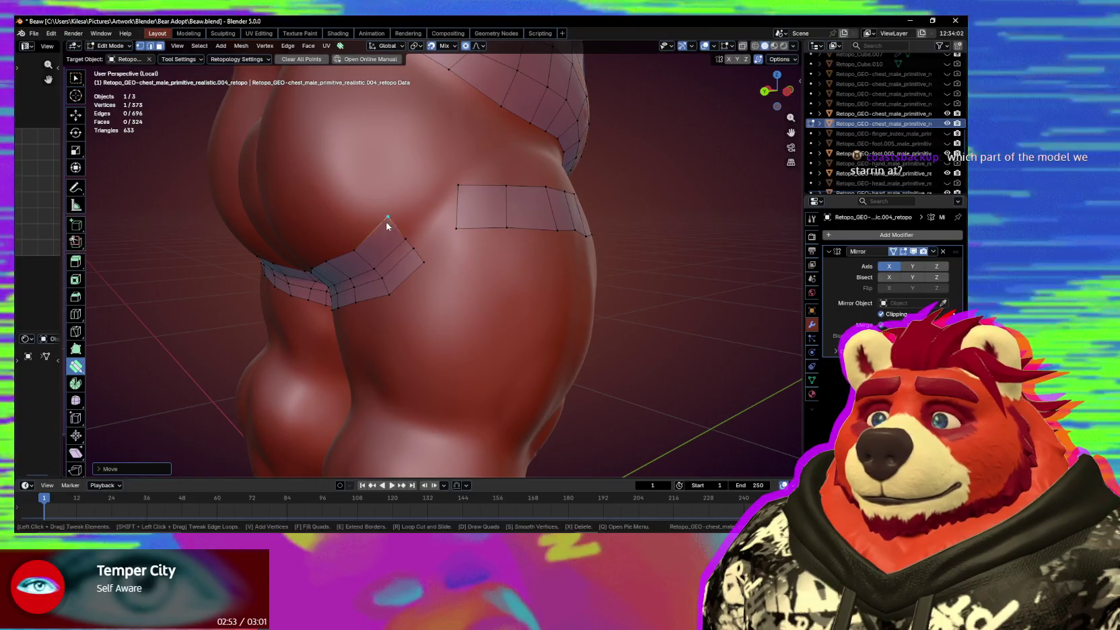
left_click(388, 218)
key("space")
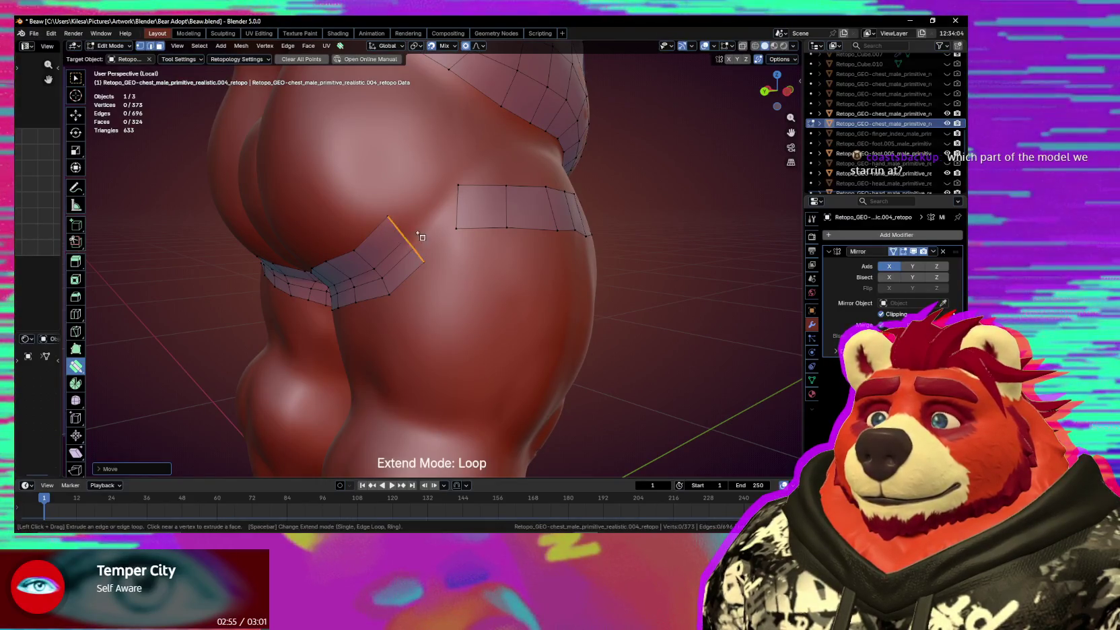
left_click_drag(425, 262, 436, 206, "ctrl")
middle_click_drag(434, 199, 494, 264)
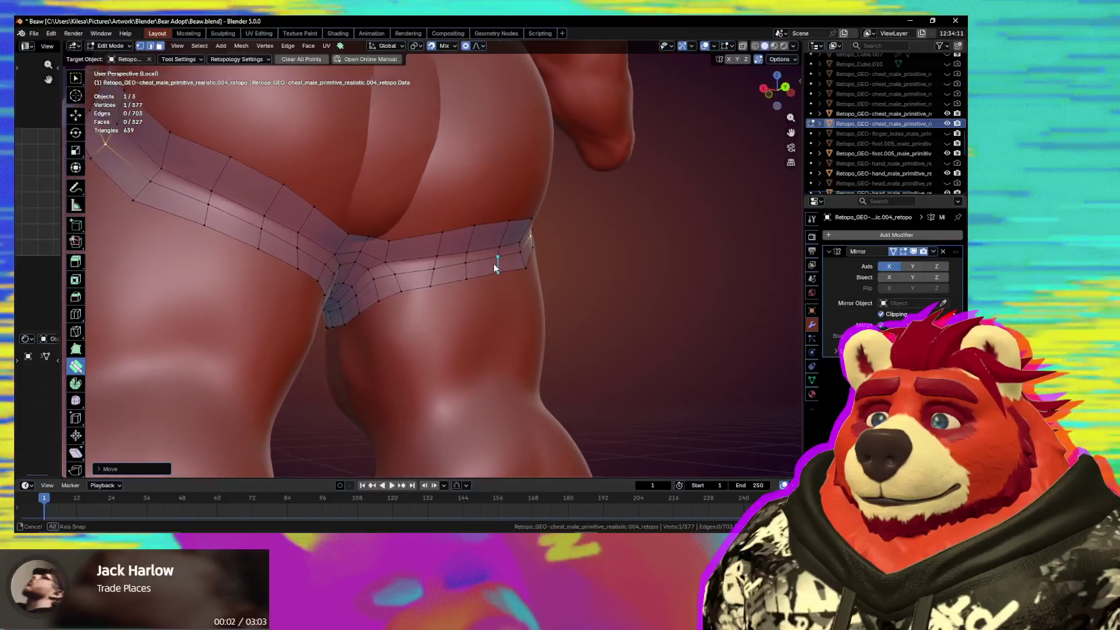
Drag the thigh band vertices near the crotch down into place.
left_click(375, 280)
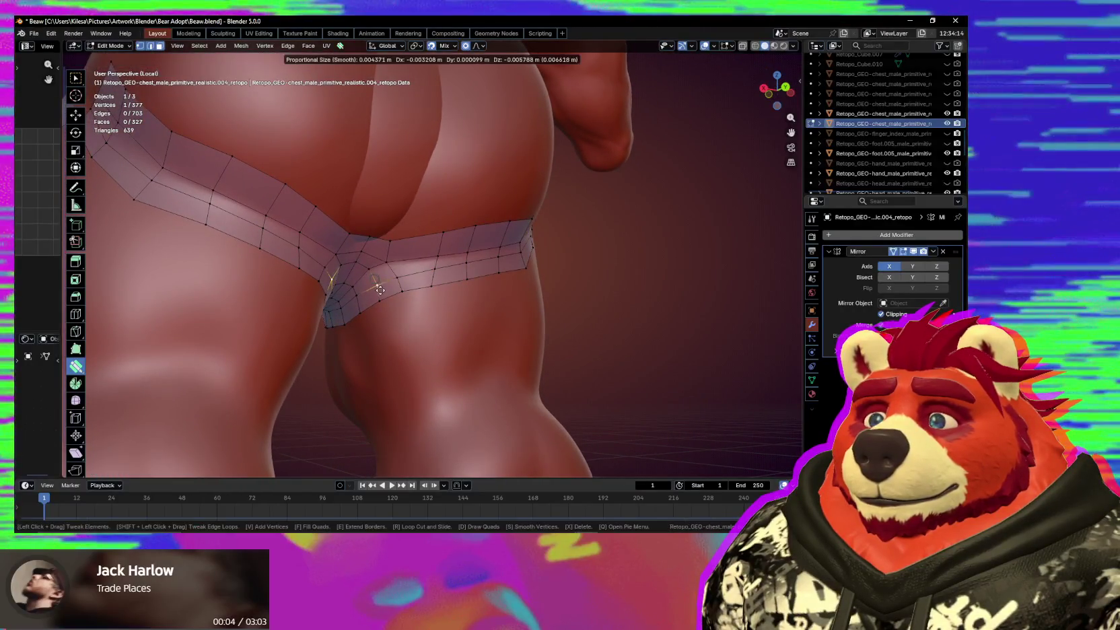
left_click_drag(377, 281, 359, 297)
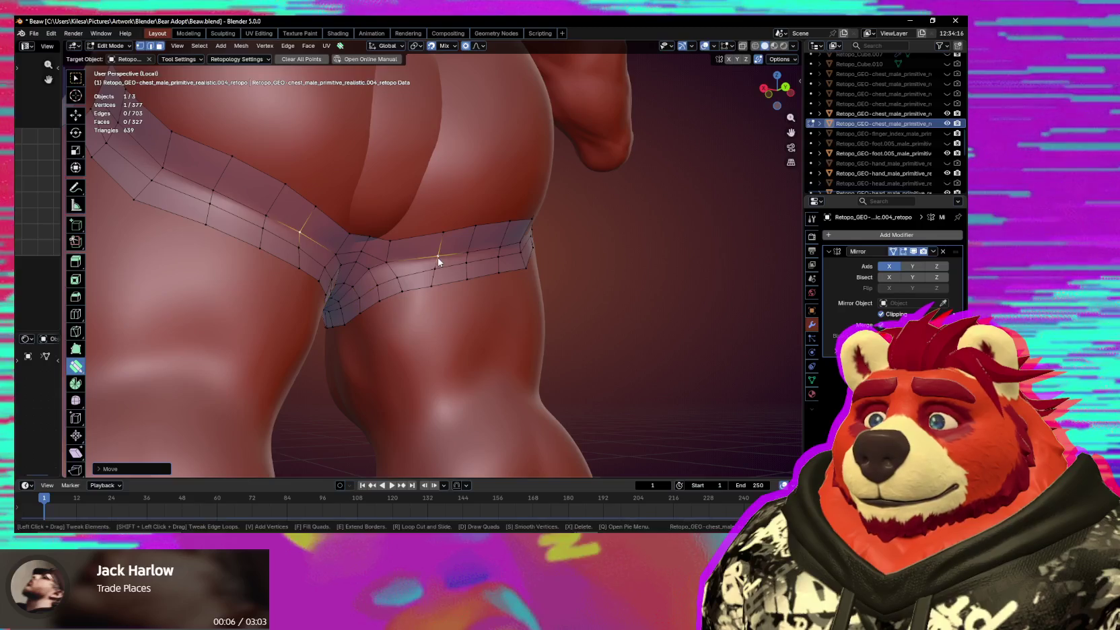
middle_click_drag(464, 235, 397, 255)
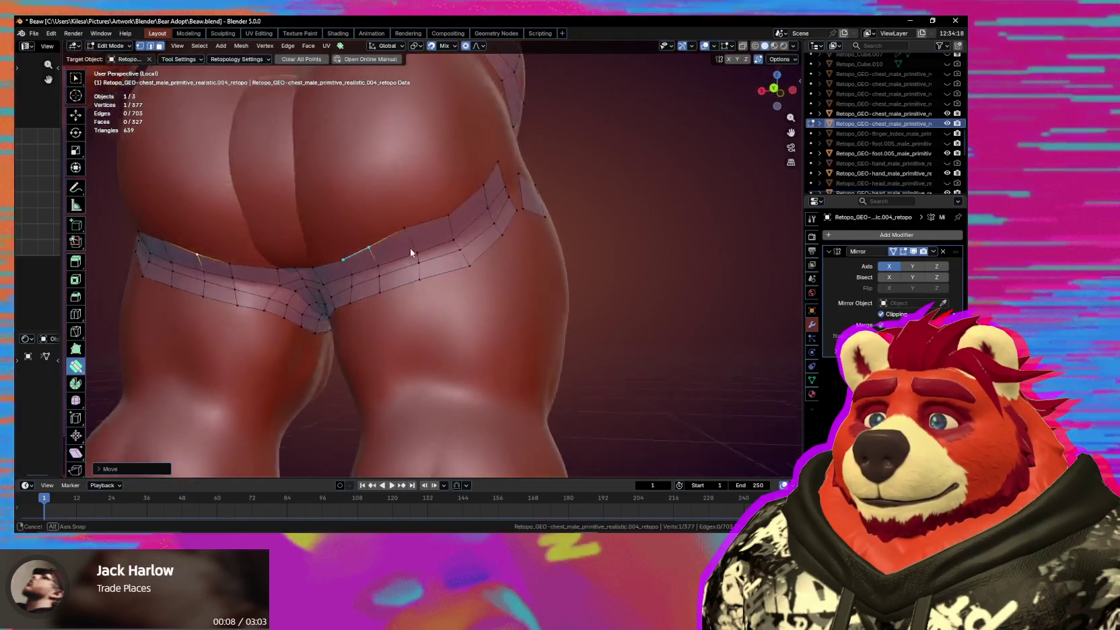
mouse_move(397, 255)
left_mouse_down()
mouse_move(420, 256)
mouse_move(409, 294)
left_mouse_up()
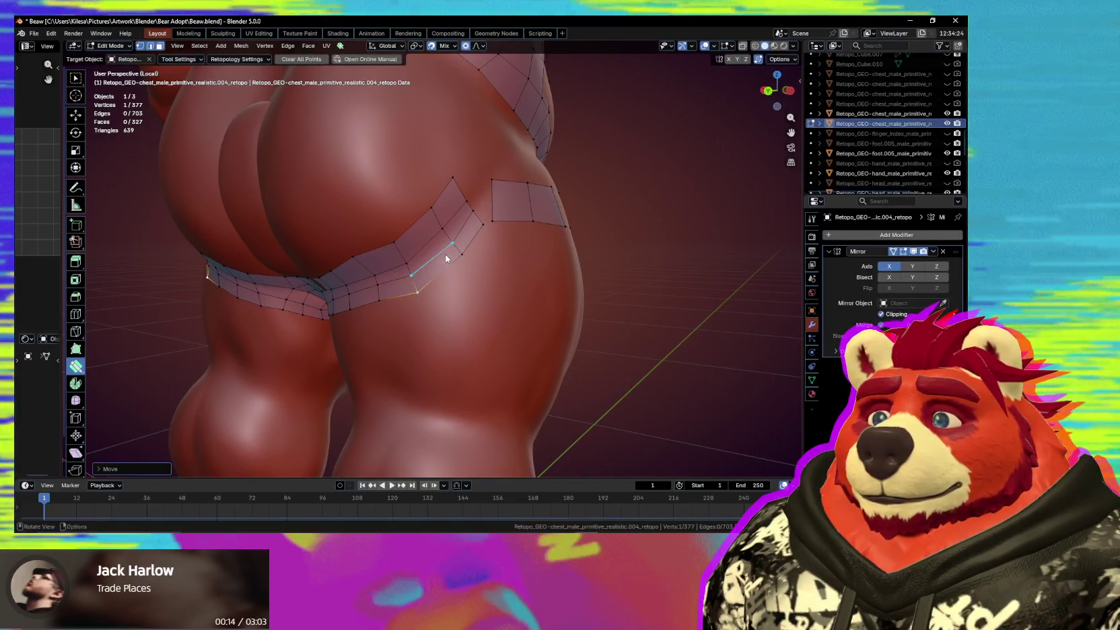
left_click(423, 254)
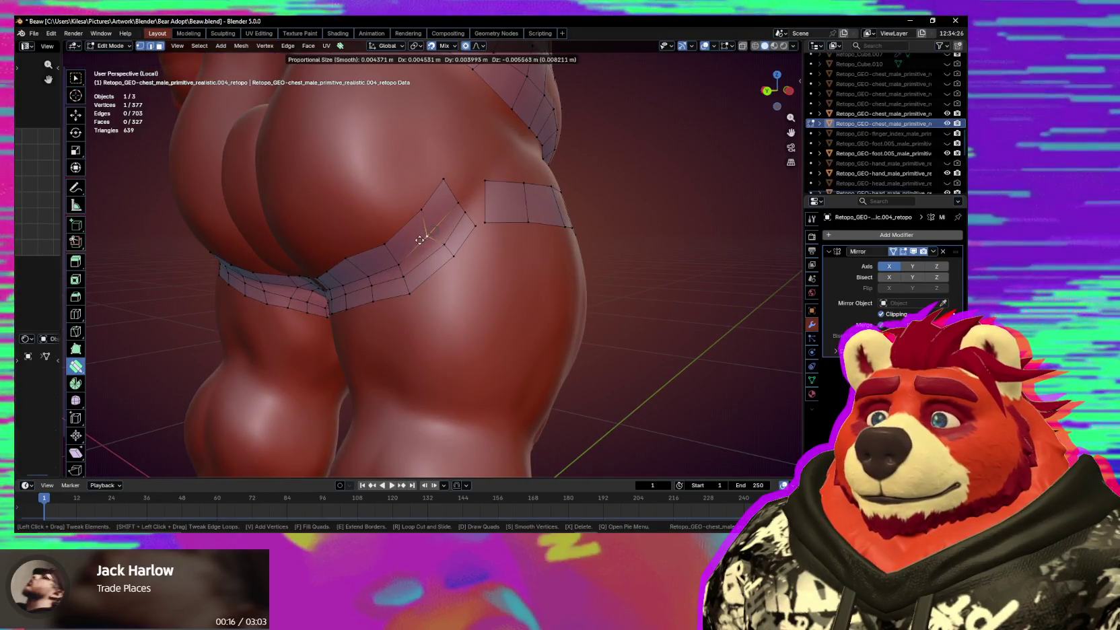
mouse_move(420, 240)
left_mouse_down()
mouse_move(451, 266)
mouse_move(435, 281)
left_mouse_up()
mouse_move(435, 282)
middle_mouse_down()
mouse_move(449, 270)
mouse_move(428, 260)
mouse_move(436, 281)
middle_mouse_up()
Shift the strip's end edge over and merge its end vertex into the hip strip.
left_click(413, 271)
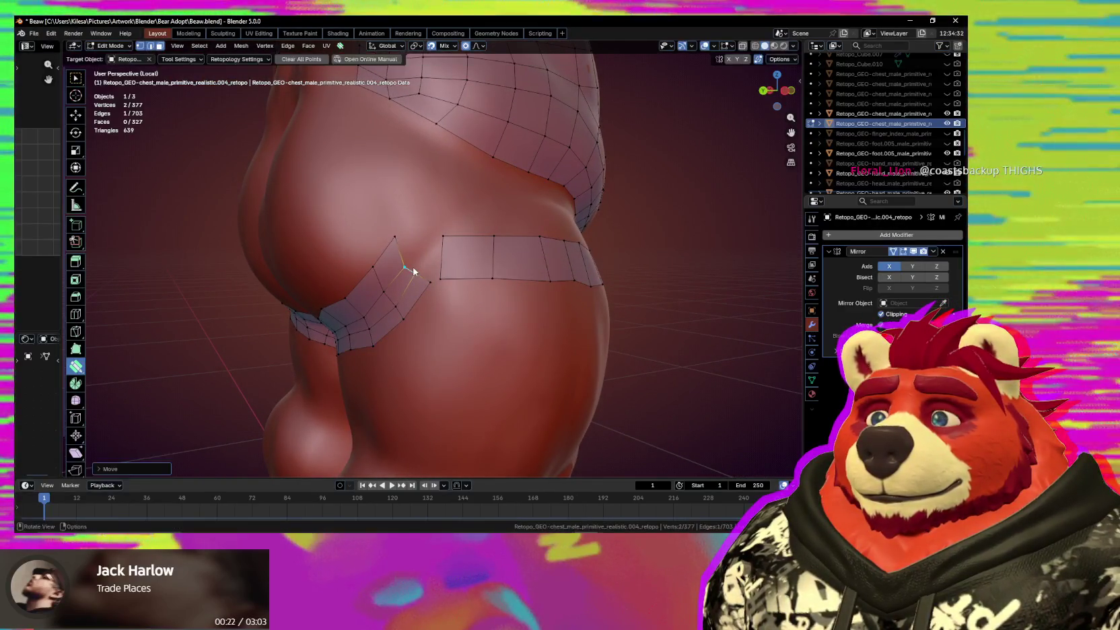
left_click_drag(400, 247, 386, 247)
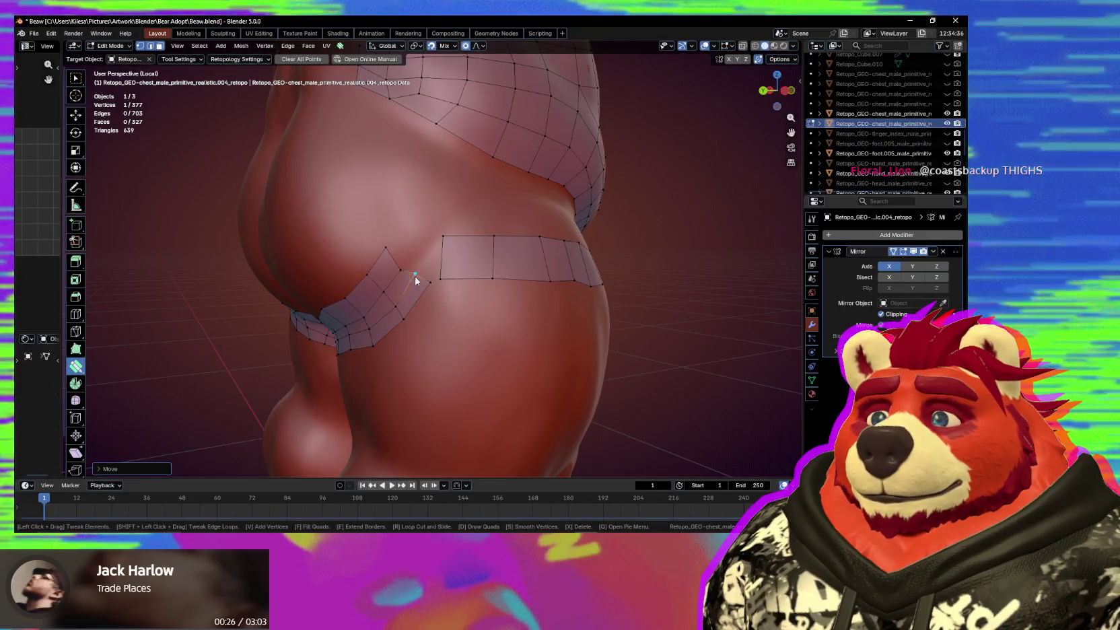
left_click_drag(424, 282, 427, 283)
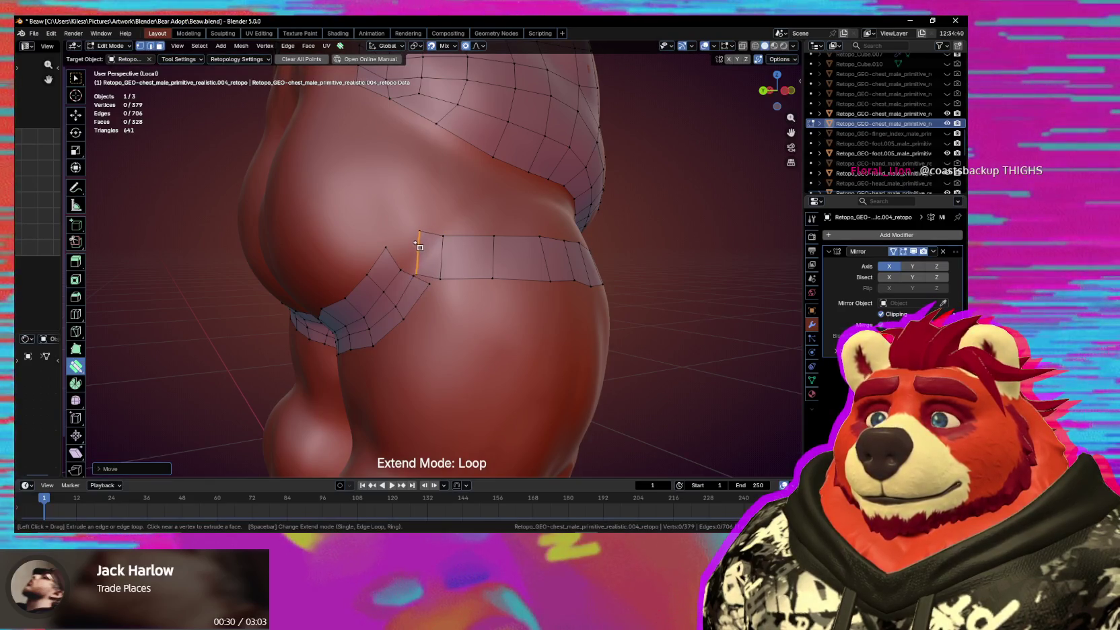
mouse_move(429, 285)
left_mouse_down()
mouse_move(451, 284)
mouse_move(453, 235)
mouse_move(427, 237)
mouse_move(436, 236)
left_mouse_up()
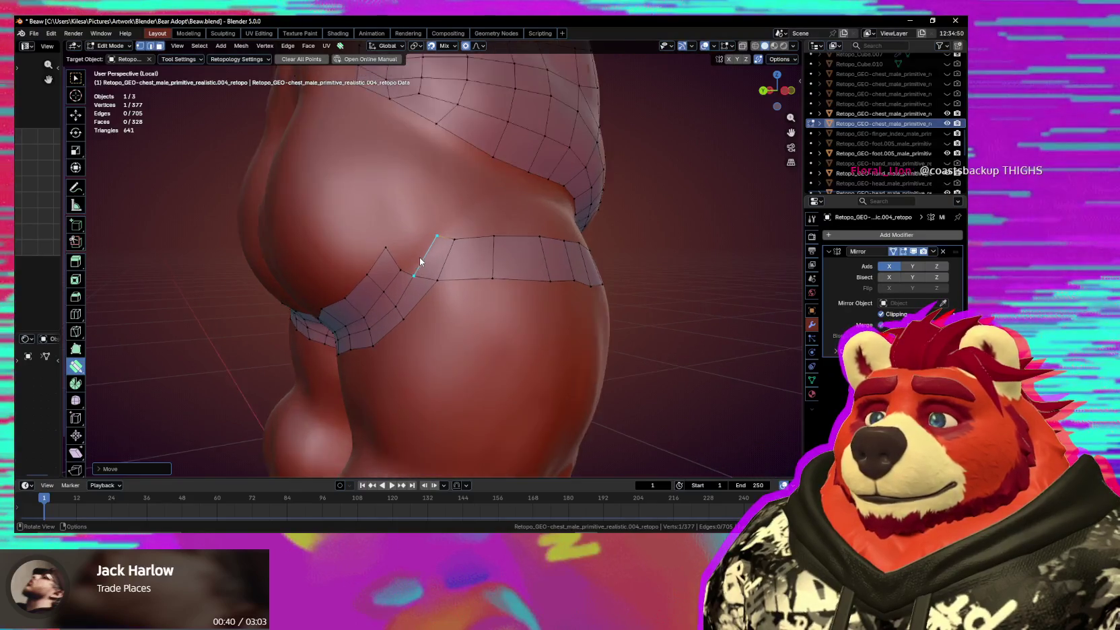
middle_click_drag(420, 258, 409, 263)
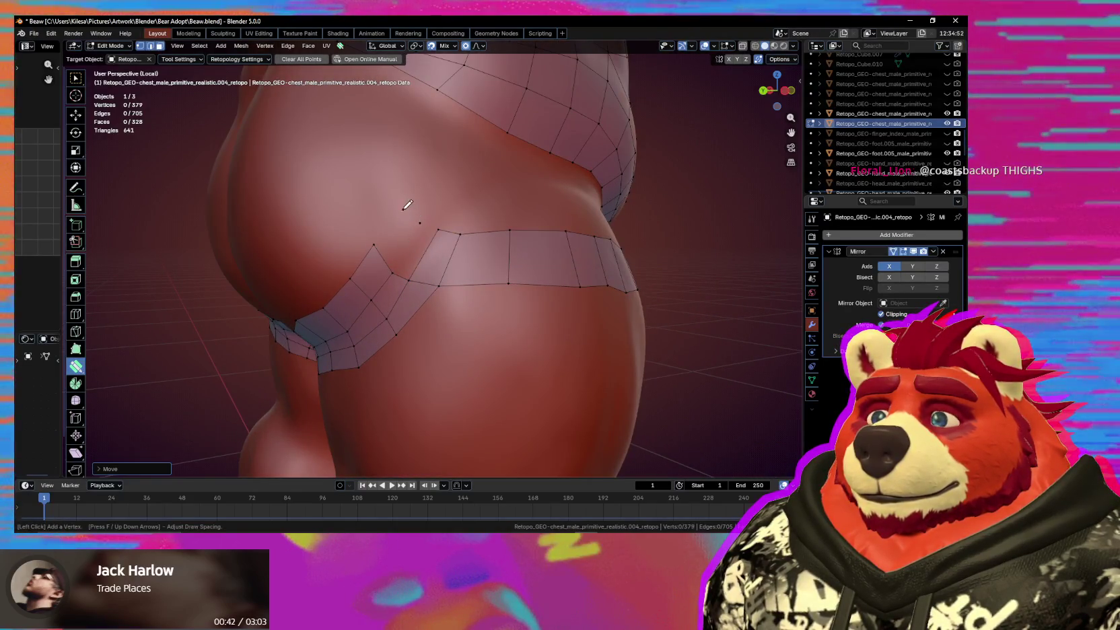
scroll(414, 260, "down", 3)
mouse_move(414, 260)
middle_mouse_down()
mouse_move(444, 292)
mouse_move(507, 292)
mouse_move(492, 281)
middle_mouse_up()
Smooth the joined hip band and settle its vertices onto the body.
scroll(455, 262, "up", 4)
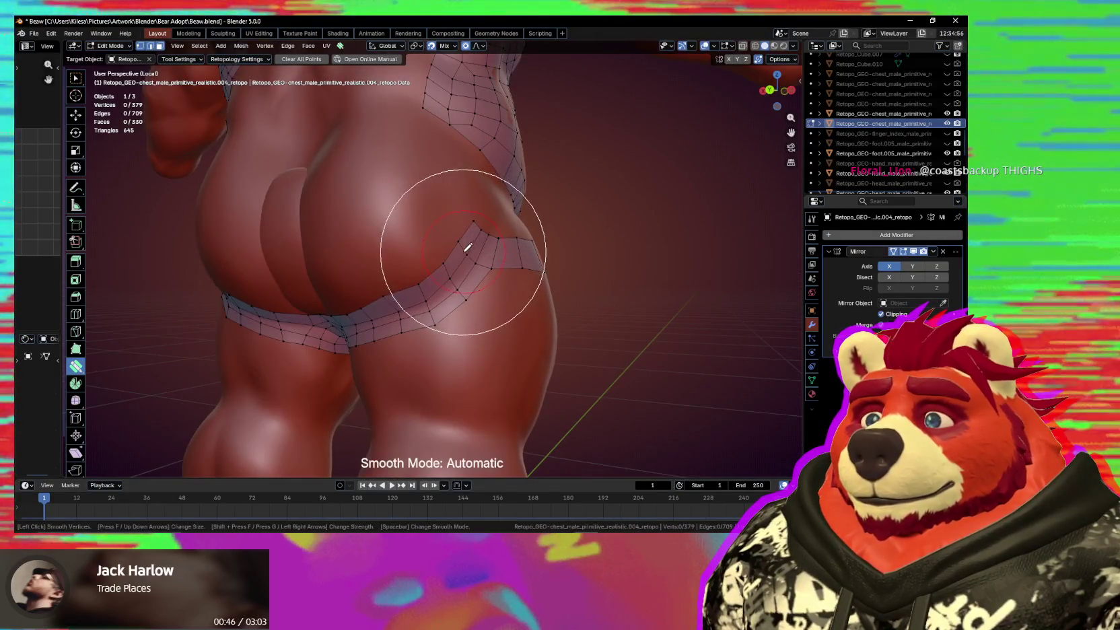
key("Escape")
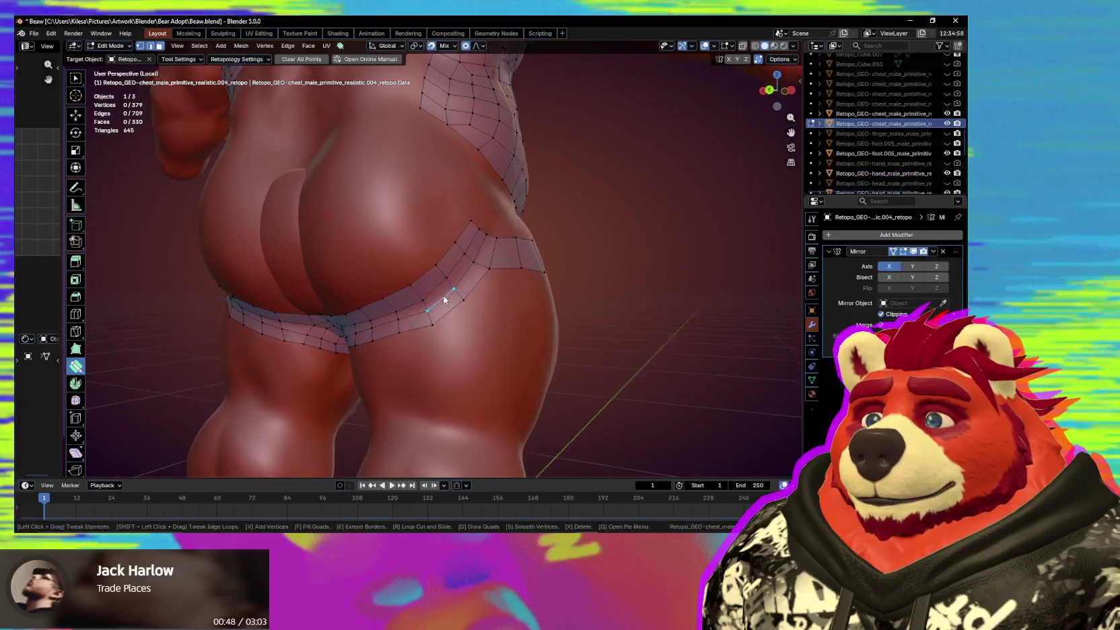
middle_click_drag(450, 300, 438, 250)
left_click(421, 231)
left_click_drag(412, 248, 413, 258)
middle_click_drag(412, 258, 420, 240)
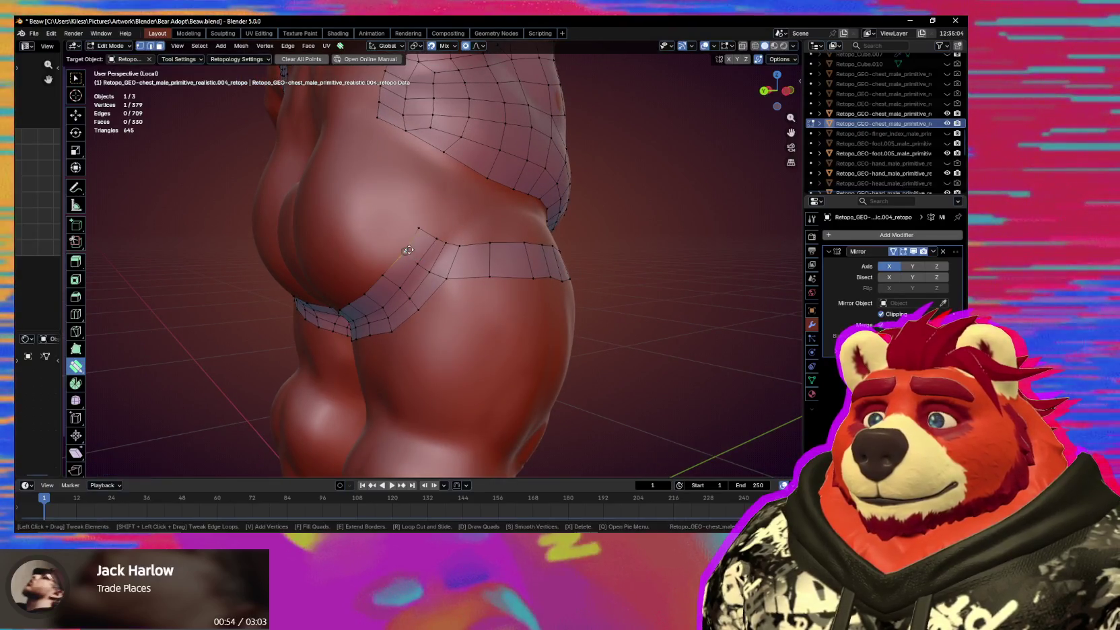
left_click_drag(408, 250, 412, 251)
Orbit from the side of the hip around to the front of the belly and band.
mouse_move(444, 243)
middle_mouse_down()
mouse_move(426, 256)
mouse_move(436, 326)
mouse_move(530, 327)
mouse_move(424, 315)
middle_mouse_up()
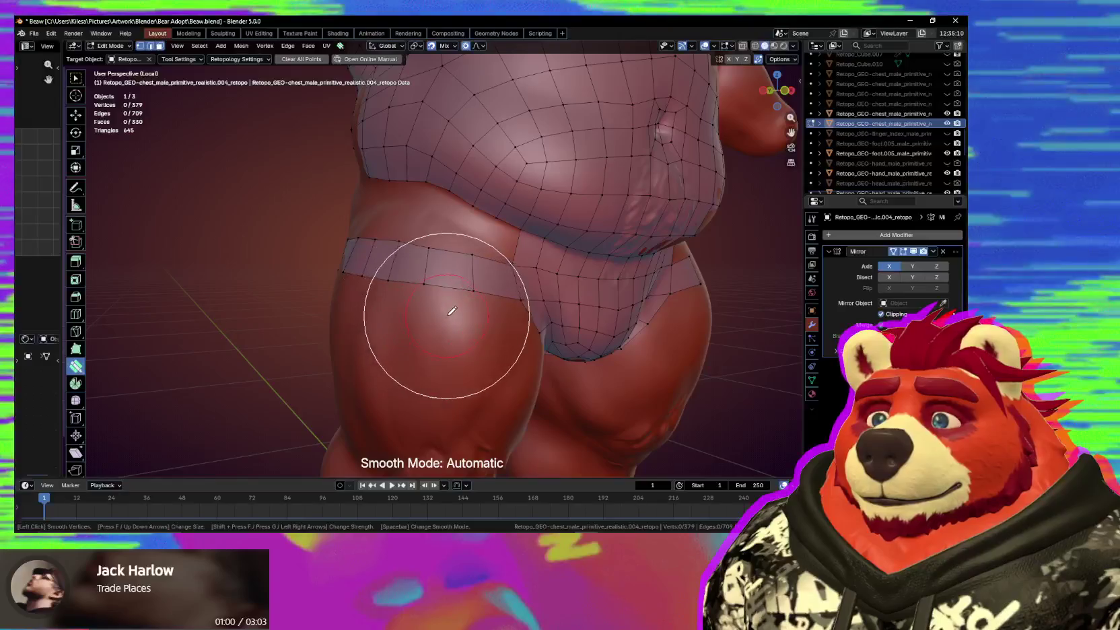
middle_click_drag(468, 281, 515, 268)
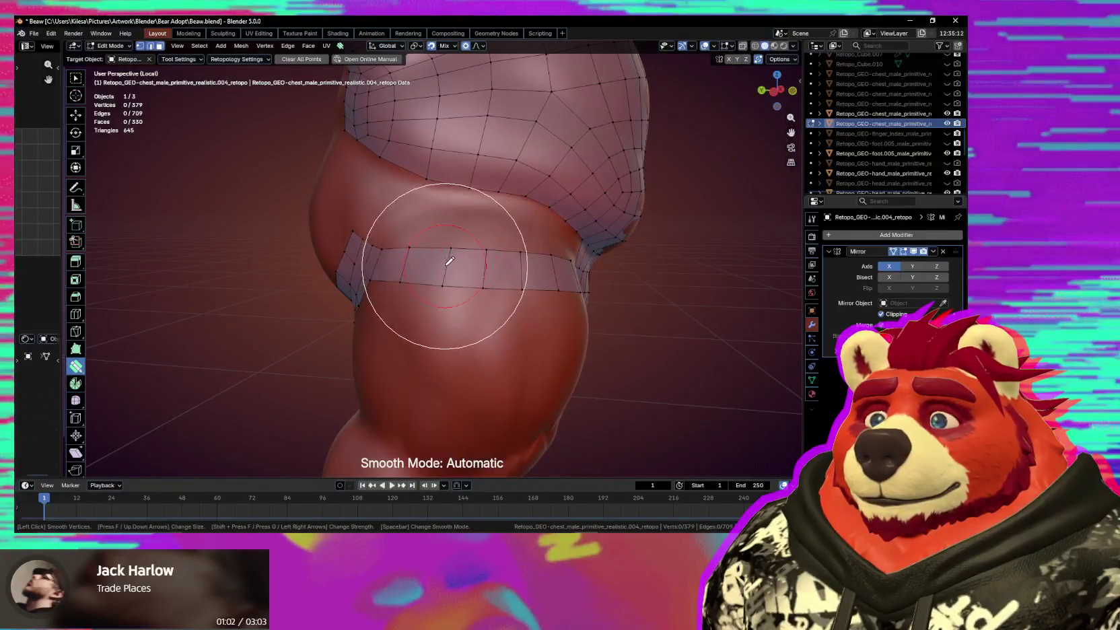
mouse_move(435, 270)
middle_mouse_down()
mouse_move(479, 328)
mouse_move(390, 328)
mouse_move(450, 343)
middle_mouse_up()
scroll(464, 304, "up", 3)
scroll(445, 305, "up", 2)
mouse_move(445, 305)
middle_mouse_down()
mouse_move(546, 313)
mouse_move(469, 300)
mouse_move(473, 285)
middle_mouse_up()
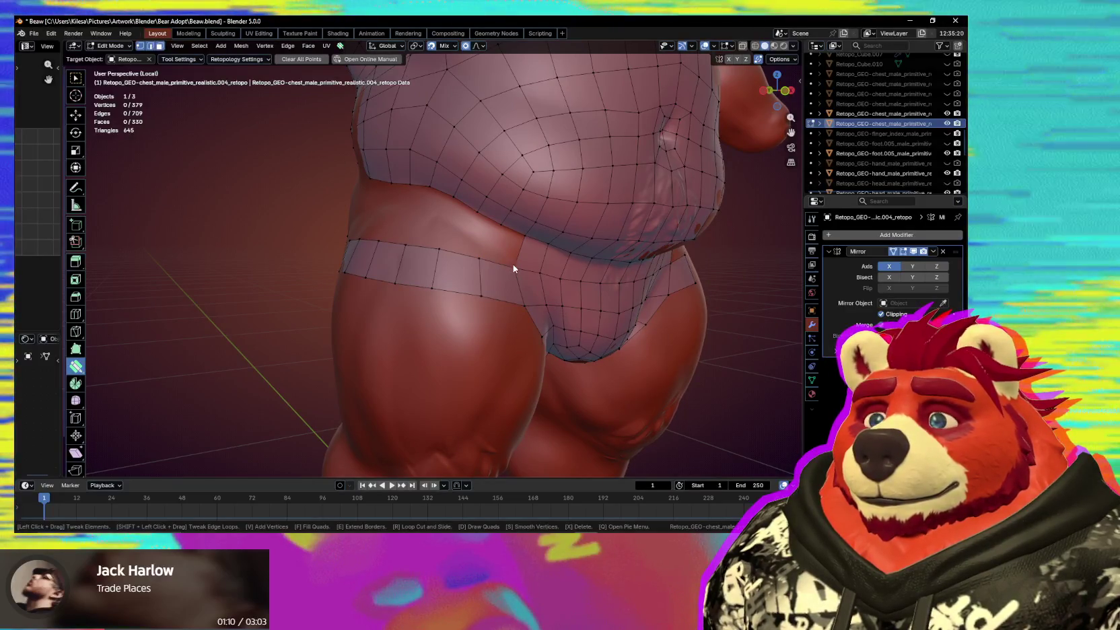
mouse_move(513, 264)
middle_mouse_down()
mouse_move(493, 258)
mouse_move(507, 255)
mouse_move(499, 232)
mouse_move(512, 229)
middle_mouse_up()
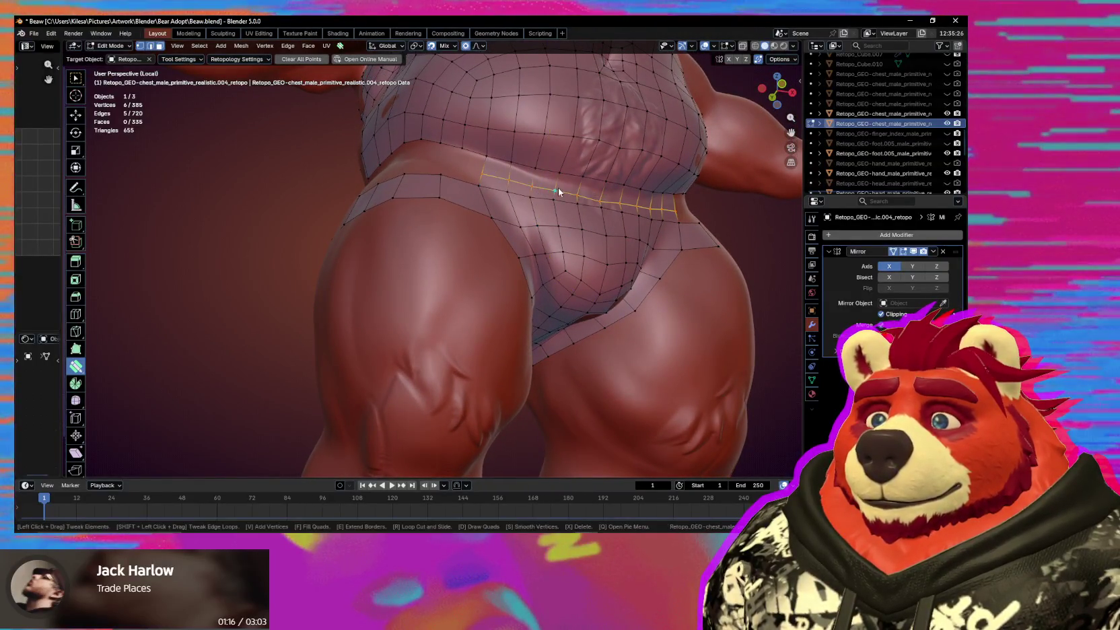
Reshape the lower belly edge vertices where it will join the hip band.
middle_click_drag(558, 188, 557, 199)
left_click_drag(567, 196, 550, 196)
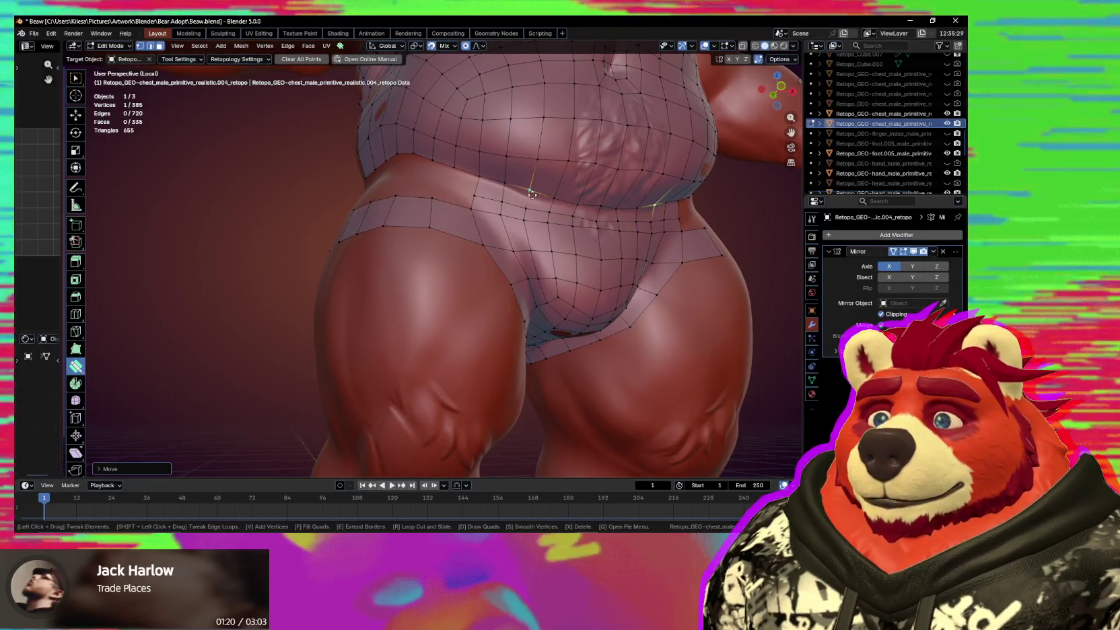
left_click(563, 167)
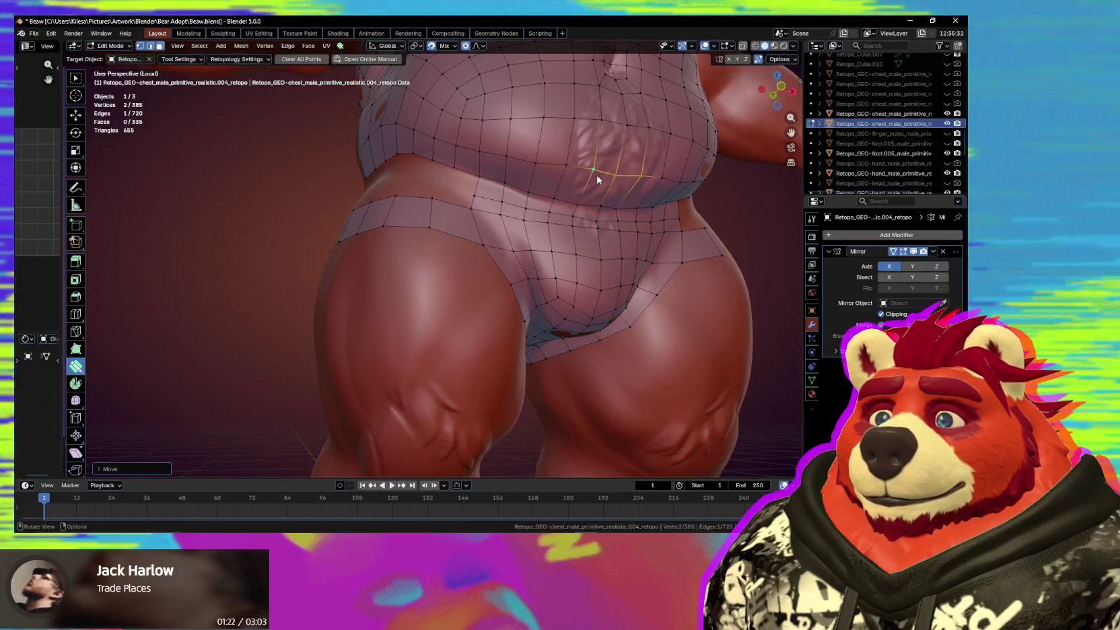
middle_click_drag(601, 171, 595, 172)
left_click_drag(596, 172, 572, 170)
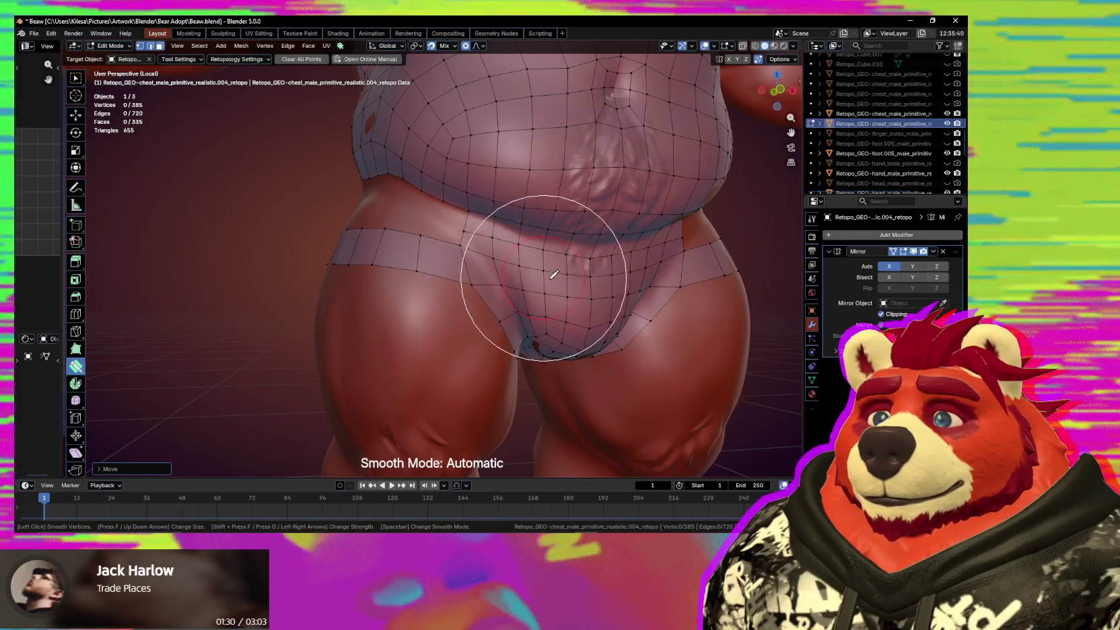
Line up vertices at the belly–band join.
left_click(465, 273)
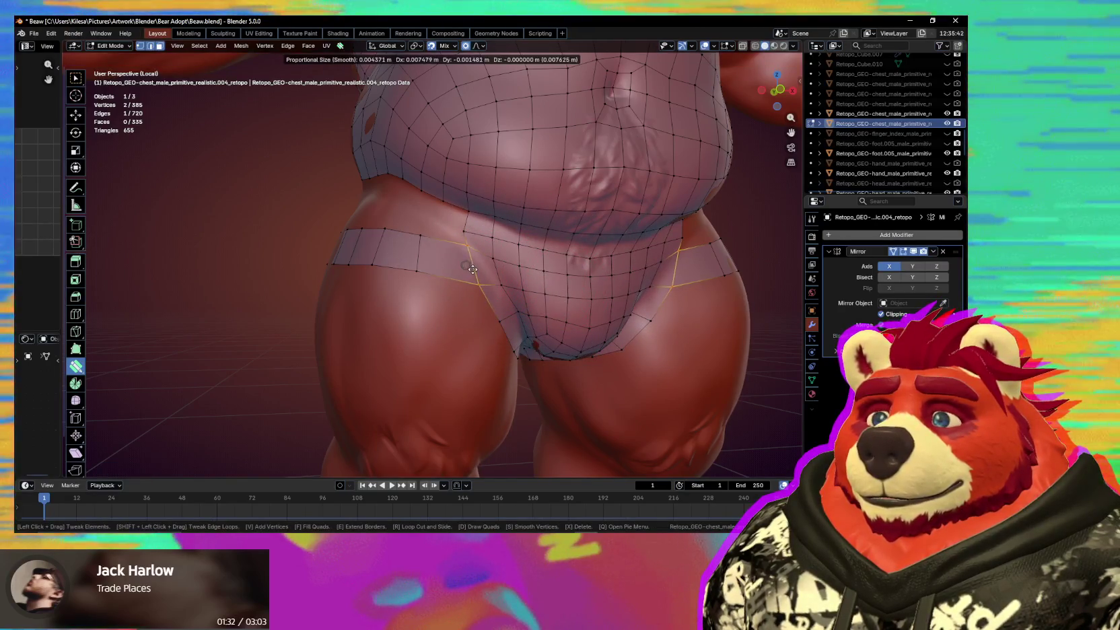
left_click_drag(473, 269, 474, 271)
left_click(465, 233)
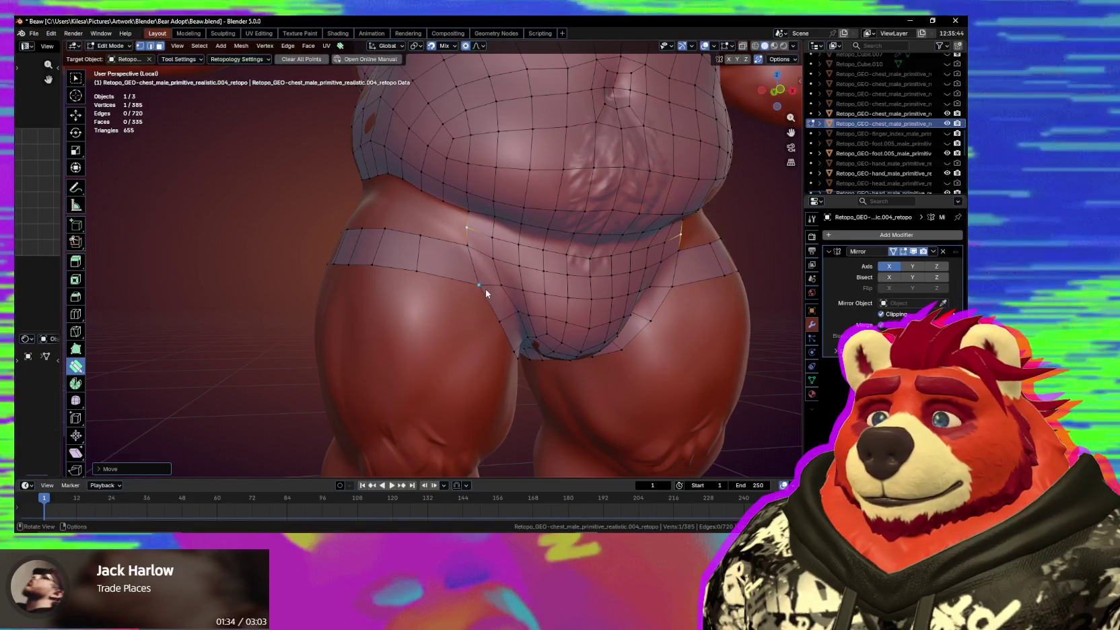
left_click_drag(488, 265, 490, 262)
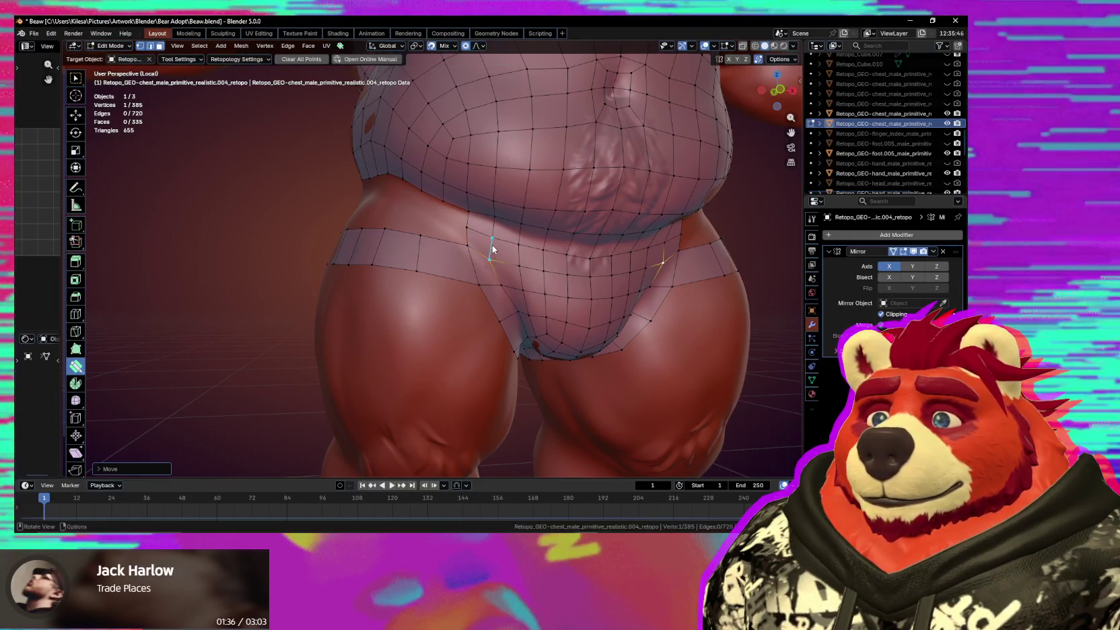
mouse_move(481, 252)
middle_mouse_down()
mouse_move(501, 304)
mouse_move(539, 289)
mouse_move(480, 281)
mouse_move(462, 309)
middle_mouse_up()
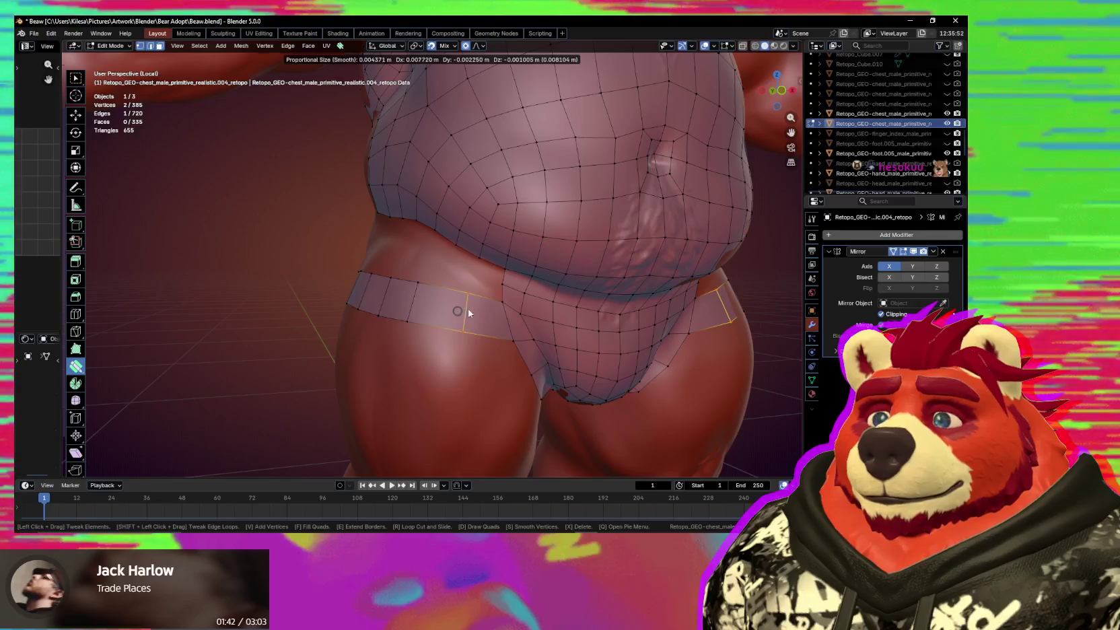
left_click_drag(470, 313, 471, 308)
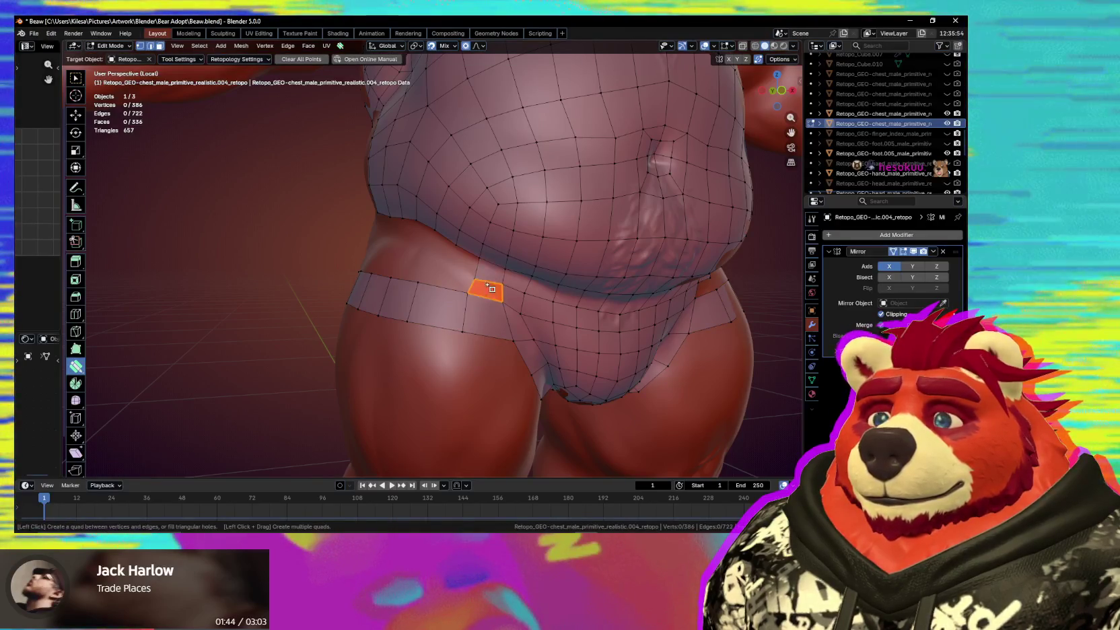
Fill a quad between belly and band and add a vertex above the hip band.
left_click(489, 273)
middle_click_drag(489, 274, 501, 309)
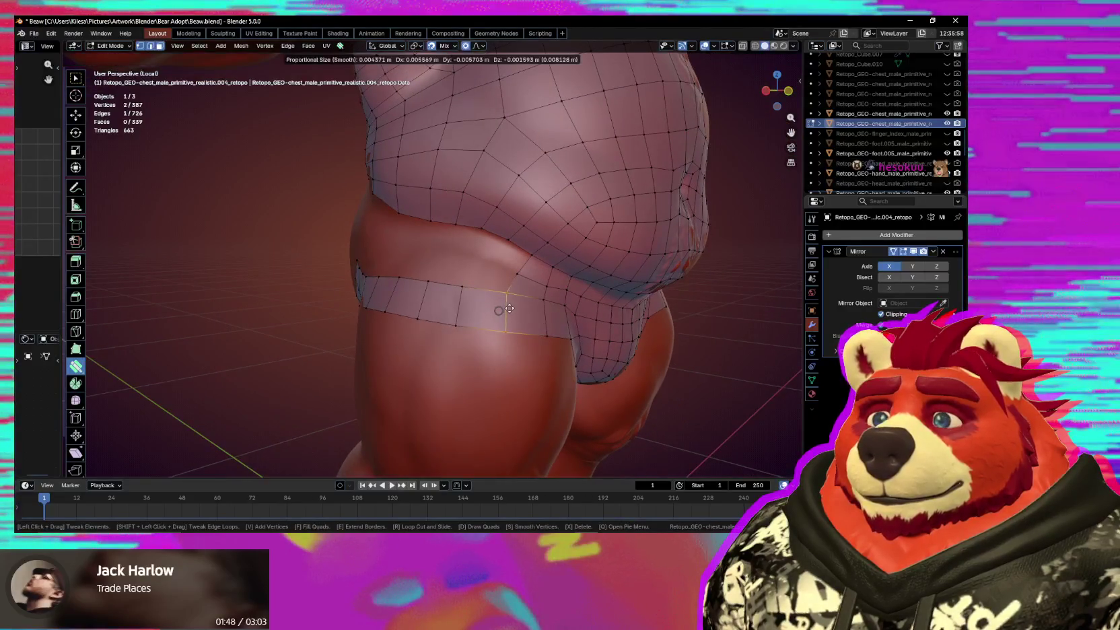
left_click_drag(469, 310, 471, 309)
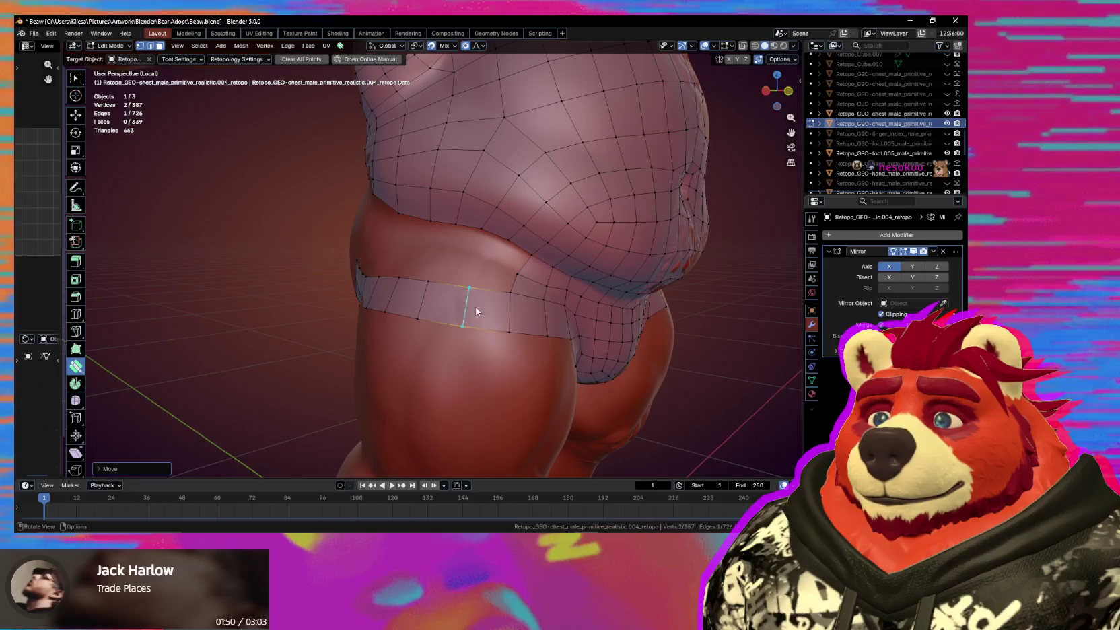
middle_click_drag(470, 308, 523, 296)
left_click(507, 270)
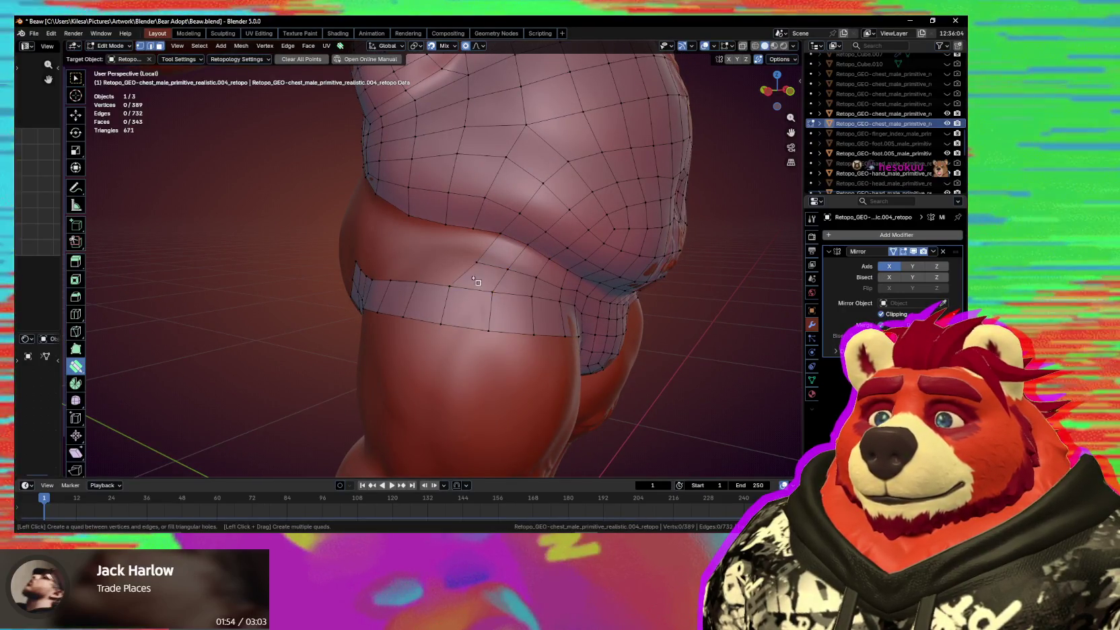
middle_click_drag(475, 280, 501, 295)
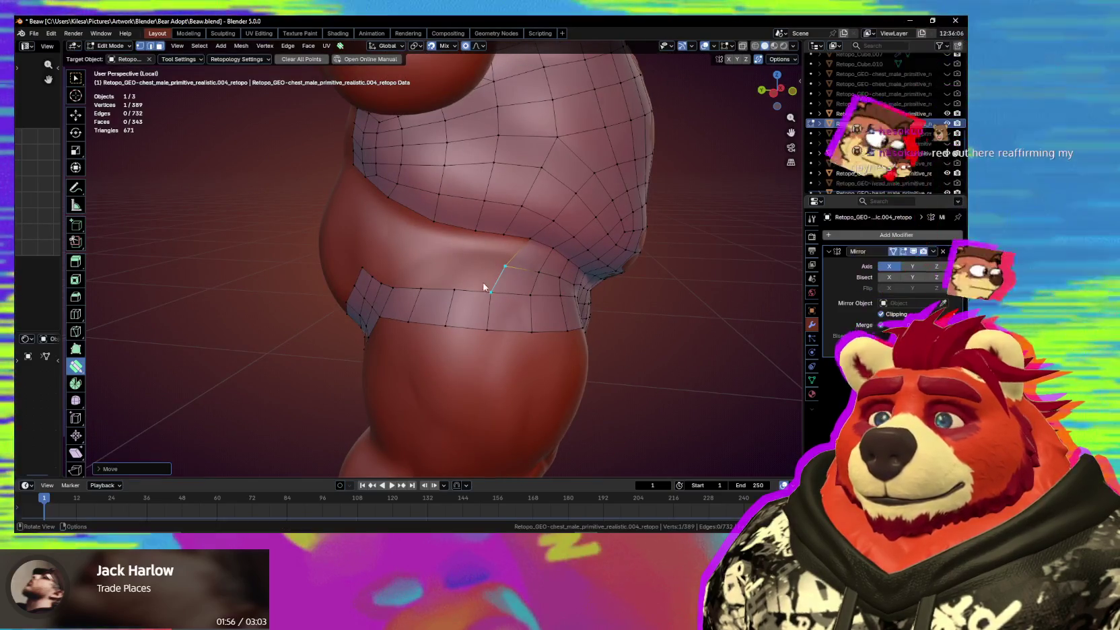
left_click_drag(488, 309, 505, 309)
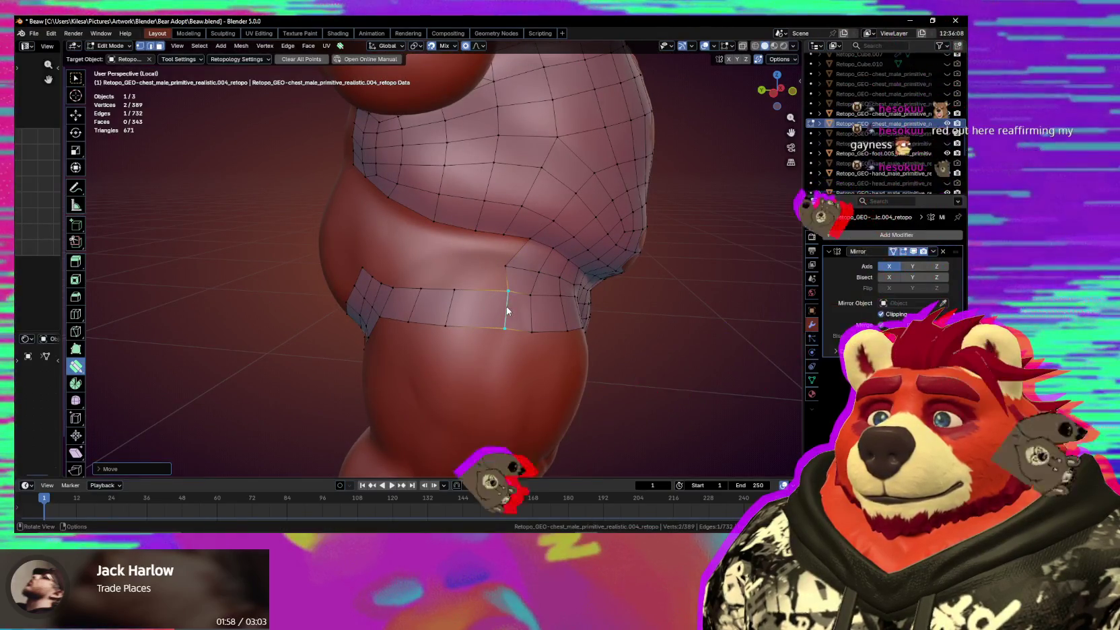
Draw a new quad on the side of the torso above the hip band.
key("r")
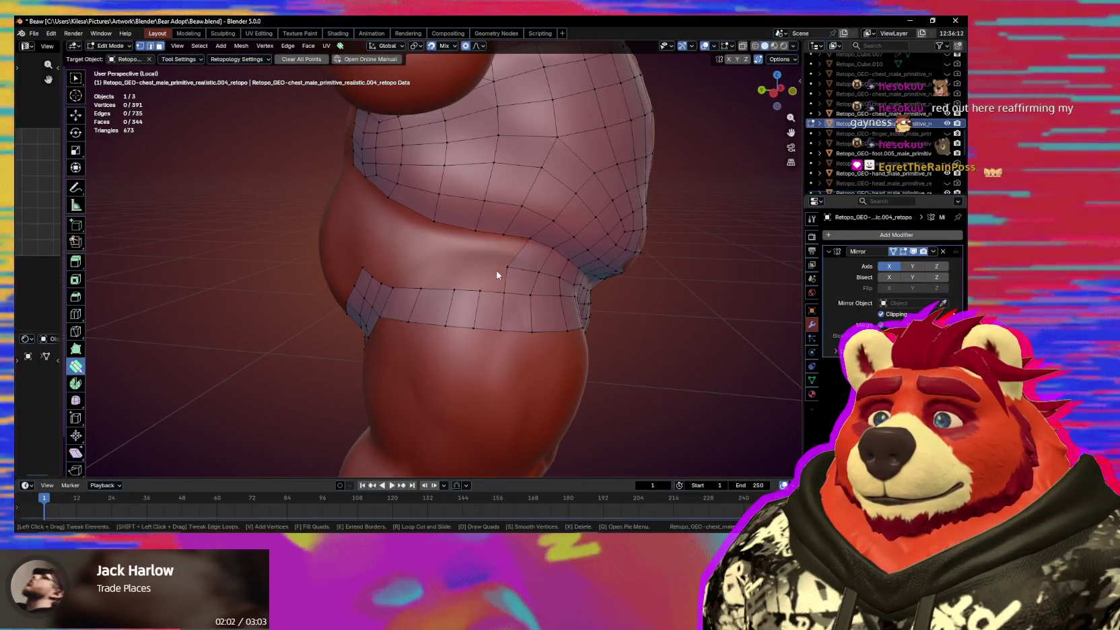
key("d")
left_click(461, 268)
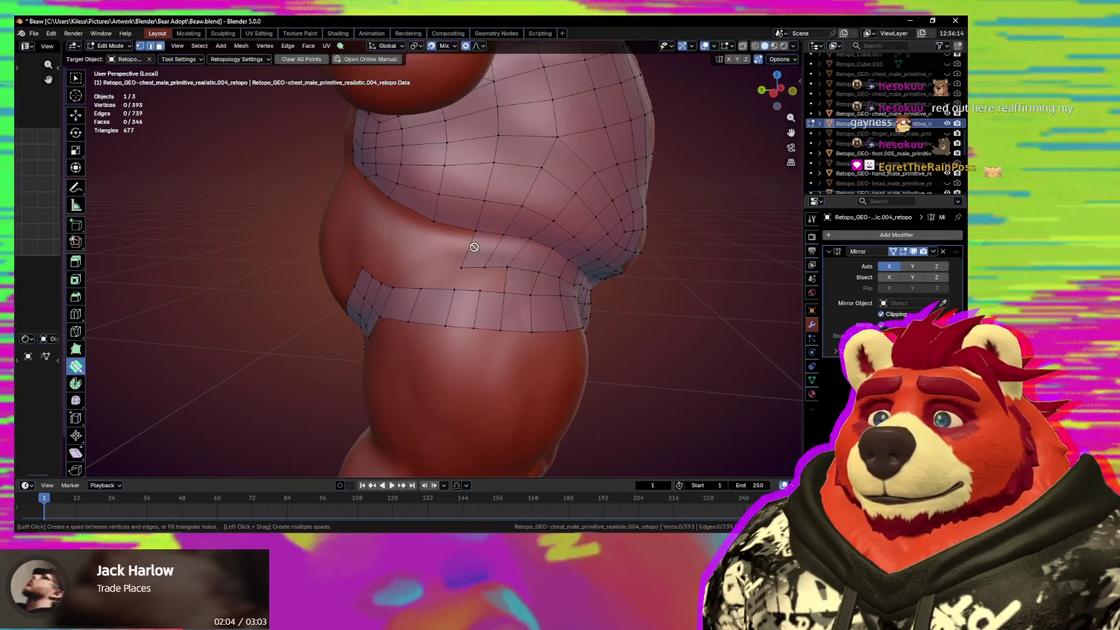
middle_click_drag(454, 276, 465, 270)
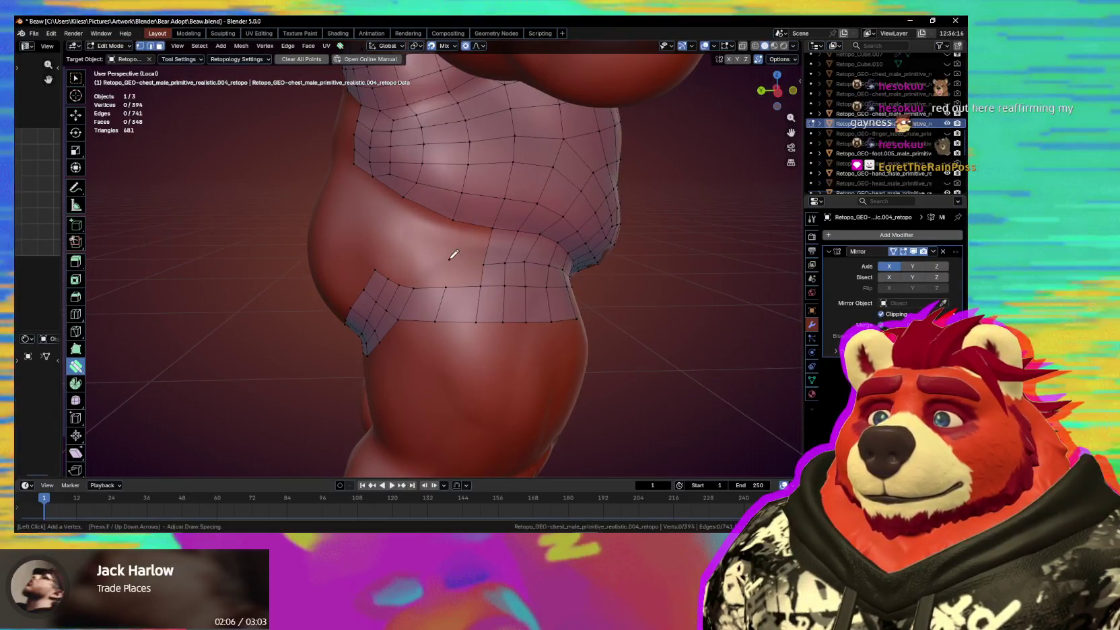
left_click(474, 275)
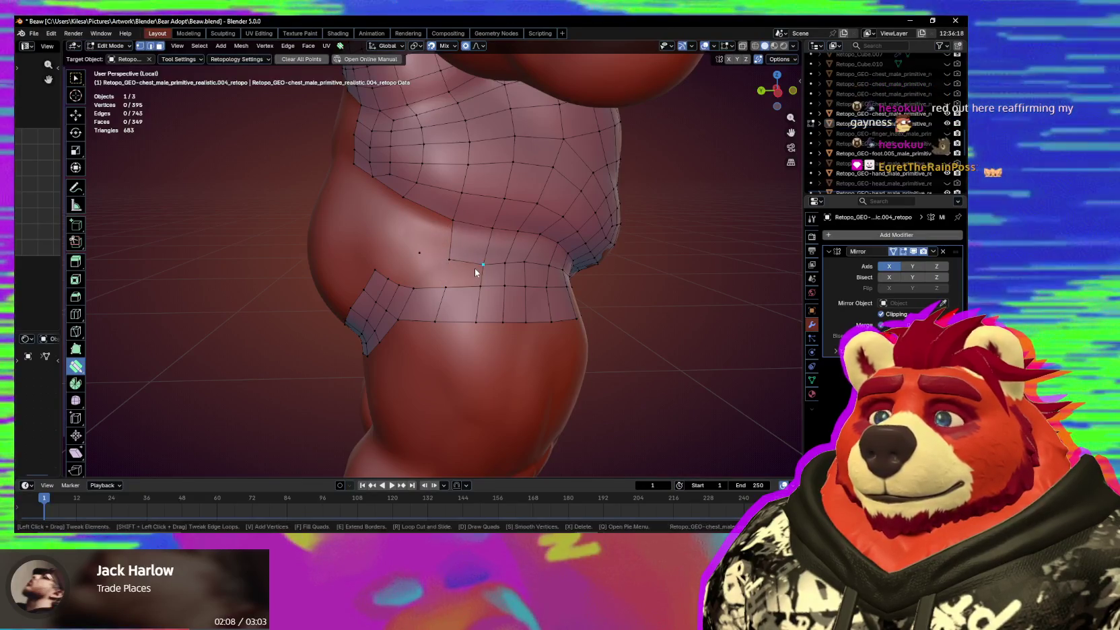
middle_click_drag(443, 274, 473, 280)
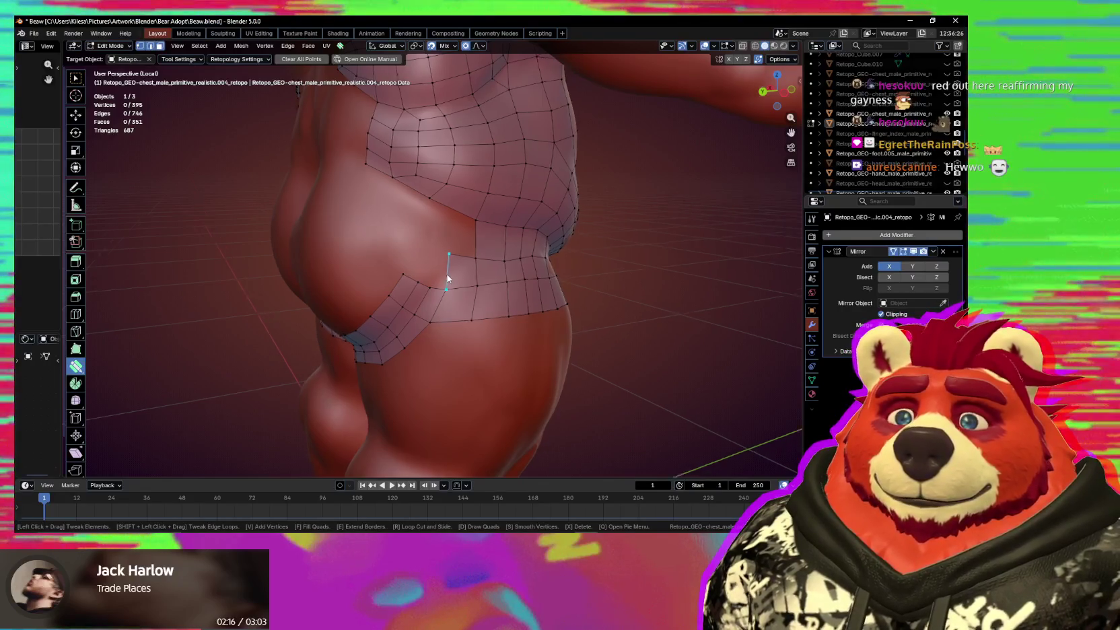
mouse_move(434, 274)
middle_mouse_down()
mouse_move(493, 262)
mouse_move(450, 311)
mouse_move(438, 295)
mouse_move(450, 275)
mouse_move(478, 282)
middle_mouse_up()
Fill two quads in the gap between the hip band and lower back mesh, evening their vertices.
left_click_drag(477, 282, 479, 280)
mouse_move(479, 279)
middle_mouse_down()
mouse_move(412, 294)
mouse_move(434, 296)
middle_mouse_up()
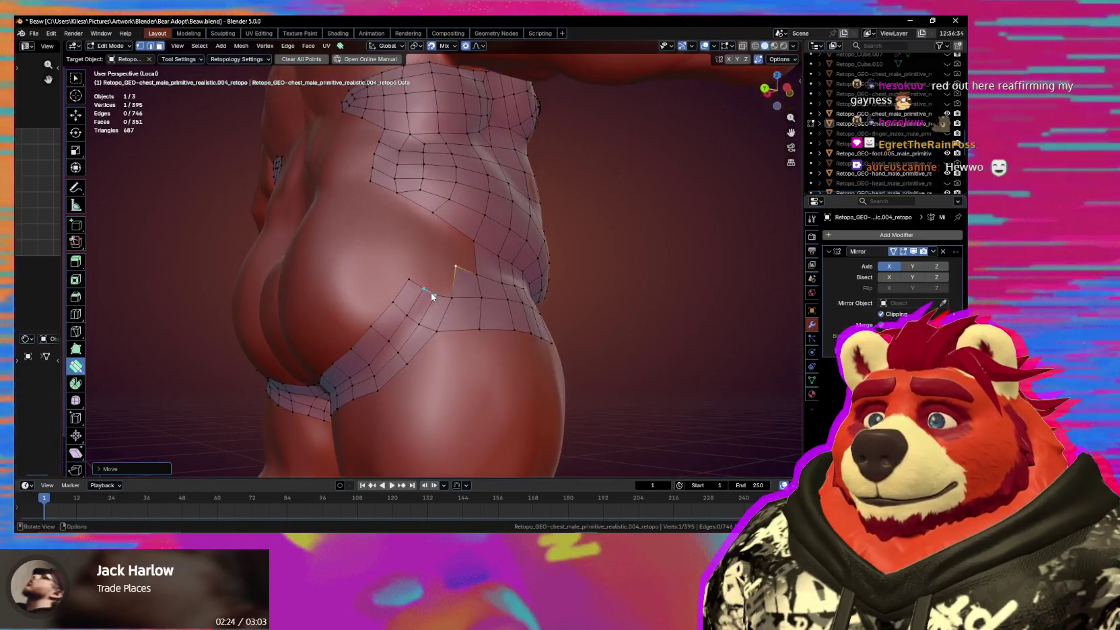
left_click(435, 294)
key("f")
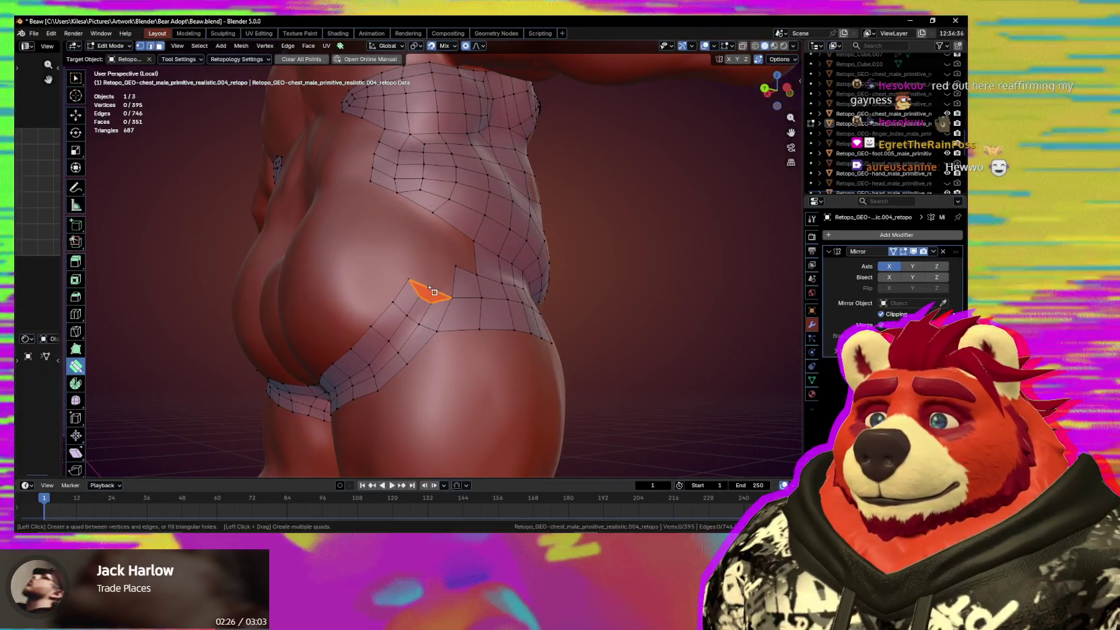
left_click(428, 303)
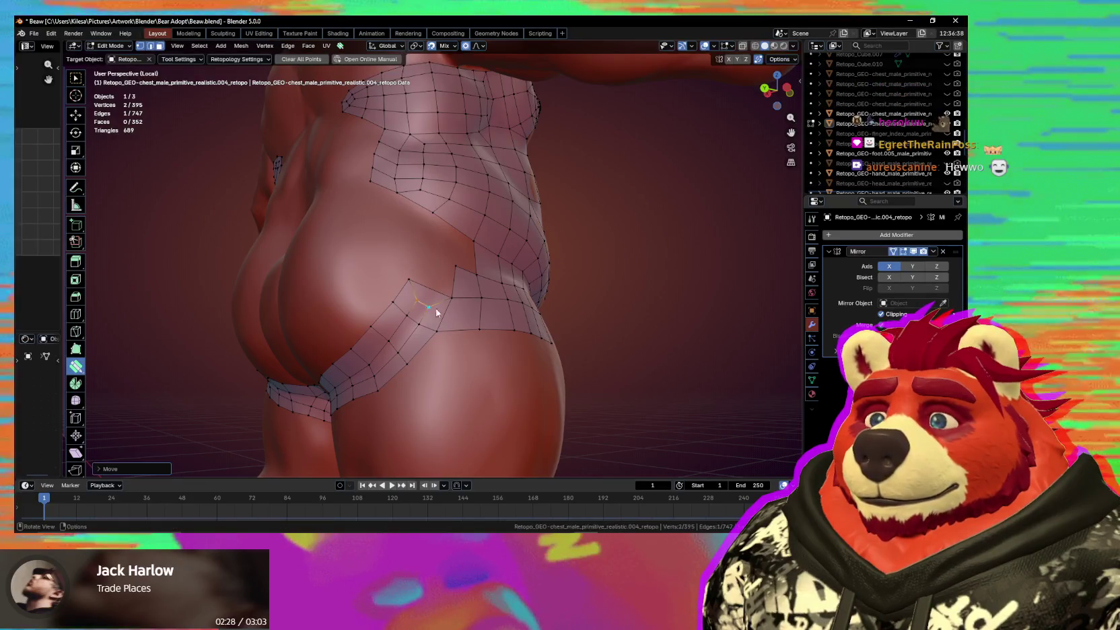
middle_click_drag(428, 303, 455, 340)
key("f")
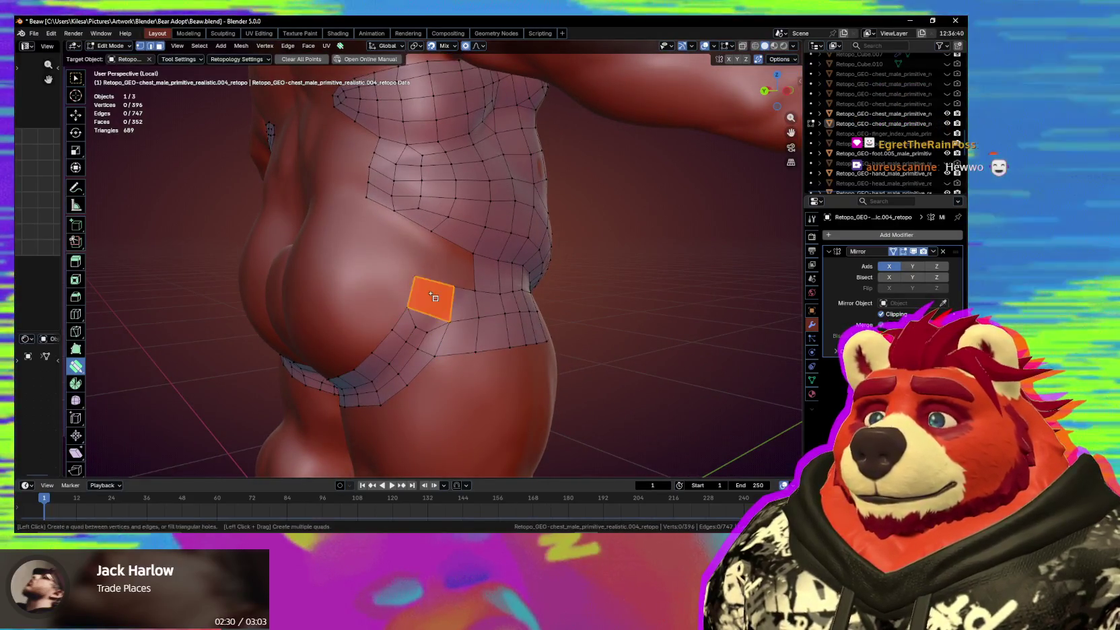
left_click(434, 298)
middle_click_drag(448, 300, 438, 290)
left_click_drag(438, 290, 425, 241)
mouse_move(425, 241)
middle_mouse_down()
mouse_move(438, 219)
mouse_move(421, 238)
middle_mouse_up()
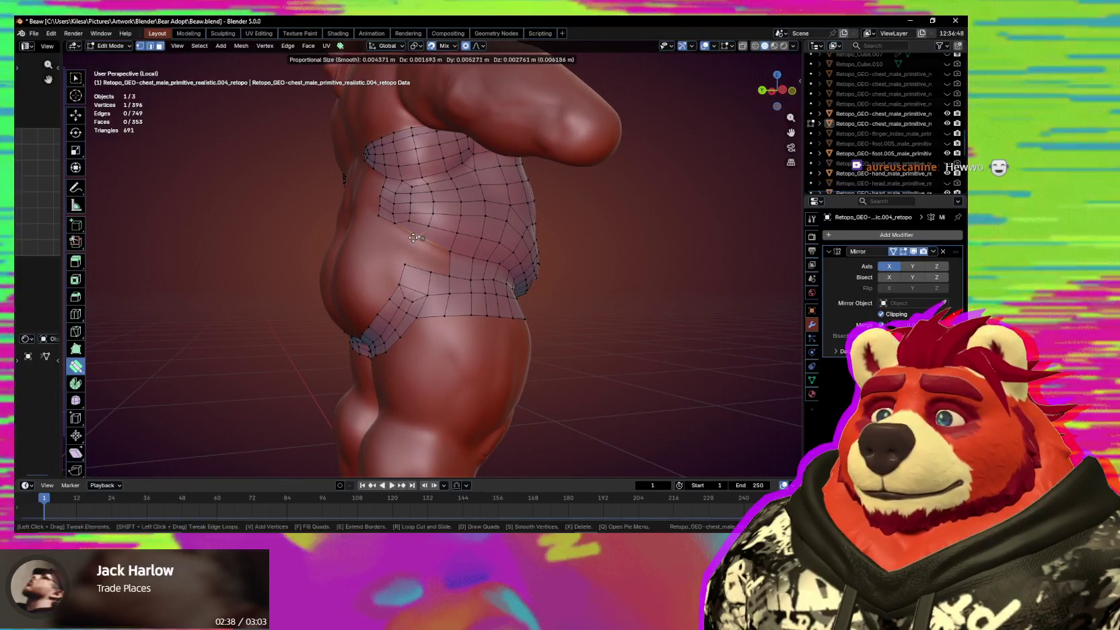
Smooth and tweak the vertices on the upper side mesh and side hip patch.
left_click_drag(414, 241, 416, 240)
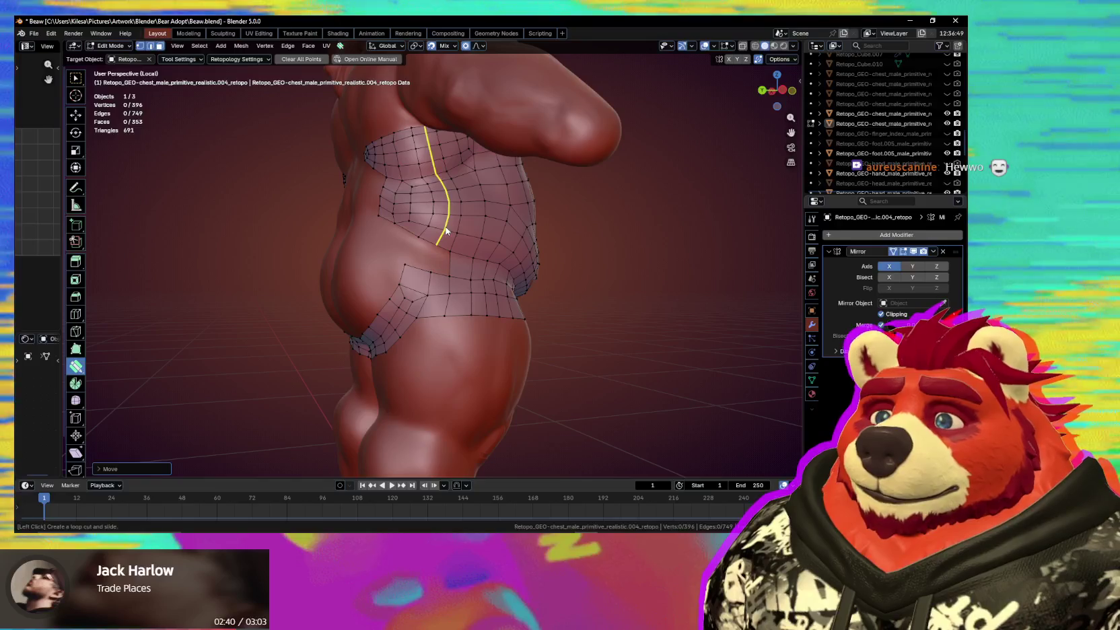
key("shift")
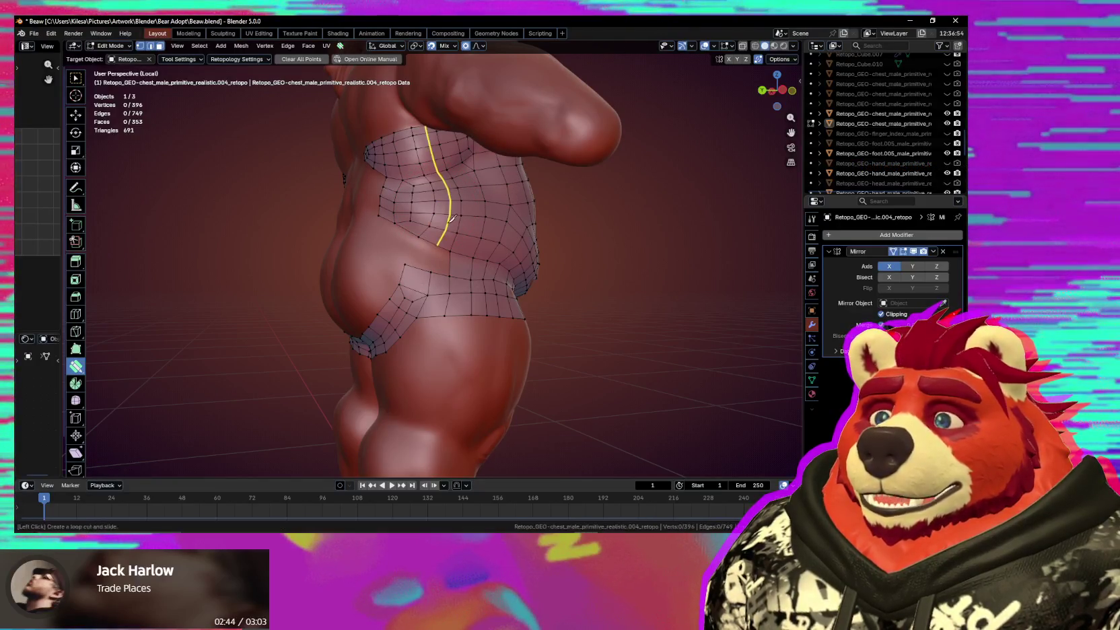
right_click(448, 228)
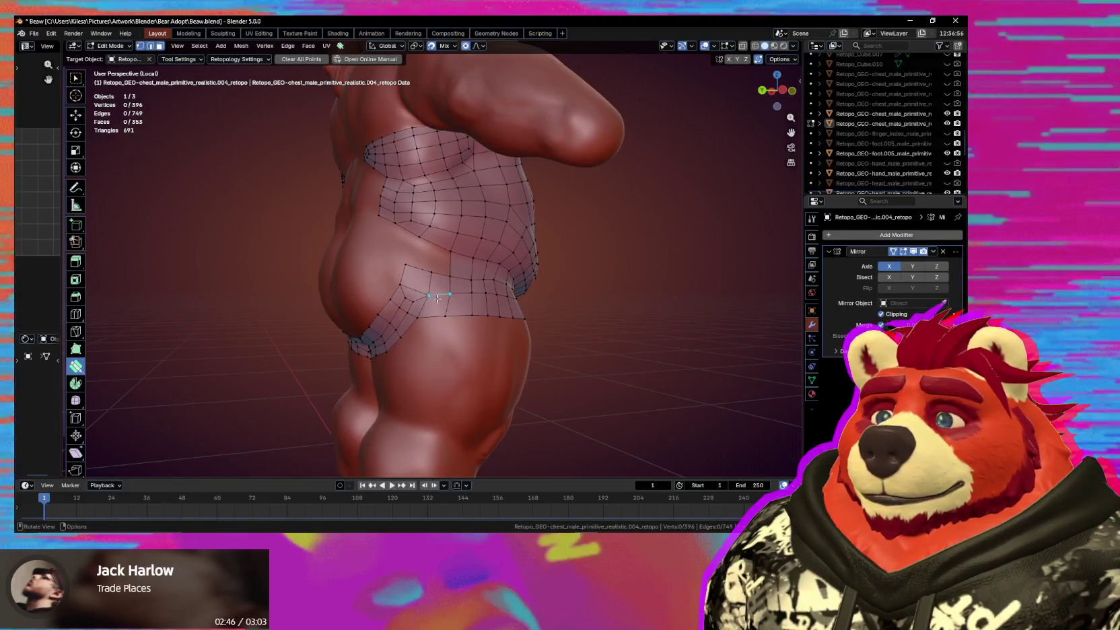
middle_click_drag(437, 299, 426, 301)
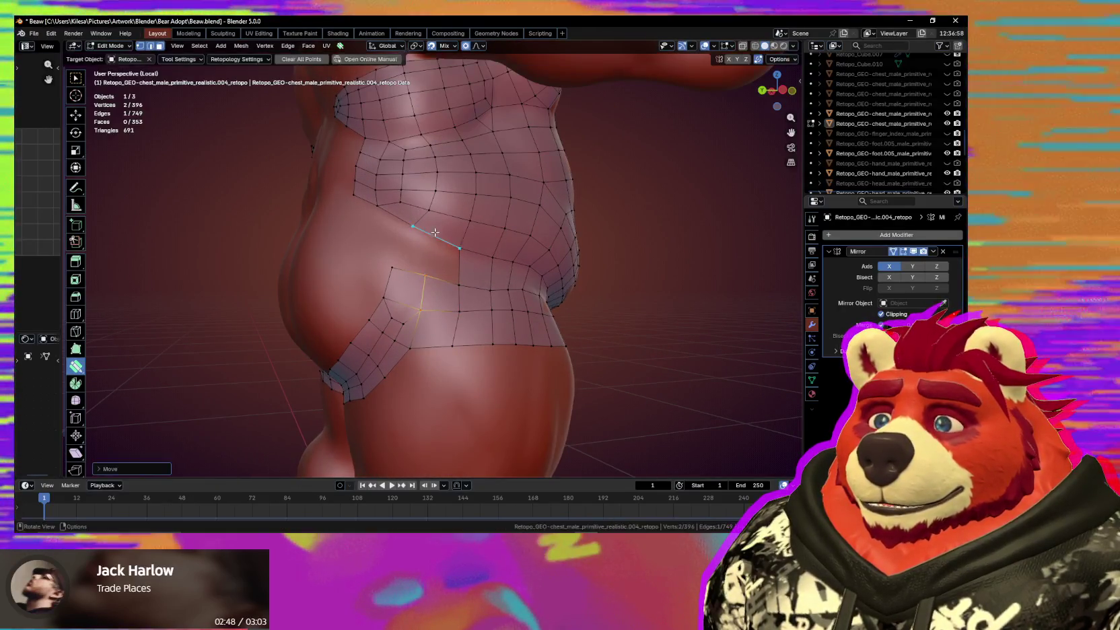
left_click_drag(415, 233, 425, 251)
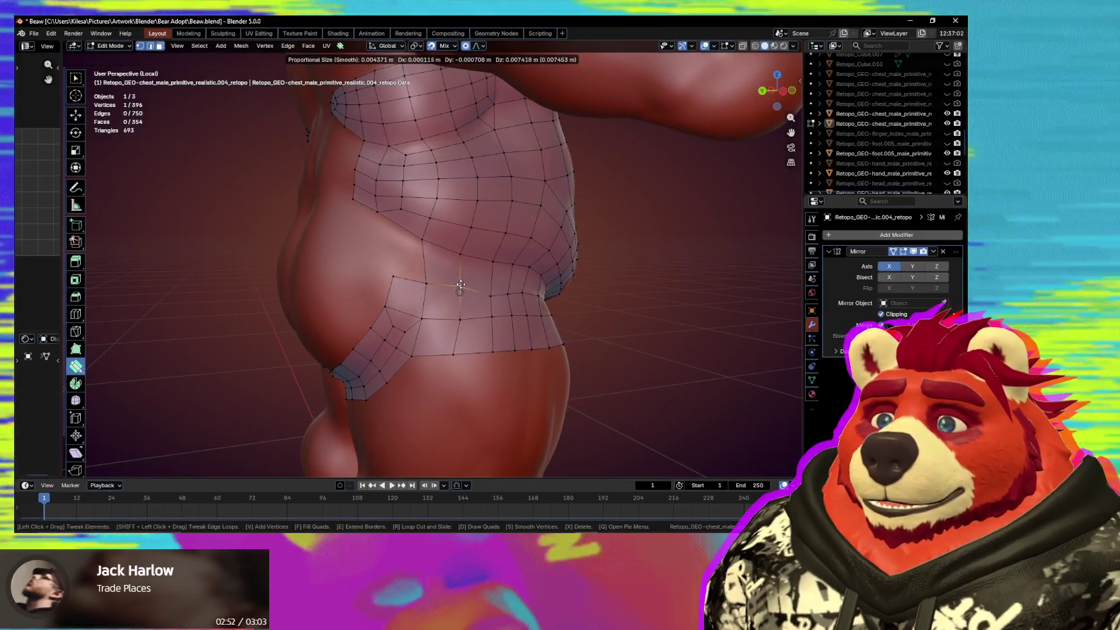
left_click_drag(467, 297, 469, 294)
mouse_move(469, 293)
middle_mouse_down()
mouse_move(446, 293)
mouse_move(444, 308)
mouse_move(390, 282)
mouse_move(430, 281)
middle_mouse_up()
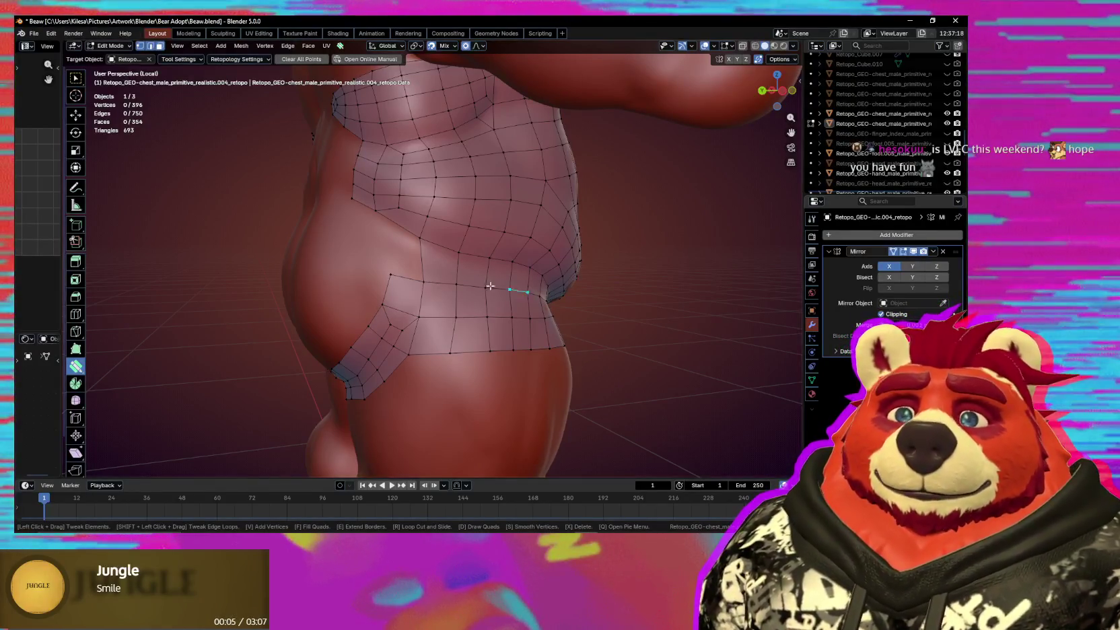
scroll(458, 313, "up", 2)
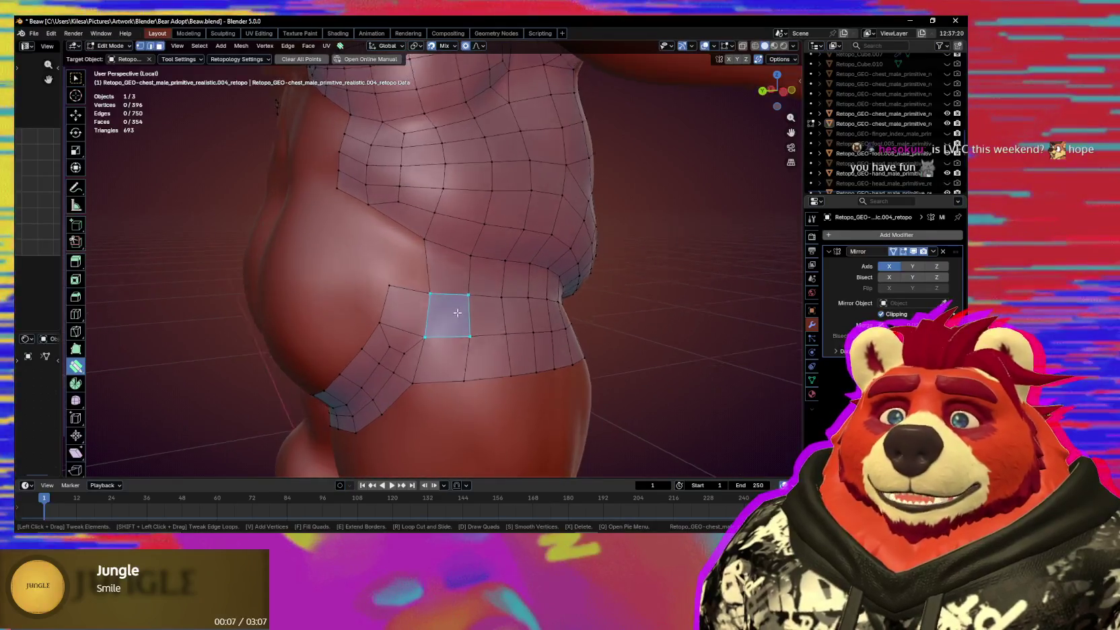
Fit the side patch vertex to the hip surface and fill the open gap with a quad.
middle_click_drag(457, 313, 465, 304)
mouse_move(425, 294)
left_mouse_down()
mouse_move(424, 283)
mouse_move(445, 294)
left_mouse_up()
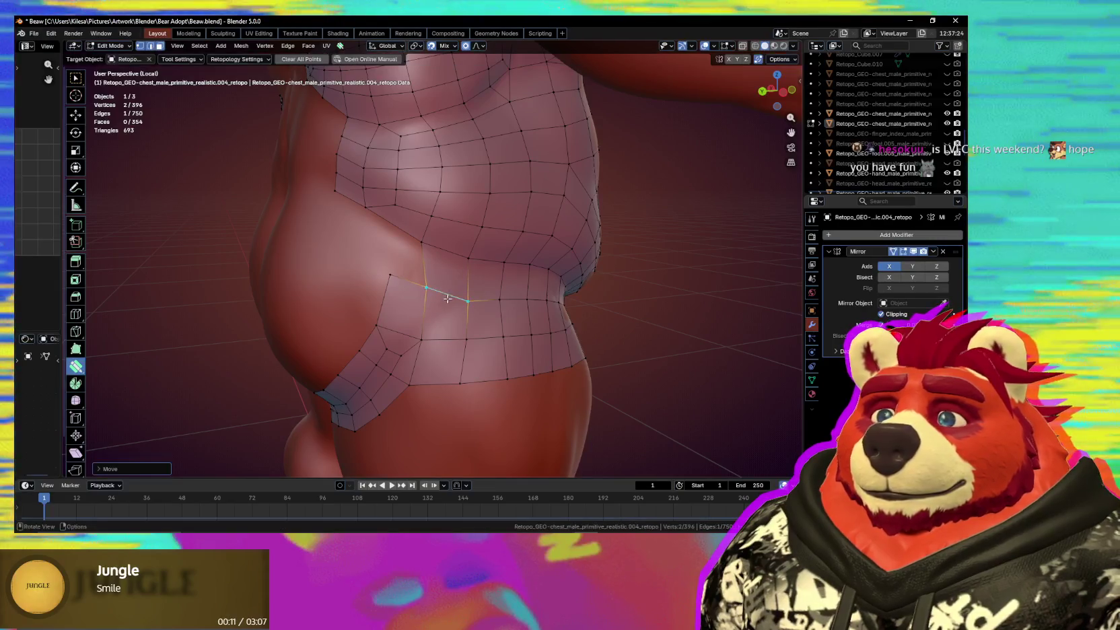
middle_click_drag(447, 296, 404, 235)
left_click_drag(397, 224, 393, 190)
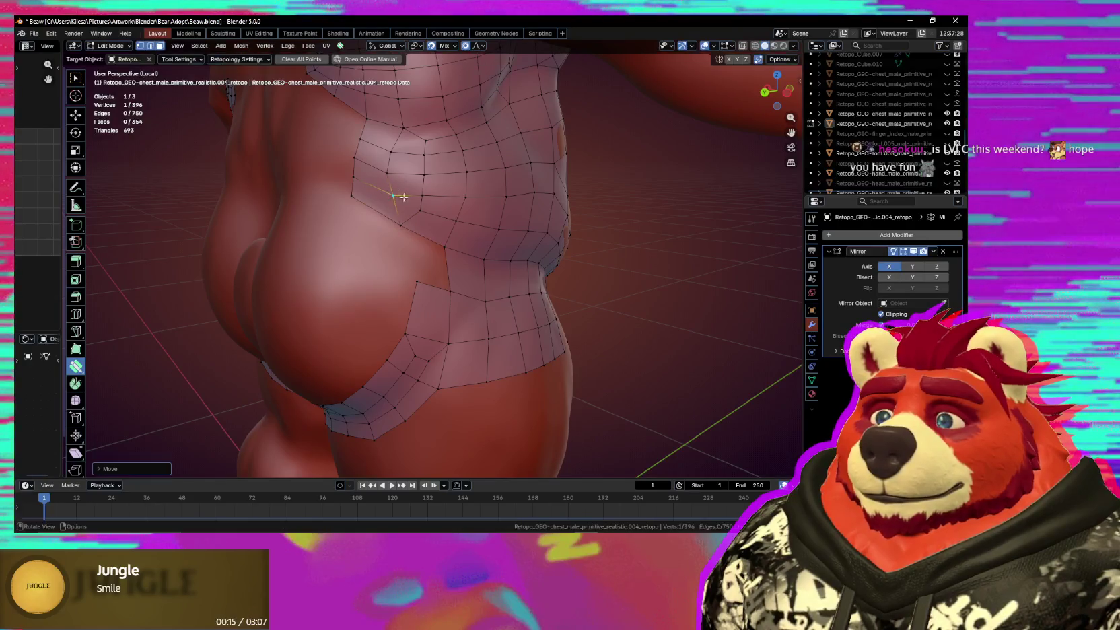
left_click_drag(411, 288, 410, 288)
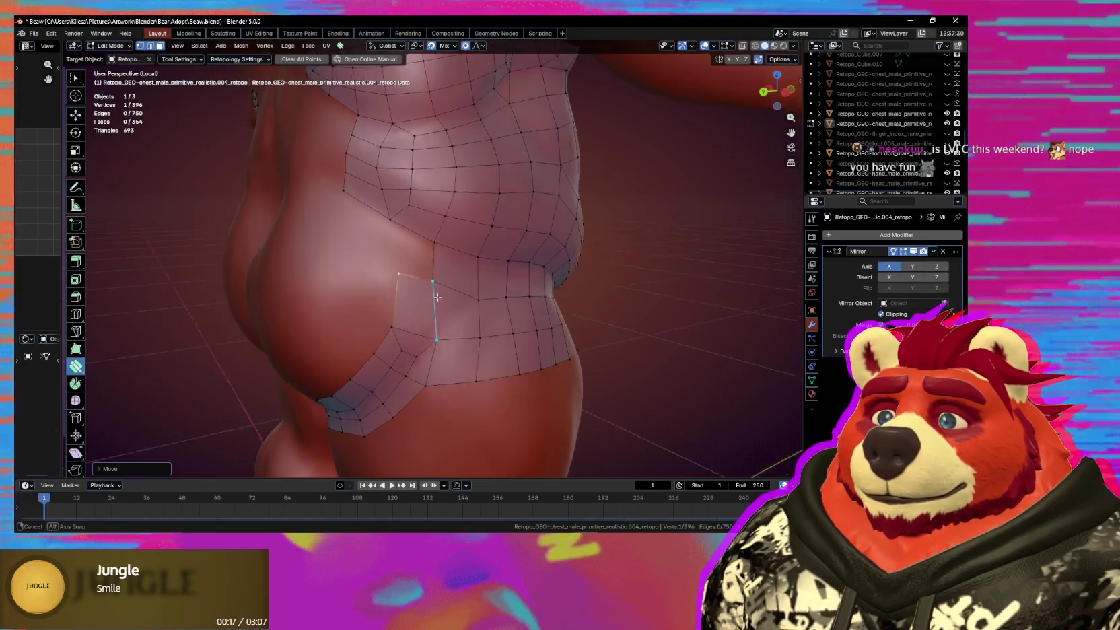
middle_click_drag(411, 288, 413, 324)
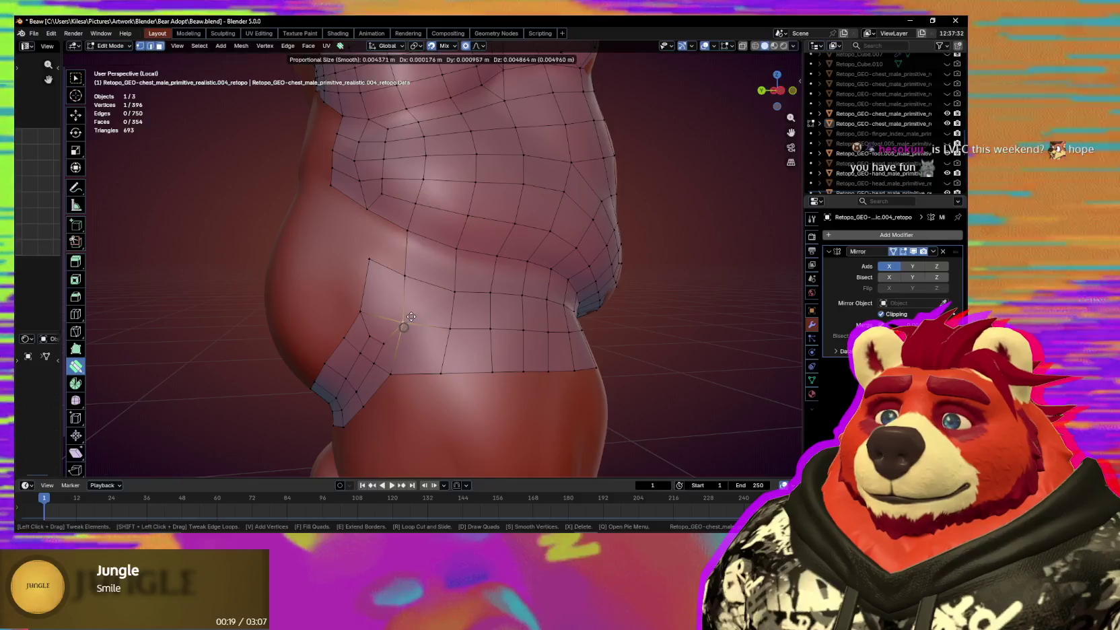
key("f")
mouse_move(387, 251)
middle_mouse_down()
mouse_move(360, 303)
mouse_move(340, 296)
mouse_move(230, 323)
mouse_move(519, 325)
middle_mouse_up()
scroll(469, 286, "up", 4)
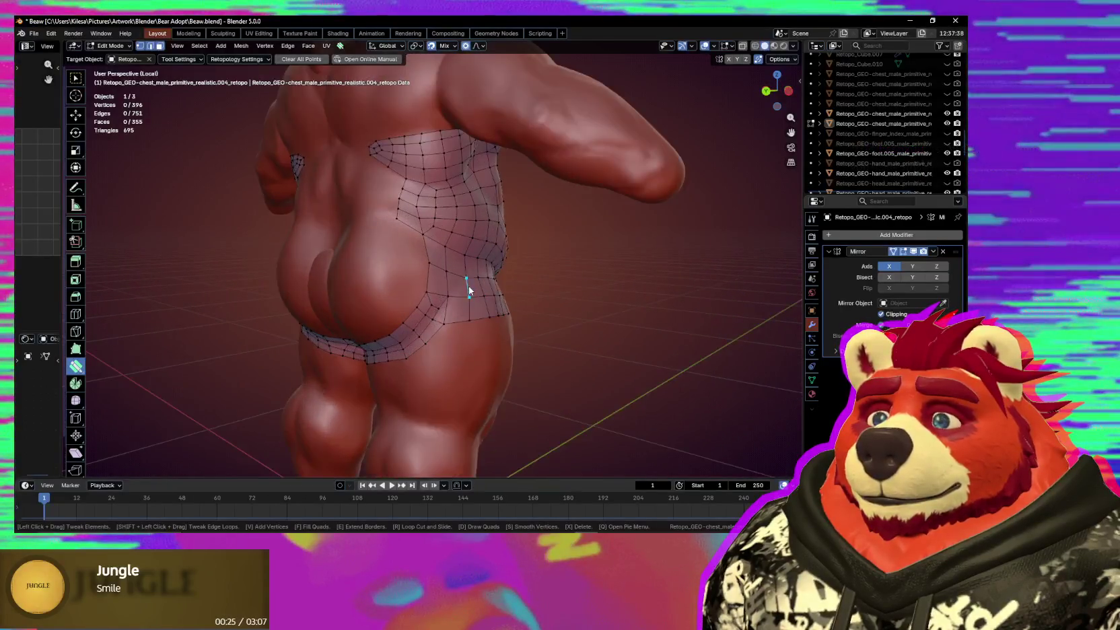
Delete the misplaced quad and add a new vertex on the lower back patch.
middle_click_drag(468, 286, 434, 301)
key("x")
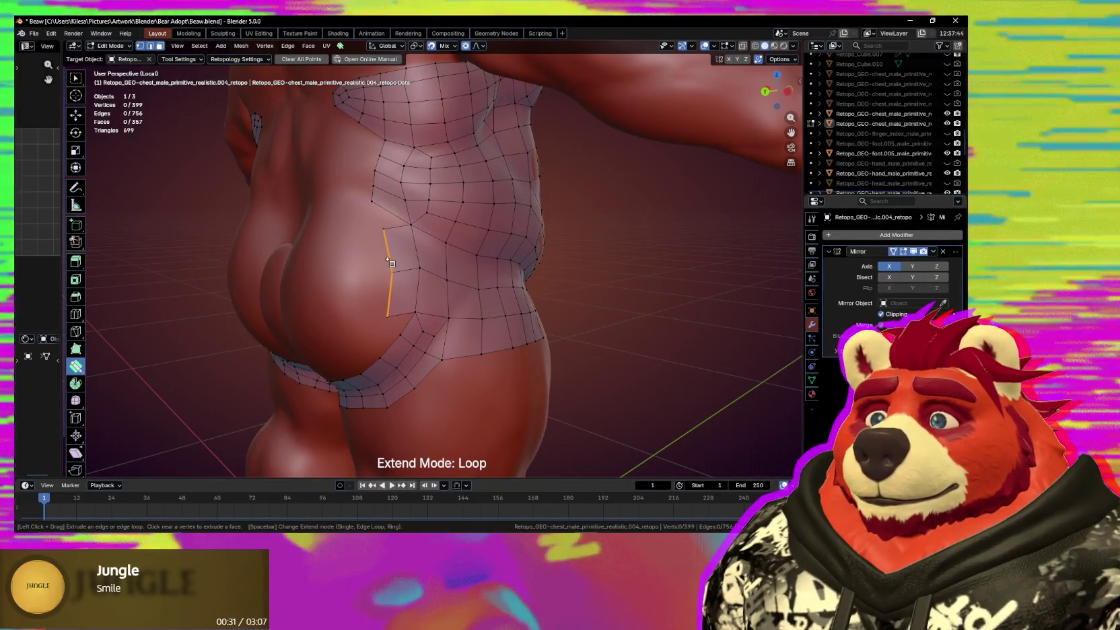
left_click_drag(395, 255, 384, 229)
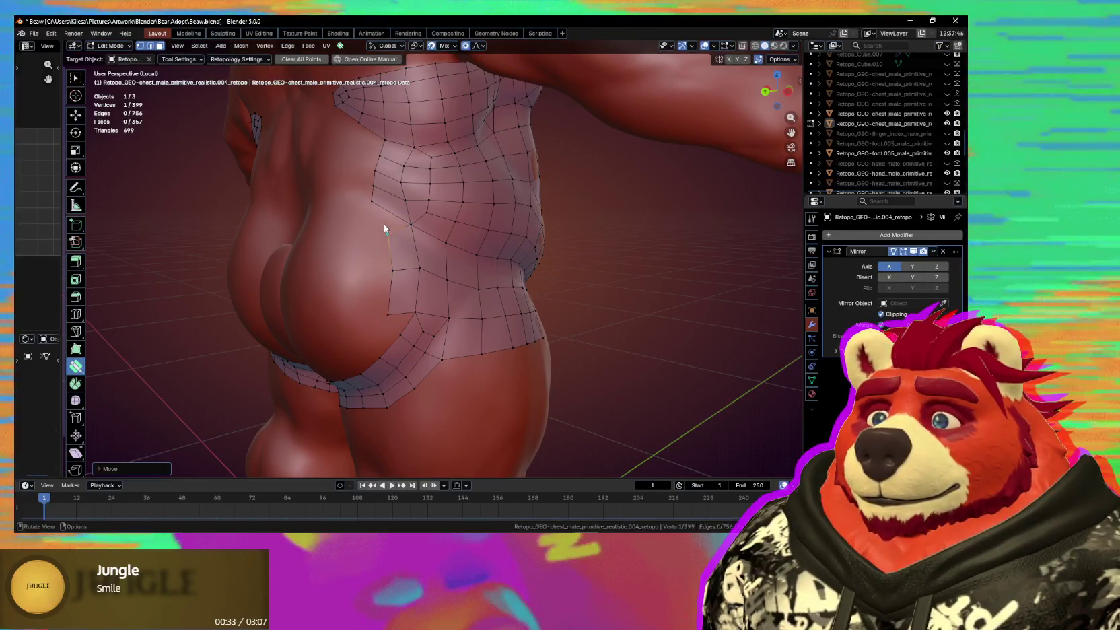
left_click(380, 224)
middle_click_drag(383, 224, 416, 287)
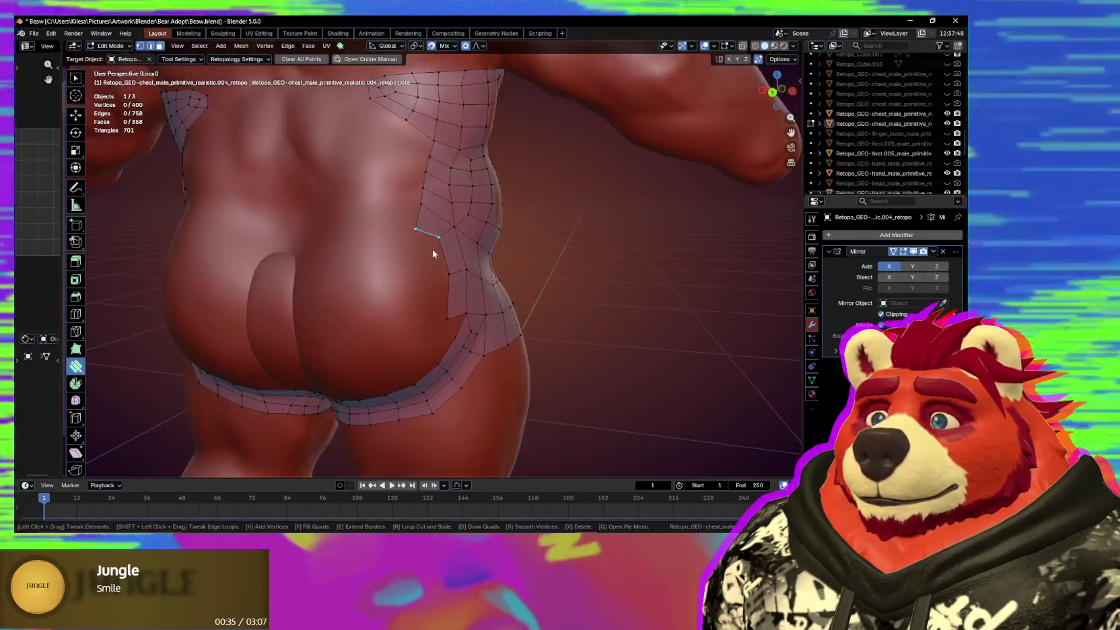
left_click_drag(409, 276, 410, 283)
middle_click_drag(409, 283, 452, 296)
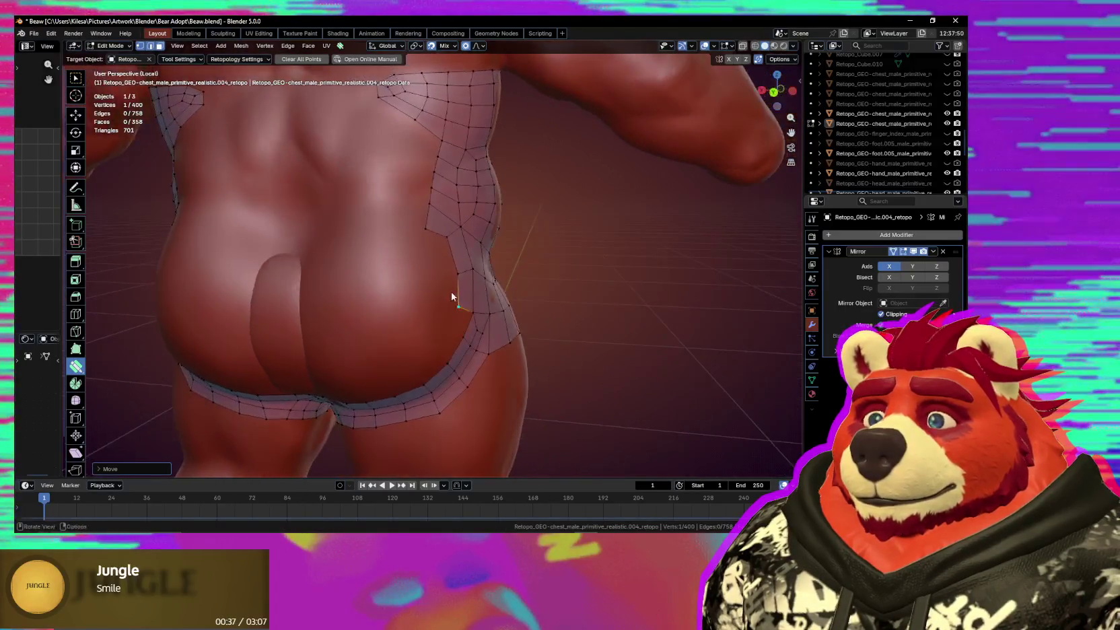
middle_click_drag(421, 238, 440, 239)
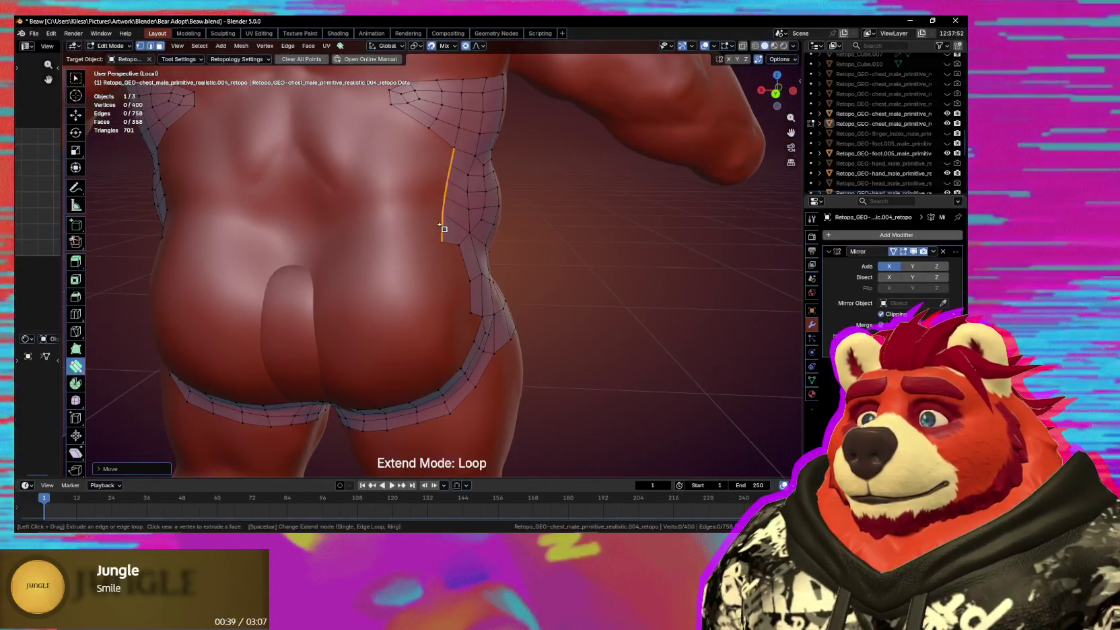
Extrude the side patches' edge loops toward the spine, merging stray vertices into neighbours.
mouse_move(442, 227)
left_mouse_down()
mouse_move(411, 222)
mouse_move(442, 227)
mouse_move(421, 144)
left_mouse_up()
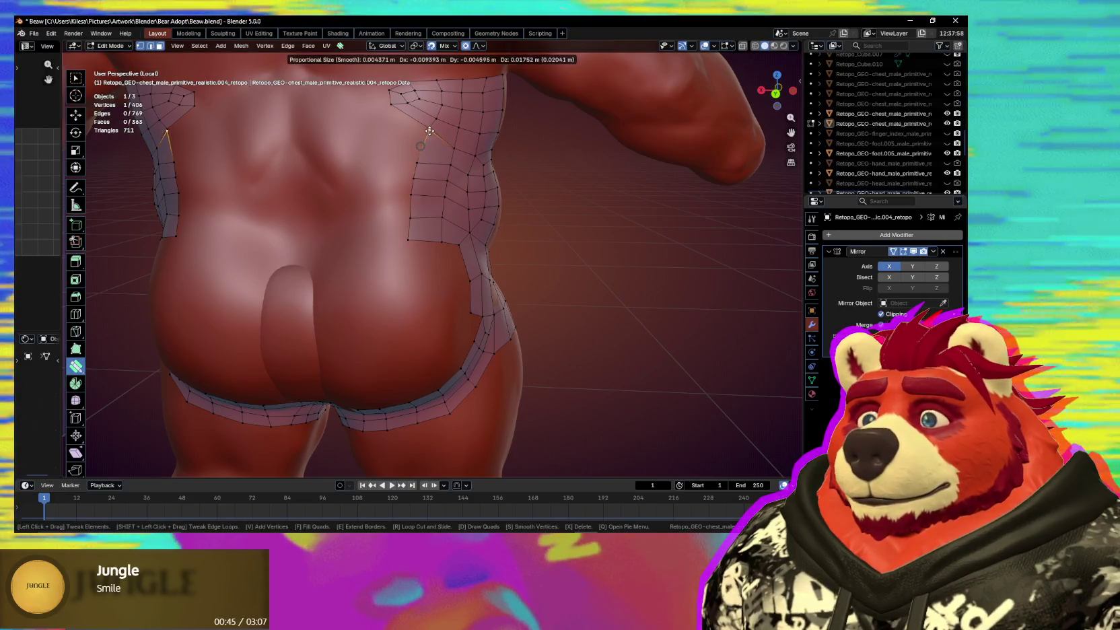
left_click_drag(430, 130, 416, 176)
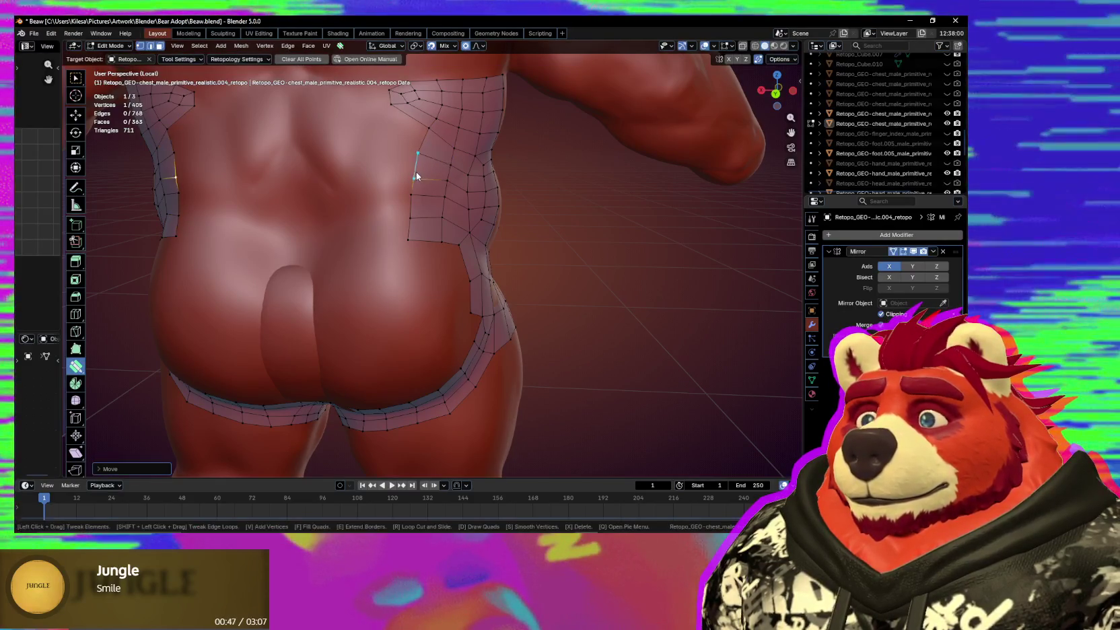
key("e")
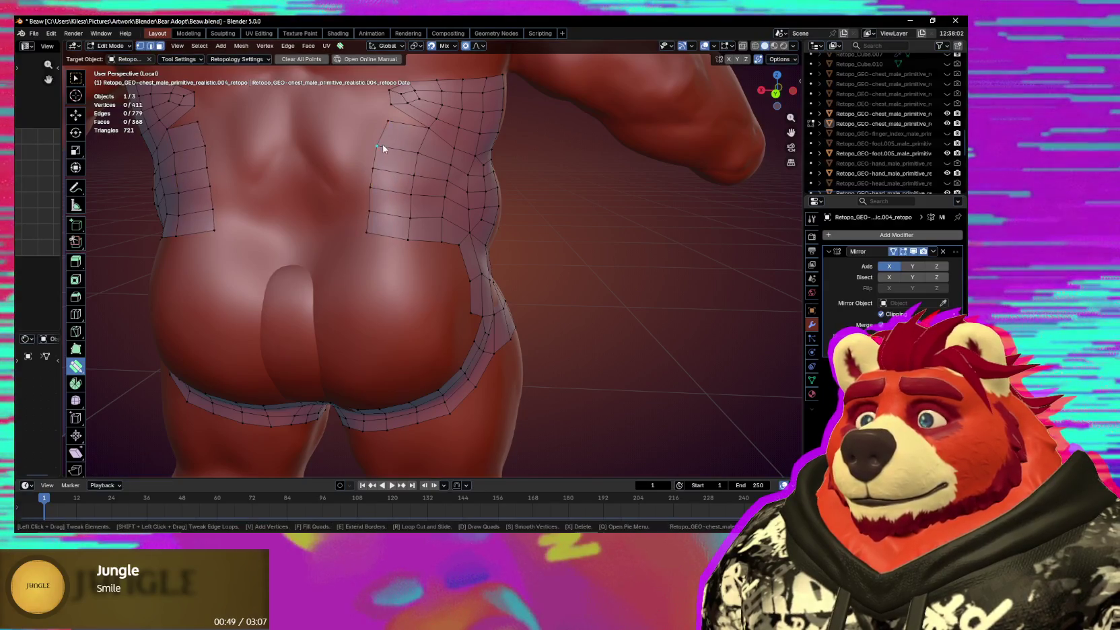
left_click_drag(388, 116, 417, 153)
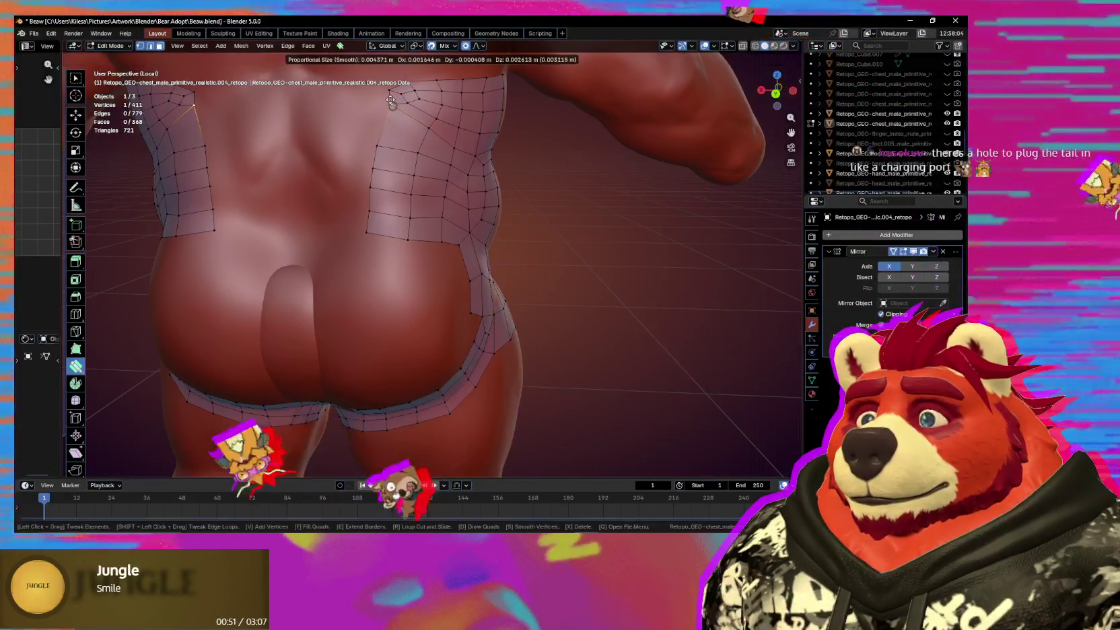
left_click(373, 239)
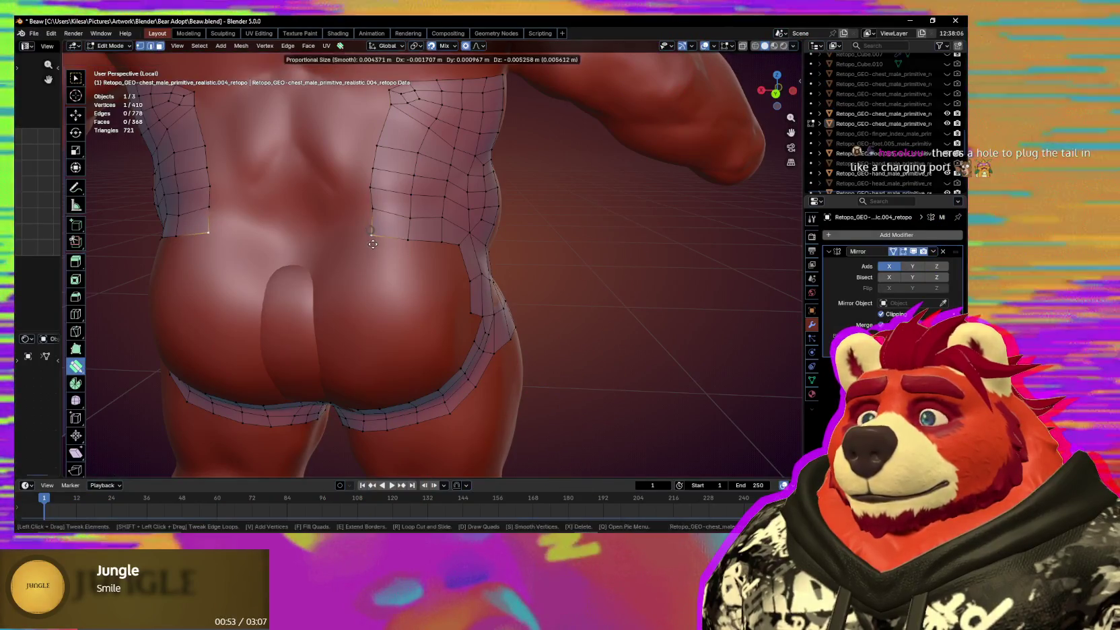
mouse_move(381, 250)
middle_mouse_down()
mouse_move(399, 203)
mouse_move(410, 219)
mouse_move(406, 199)
middle_mouse_up()
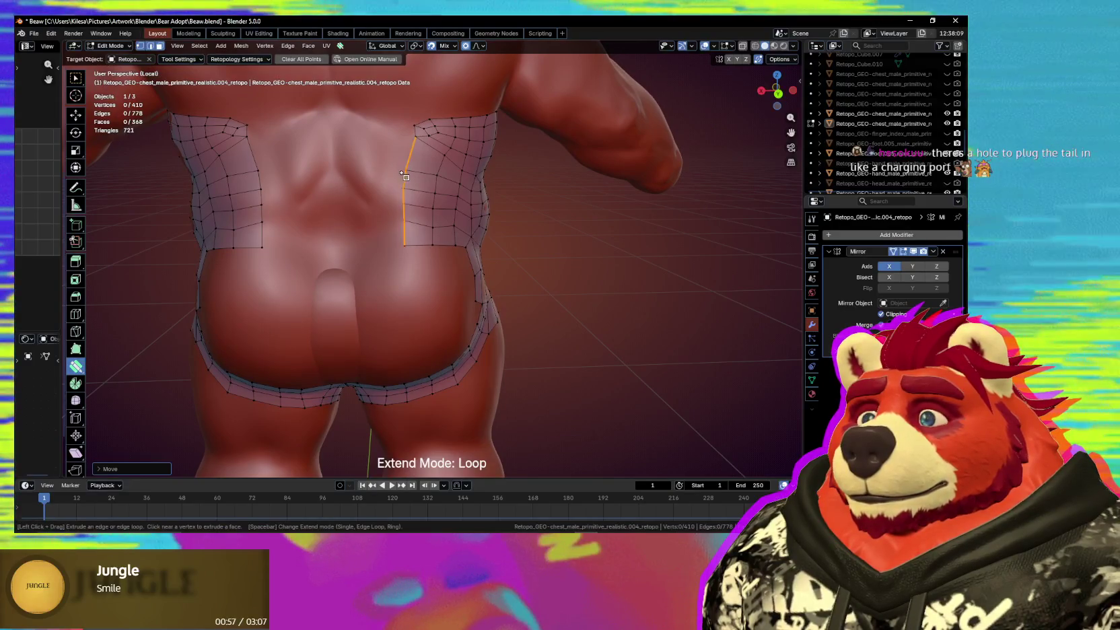
left_click_drag(405, 174, 371, 179)
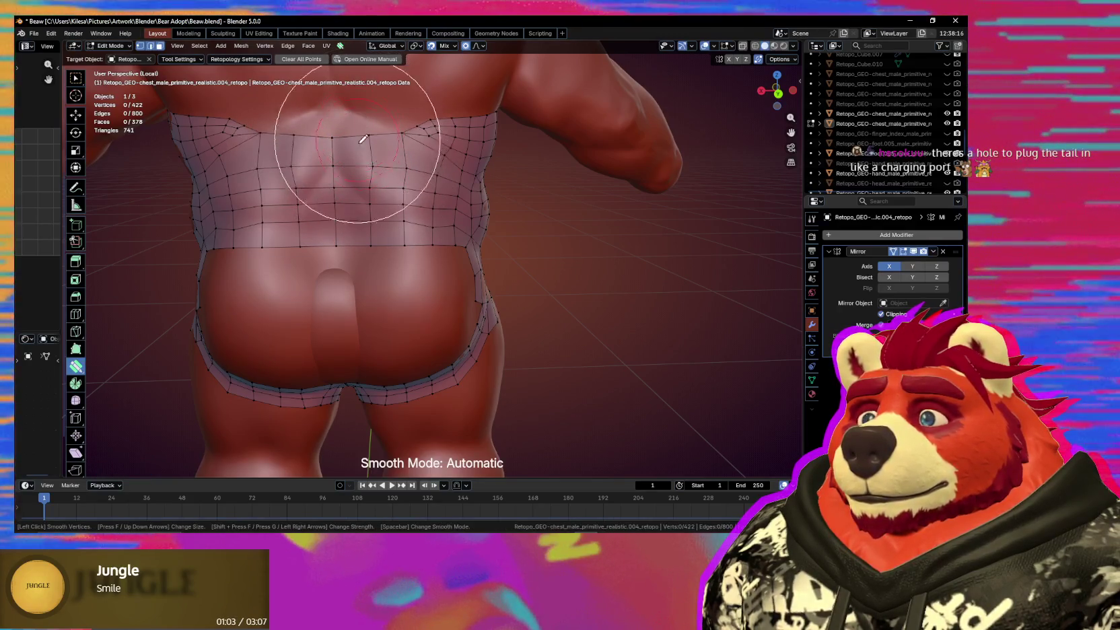
Nudge a lower-back vertex into place and smooth the lower-back quads with Poly Build.
key("Escape")
left_click_drag(405, 137, 425, 190)
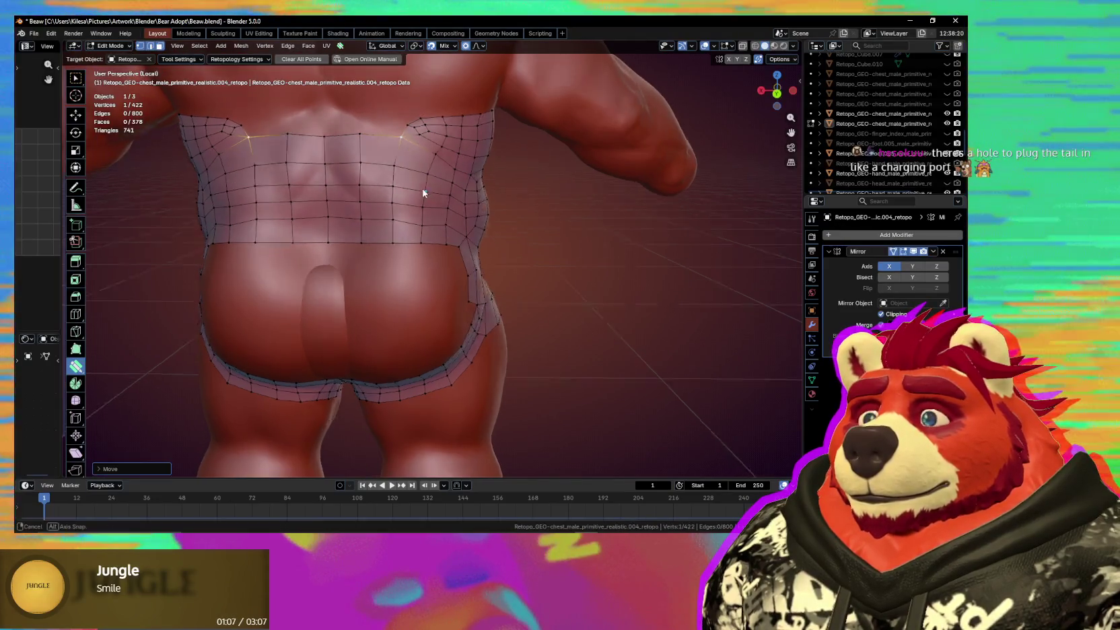
key("s")
mouse_move(408, 210)
middle_mouse_down()
mouse_move(419, 288)
mouse_move(435, 247)
mouse_move(482, 232)
mouse_move(448, 249)
middle_mouse_up()
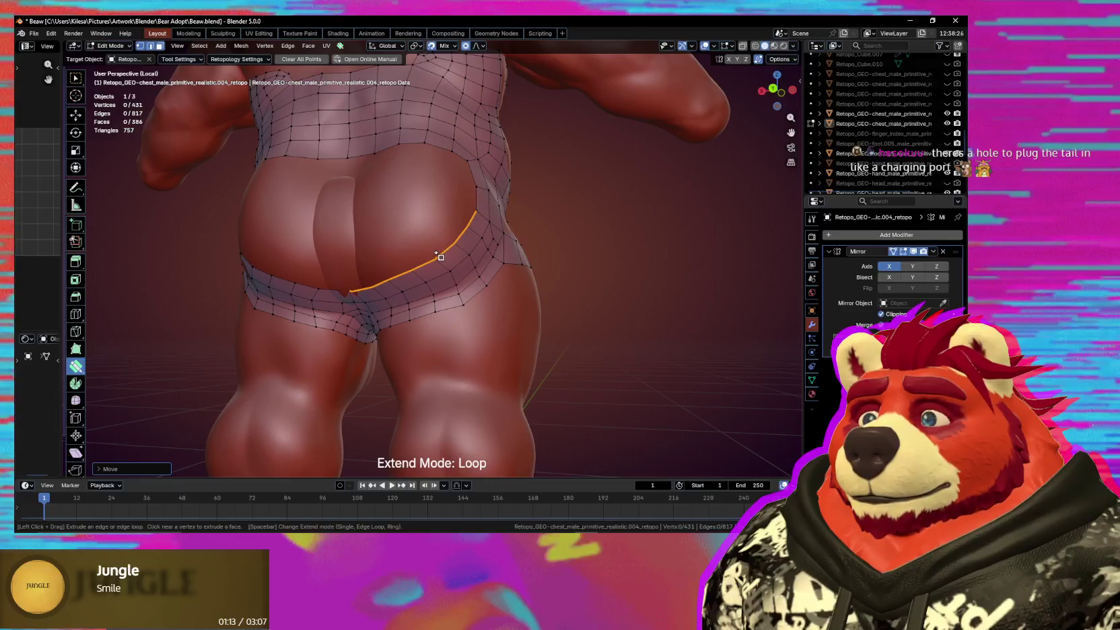
Merge a leftover vertex on the side hip patch into its neighbour.
left_click(476, 211)
mouse_move(484, 238)
middle_mouse_down()
mouse_move(476, 258)
mouse_move(457, 234)
middle_mouse_up()
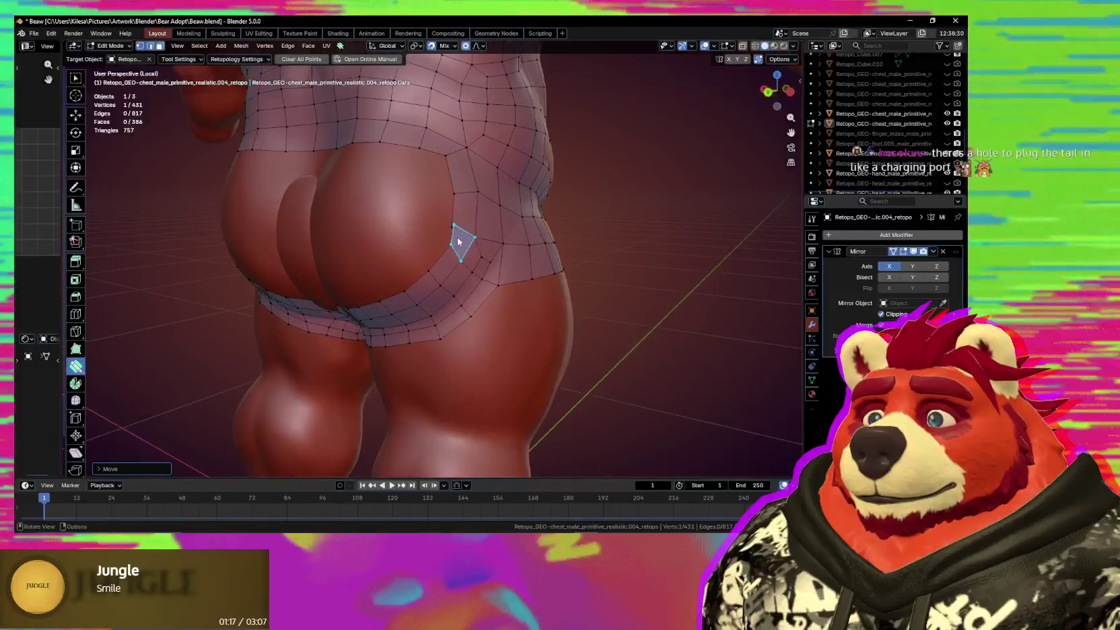
key("g")
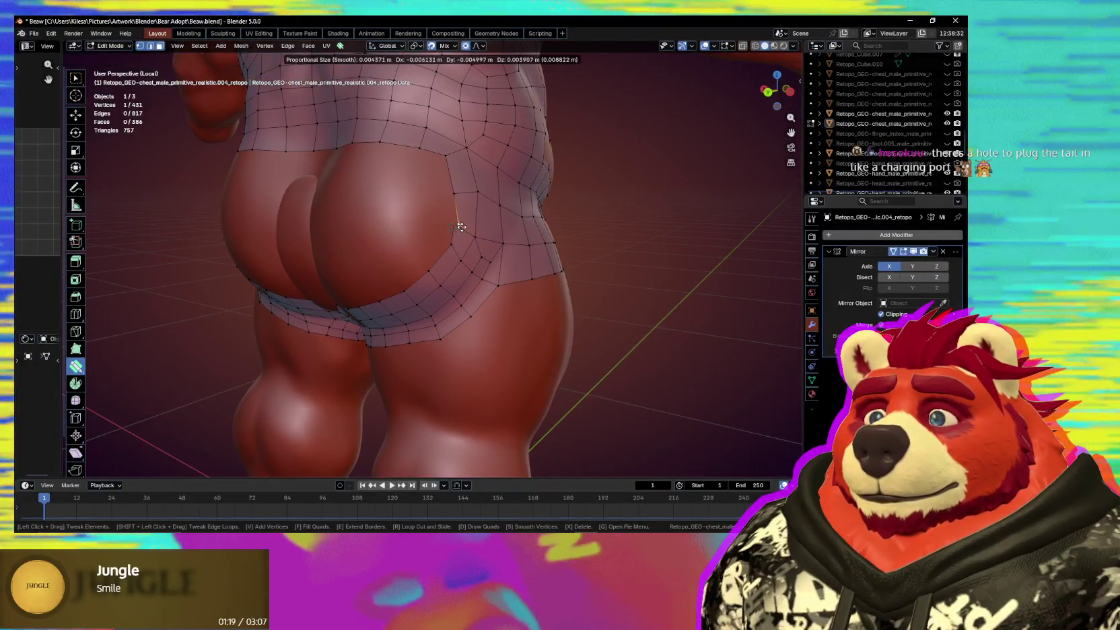
left_click(465, 233)
mouse_move(476, 235)
middle_mouse_down()
mouse_move(440, 269)
mouse_move(443, 236)
middle_mouse_up()
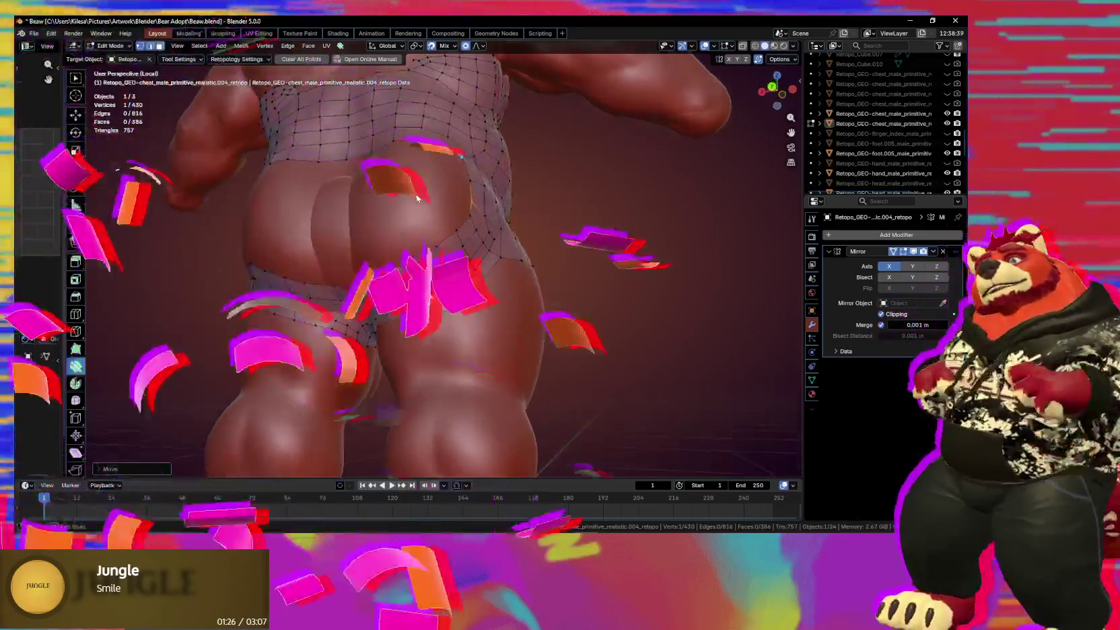
mouse_move(431, 187)
middle_mouse_down()
mouse_move(409, 230)
mouse_move(451, 229)
middle_mouse_up()
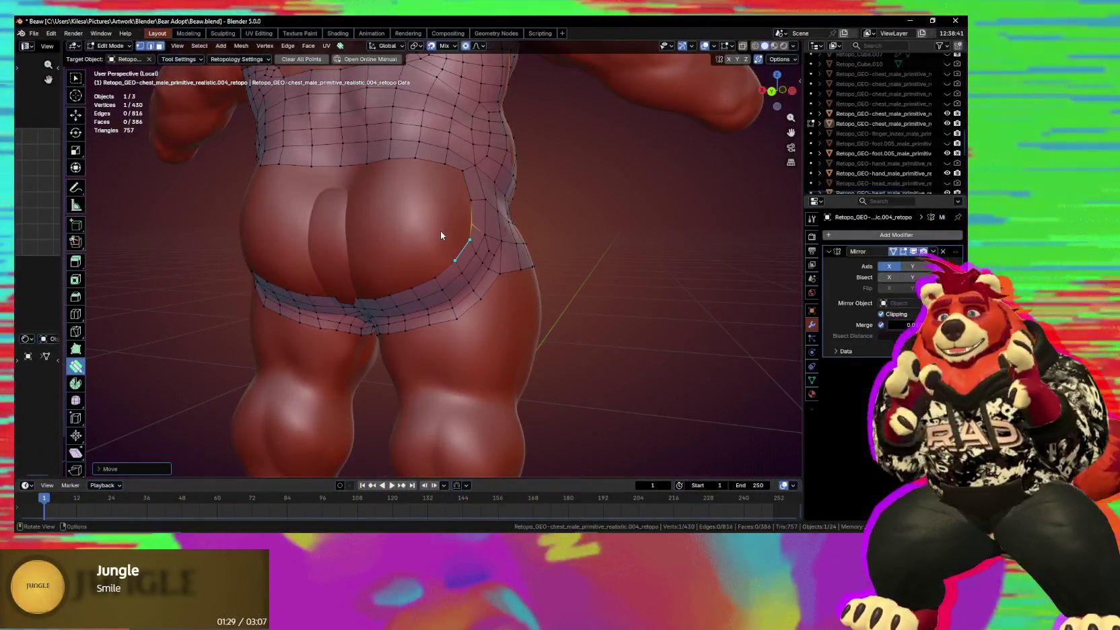
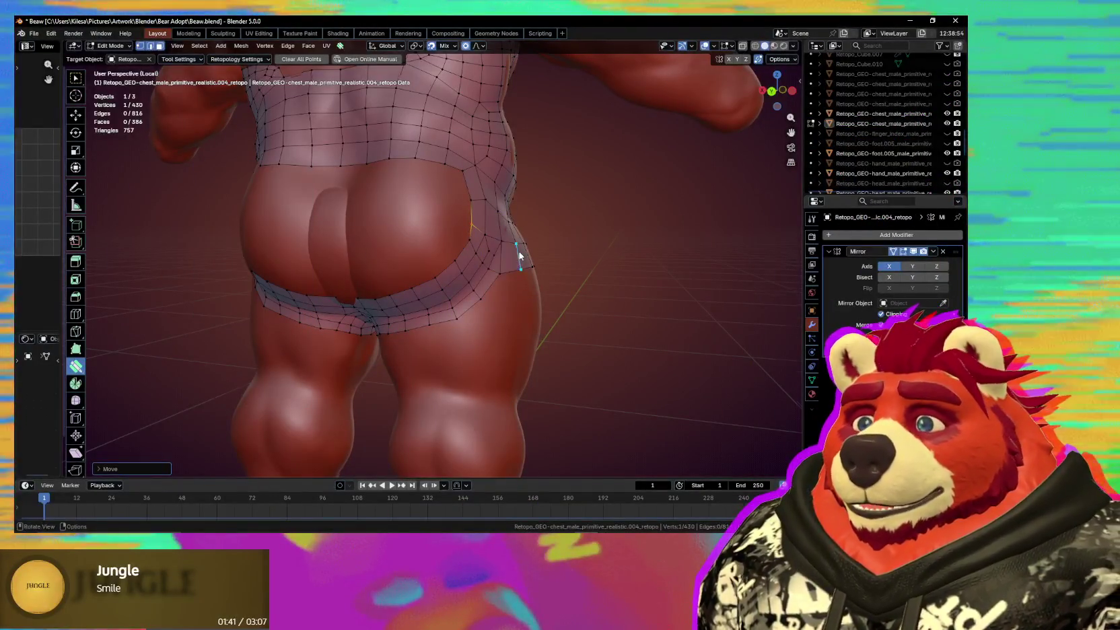
Reposition the hip-strip edges and a buttock vertex, checking from the back.
middle_click_drag(520, 257, 477, 253)
mouse_move(458, 237)
left_mouse_down()
mouse_move(464, 231)
mouse_move(471, 278)
left_mouse_up()
left_click(471, 278)
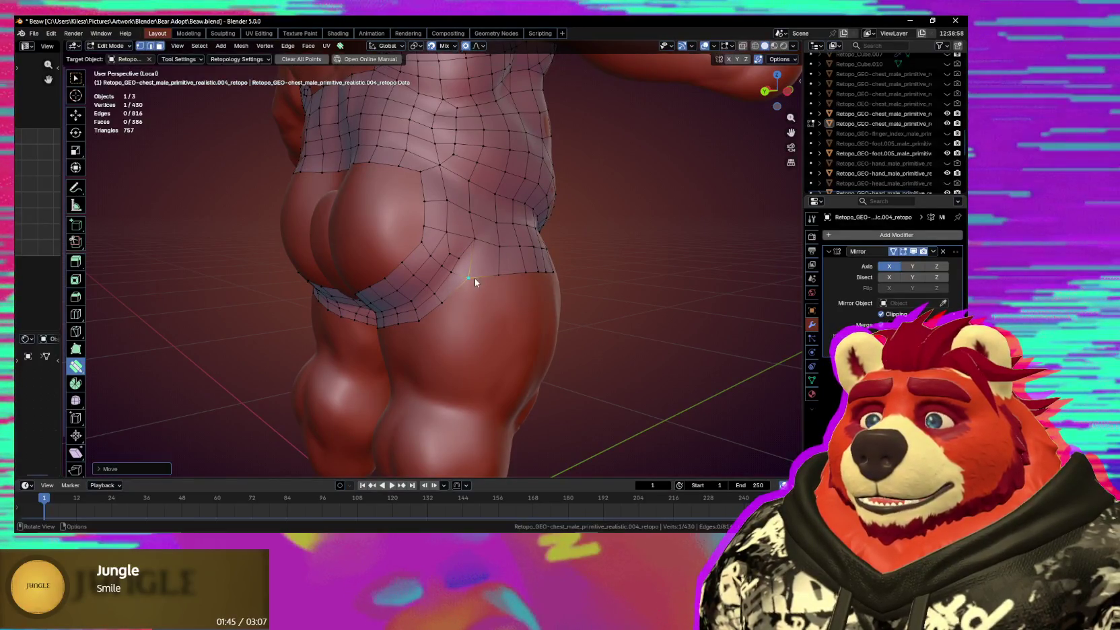
mouse_move(474, 278)
middle_mouse_down()
mouse_move(492, 281)
mouse_move(467, 277)
mouse_move(486, 257)
middle_mouse_up()
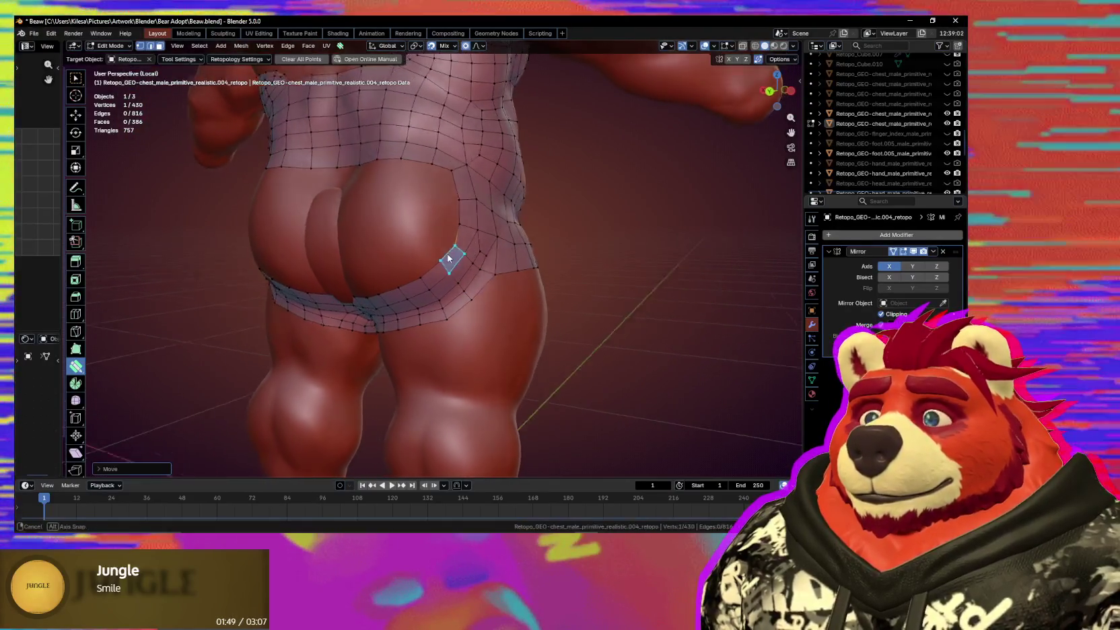
middle_click_drag(465, 257, 451, 264)
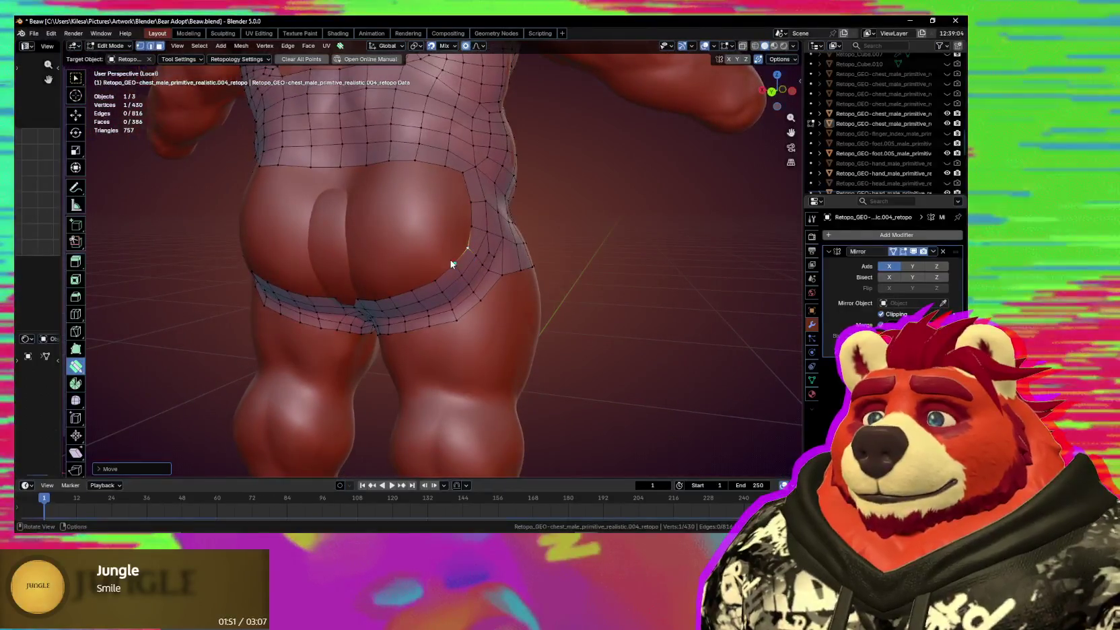
left_click_drag(438, 278, 436, 278)
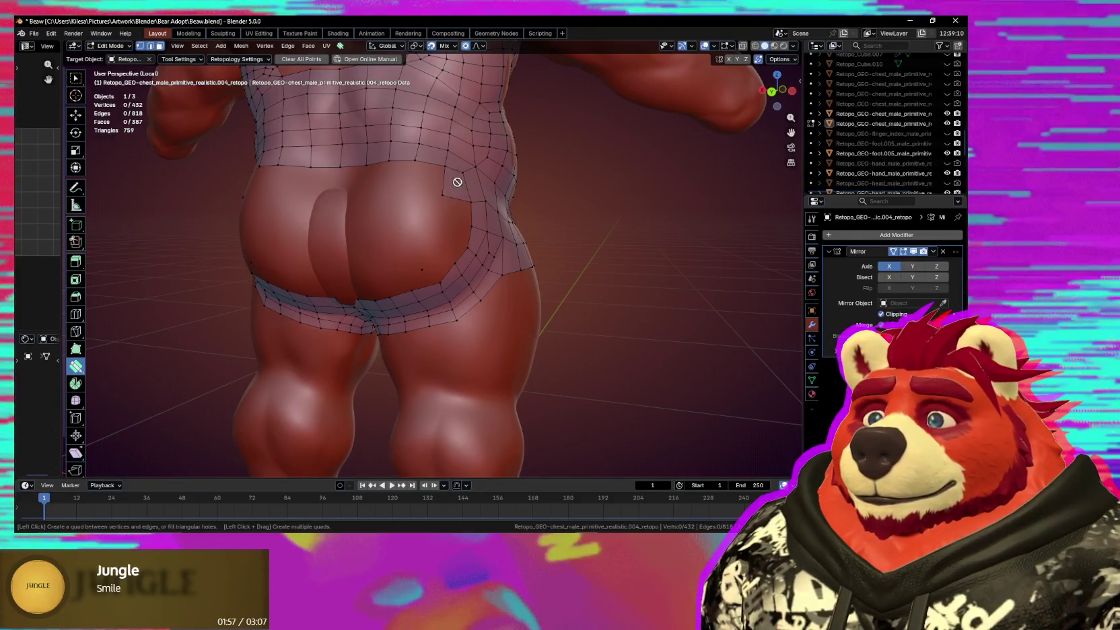
middle_click_drag(457, 182, 453, 193)
In Loop extend mode, extrude an edge loop down over the buttocks and add a quad.
key("space")
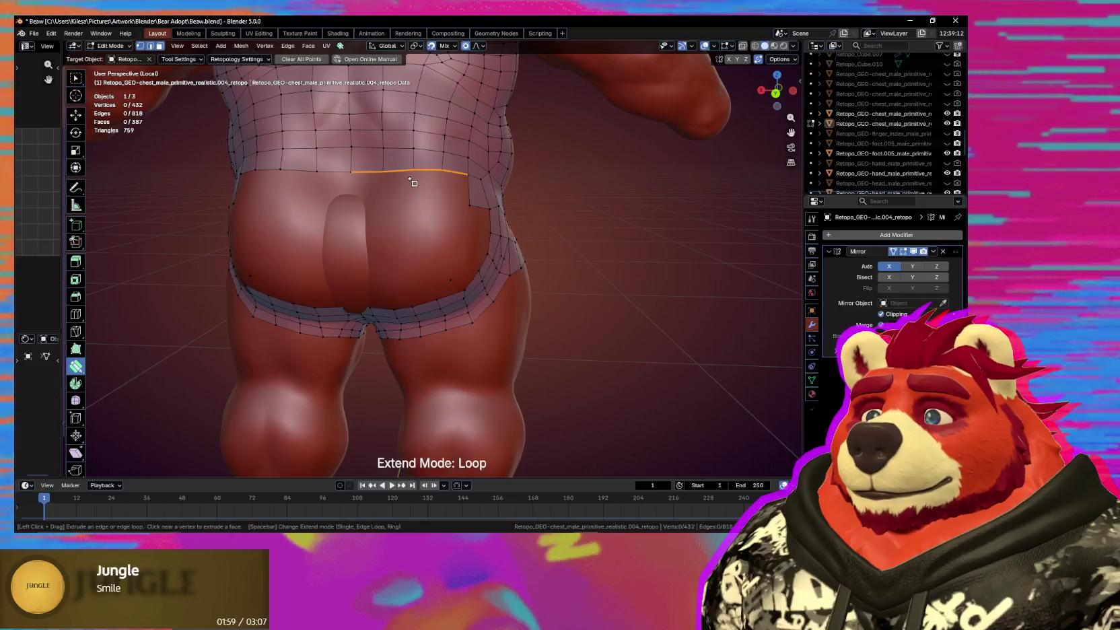
left_click_drag(413, 182, 415, 199)
middle_click_drag(445, 232, 440, 262)
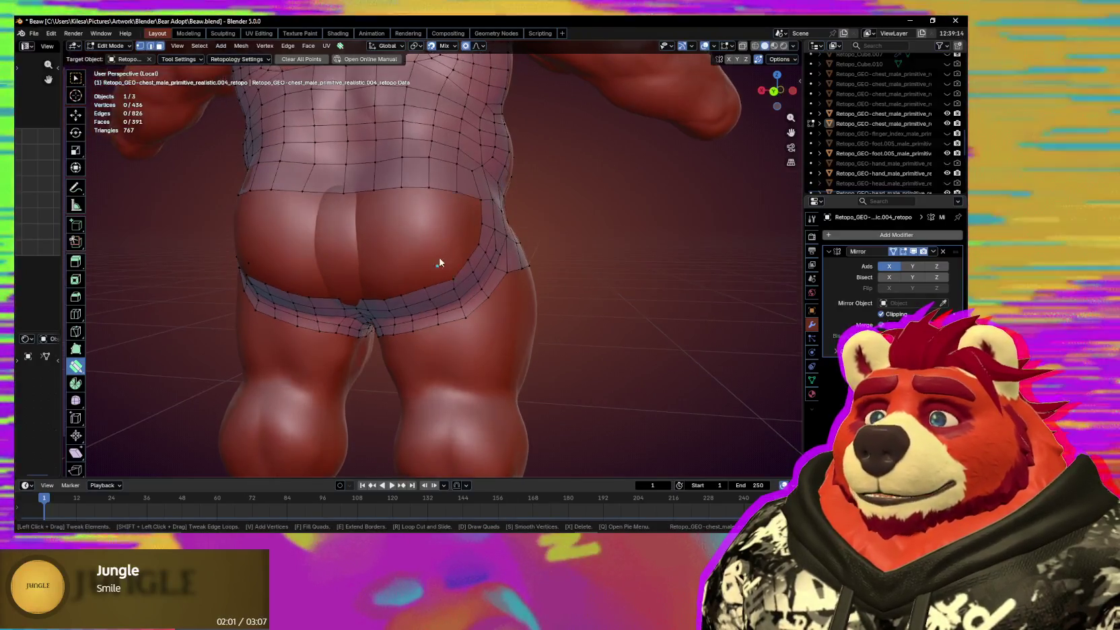
key("d")
left_click(444, 271)
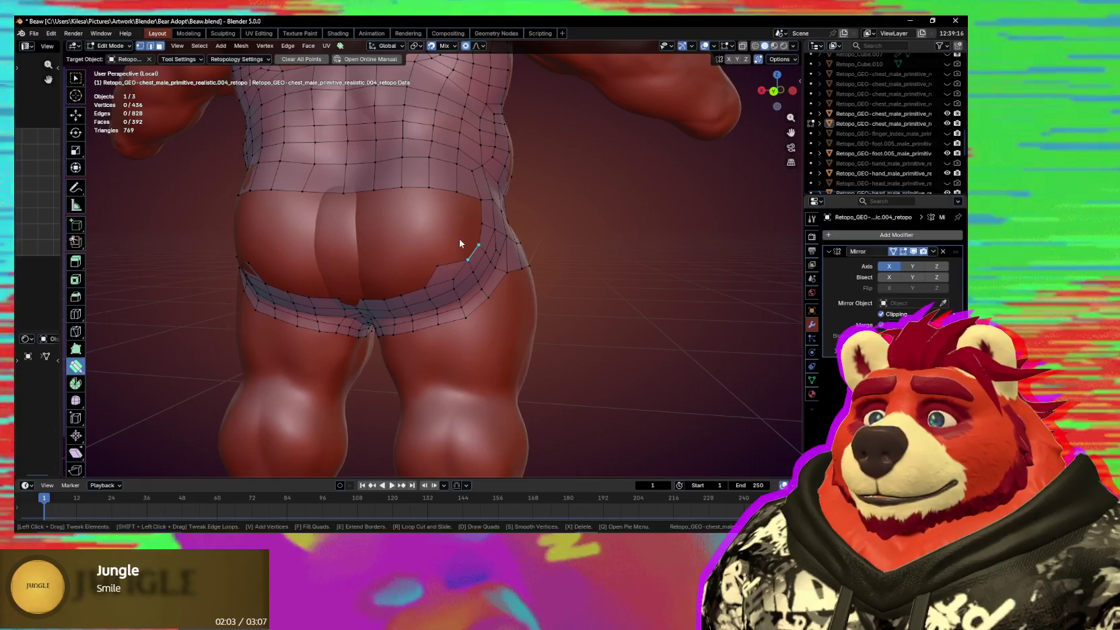
mouse_move(463, 231)
left_mouse_down()
mouse_move(438, 266)
mouse_move(448, 292)
mouse_move(456, 287)
mouse_move(435, 297)
left_mouse_up()
Merge a stray vertex behind the hips and extrude another edge loop sideways into a strip.
middle_click_drag(436, 298, 453, 219)
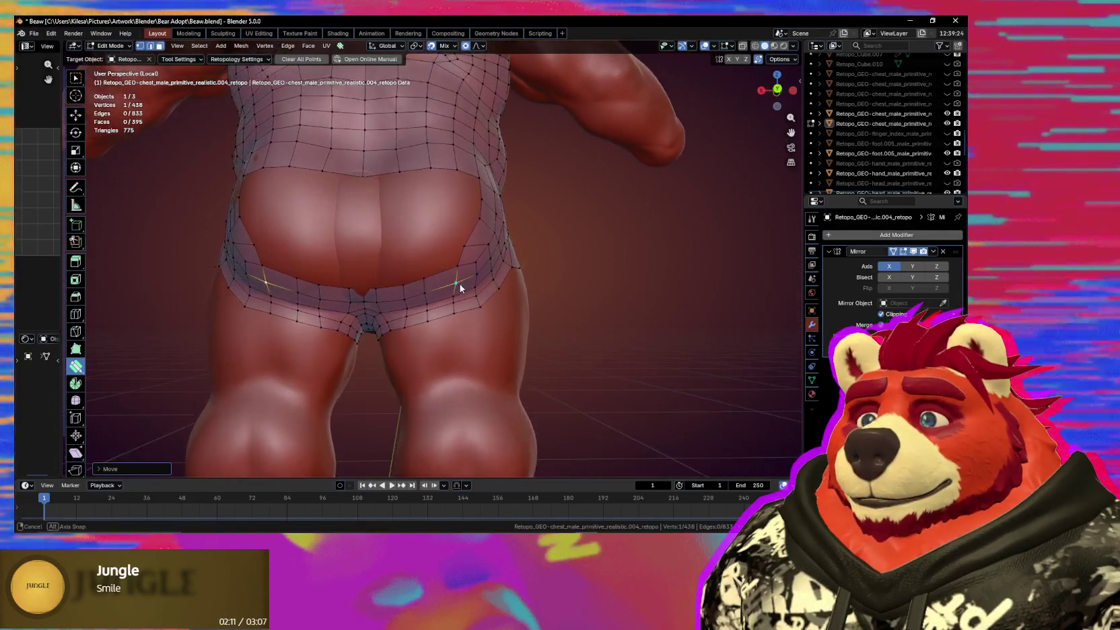
key("space")
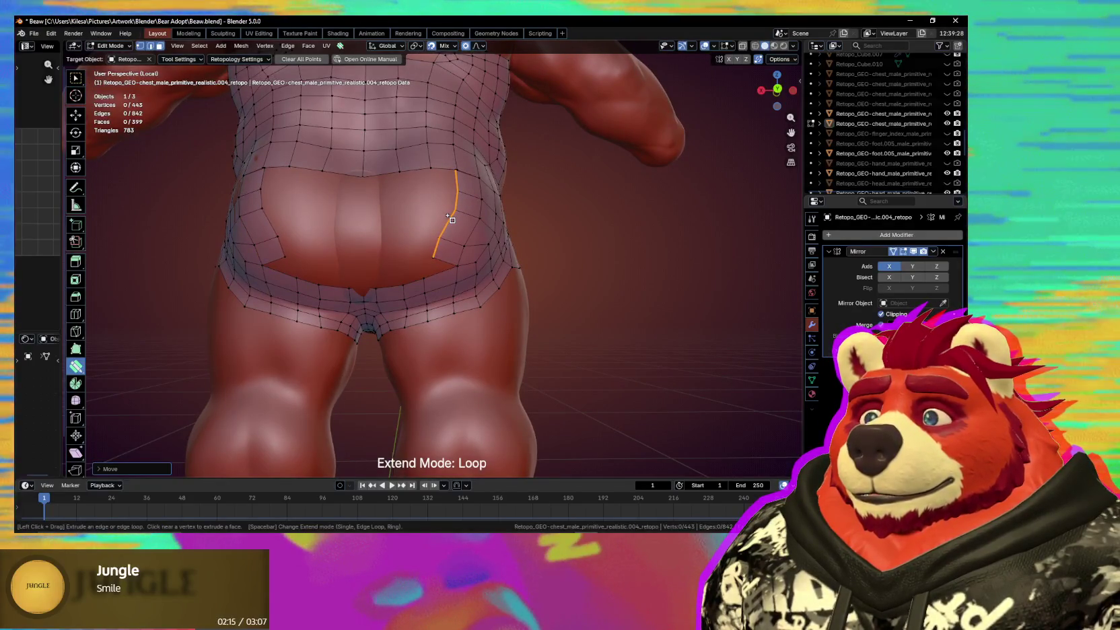
middle_click_drag(452, 217, 438, 247)
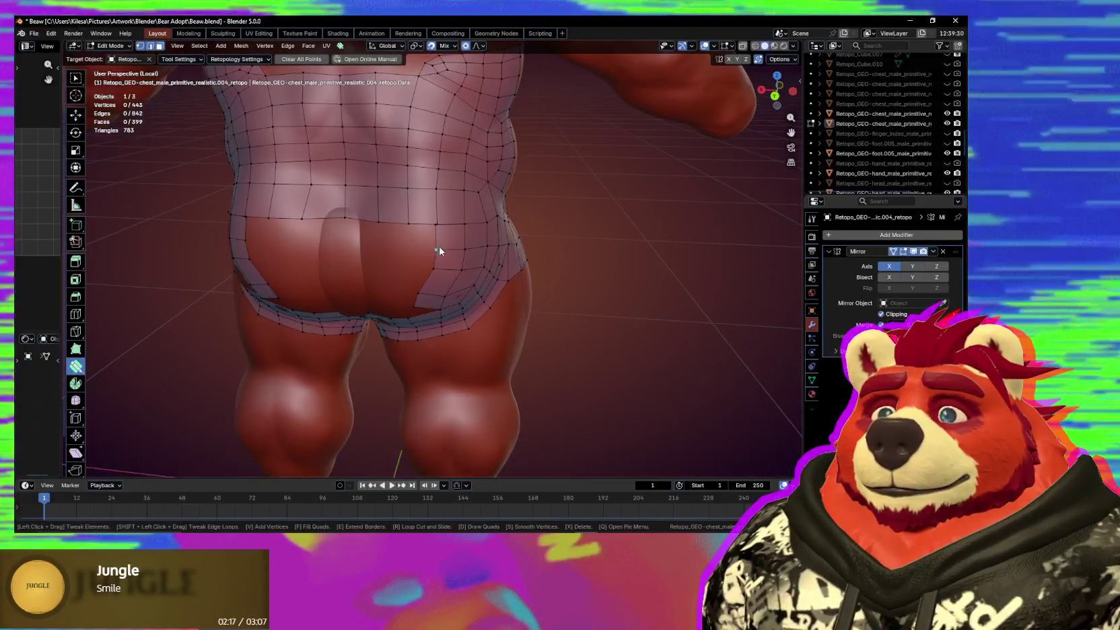
left_click_drag(440, 249, 439, 250)
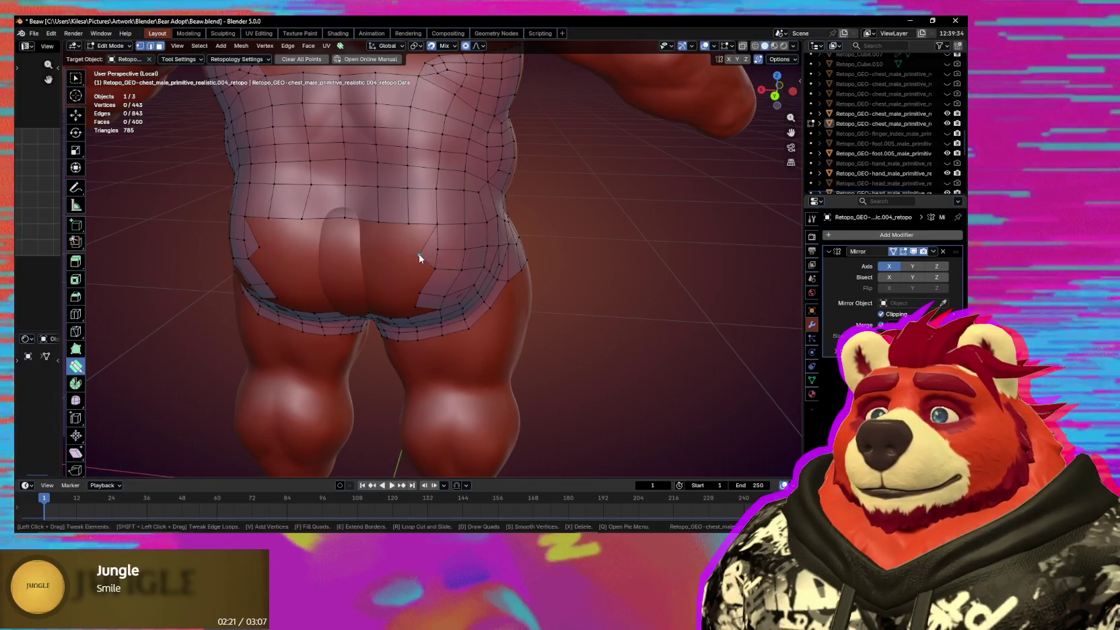
middle_click_drag(418, 257, 447, 244)
left_click_drag(444, 245, 393, 245)
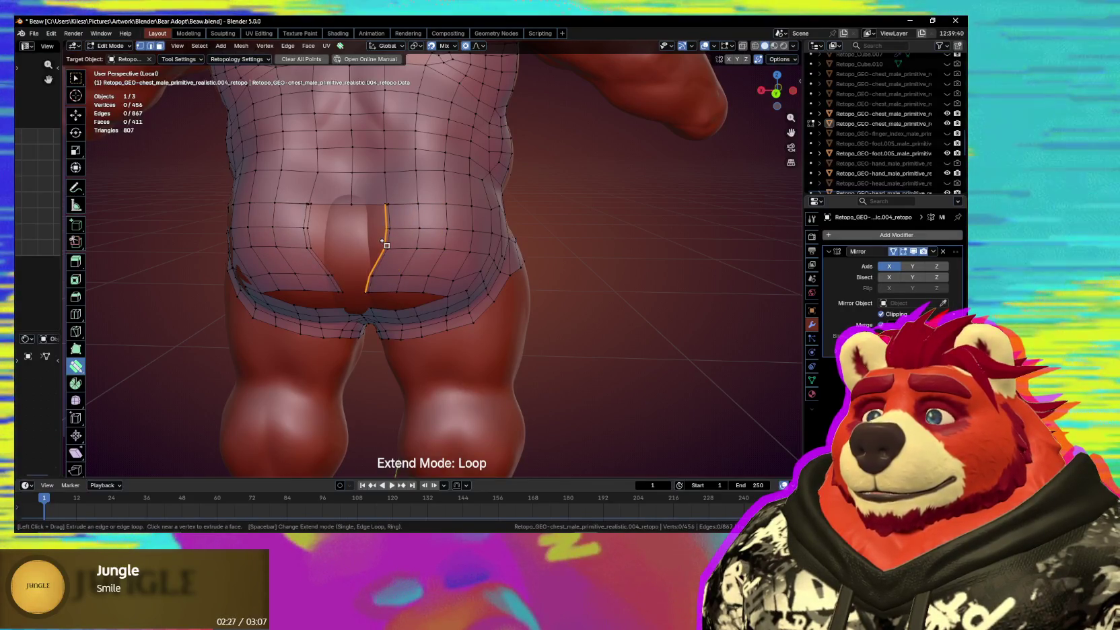
Extend the strip to the mirror centre line and relax the buttock vertices.
left_click_drag(389, 245, 350, 245)
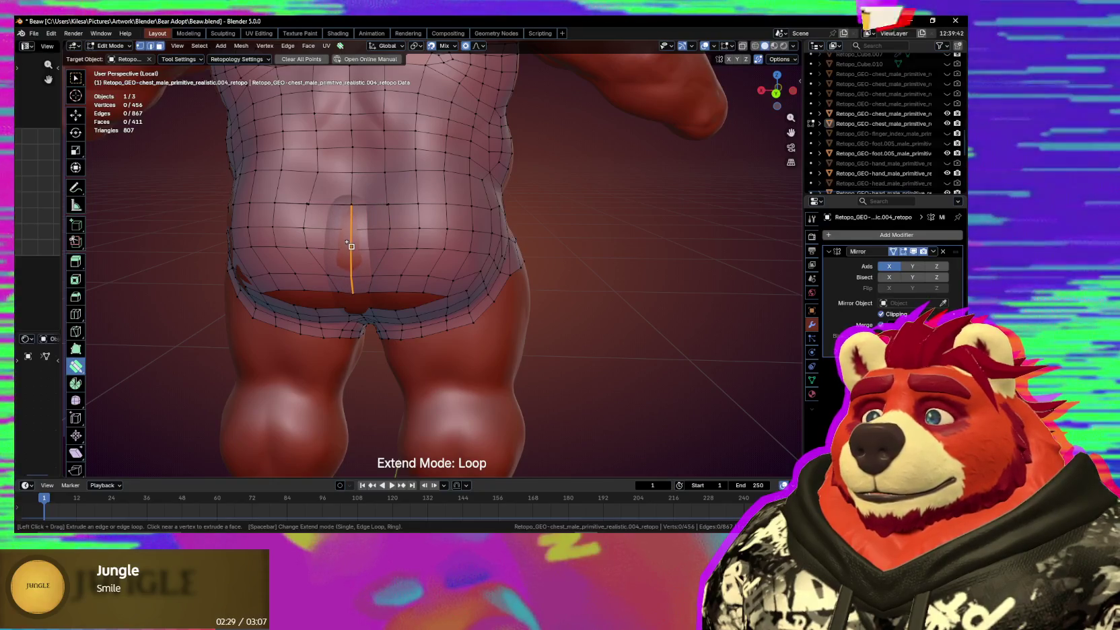
key("s")
mouse_move(396, 200)
left_mouse_down()
mouse_move(389, 216)
mouse_move(354, 209)
mouse_move(351, 225)
mouse_move(377, 210)
mouse_move(425, 232)
left_mouse_up()
scroll(360, 233, "up", 2)
scroll(360, 227, "down", 2)
Tweak two edges on the lower back into better positions.
key("shift")
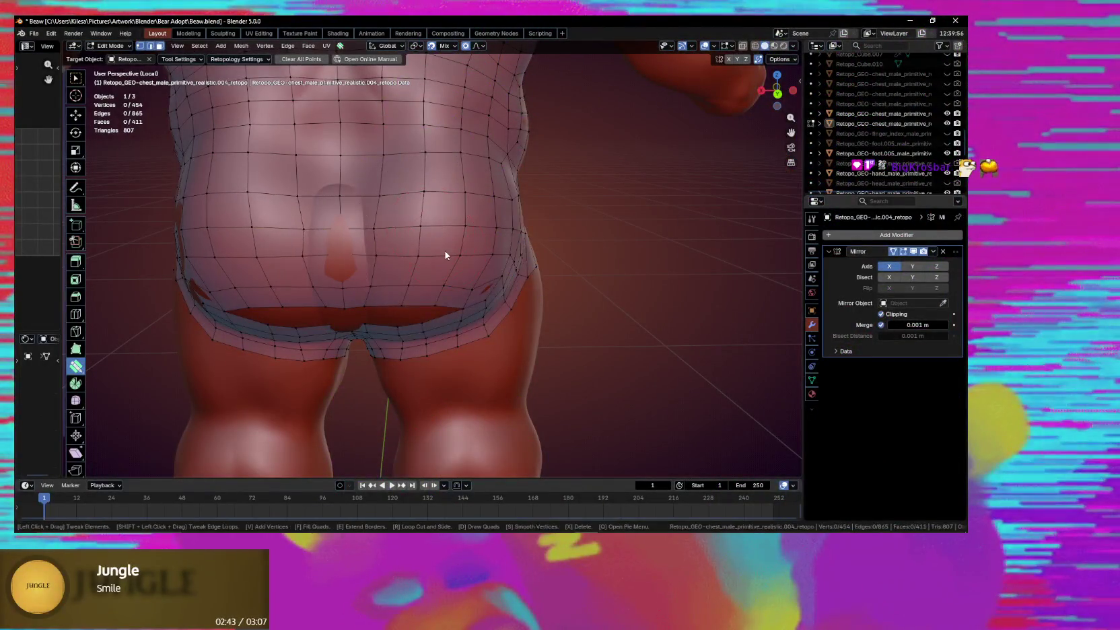
middle_click_drag(445, 255, 437, 219)
mouse_move(412, 245)
left_mouse_down()
mouse_move(392, 285)
mouse_move(353, 294)
left_mouse_up()
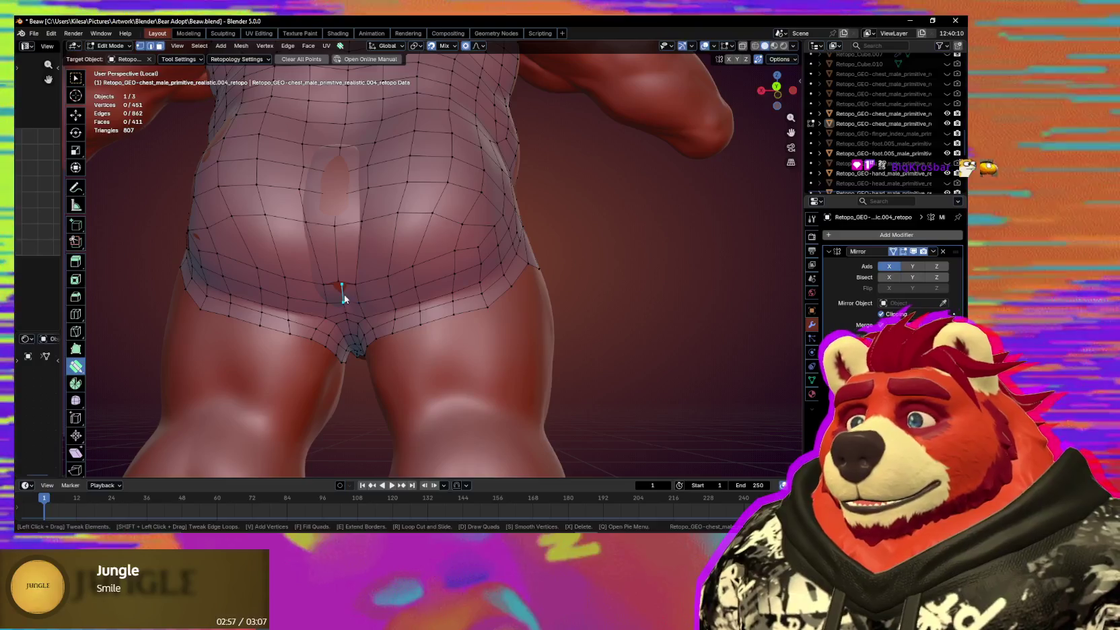
scroll(348, 293, "up", 2)
scroll(403, 266, "up", 3)
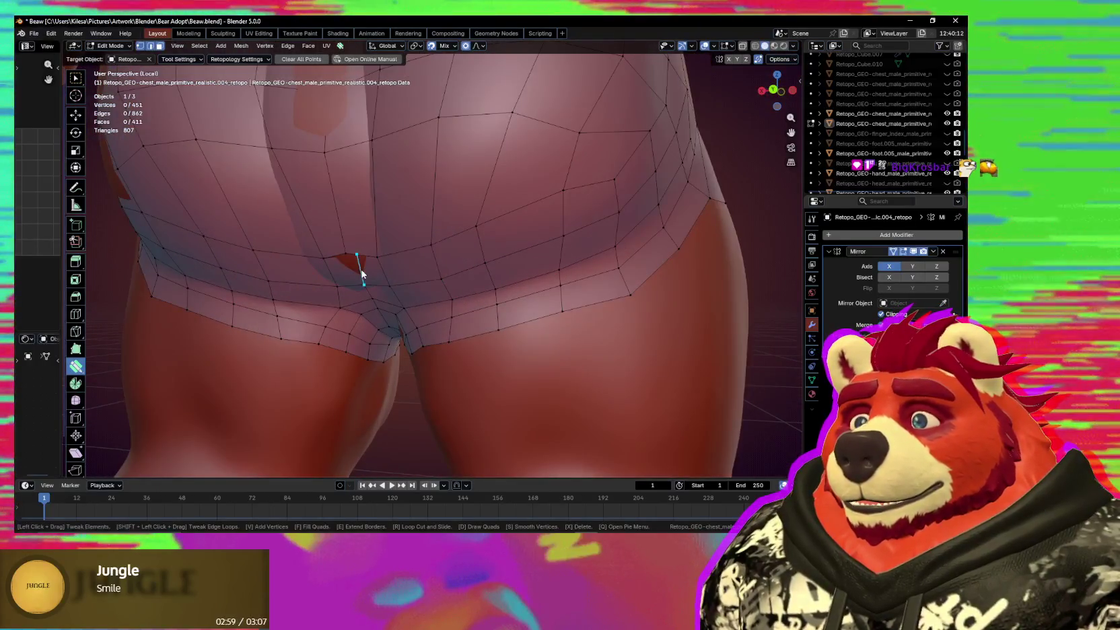
Merge a stray vertex into its neighbour and even out the back with a proportional nudge.
left_click_drag(361, 267, 350, 265)
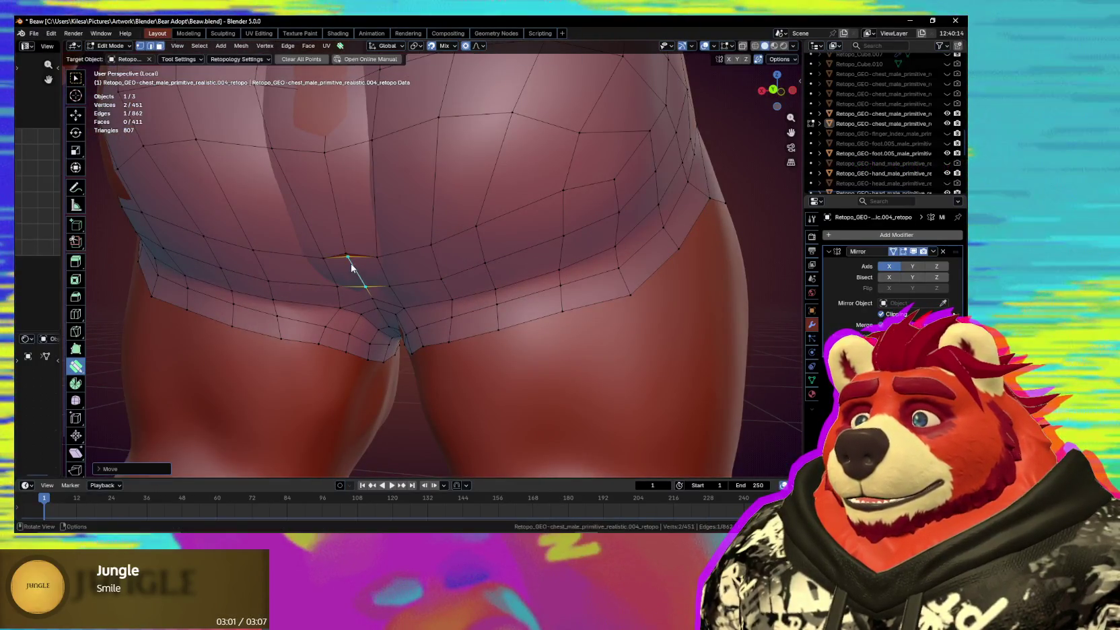
mouse_move(350, 260)
middle_mouse_down()
mouse_move(430, 243)
mouse_move(443, 222)
middle_mouse_up()
scroll(456, 188, "down", 3)
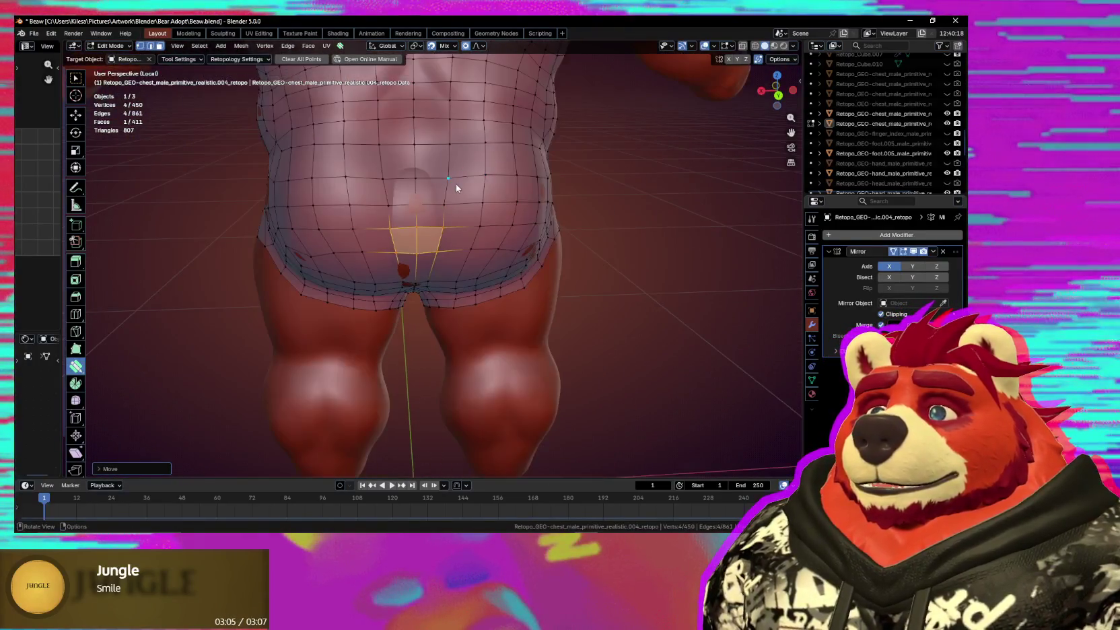
mouse_move(438, 195)
left_mouse_down()
mouse_move(437, 160)
mouse_move(445, 176)
left_mouse_up()
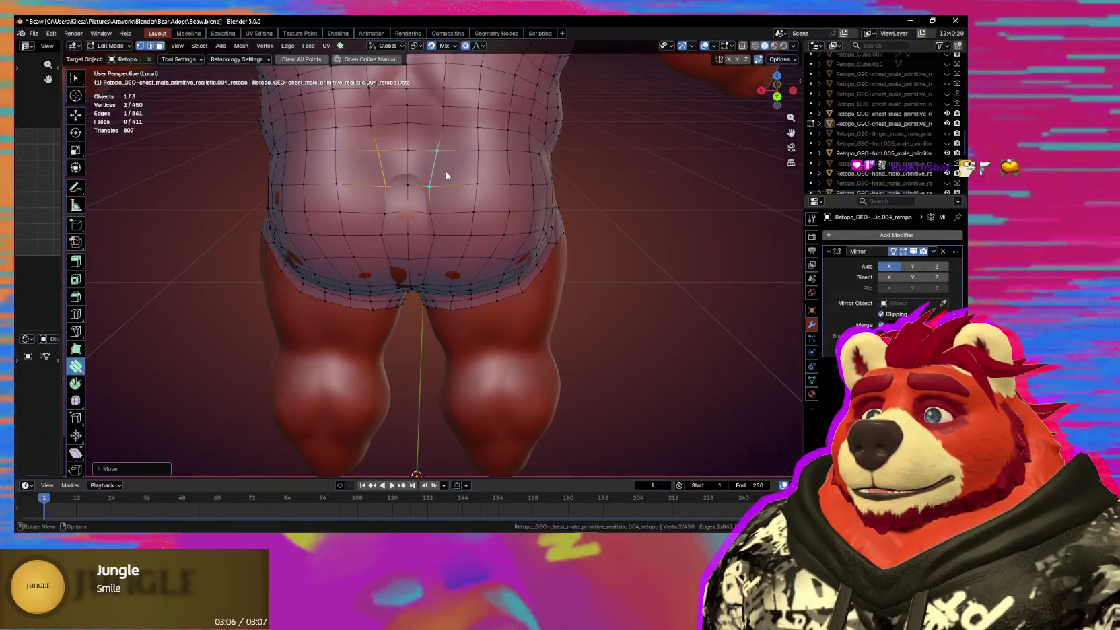
left_click(471, 185)
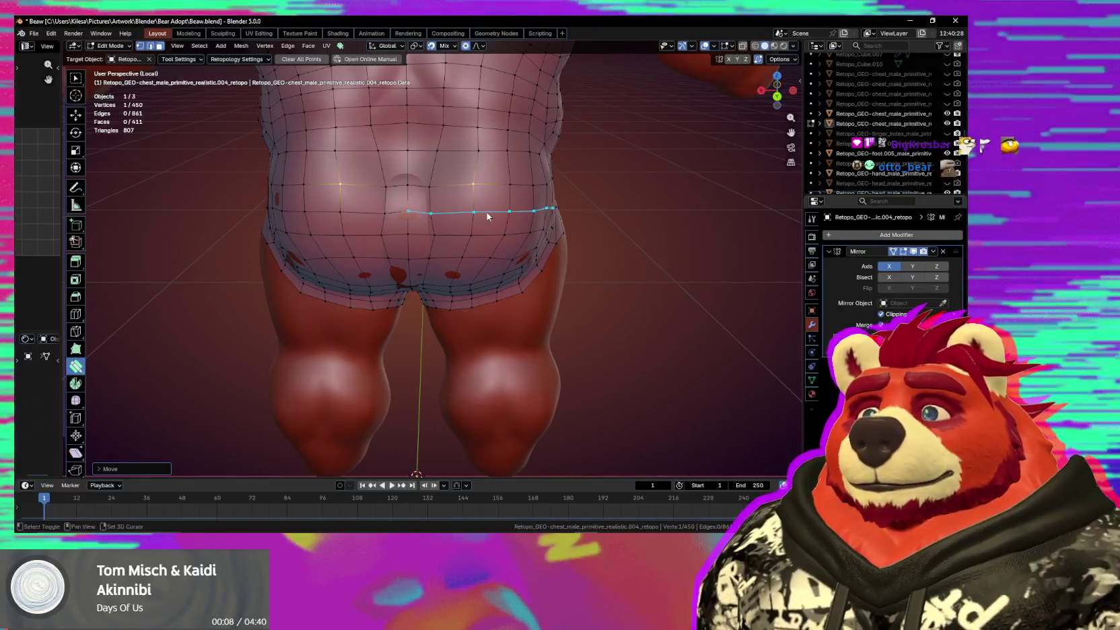
Smooth the quads across the buttocks, check from the rear-side, then switch to plain selection.
middle_click_drag(487, 214, 467, 281, "shift")
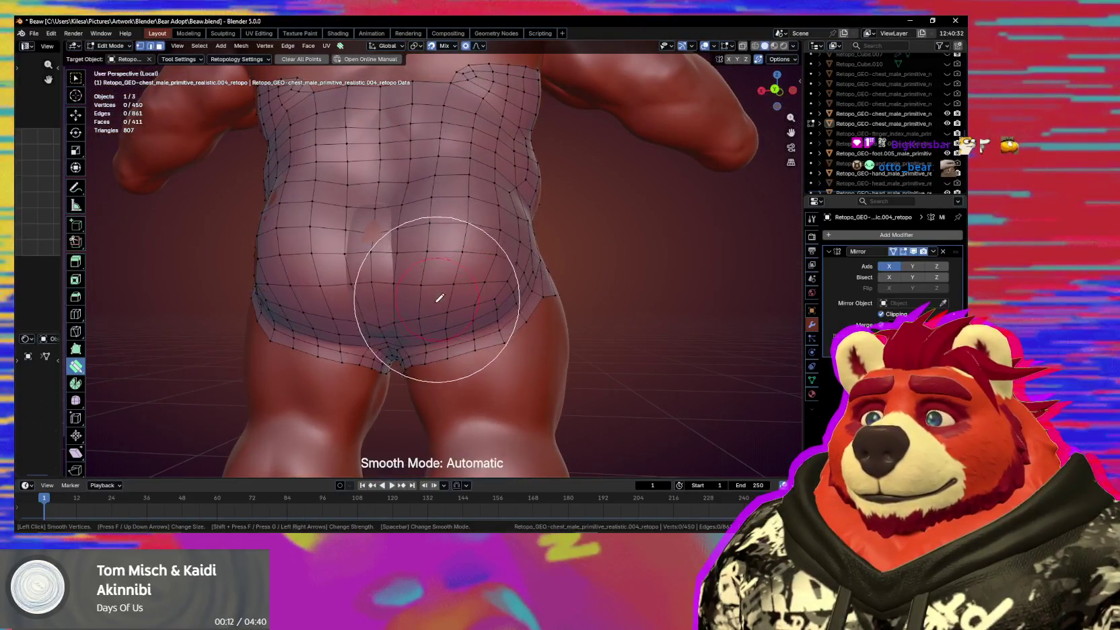
left_click_drag(388, 320, 431, 321)
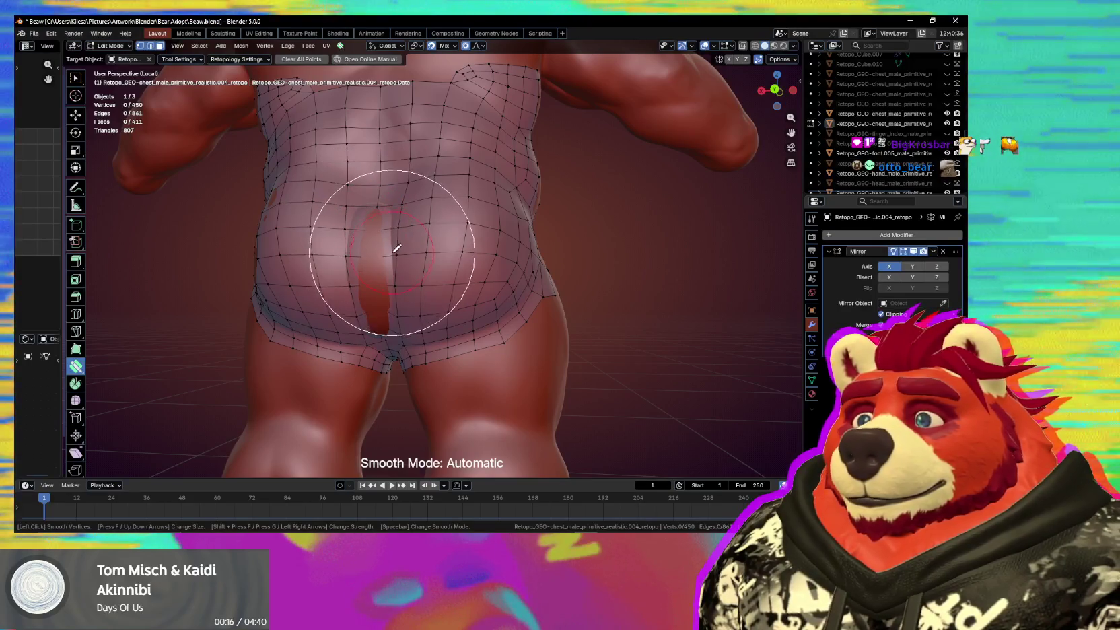
mouse_move(437, 250)
middle_mouse_down()
mouse_move(446, 282)
mouse_move(412, 271)
mouse_move(433, 273)
mouse_move(500, 321)
mouse_move(455, 312)
mouse_move(511, 305)
mouse_move(497, 265)
mouse_move(453, 265)
mouse_move(460, 290)
mouse_move(491, 292)
mouse_move(507, 316)
mouse_move(460, 269)
mouse_move(499, 289)
mouse_move(406, 241)
mouse_move(481, 249)
mouse_move(466, 267)
middle_mouse_up()
scroll(471, 253, "up", 2)
key("w")
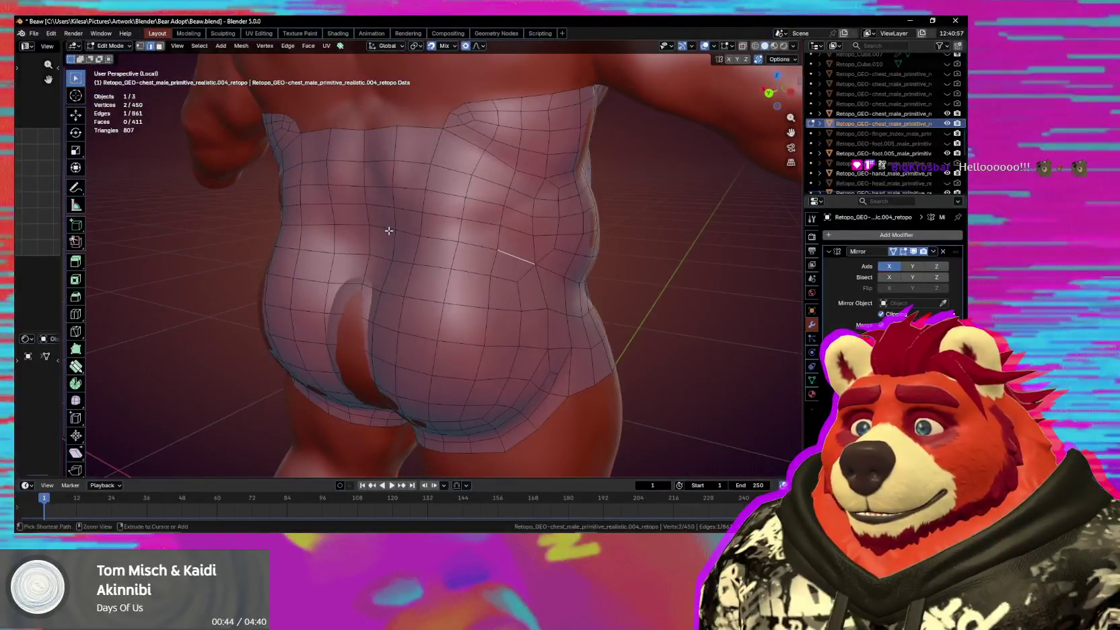
Rip the waist loop with V and extrude it with E into a new band around the belly.
key("v")
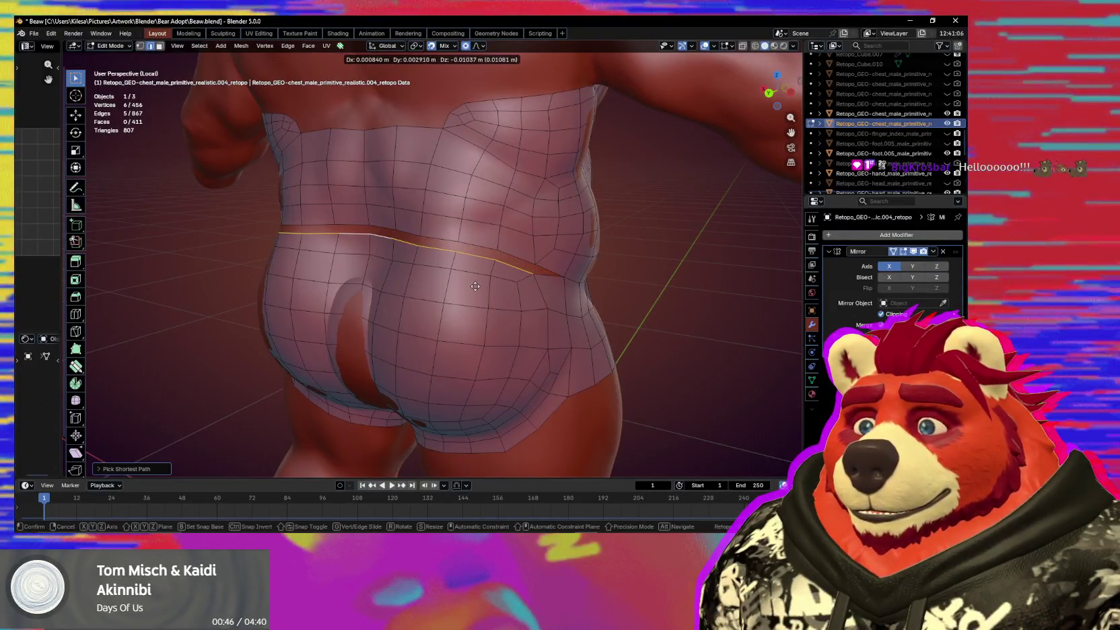
left_click(475, 287)
mouse_move(476, 287)
middle_mouse_down()
mouse_move(503, 276)
mouse_move(528, 298)
middle_mouse_up()
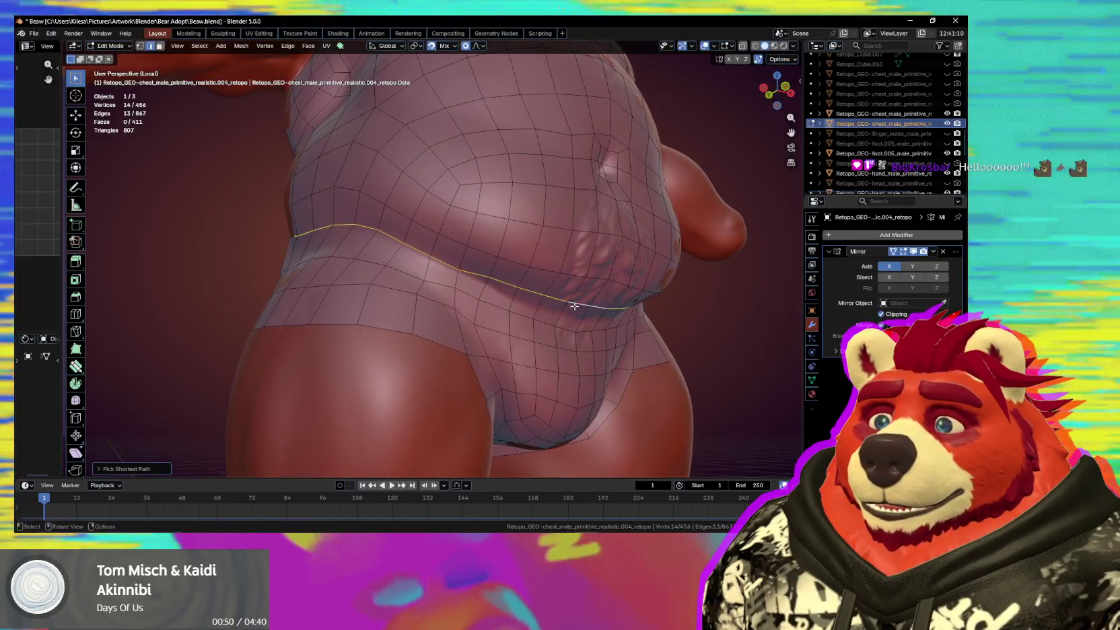
key("e")
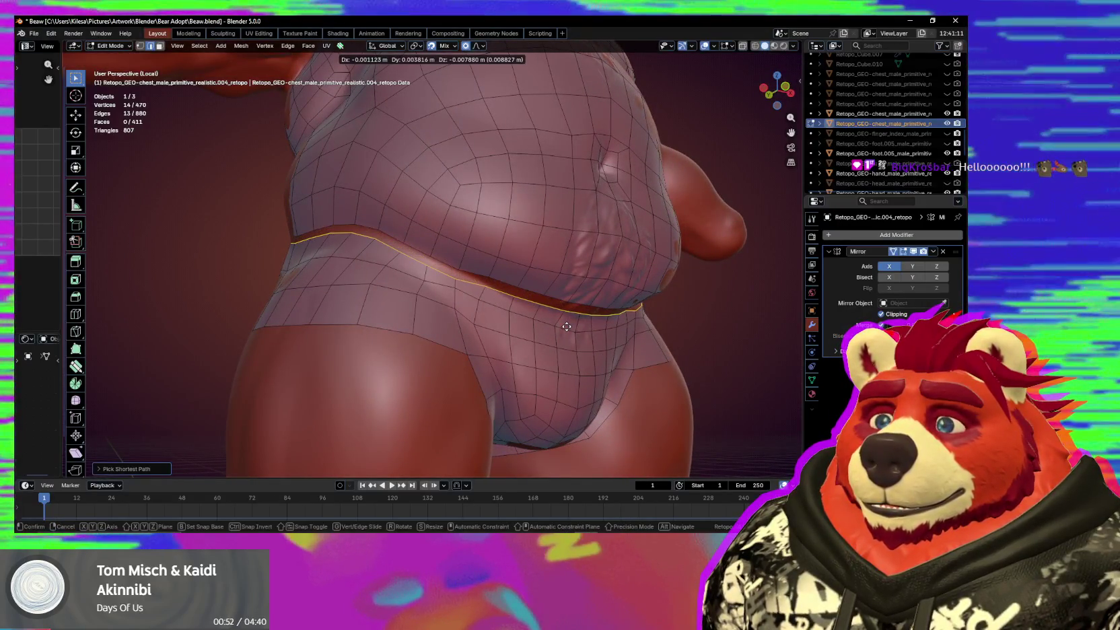
middle_click_drag(557, 326, 637, 335)
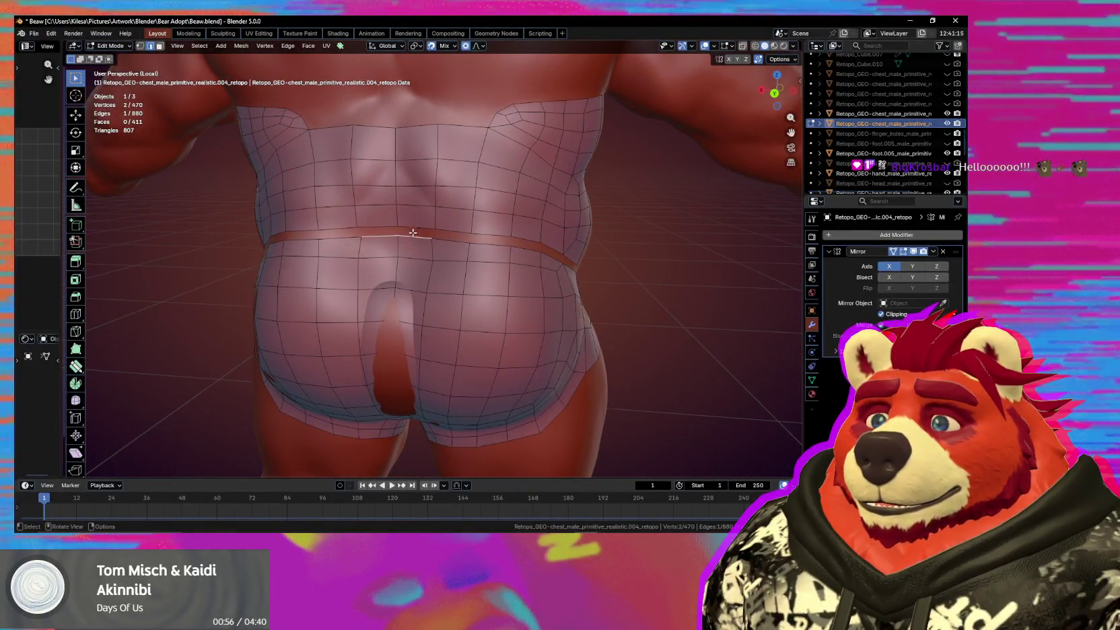
left_click(434, 235)
mouse_move(434, 236)
middle_mouse_down()
mouse_move(454, 235)
mouse_move(486, 274)
mouse_move(567, 289)
mouse_move(491, 281)
mouse_move(540, 325)
middle_mouse_up()
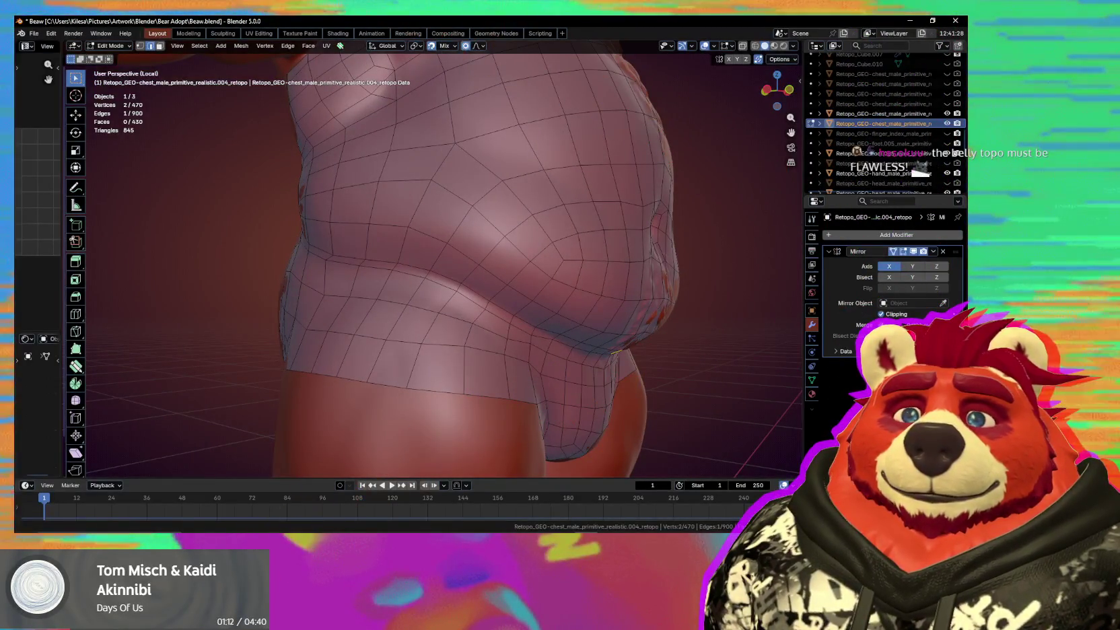
Inspect the belly from low, frontal and side angles and select an edge on it.
middle_click_drag(460, 303, 470, 261)
key("space")
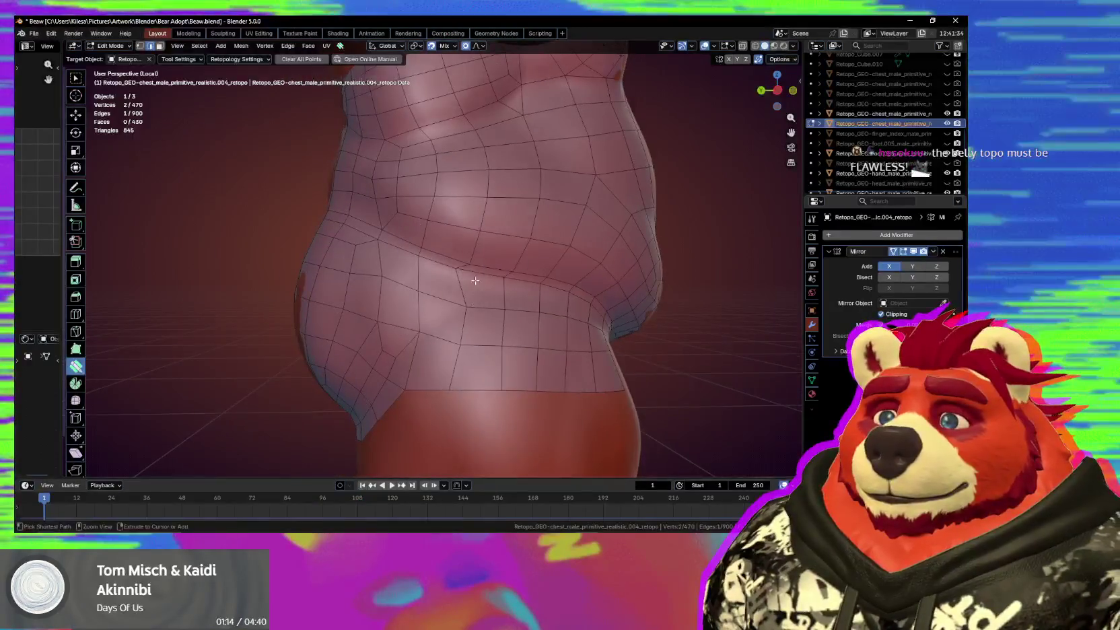
key("Escape")
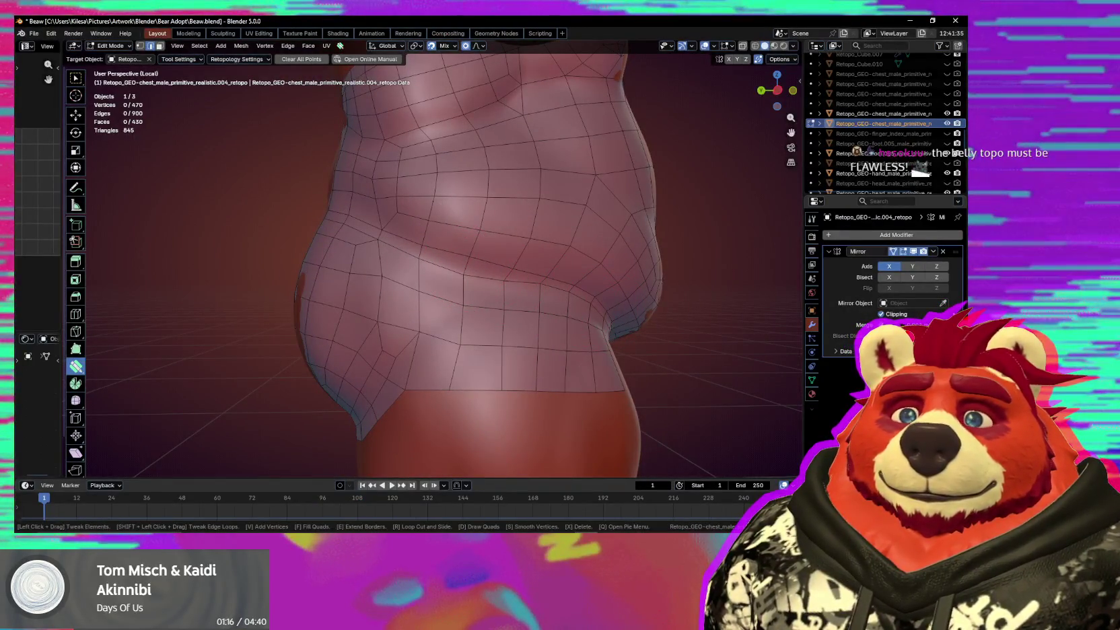
middle_click_drag(517, 334, 485, 303)
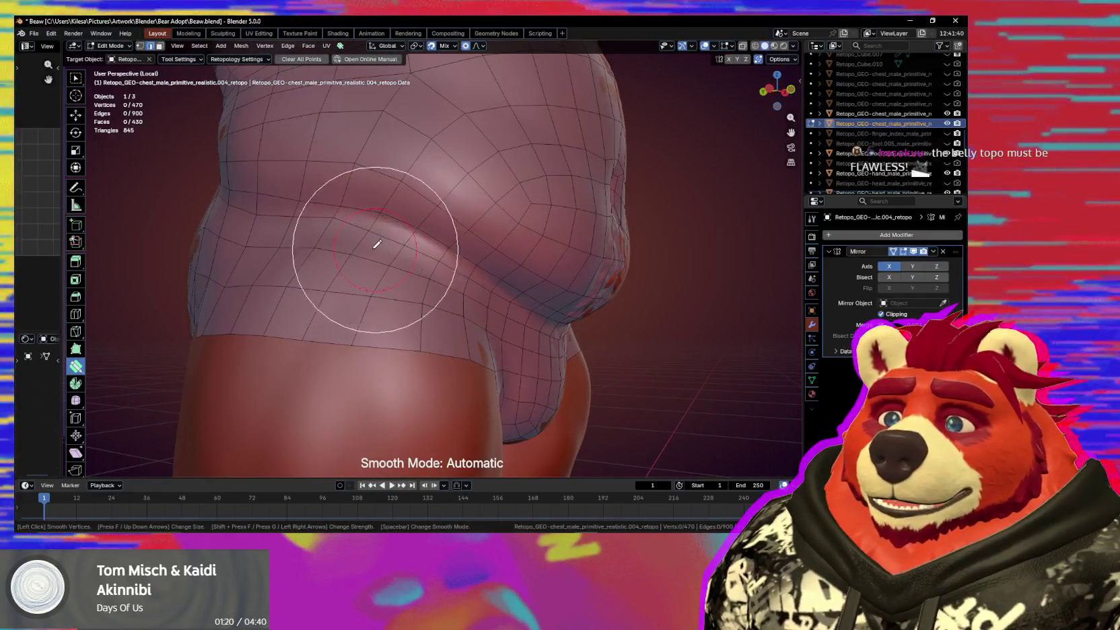
middle_click_drag(307, 232, 456, 288)
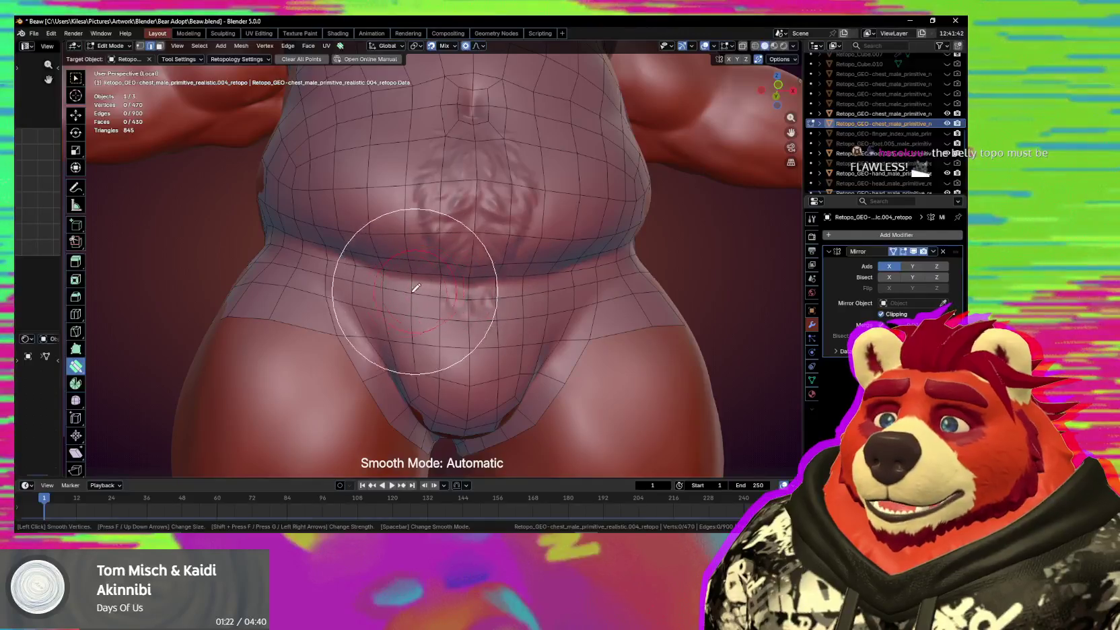
middle_click_drag(345, 288, 429, 242)
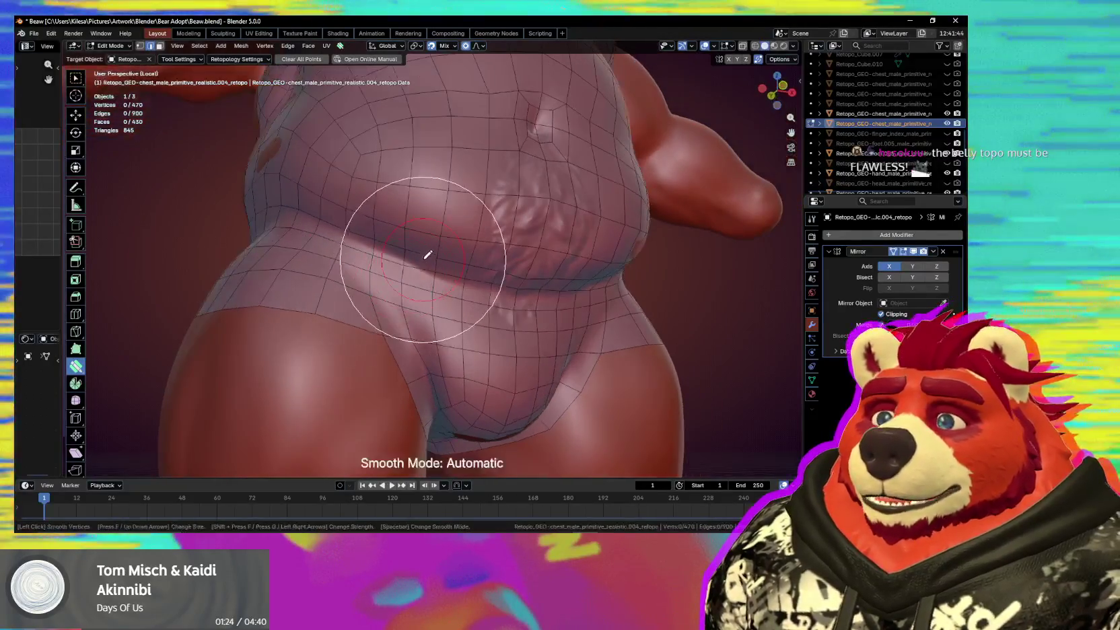
left_click(503, 289)
middle_click_drag(503, 294, 486, 276)
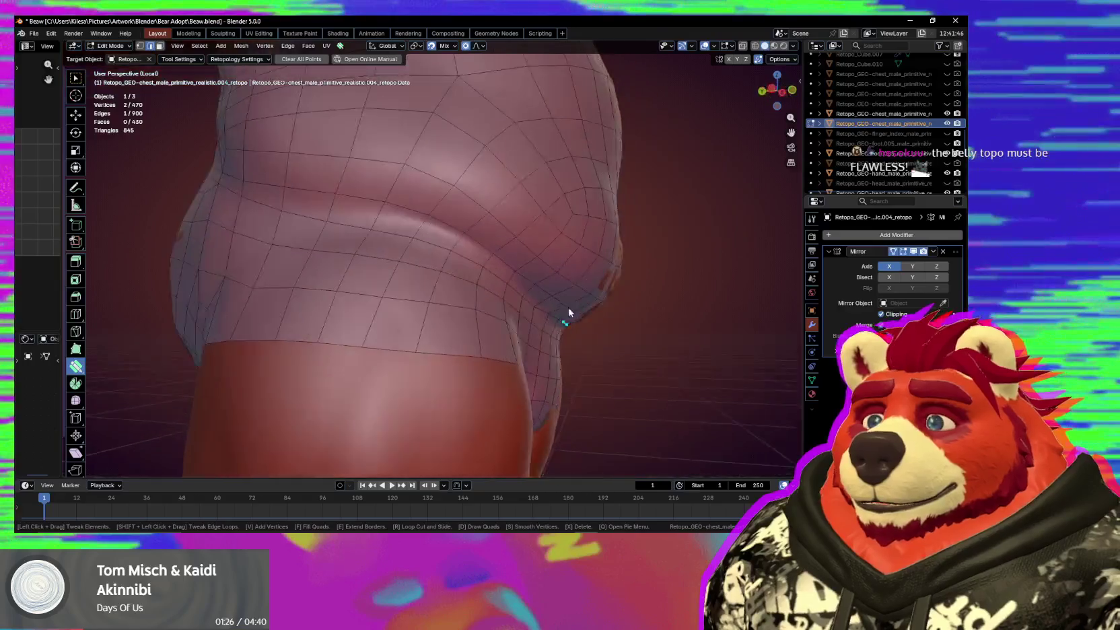
Smooth the retopology quads across the front of the belly.
key("s")
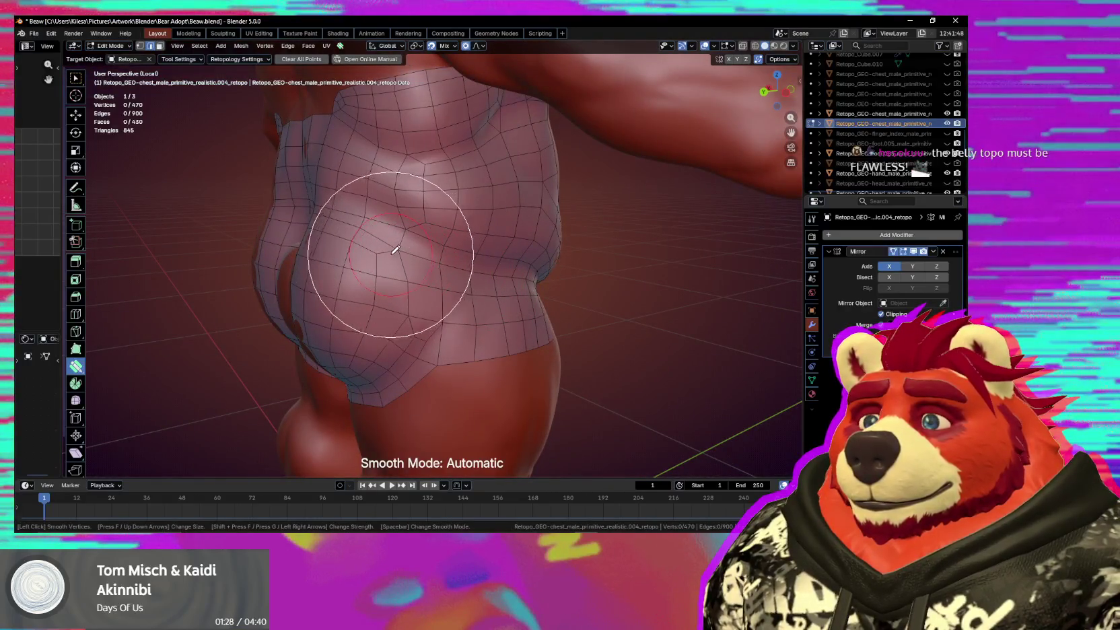
middle_click_drag(370, 262, 437, 242)
key("s")
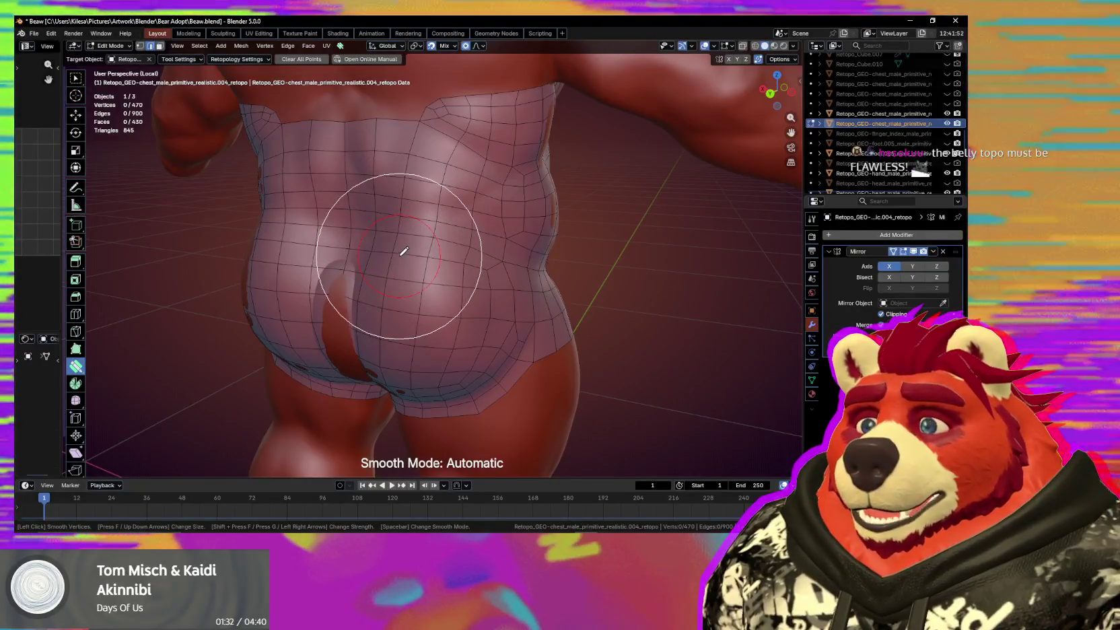
left_click_drag(400, 250, 513, 294)
middle_click_drag(512, 293, 466, 271)
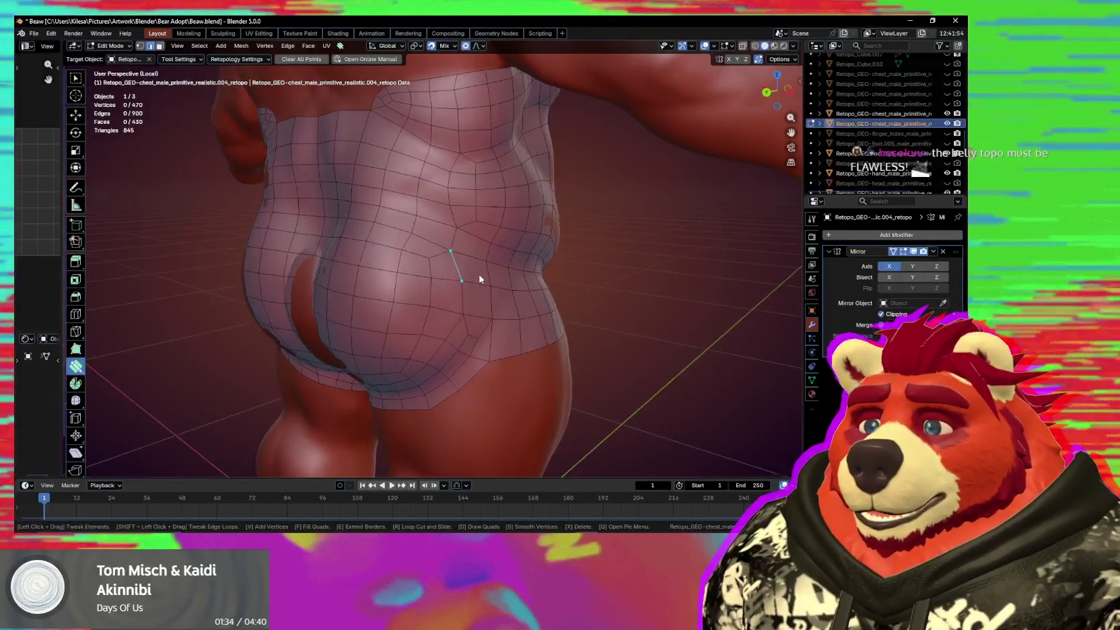
Pull the belly-side edge and left-hip edge into place over the sculpt.
left_click_drag(440, 225, 445, 239)
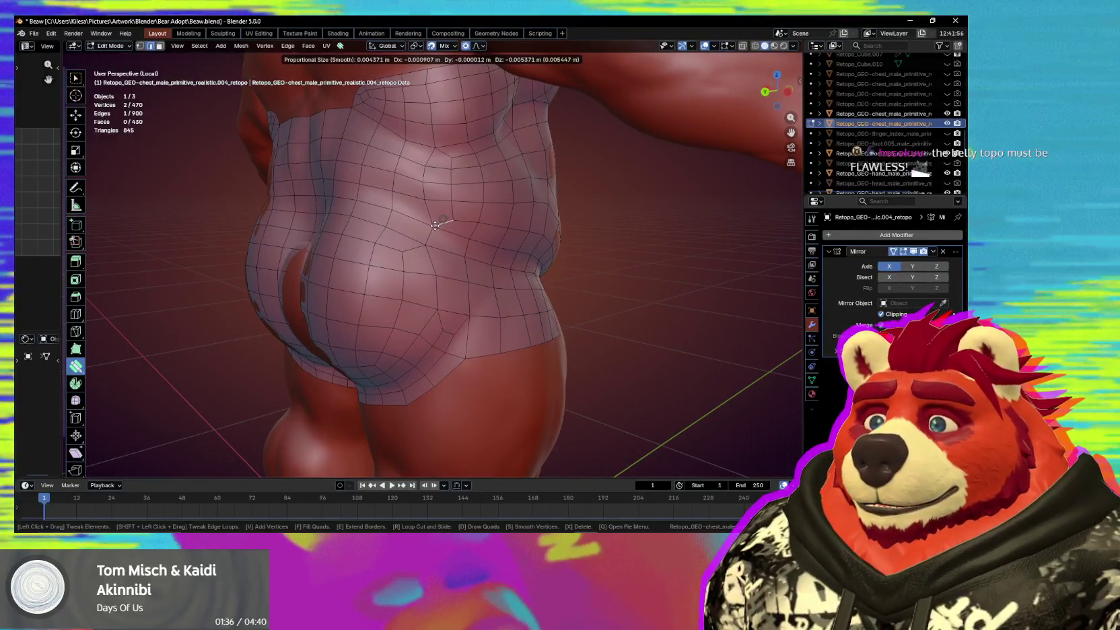
middle_click_drag(445, 240, 413, 251)
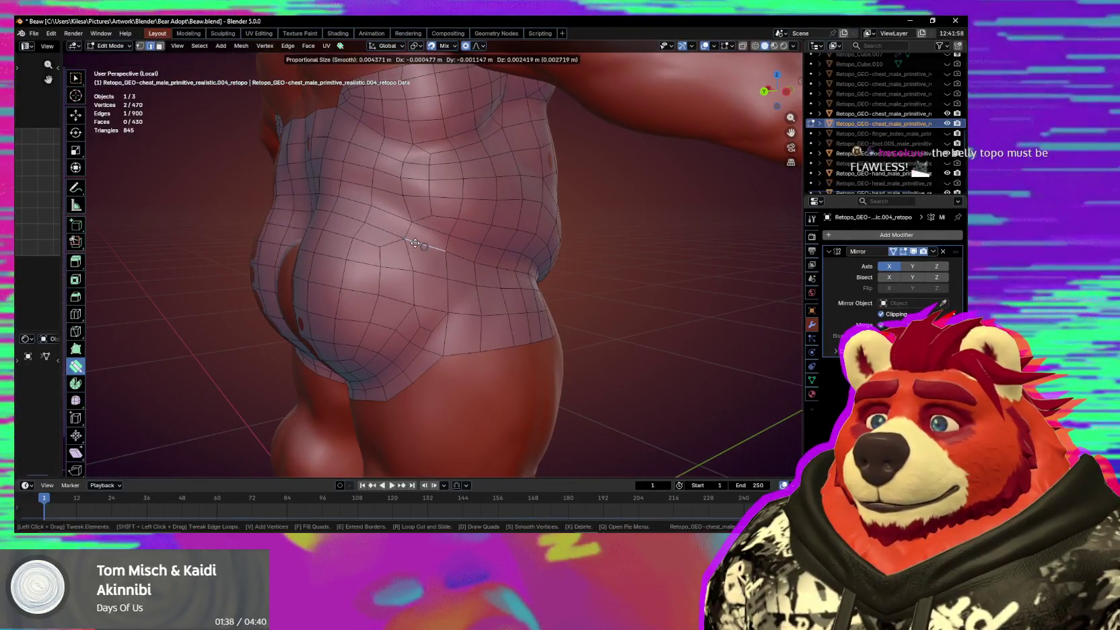
left_click_drag(415, 243, 435, 260)
scroll(435, 260, "down", 3)
mouse_move(434, 260)
middle_mouse_down()
mouse_move(414, 283)
mouse_move(306, 263)
middle_mouse_up()
left_click_drag(362, 266, 373, 276)
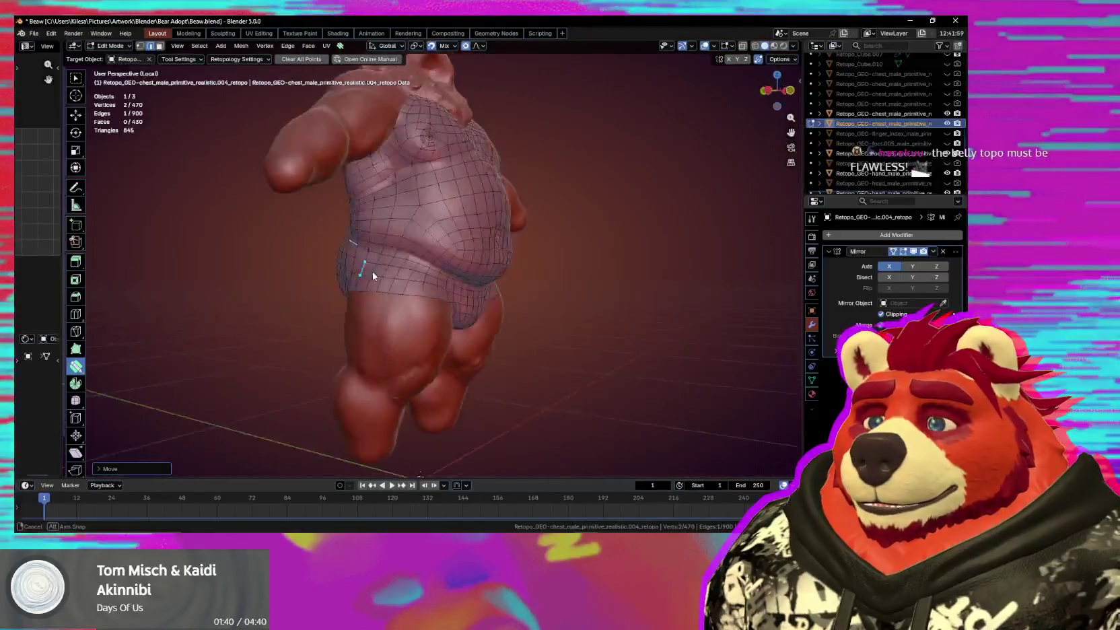
mouse_move(373, 275)
middle_mouse_down()
mouse_move(555, 263)
mouse_move(482, 250)
mouse_move(455, 270)
mouse_move(484, 270)
middle_mouse_up()
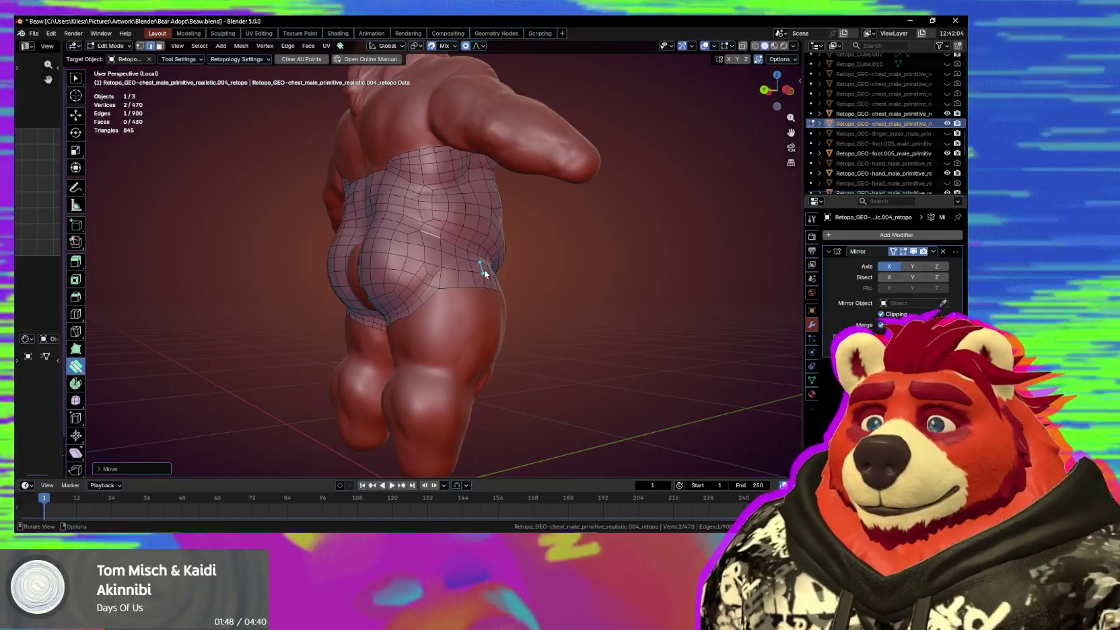
left_click_drag(485, 269, 439, 284)
mouse_move(439, 284)
middle_mouse_down()
mouse_move(493, 271)
mouse_move(525, 295)
mouse_move(514, 307)
mouse_move(459, 294)
mouse_move(478, 247)
mouse_move(406, 313)
mouse_move(471, 305)
mouse_move(462, 327)
middle_mouse_up()
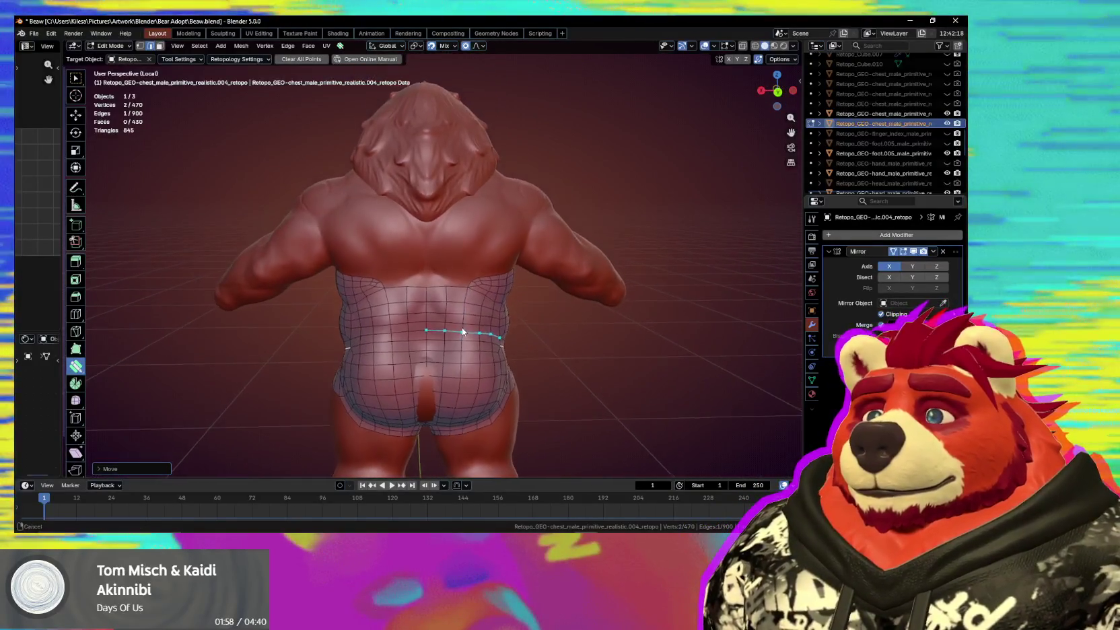
Extrude the chest's top loop upward into a new row and place one of its vertices.
scroll(462, 327, "up", 3)
key("space")
left_click_drag(462, 306, 470, 300)
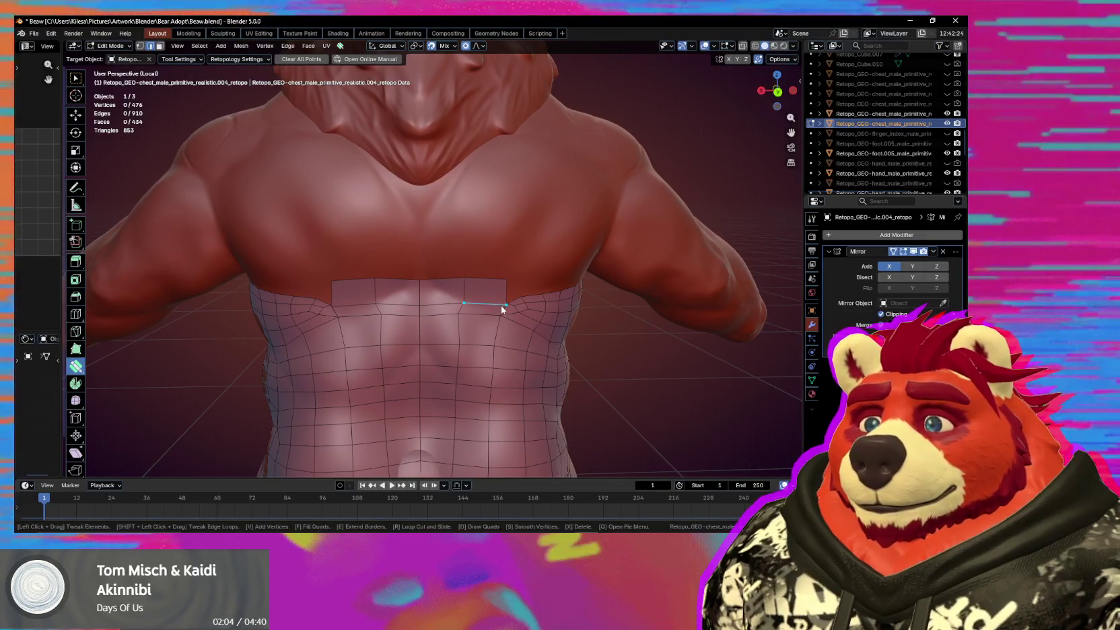
left_click_drag(502, 306, 459, 307)
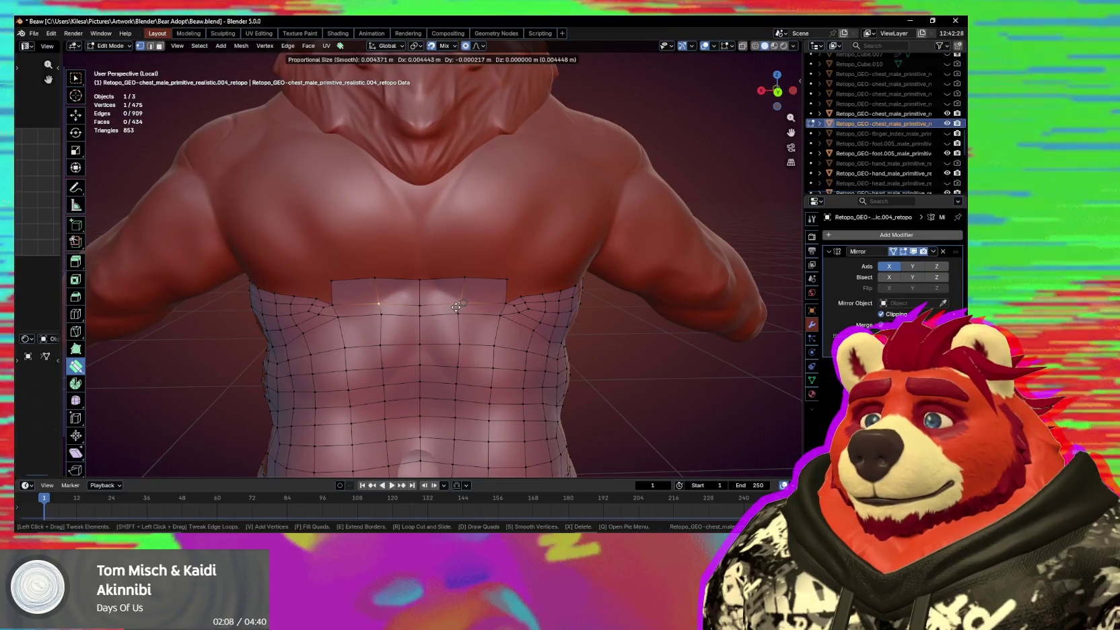
mouse_move(457, 306)
middle_mouse_down()
mouse_move(457, 272)
mouse_move(533, 265)
mouse_move(553, 280)
mouse_move(500, 288)
mouse_move(471, 269)
mouse_move(470, 311)
middle_mouse_up()
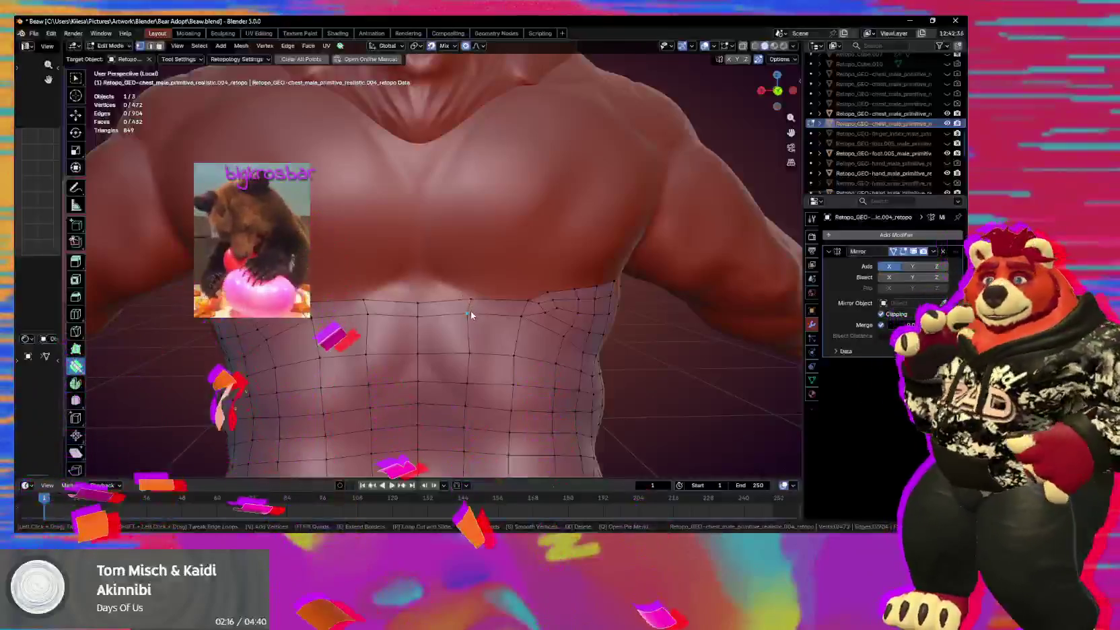
Nudge and select vertices along the chest's top border, checking symmetry from frontal and side views.
mouse_move(471, 311)
left_mouse_down()
mouse_move(449, 323)
mouse_move(440, 312)
left_mouse_up()
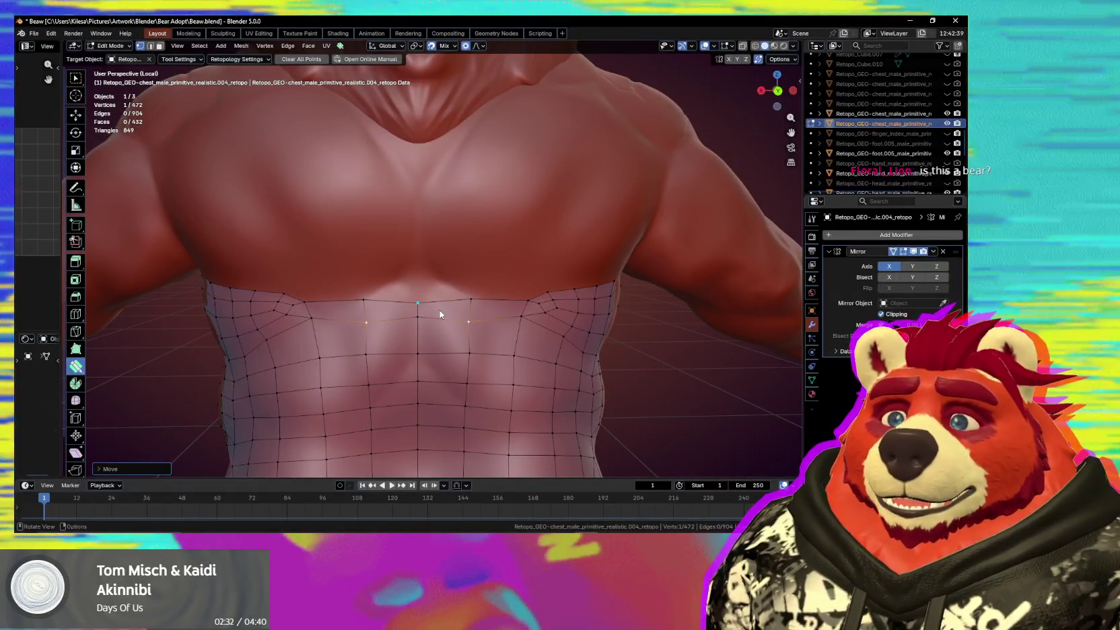
left_click(427, 400)
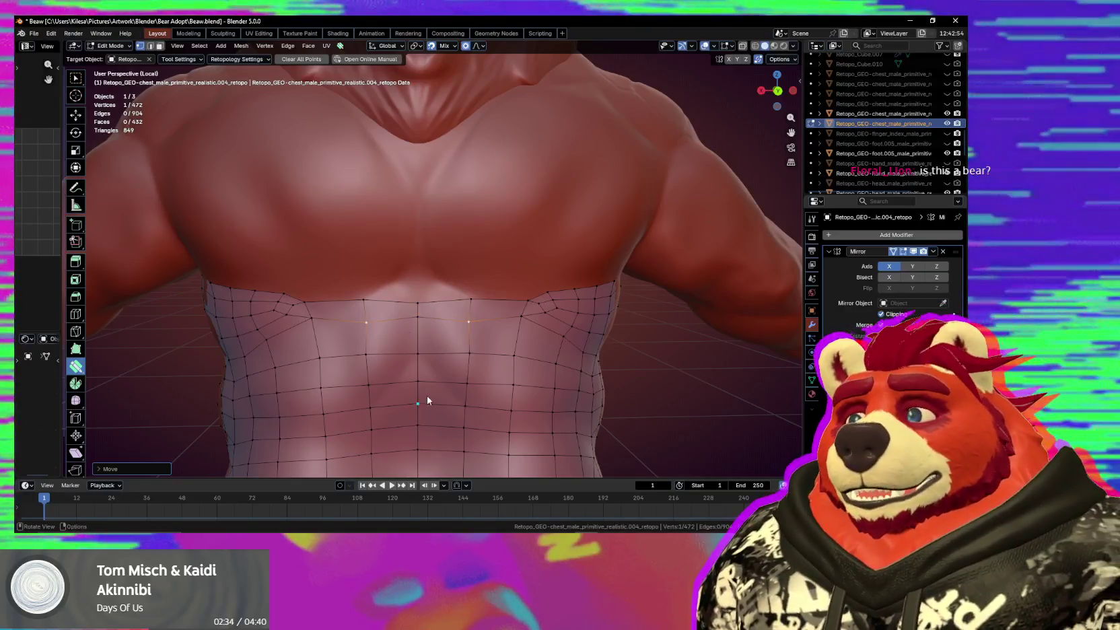
middle_click_drag(387, 295, 381, 261)
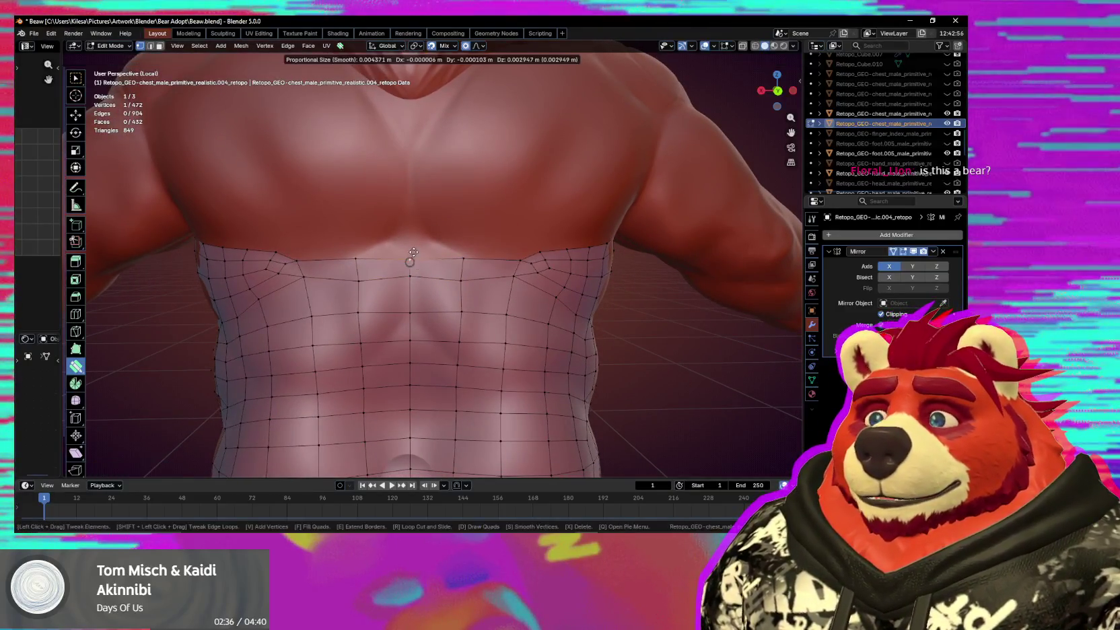
left_click(462, 259)
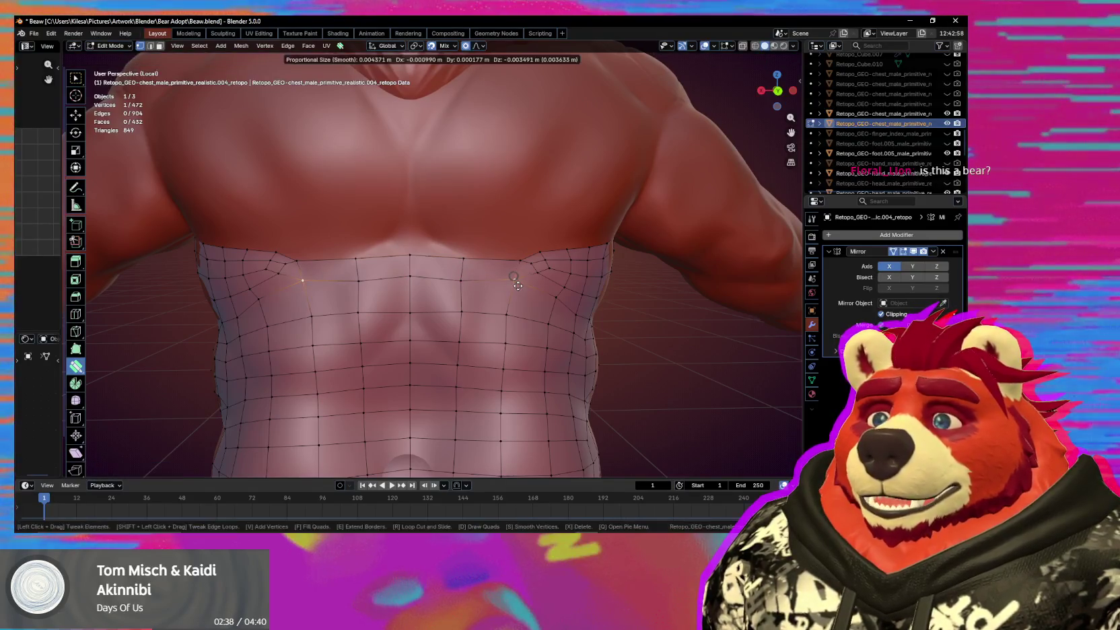
left_click(410, 276)
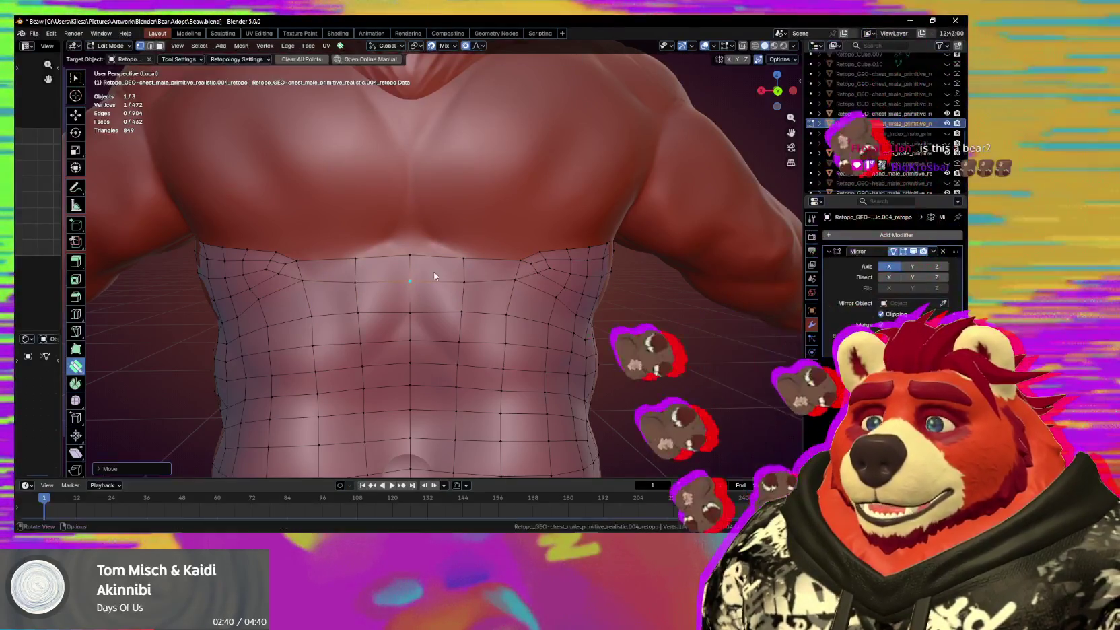
middle_click_drag(461, 265, 483, 261)
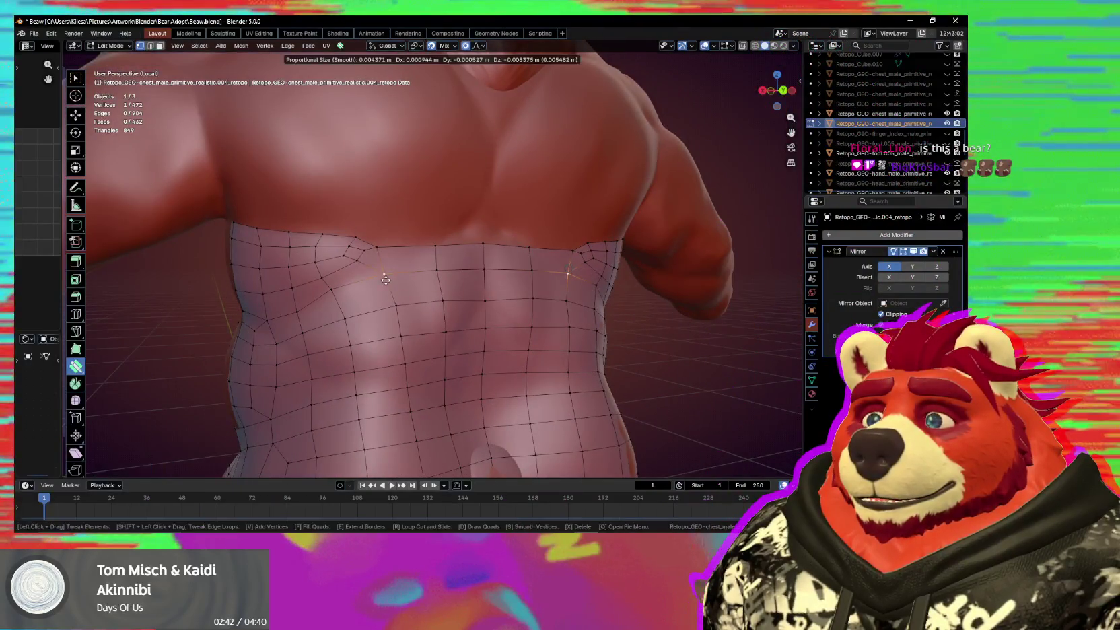
middle_click_drag(390, 271, 459, 265)
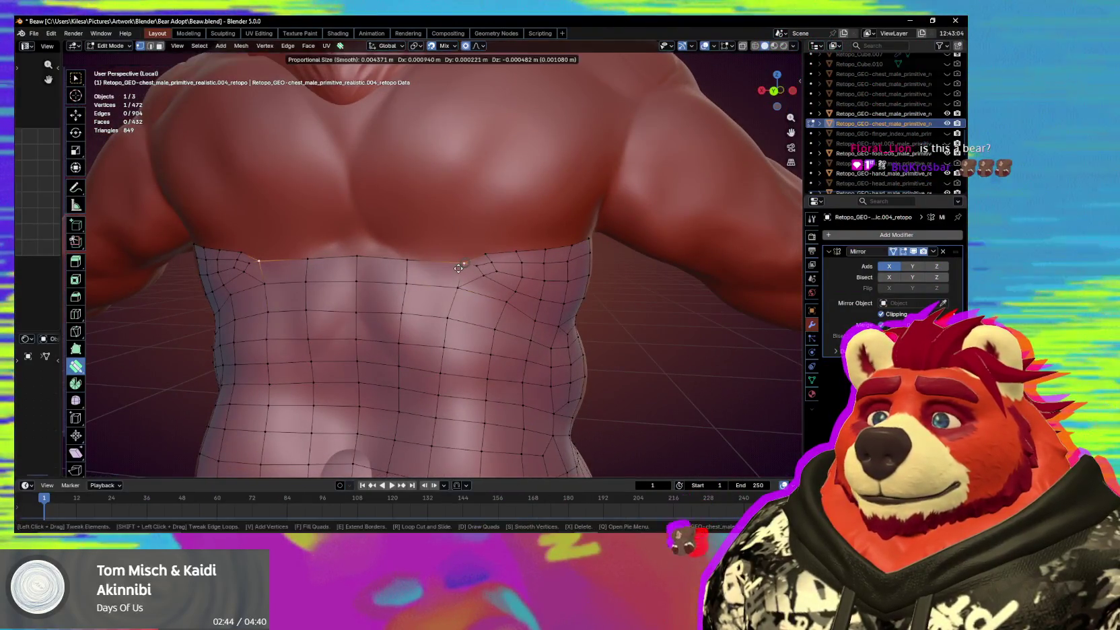
left_click(458, 289)
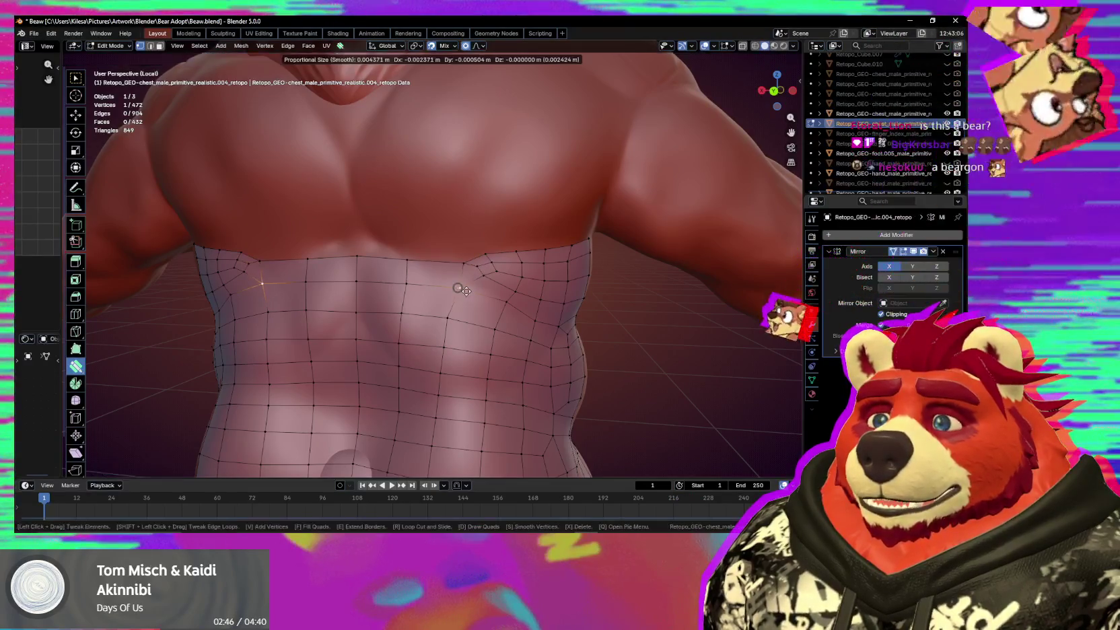
mouse_move(461, 292)
middle_mouse_down()
mouse_move(461, 258)
mouse_move(485, 276)
middle_mouse_up()
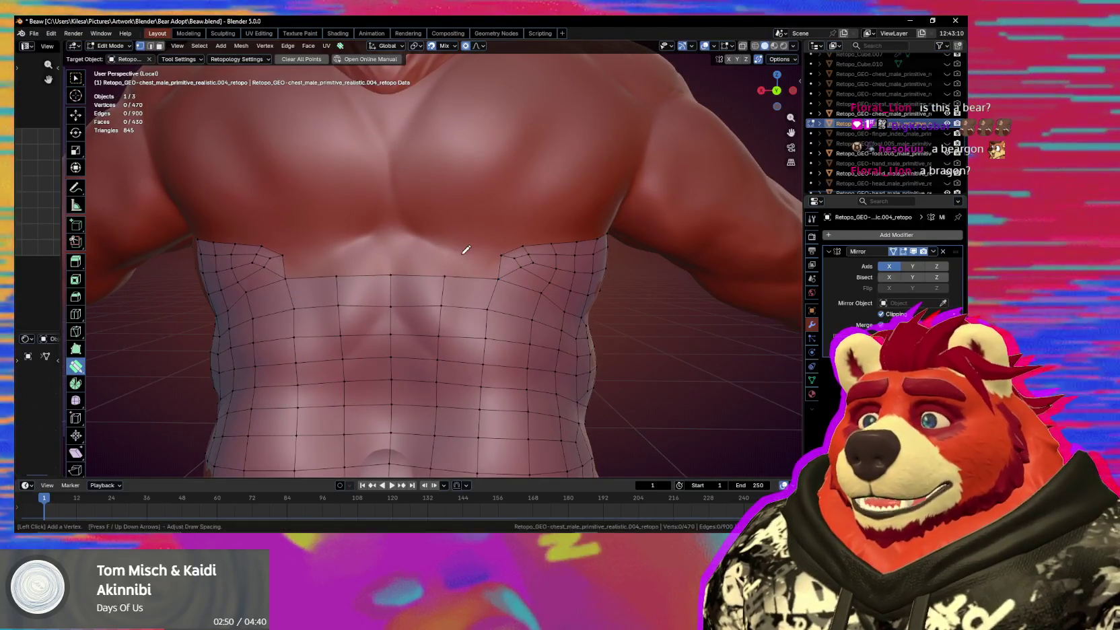
left_click(467, 256)
left_click(419, 235)
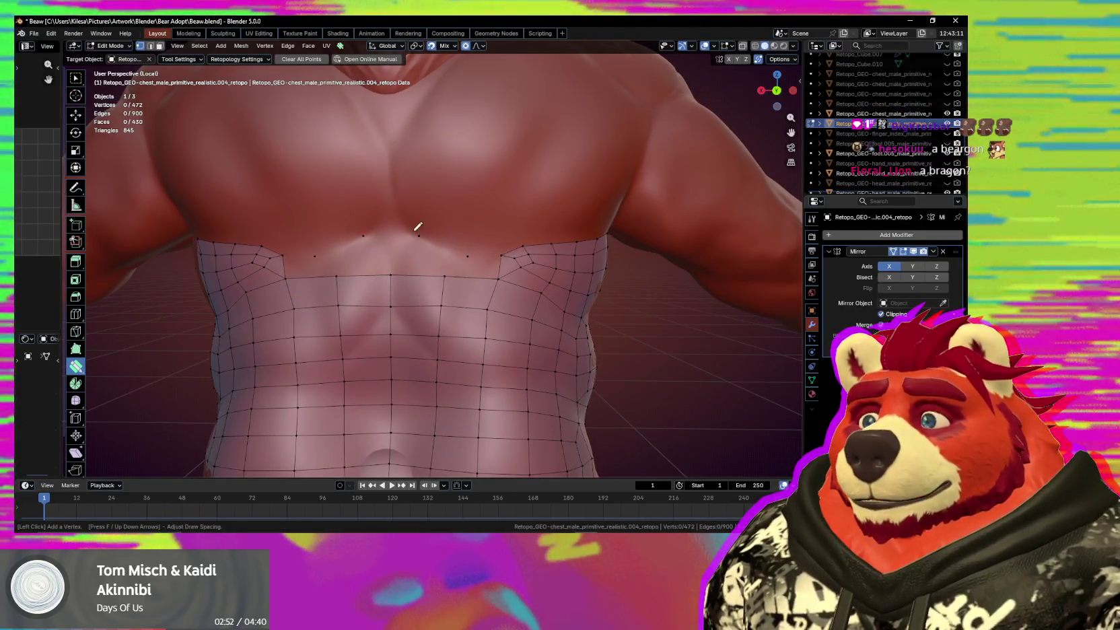
left_click(397, 202)
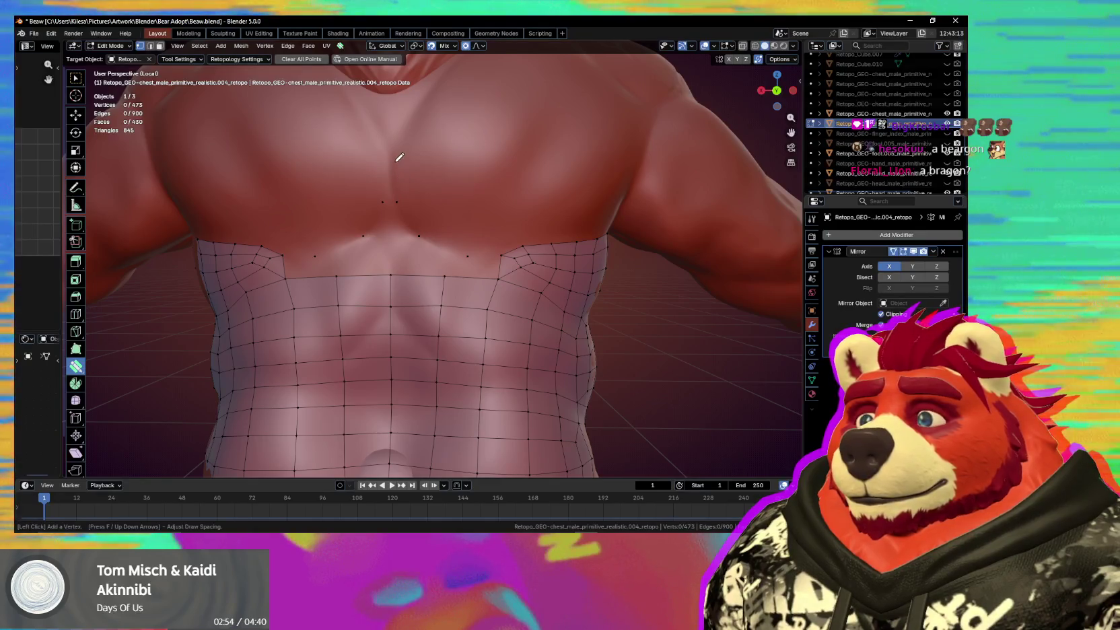
middle_click_drag(399, 158, 405, 180)
left_click_drag(420, 221, 425, 228)
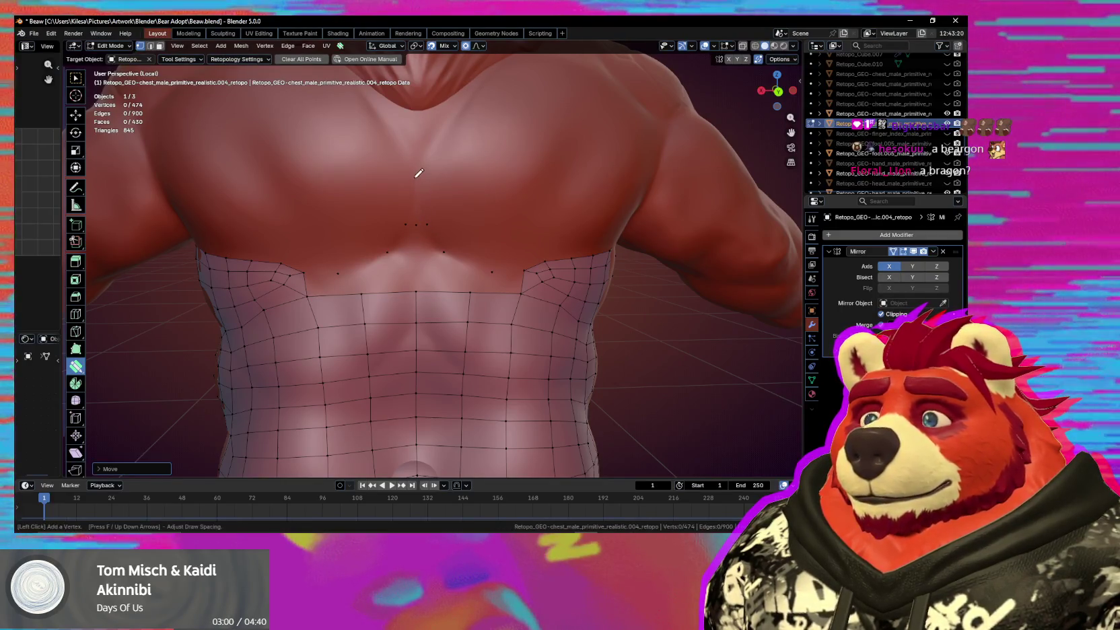
left_click(439, 141)
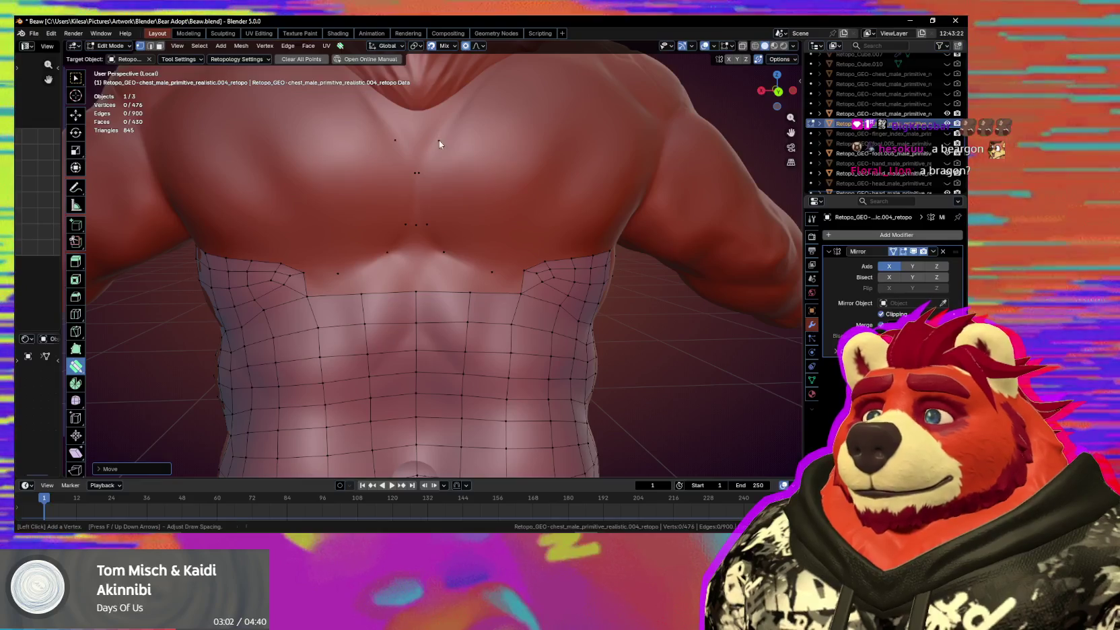
middle_click_drag(440, 142, 444, 219, "shift")
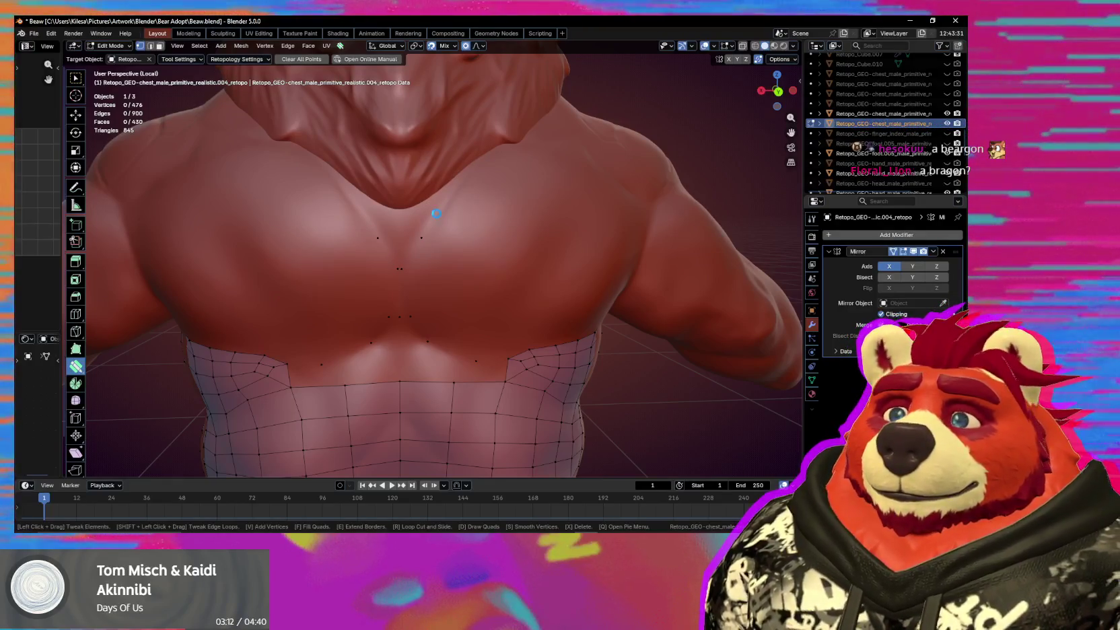
key("ctrl+s")
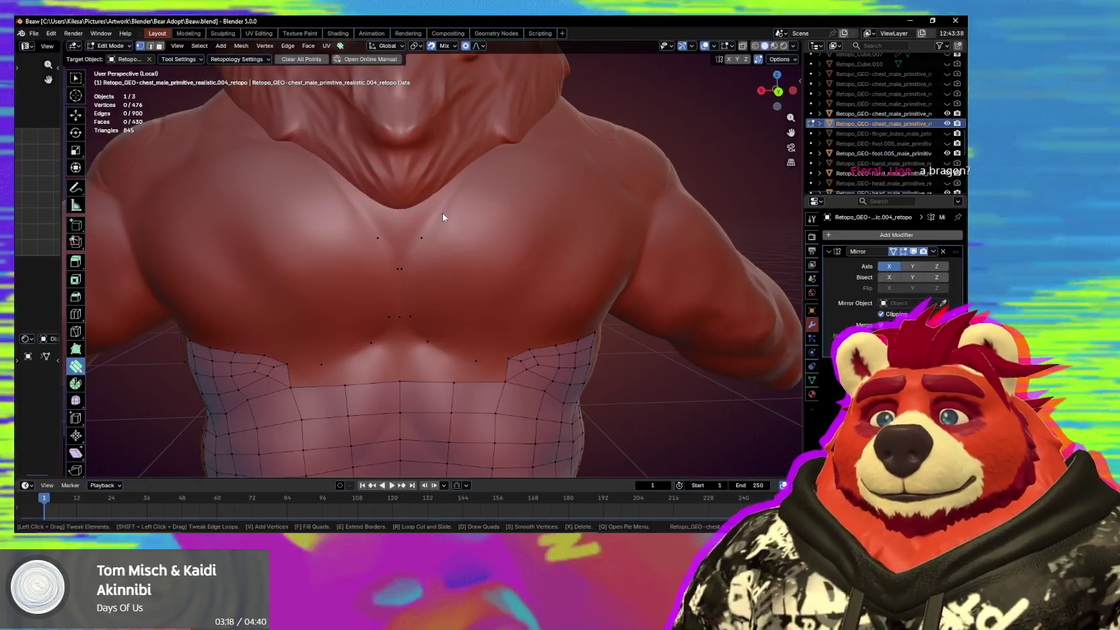
scroll(414, 263, "up", 2)
scroll(405, 230, "up", 2)
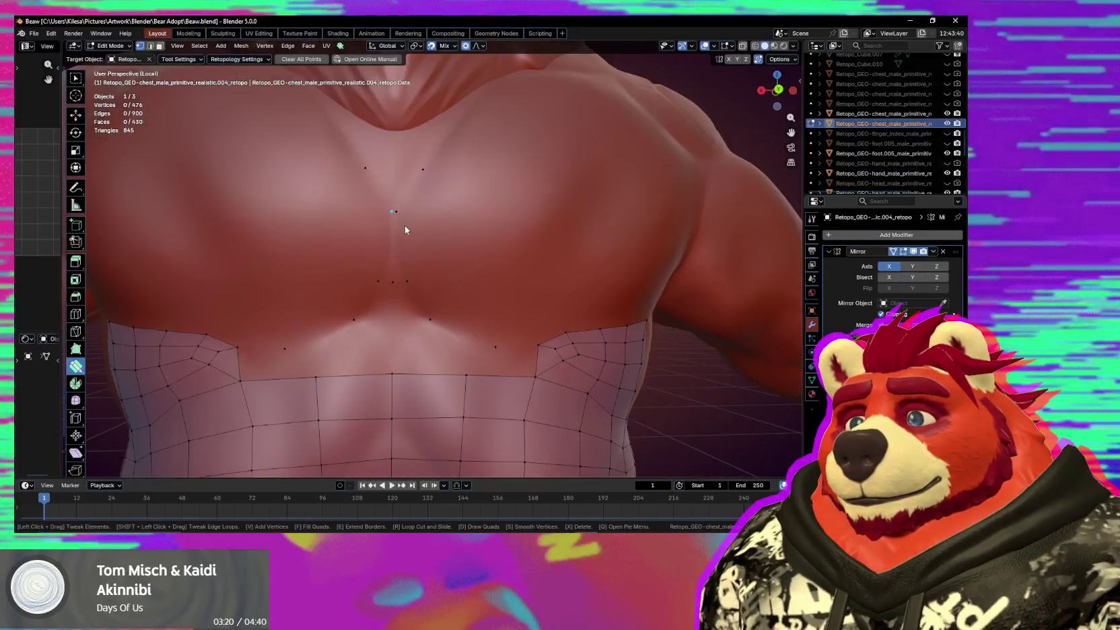
Move loose guide vertices on the chest with G, undoing a move of the centre vertex.
left_click(391, 211)
key("g")
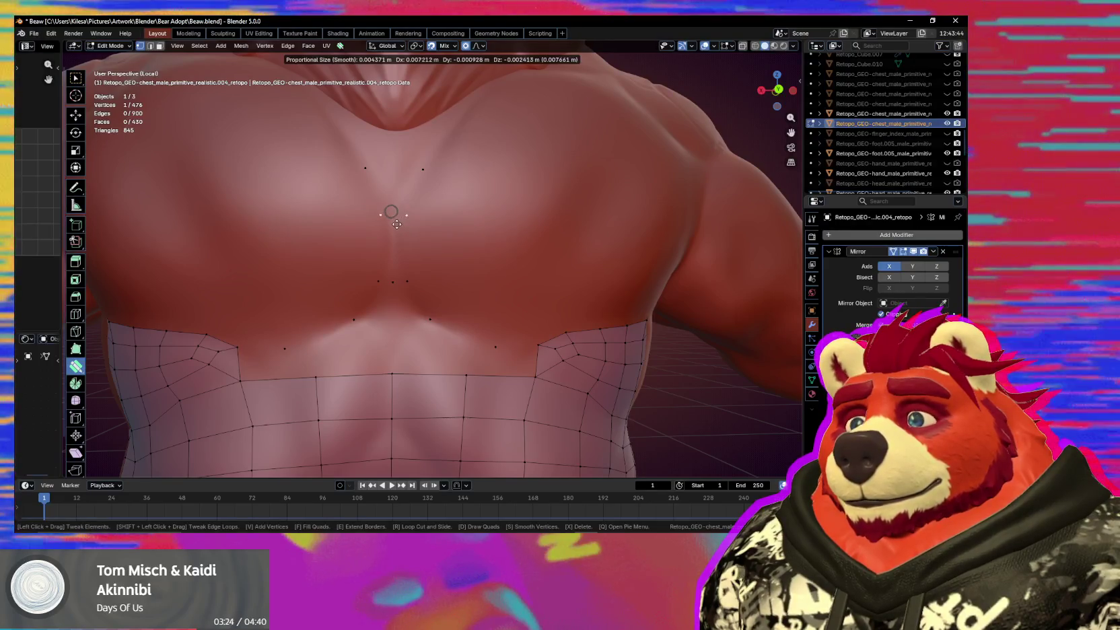
left_click(404, 220)
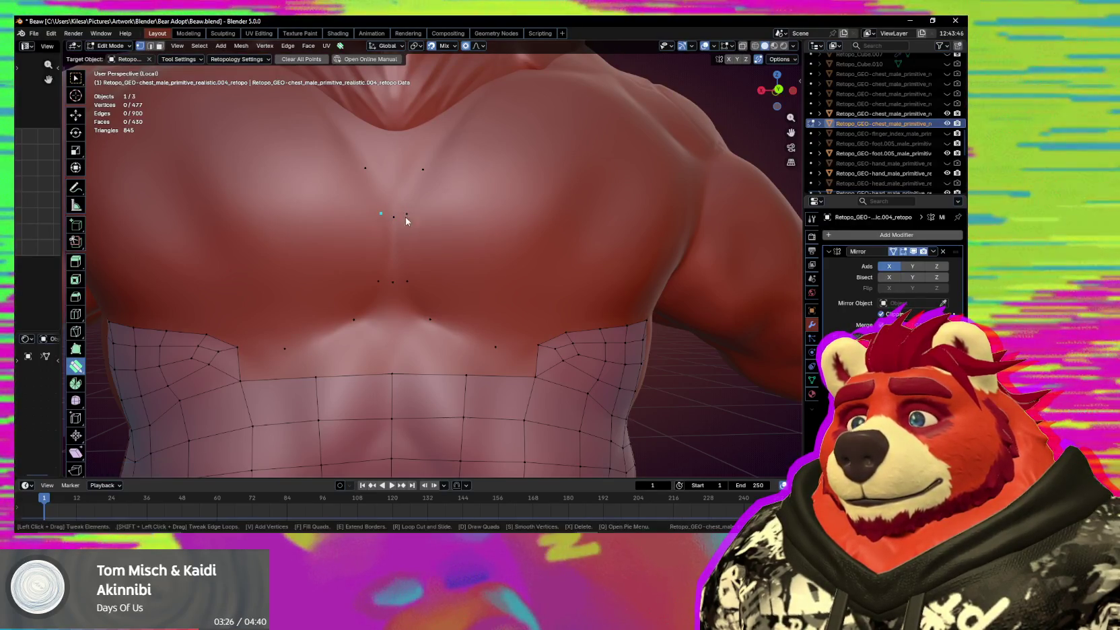
left_click_drag(407, 280, 408, 280)
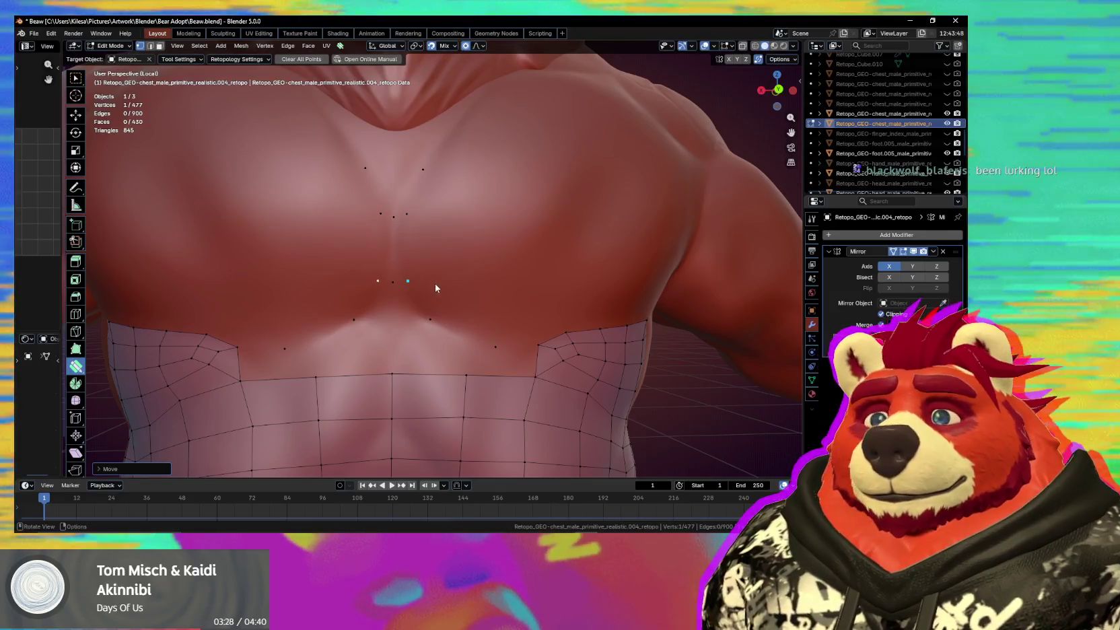
scroll(435, 283, "down", 3)
middle_click_drag(461, 293, 423, 296)
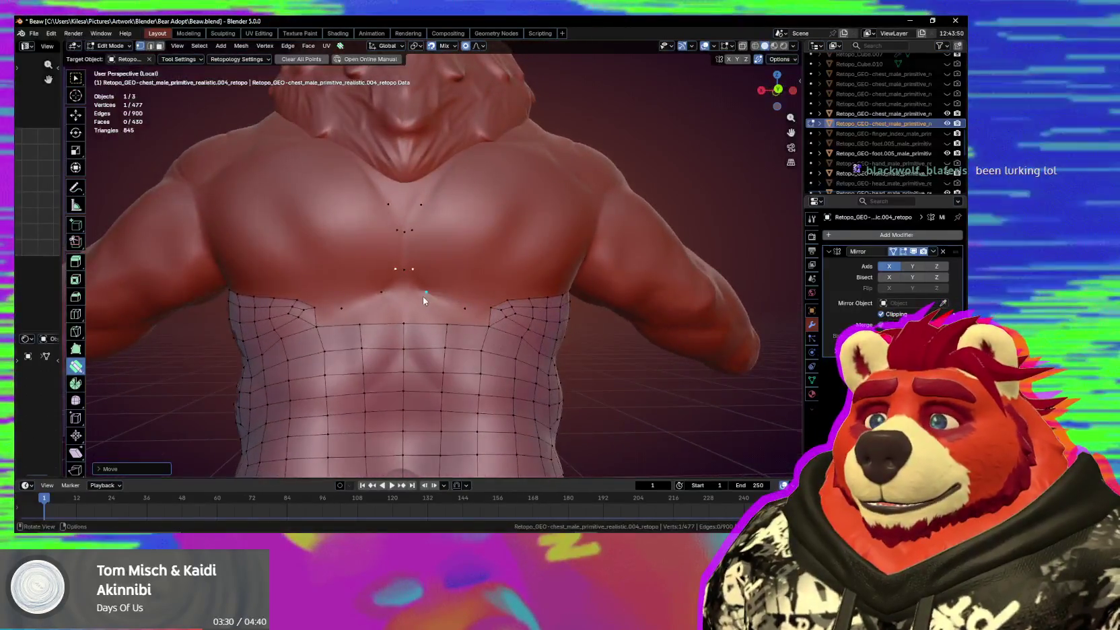
scroll(423, 296, "up", 2)
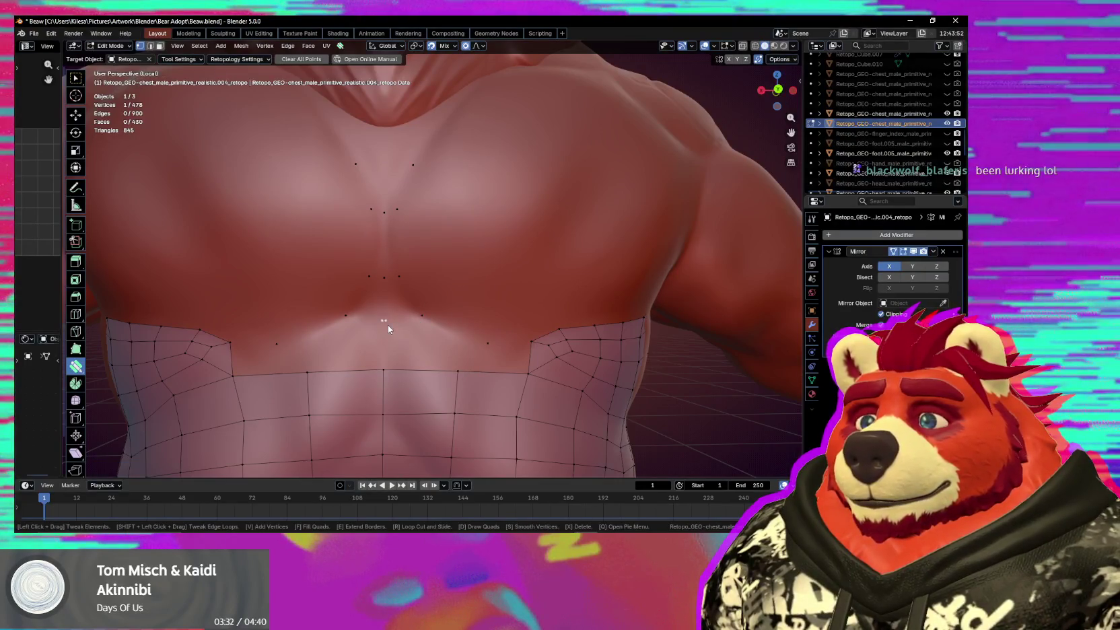
left_click_drag(388, 325, 382, 326)
key("ctrl+z")
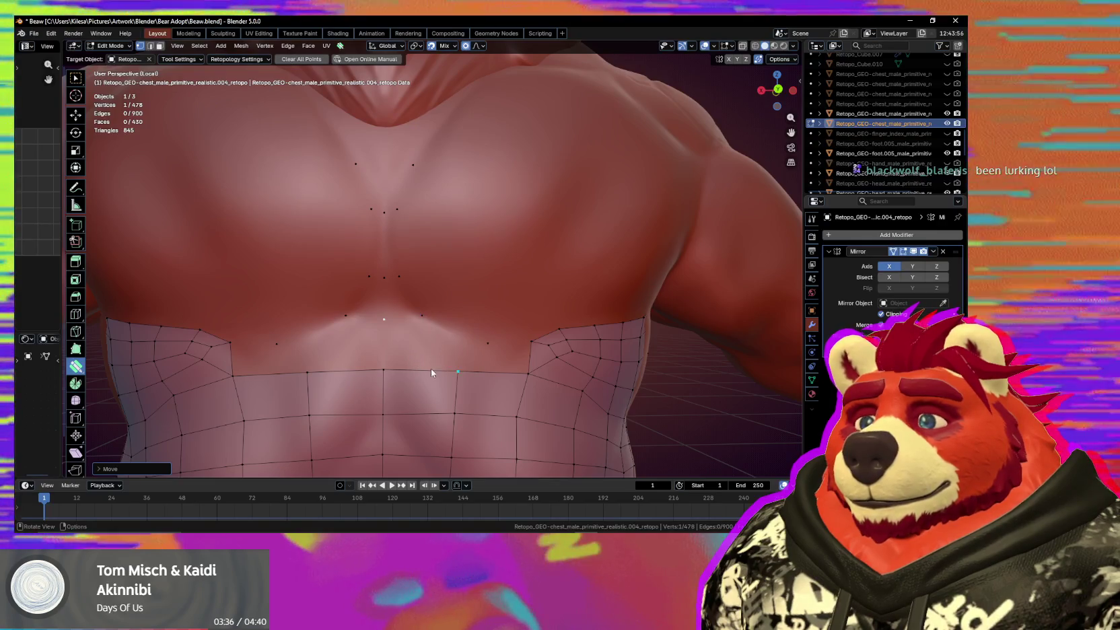
Pull a right-side vertex inward, tweak the chest seam and move the corner vertex toward the band.
left_click_drag(484, 348, 483, 349)
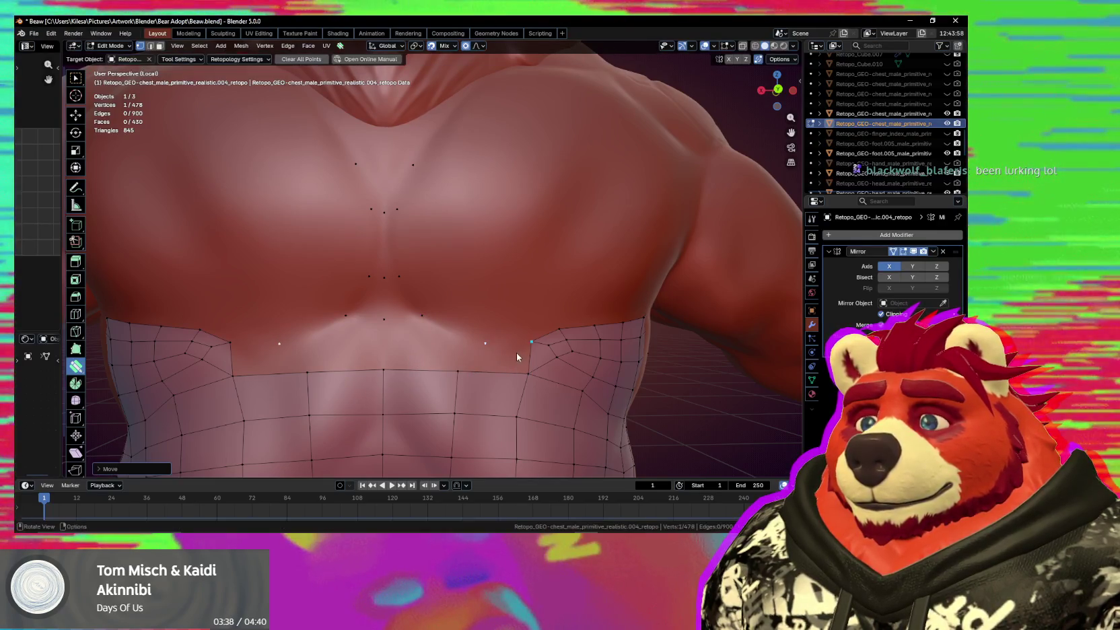
middle_click_drag(517, 353, 491, 326)
mouse_move(443, 275)
left_mouse_down()
mouse_move(474, 301)
mouse_move(488, 296)
left_mouse_up()
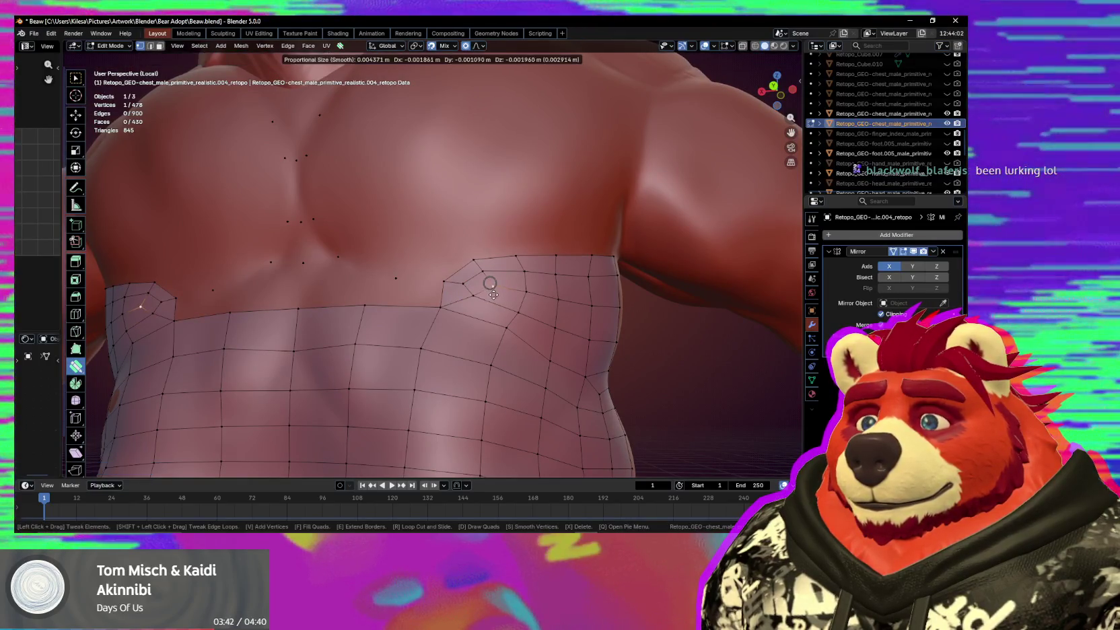
middle_click_drag(496, 300, 505, 311)
left_click(523, 319)
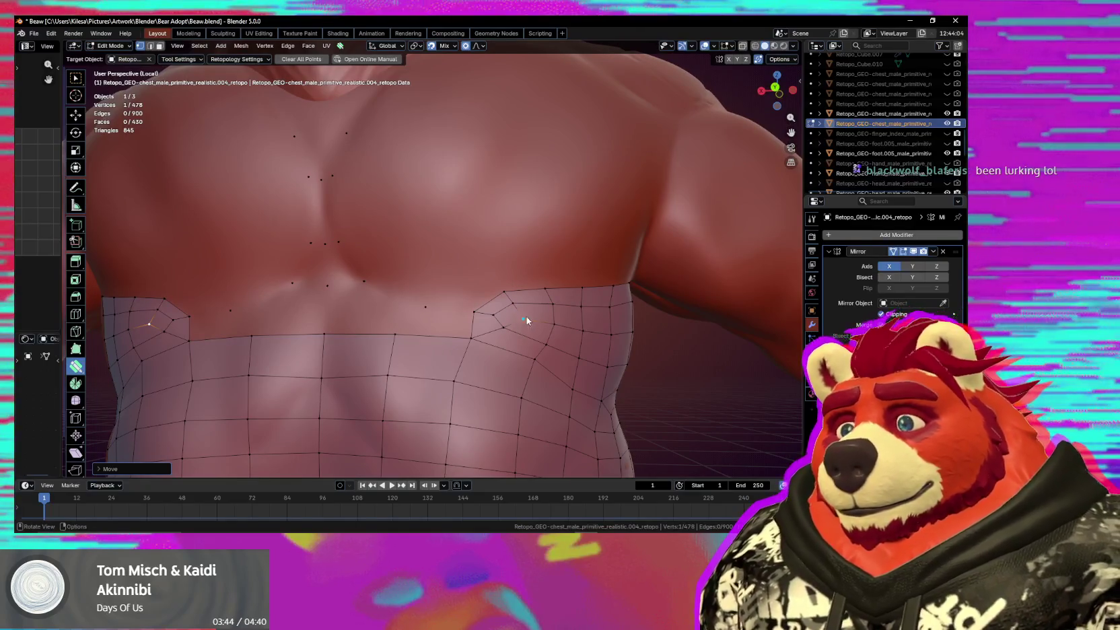
mouse_move(521, 319)
left_mouse_down()
mouse_move(493, 315)
mouse_move(535, 365)
left_mouse_up()
mouse_move(545, 375)
middle_mouse_down()
mouse_move(459, 348)
mouse_move(461, 330)
middle_mouse_up()
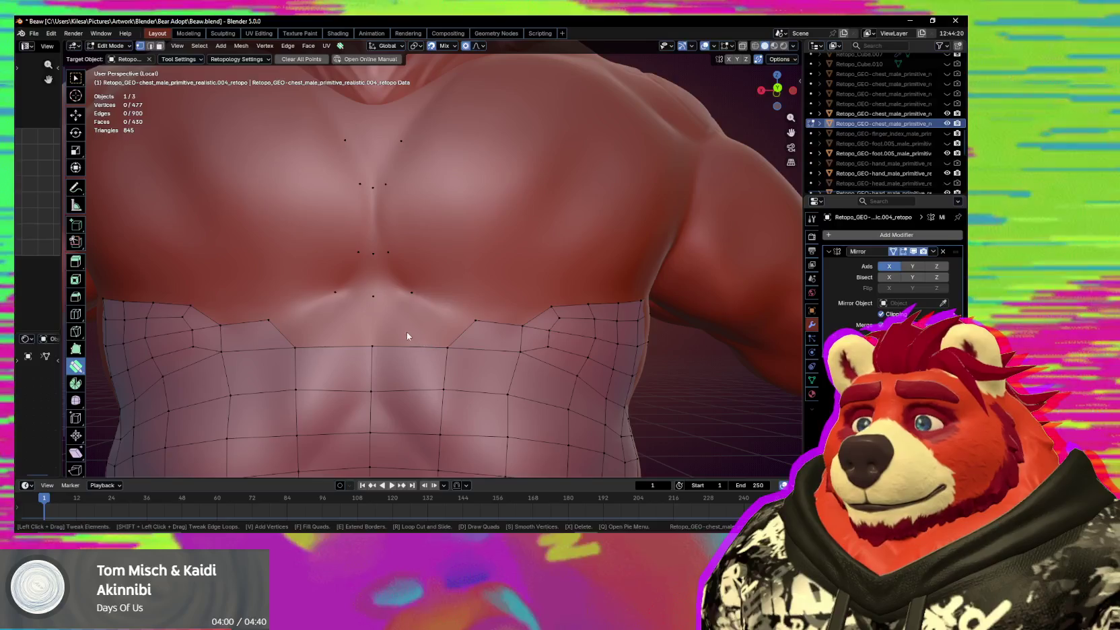
Fill two quads between the band's top edge and the upper-chest vertices.
left_click(412, 328)
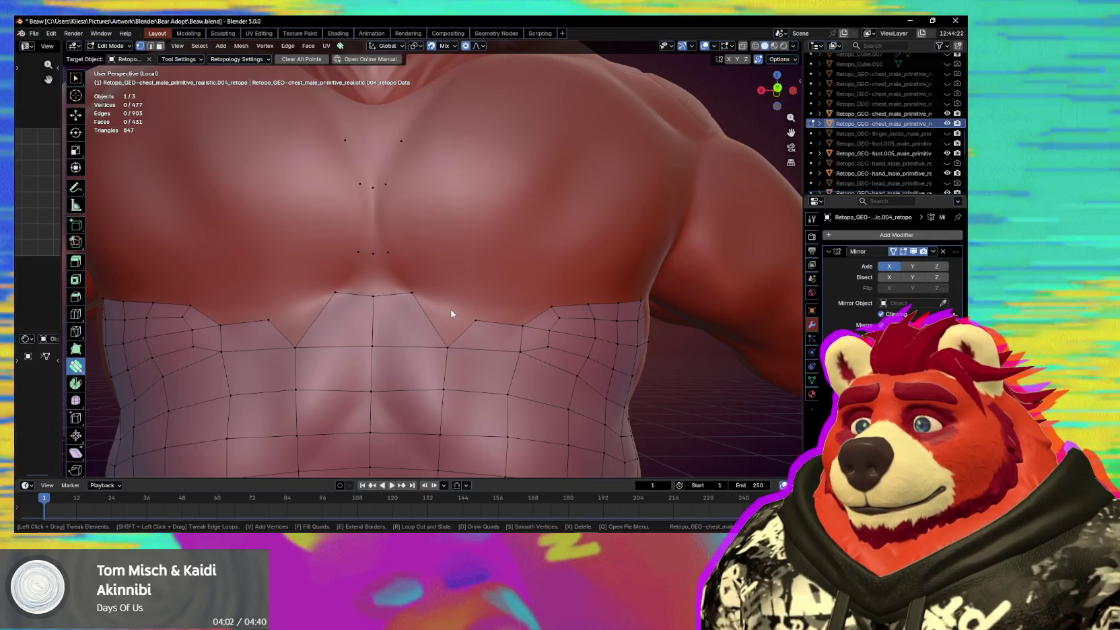
mouse_move(412, 293)
left_mouse_down()
mouse_move(369, 306)
mouse_move(400, 313)
left_mouse_up()
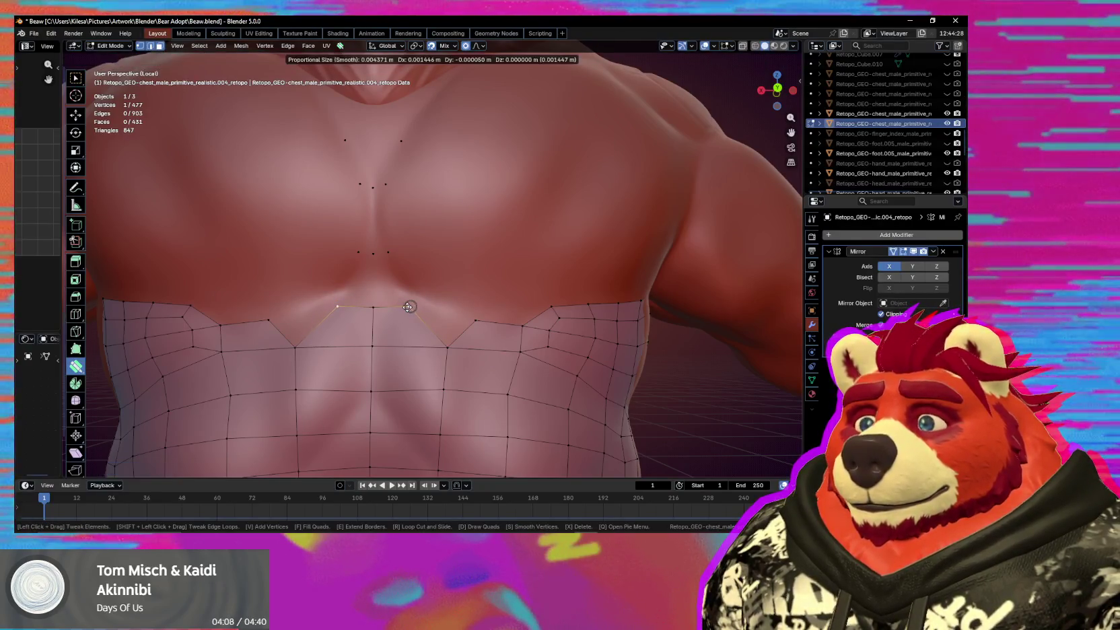
left_click(443, 317)
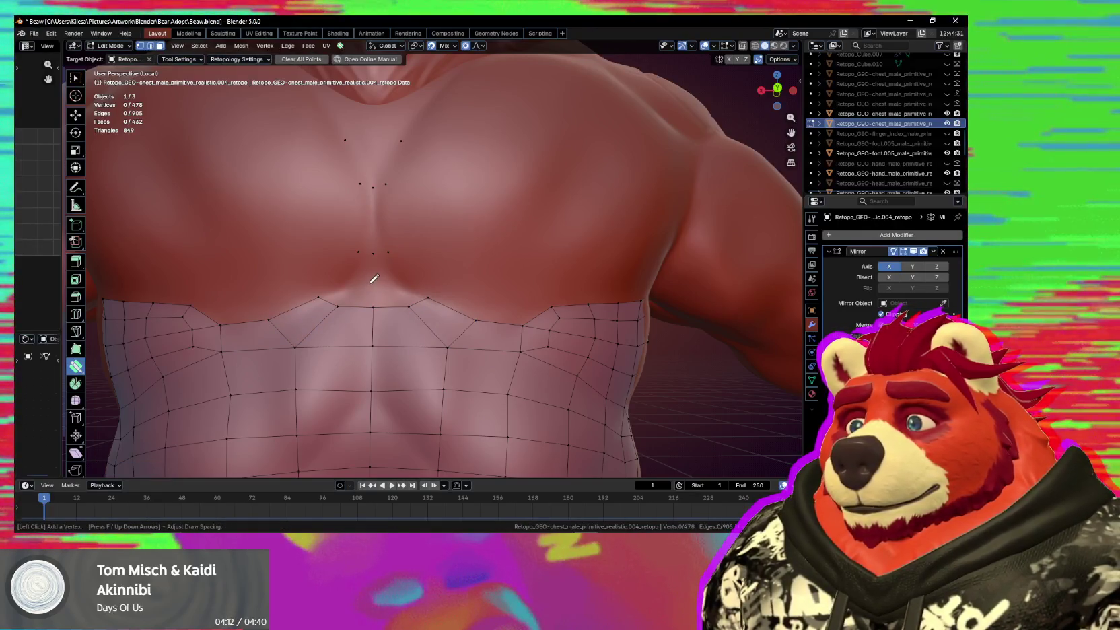
left_click_drag(381, 290, 389, 290)
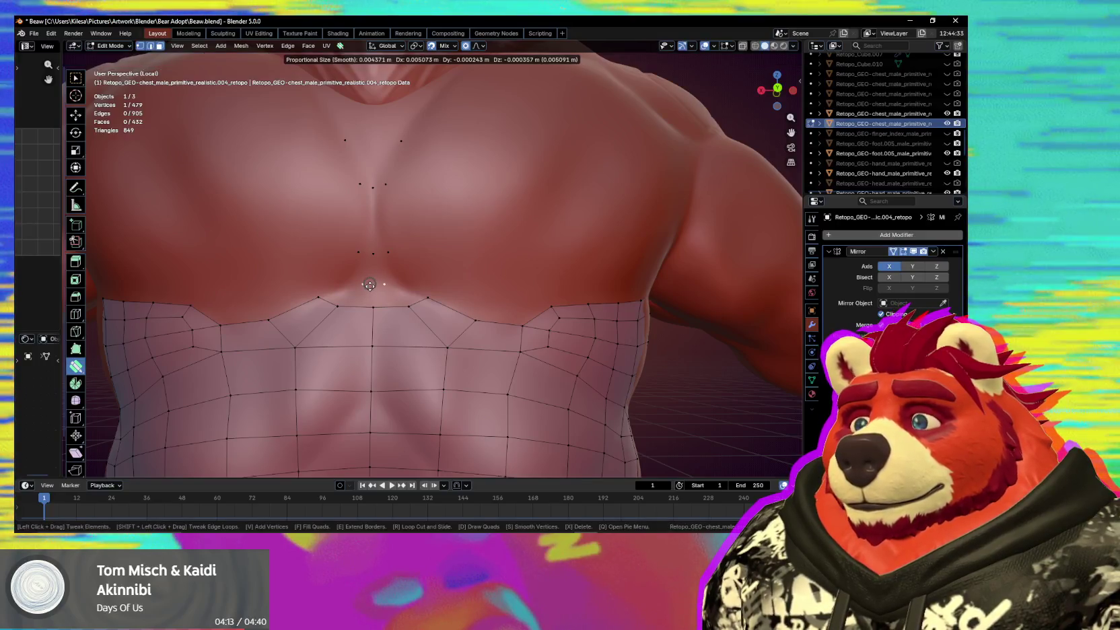
left_click(407, 291)
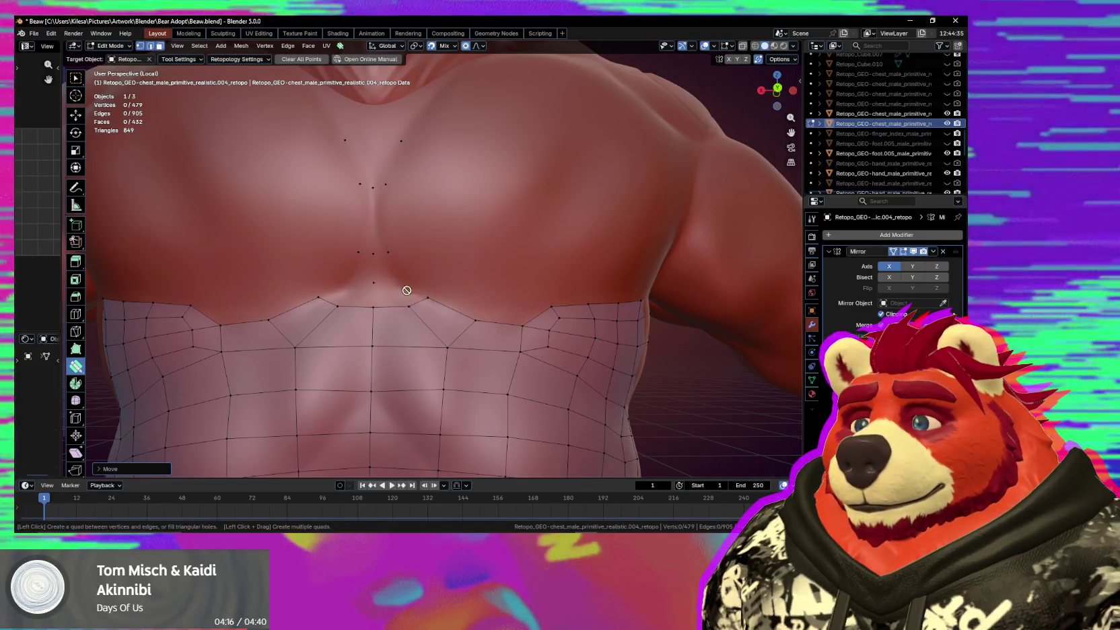
Fill the next chest quad and place a new vertex above it toward the sternum.
left_click(391, 292)
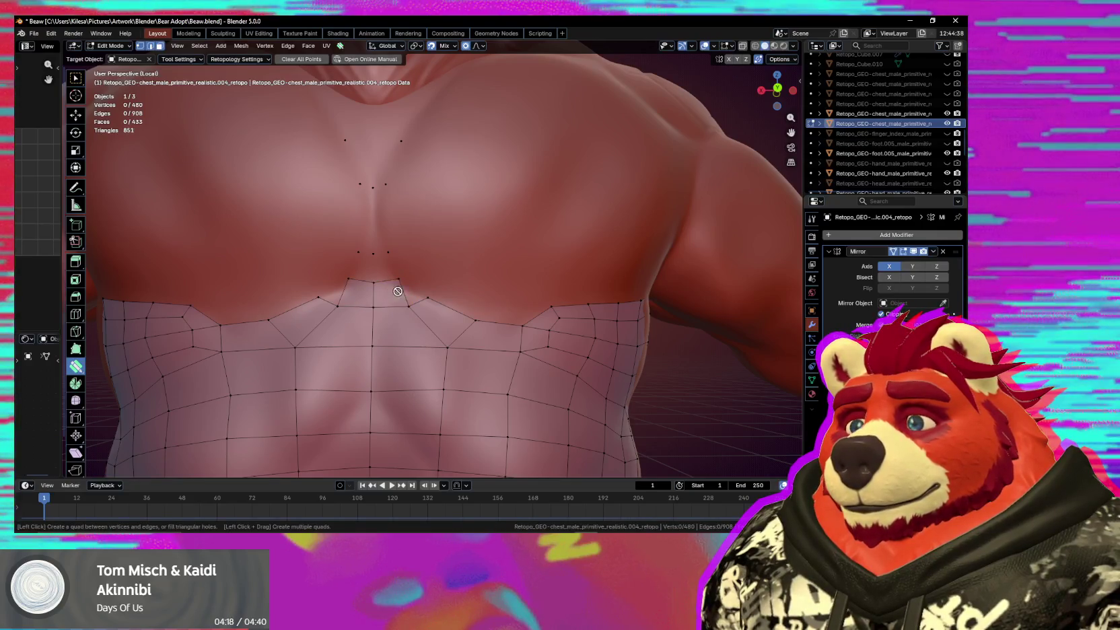
left_click_drag(403, 284, 386, 280)
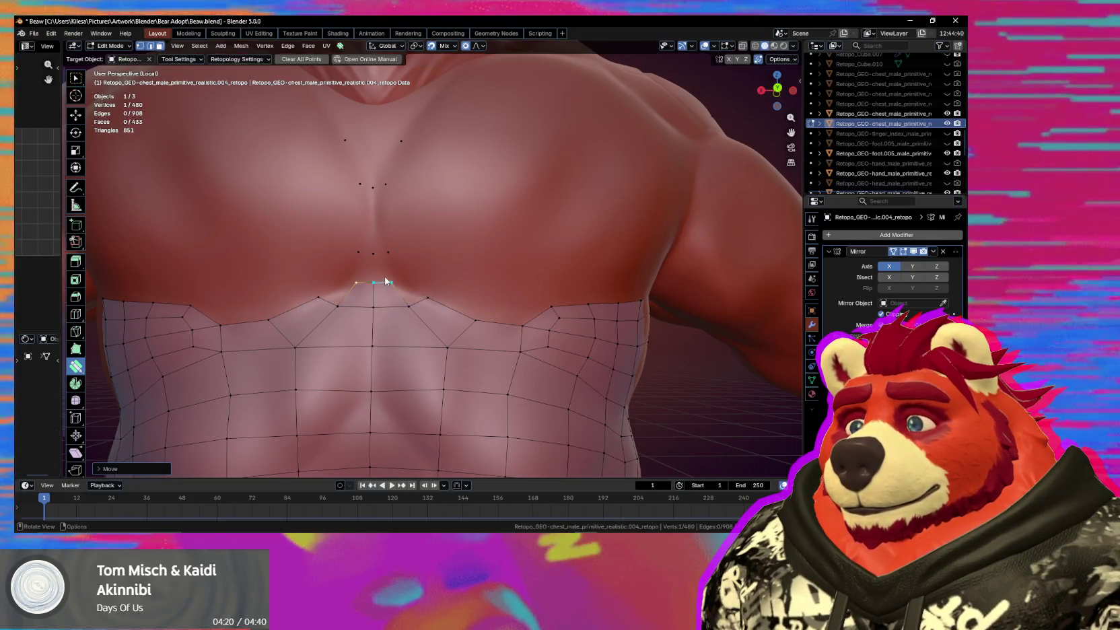
middle_click_drag(375, 212, 392, 235, "shift")
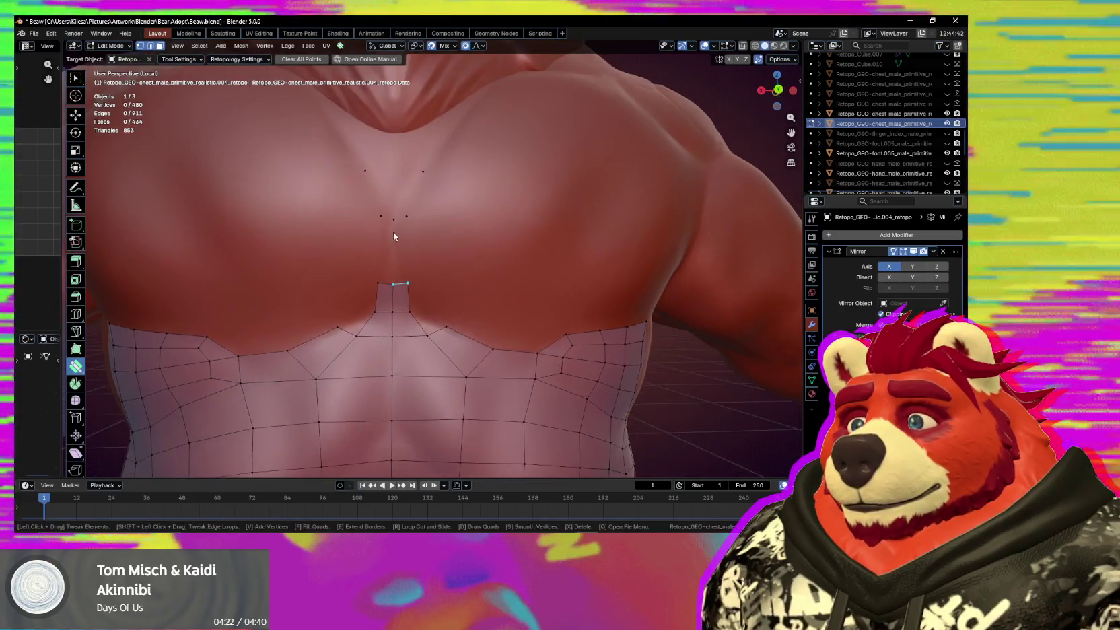
left_click(393, 249)
left_click_drag(399, 251, 402, 253)
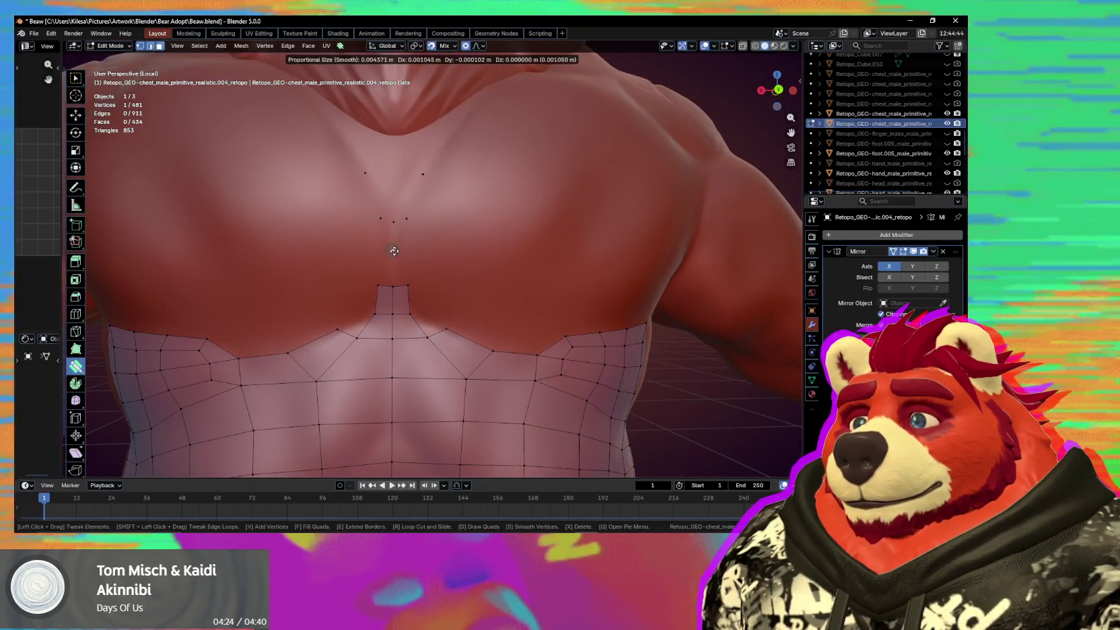
Replace the extra vertex with a quad extruded up the sternum from the top centre edge.
key("ctrl+z")
key("ctrl+z")
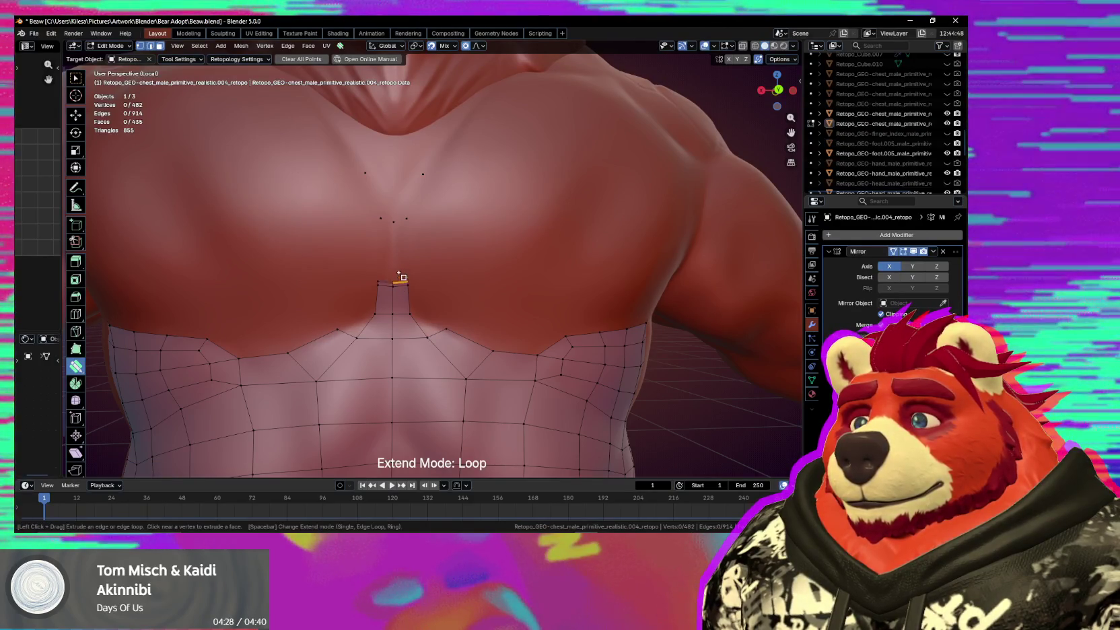
left_click_drag(400, 286, 399, 256)
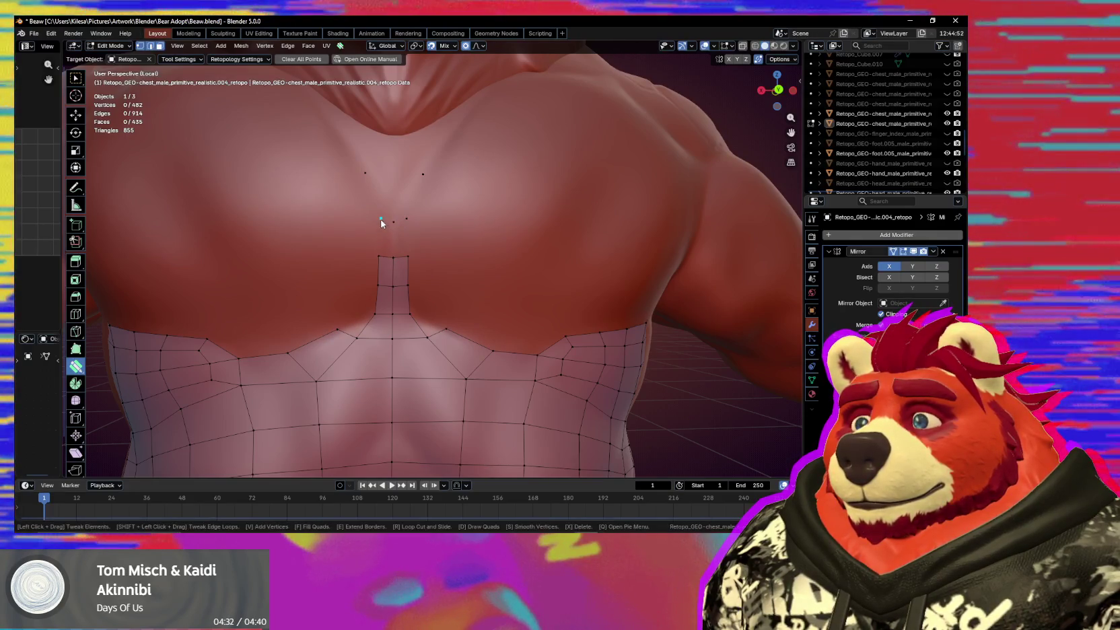
mouse_move(381, 220)
left_mouse_down()
mouse_move(402, 212)
mouse_move(363, 237)
mouse_move(394, 220)
left_mouse_up()
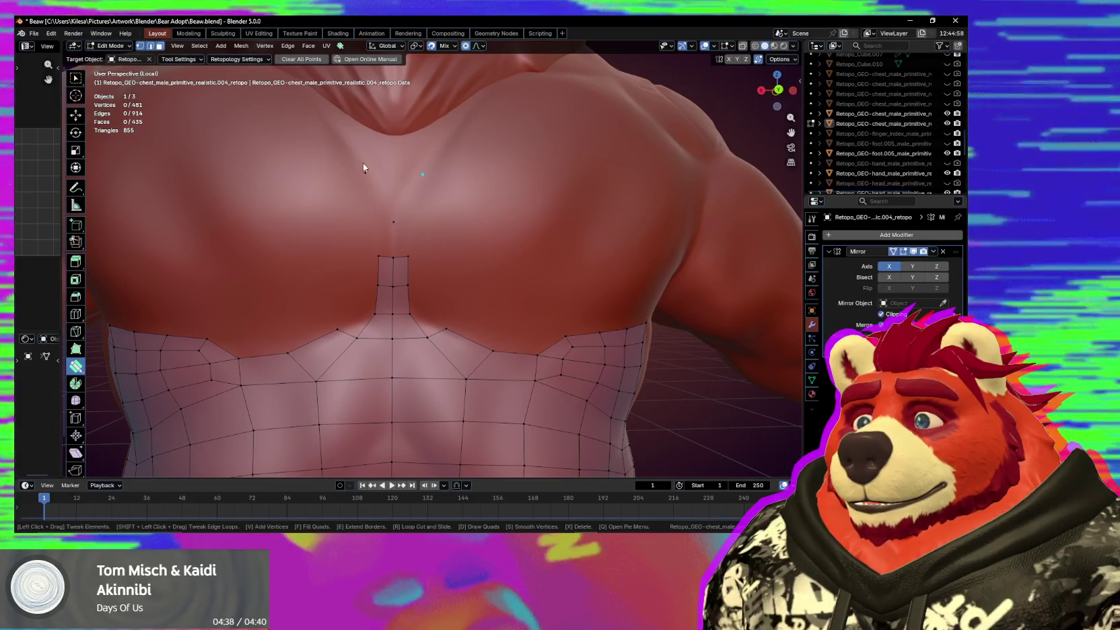
left_click(405, 233)
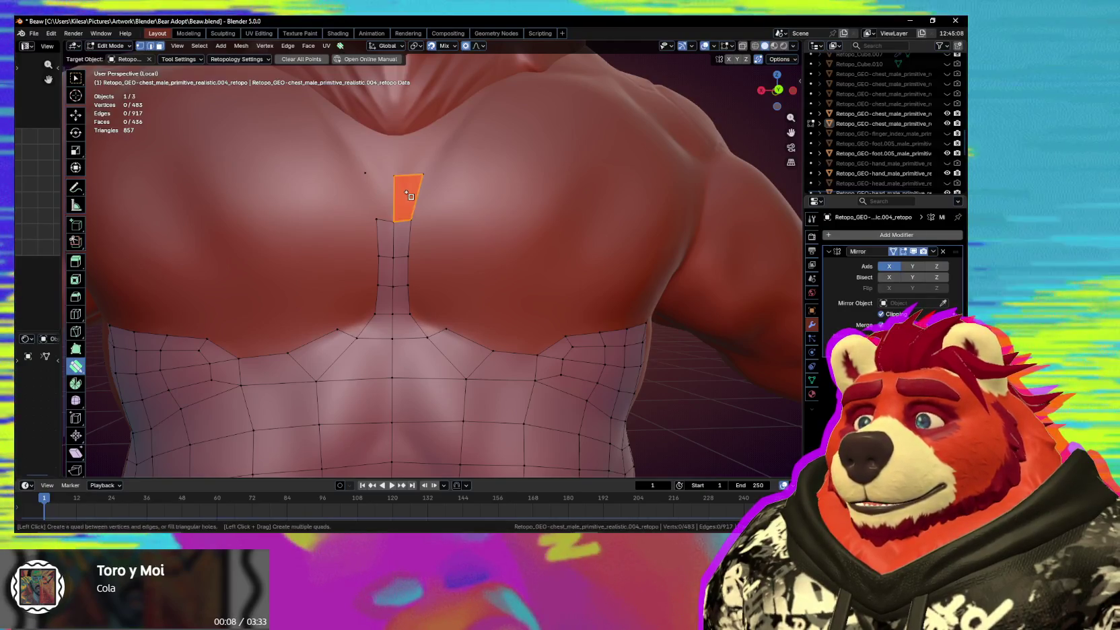
Connect the centre column to the side vertices with new quads, undoing one unwanted face.
left_click(402, 196, "ctrl")
middle_click_drag(445, 211, 442, 230)
left_click(393, 230)
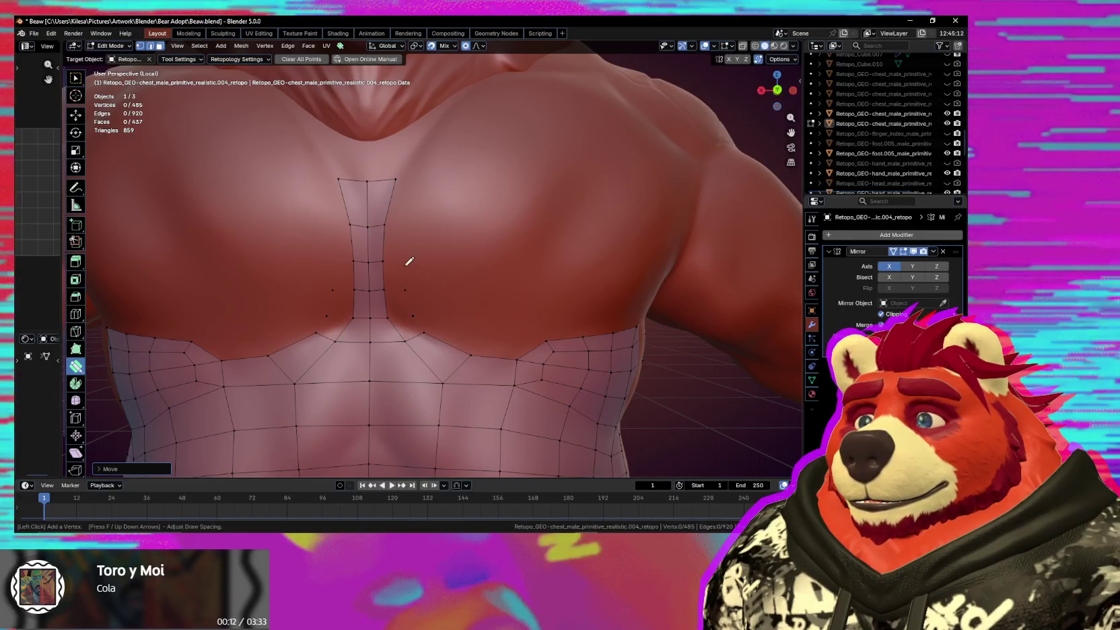
left_click_drag(401, 280, 408, 201)
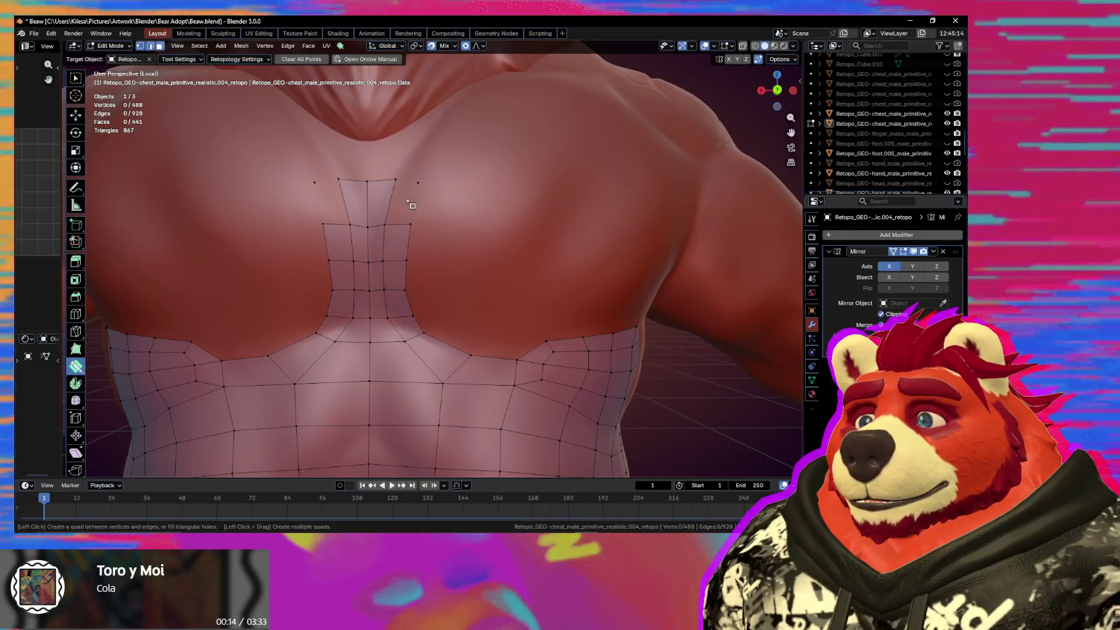
key("ctrl+z")
scroll(472, 295, "down", 2)
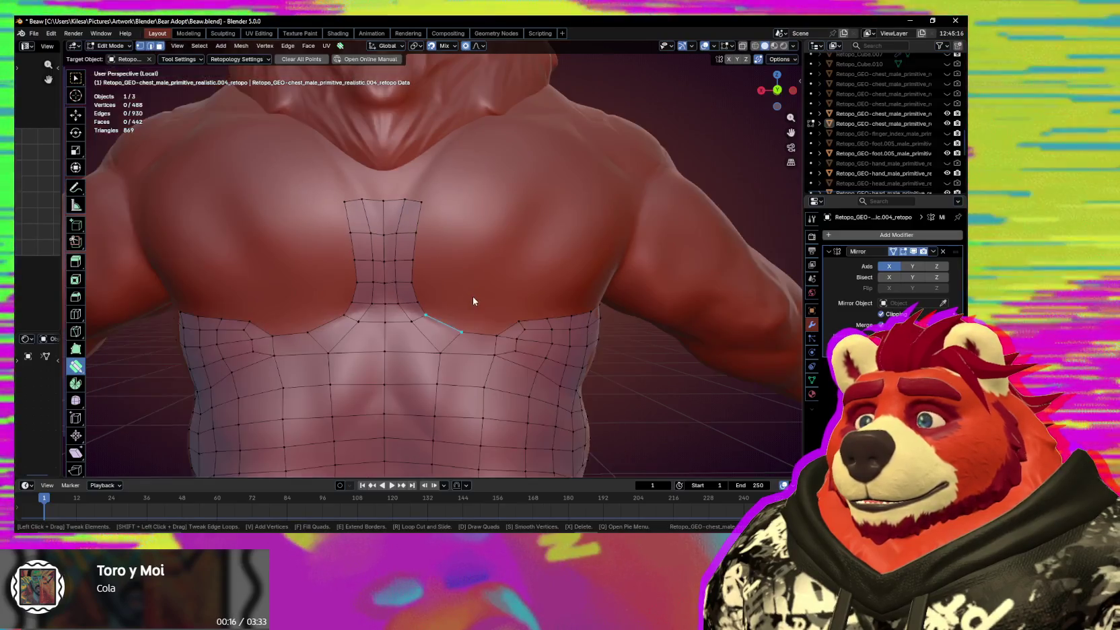
Add a vertex toward the neck and join it to the strip, undoing the last top quads.
middle_click_drag(480, 305, 426, 249)
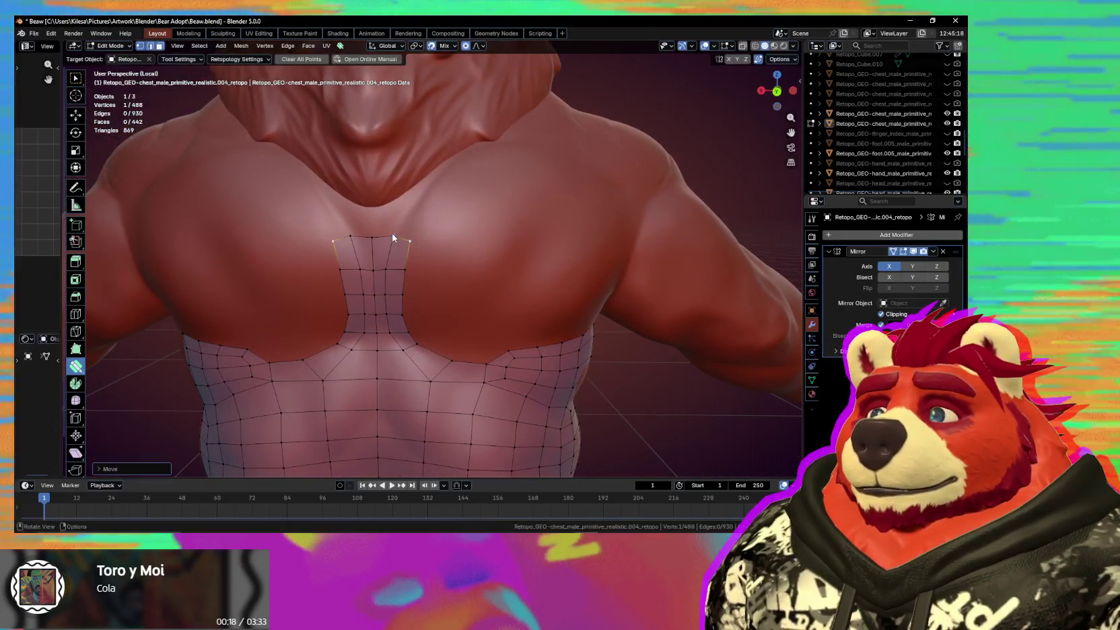
left_click_drag(393, 237, 391, 231)
middle_click_drag(394, 231, 414, 243)
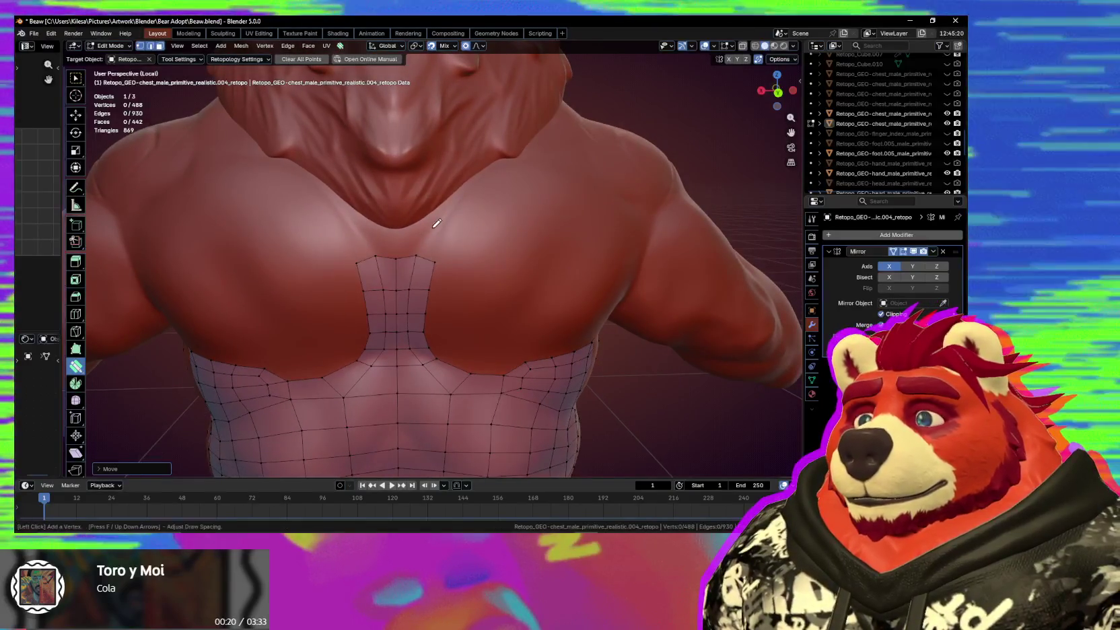
left_click(431, 230)
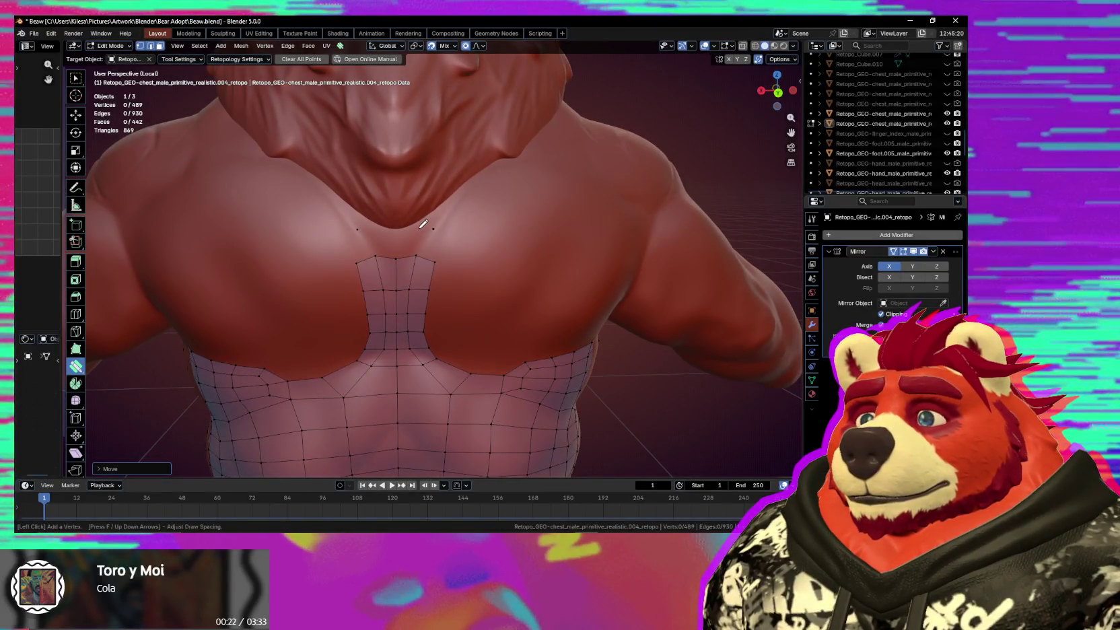
left_click(432, 242)
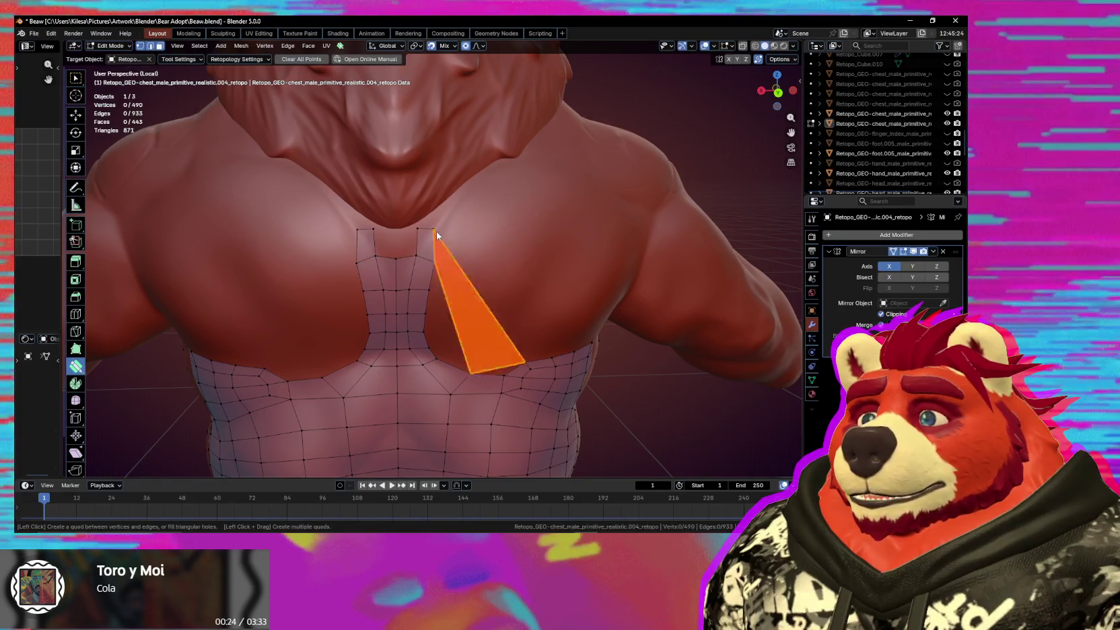
key("ctrl+z")
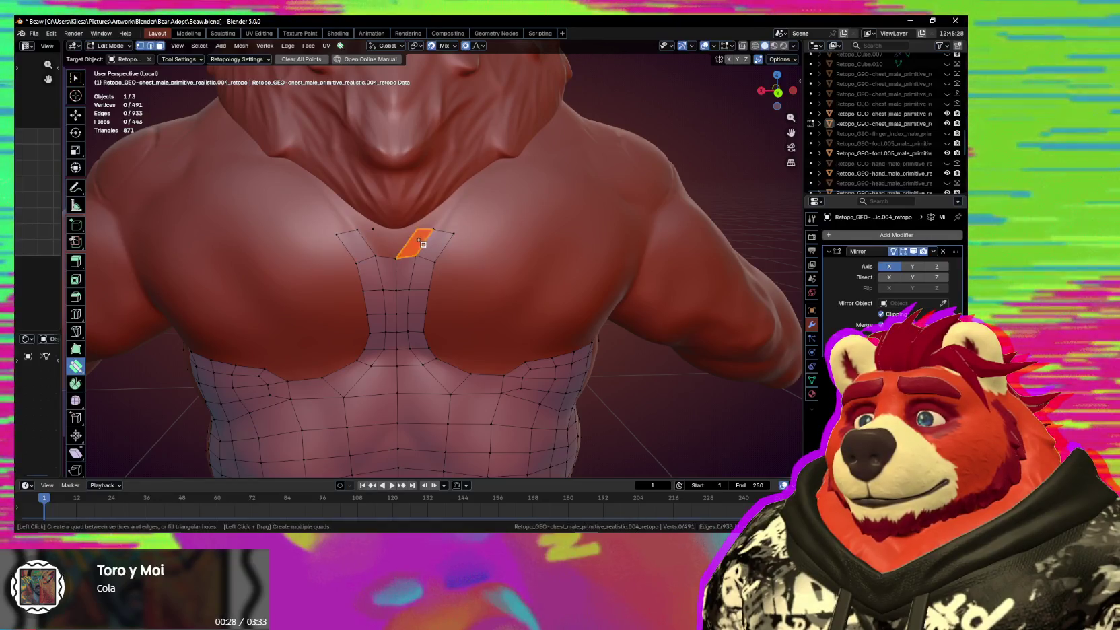
scroll(418, 241, "up", 4)
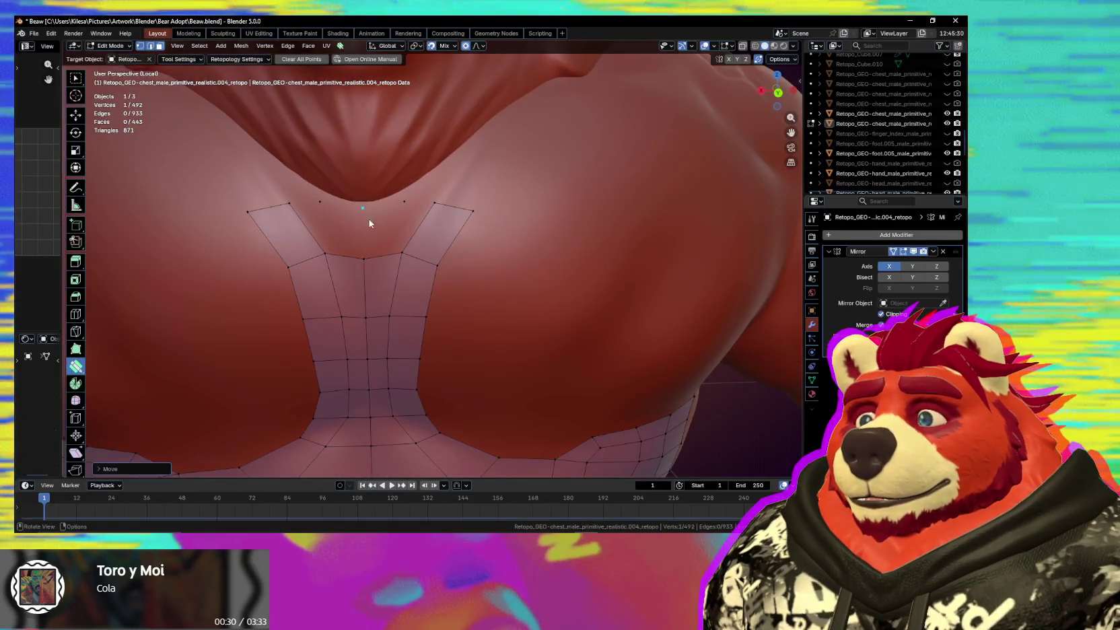
Fill the gap between the top chest-strip vertices and settle the top corner onto the chest.
left_click(412, 228)
left_click_drag(435, 202, 438, 213)
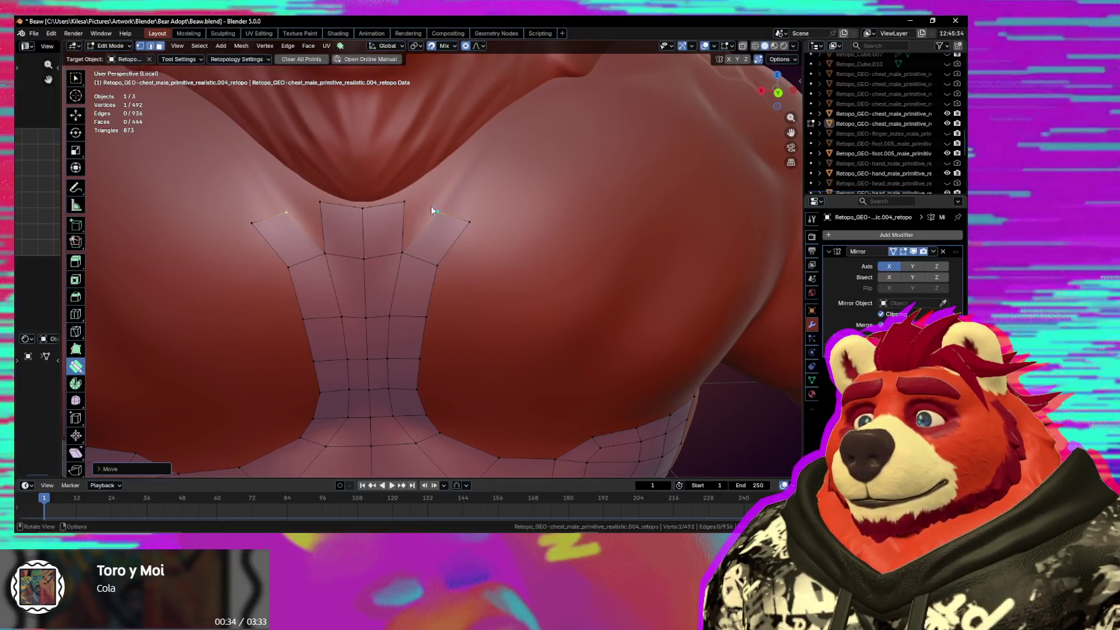
middle_click_drag(418, 214, 473, 163, "shift")
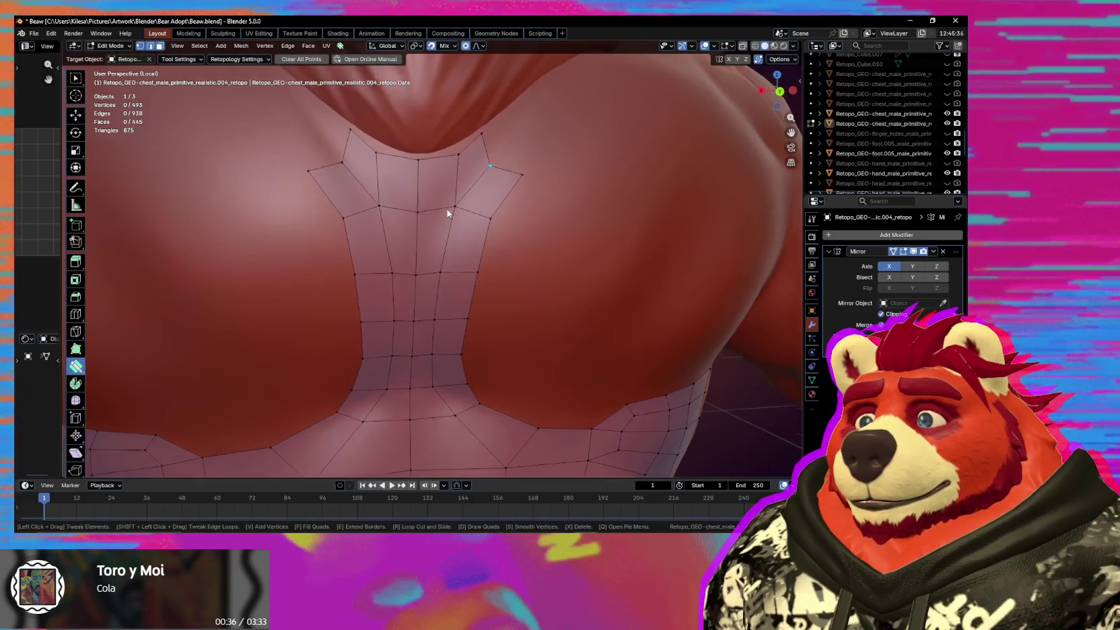
mouse_move(456, 148)
left_mouse_down()
mouse_move(479, 119)
mouse_move(374, 142)
left_mouse_up()
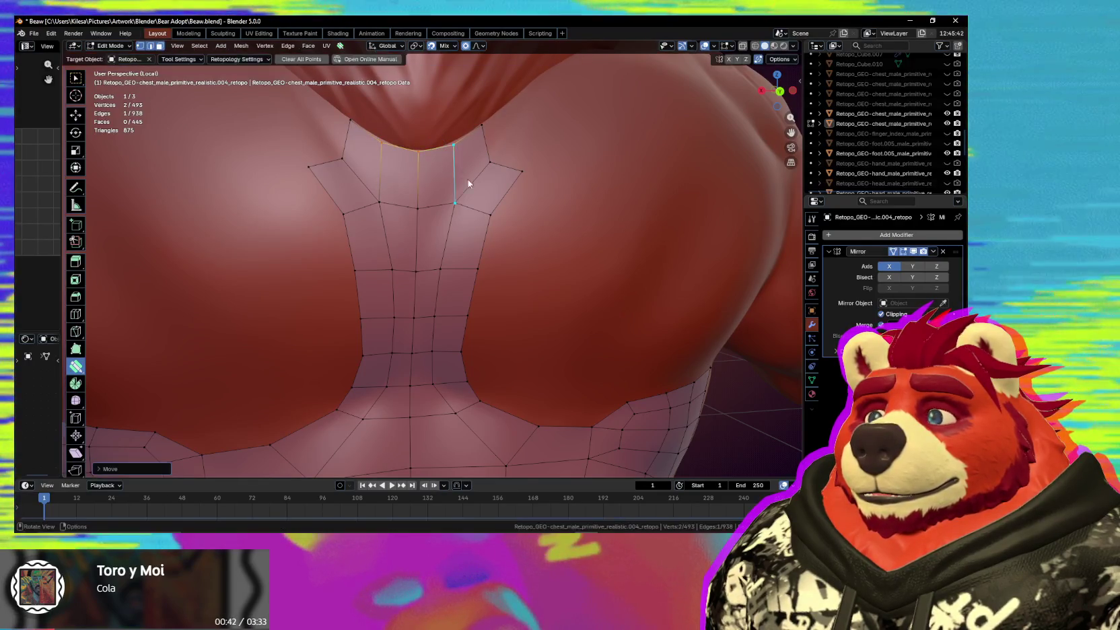
middle_click_drag(468, 179, 382, 263, "shift")
Lower the mirrored collarbone vertices and extend the edge strip outward toward the shoulder.
left_click_drag(364, 253, 364, 251)
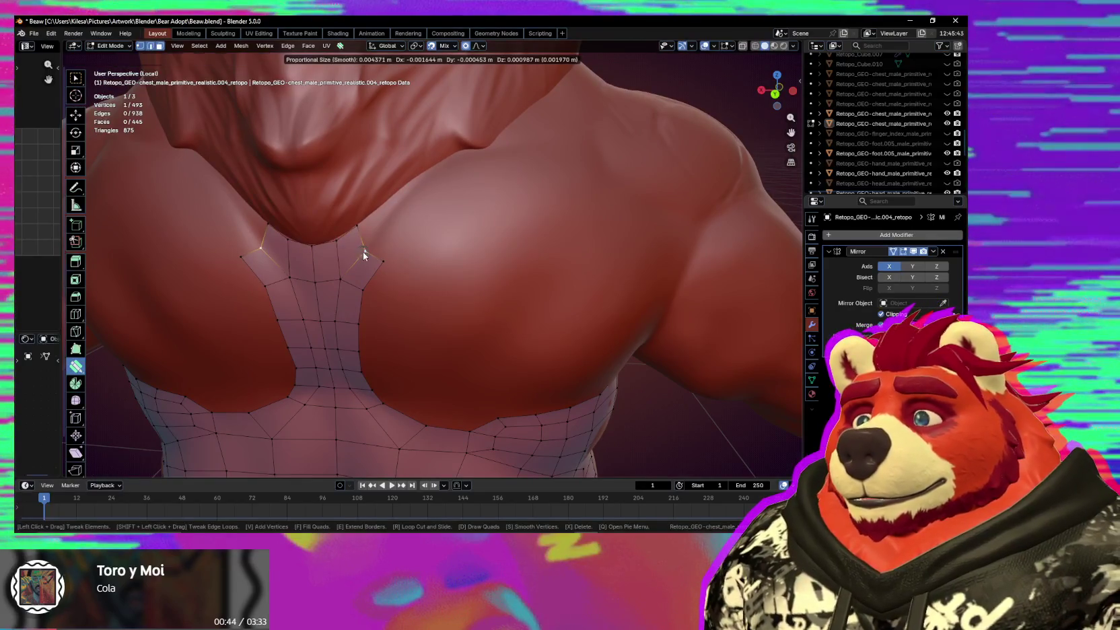
middle_click_drag(364, 252, 440, 247)
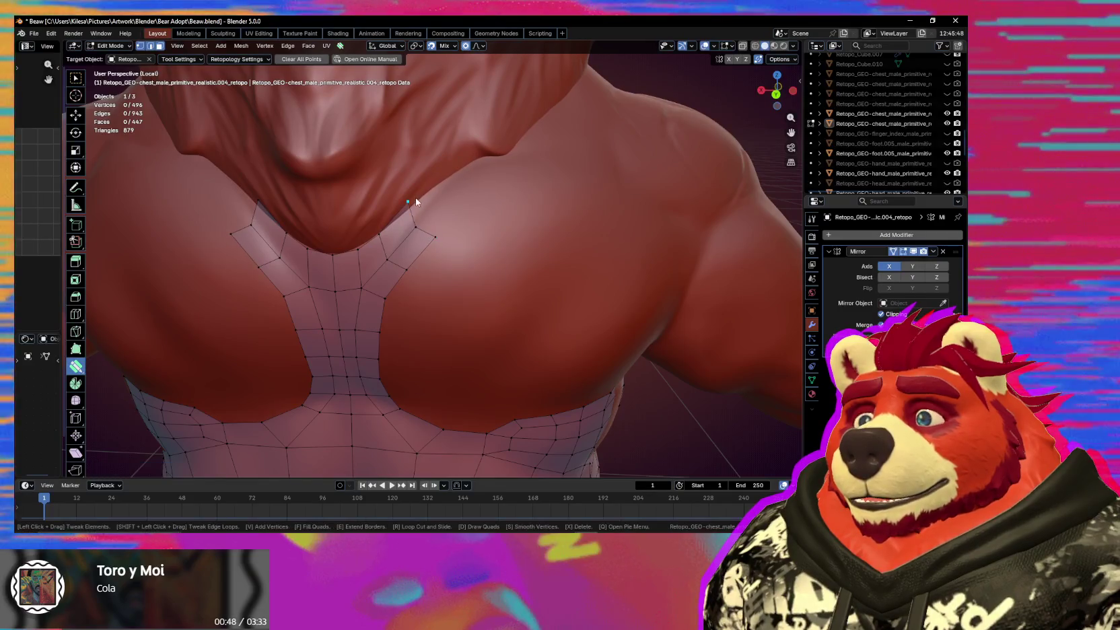
left_click_drag(415, 208, 439, 234)
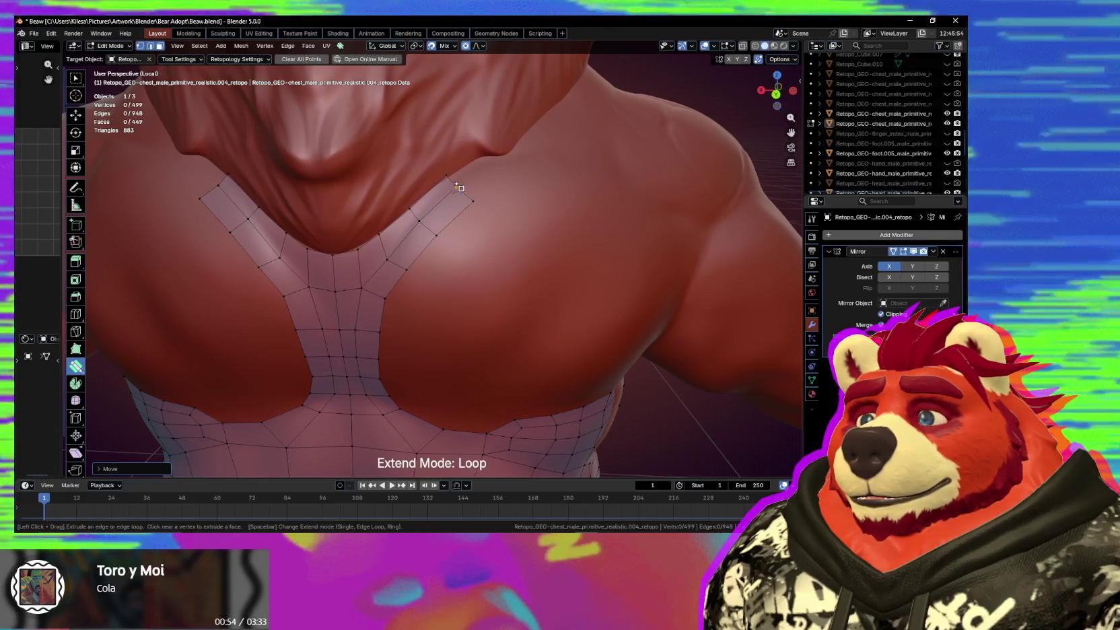
left_click_drag(444, 194, 465, 189)
middle_click_drag(465, 189, 418, 239)
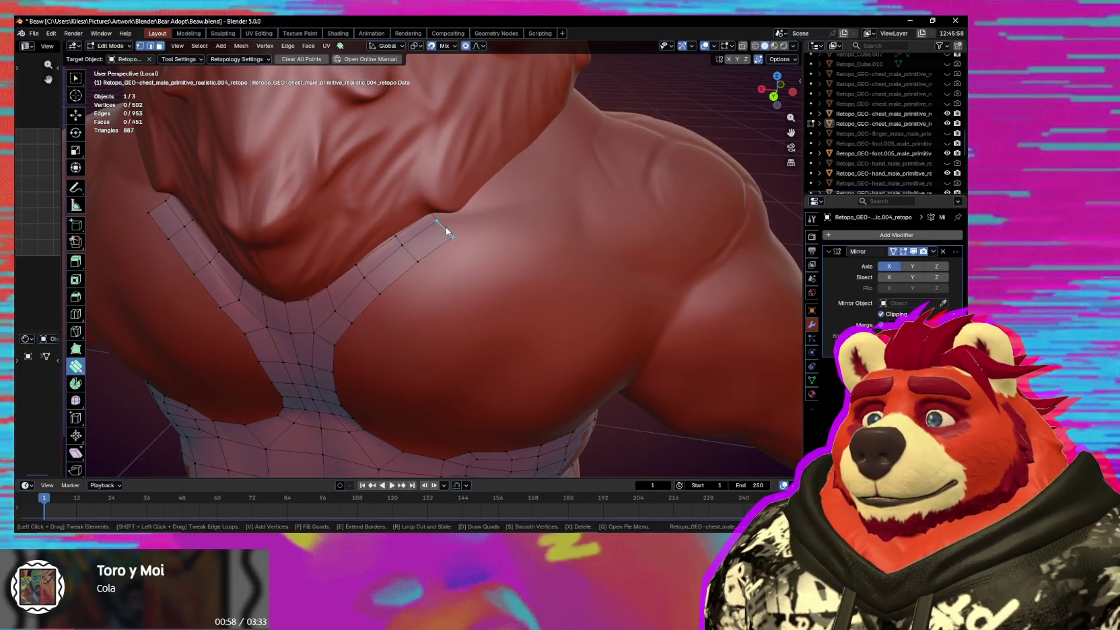
left_click_drag(396, 237, 392, 236)
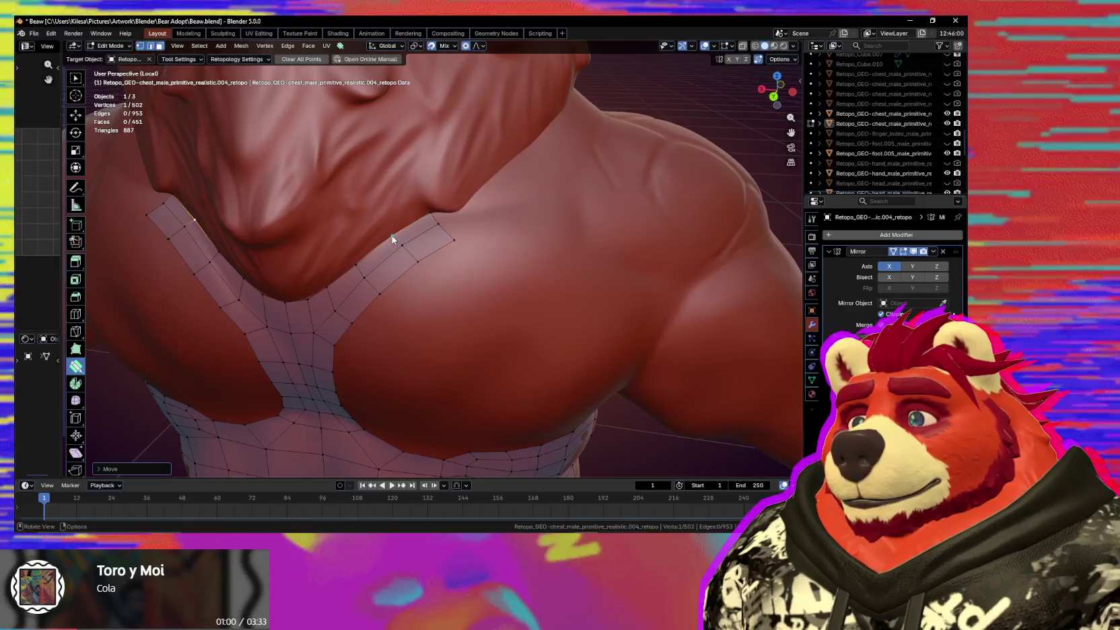
middle_click_drag(392, 236, 455, 249)
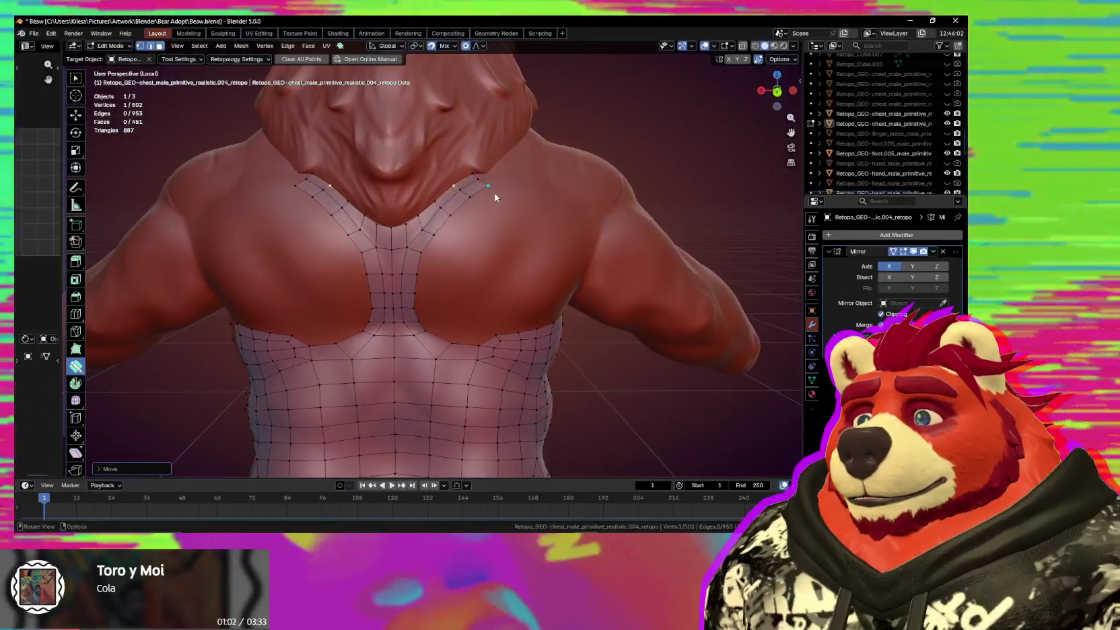
Snug the band-end, chest-edge and upper chest vertices onto the sculpted surface, checking from several angles.
mouse_move(495, 197)
left_mouse_down()
mouse_move(474, 210)
mouse_move(487, 199)
left_mouse_up()
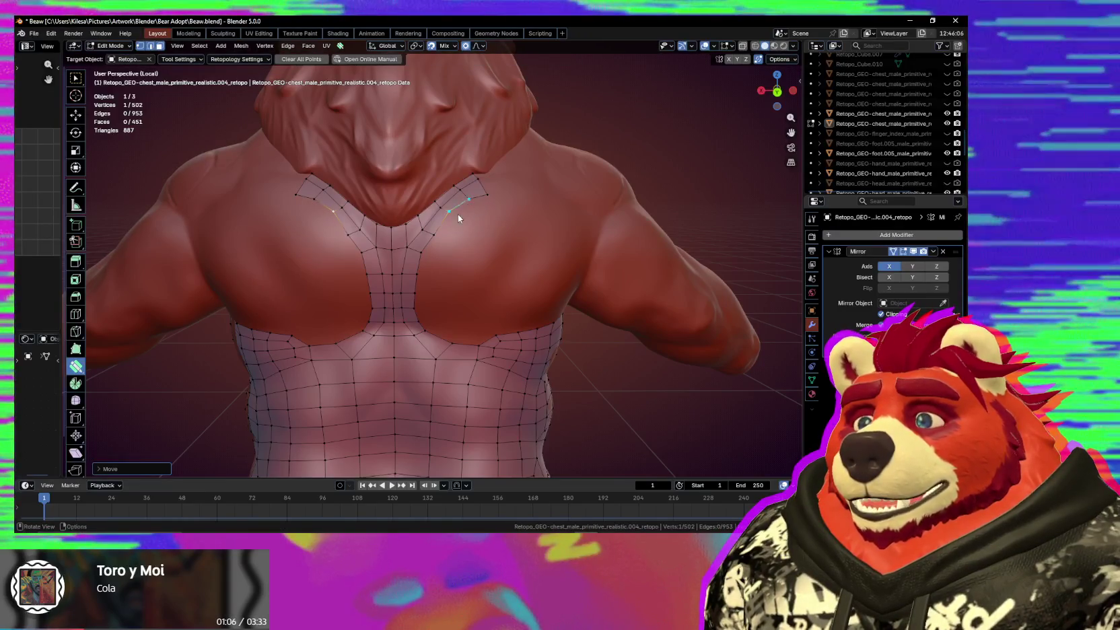
mouse_move(452, 218)
left_mouse_down()
mouse_move(465, 225)
mouse_move(452, 239)
left_mouse_up()
middle_click_drag(458, 223, 458, 226)
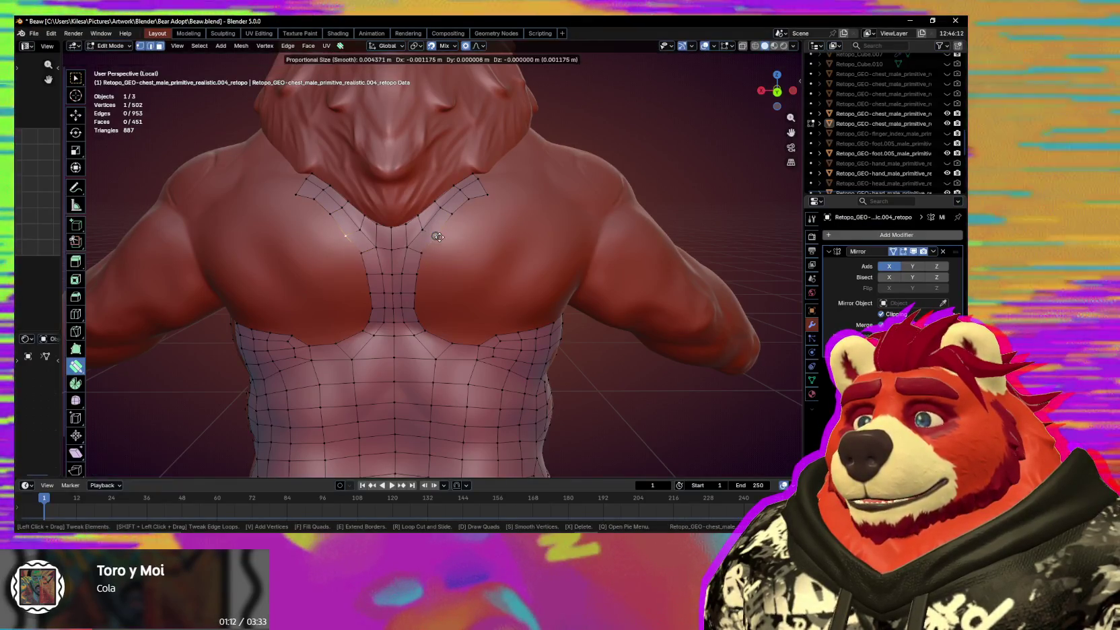
left_click_drag(431, 251, 438, 237)
middle_click_drag(433, 298, 438, 295)
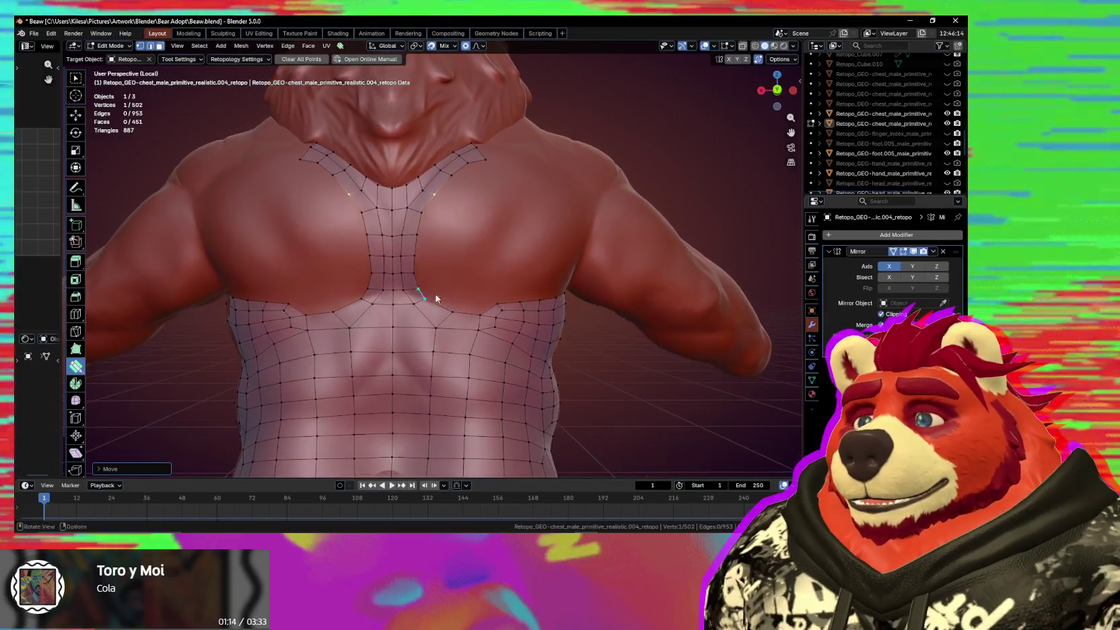
left_click_drag(437, 295, 441, 317)
mouse_move(442, 317)
middle_mouse_down()
mouse_move(470, 311)
mouse_move(464, 289)
middle_mouse_up()
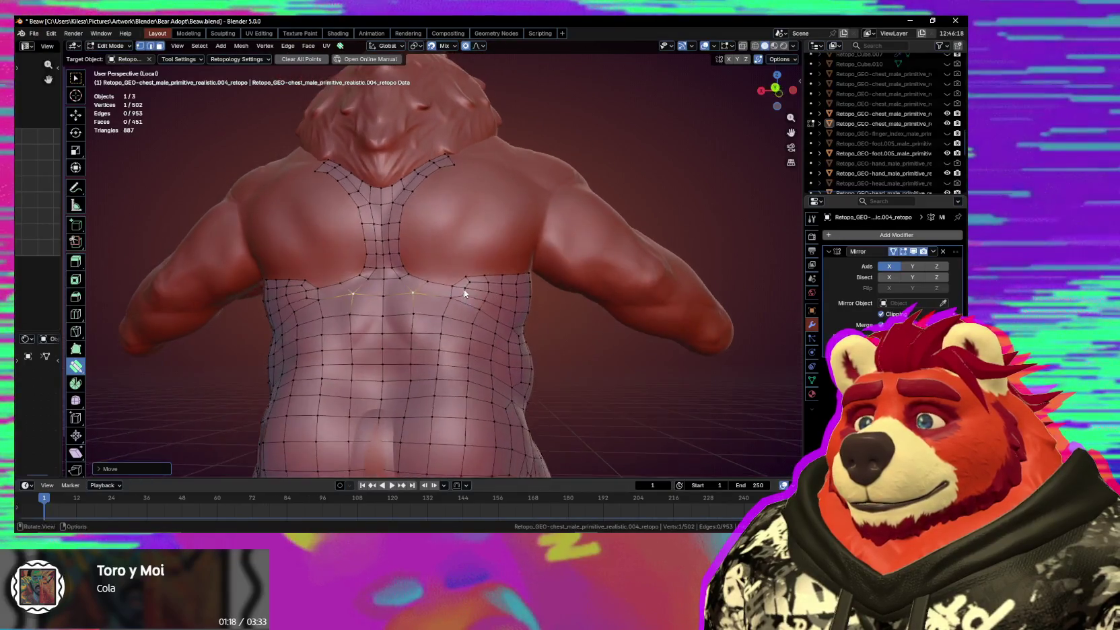
scroll(464, 289, "up", 2)
left_click_drag(482, 285, 484, 287)
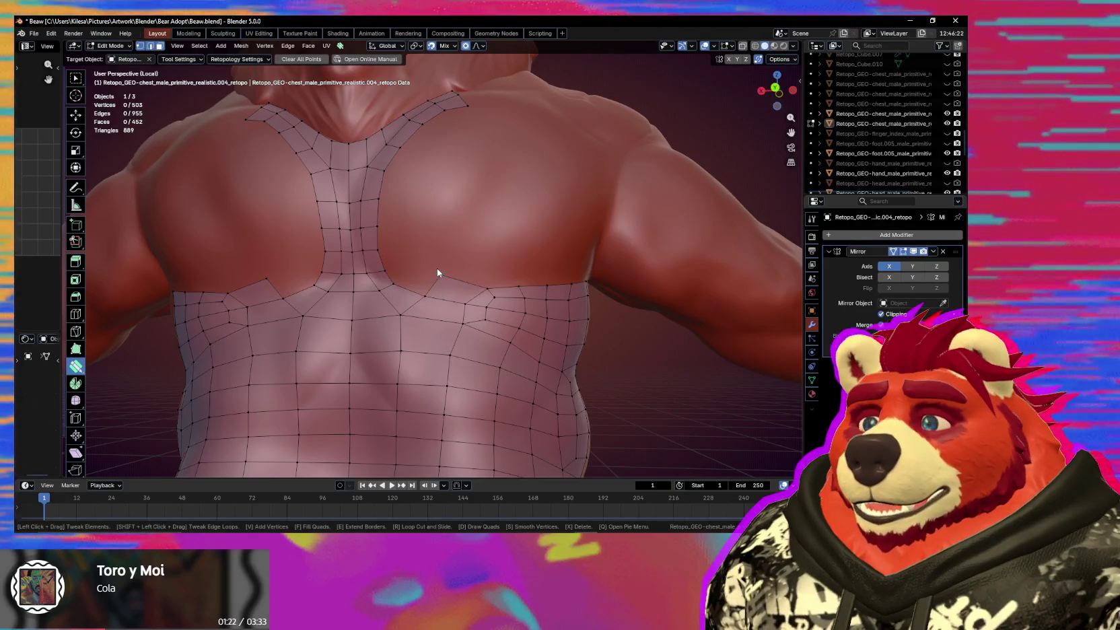
left_click_drag(432, 270, 431, 272)
middle_click_drag(431, 272, 436, 283)
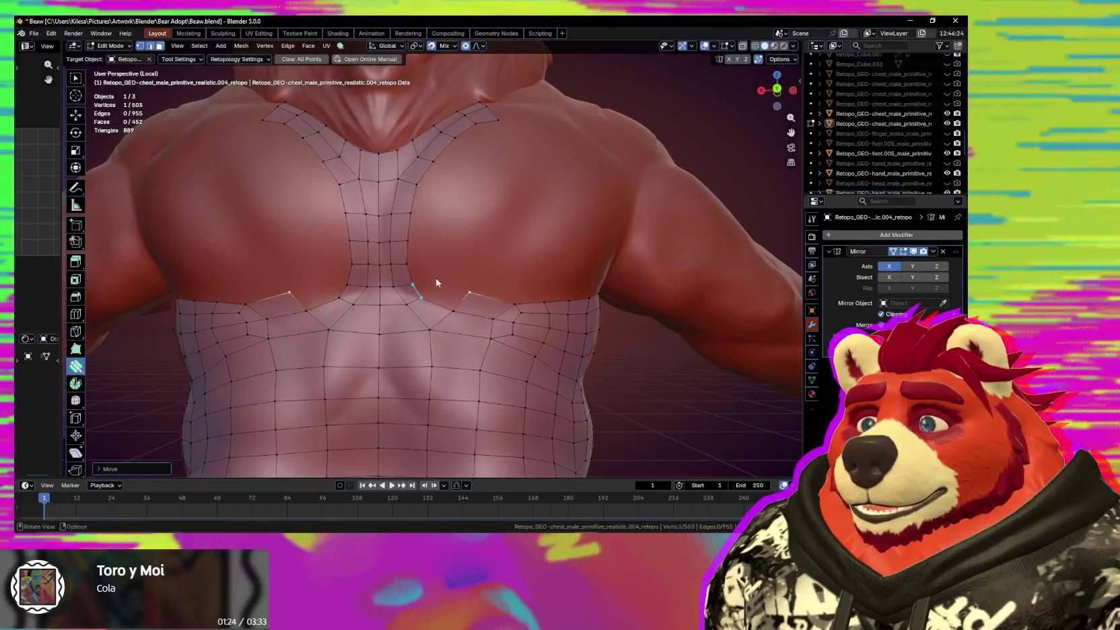
Place new vertices below the chest strip and build a quad from them.
left_click(441, 275)
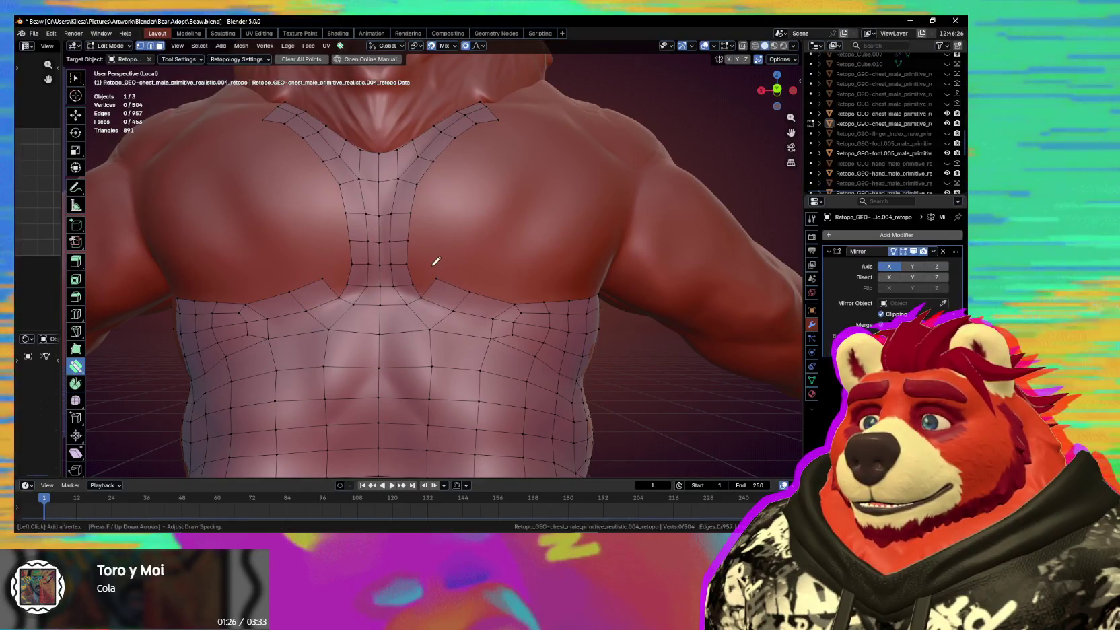
left_click(431, 268)
left_click(428, 258)
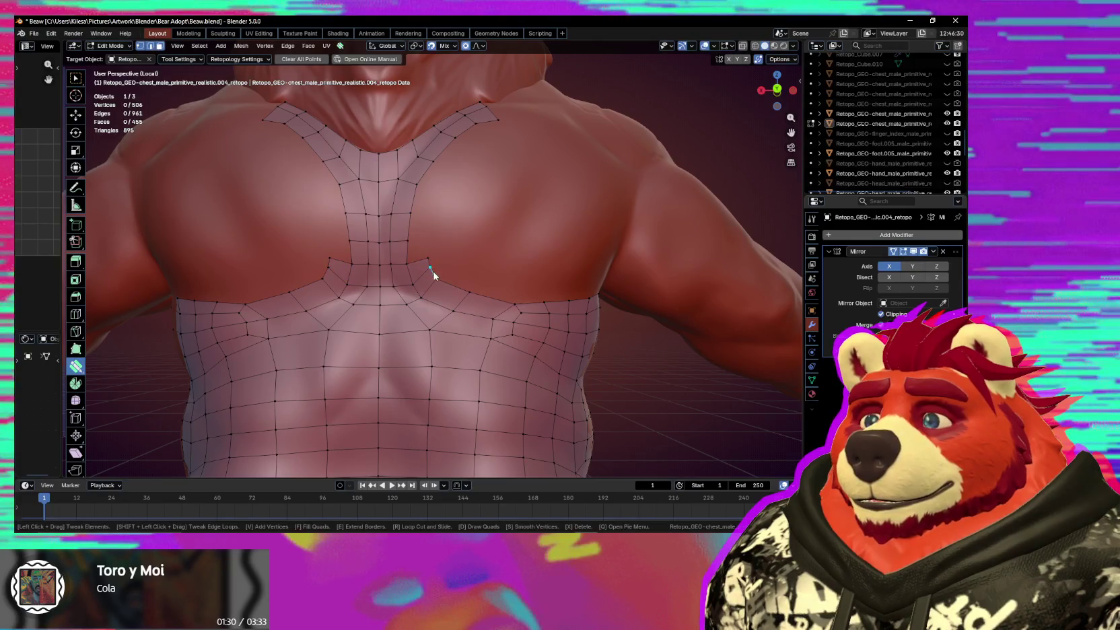
left_click_drag(435, 278, 431, 278)
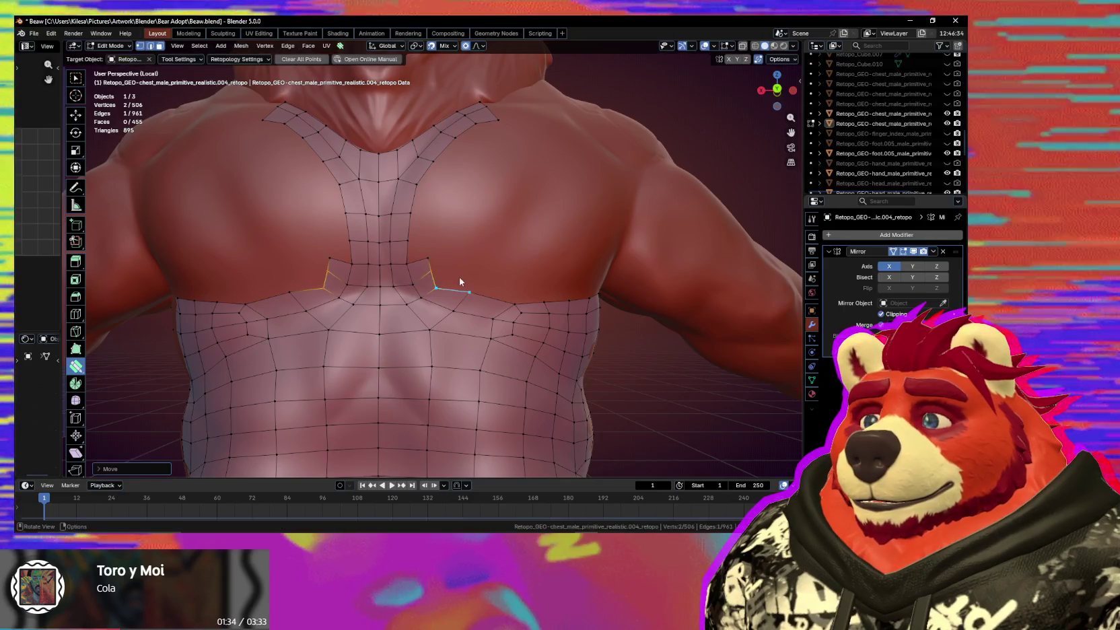
left_click(452, 276)
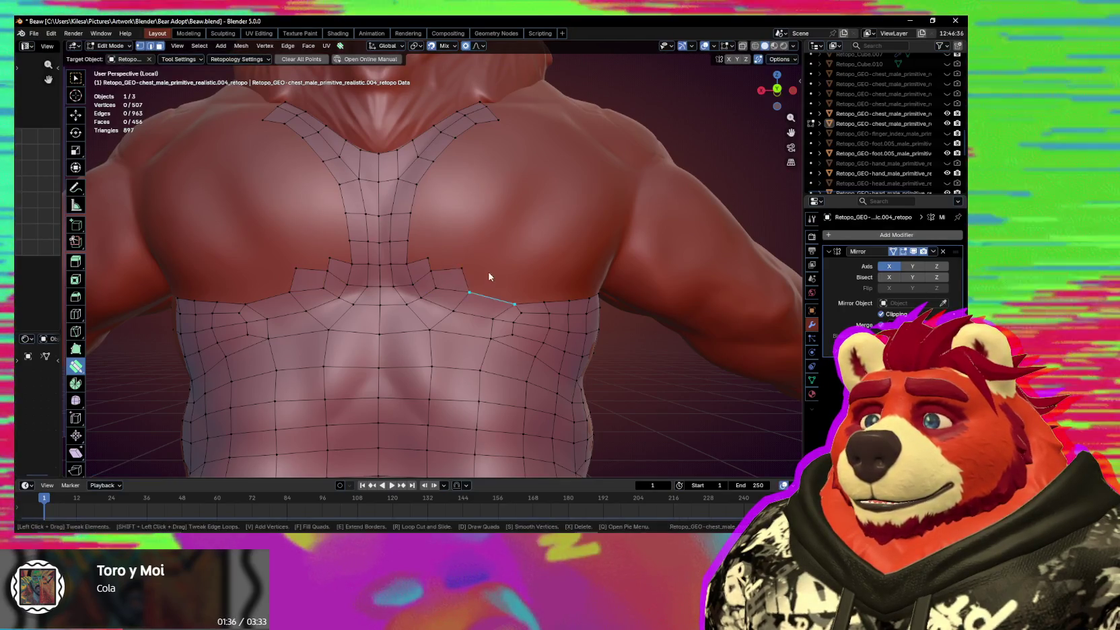
Try an edge-loop extrusion from the strip, cancel it, and nudge the selected lower vertex.
left_click_drag(471, 269, 470, 269)
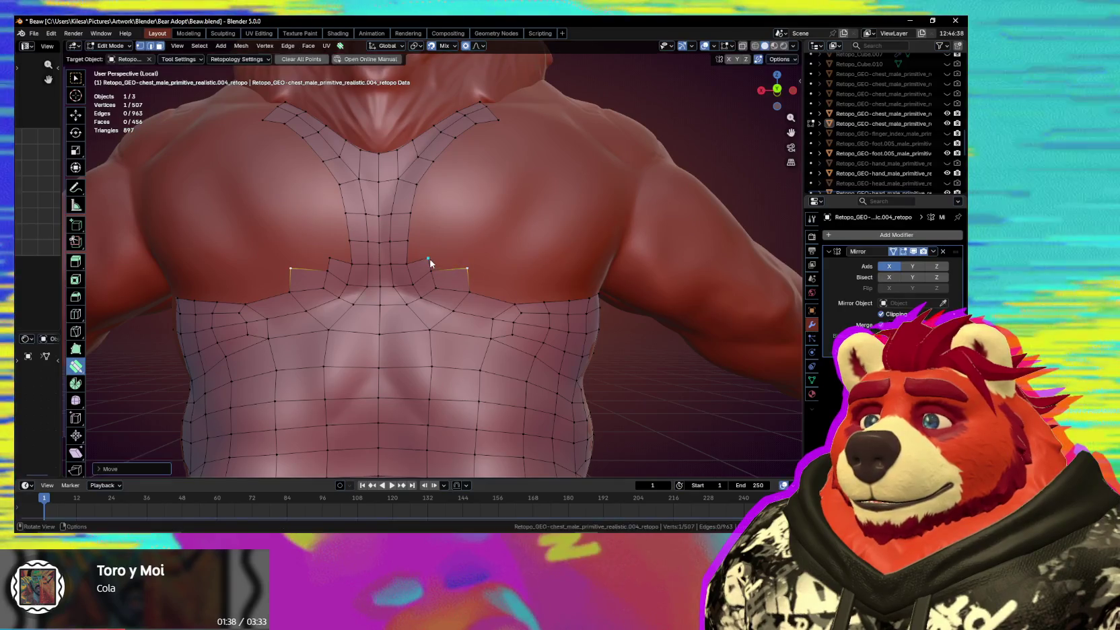
key("space")
key("Escape")
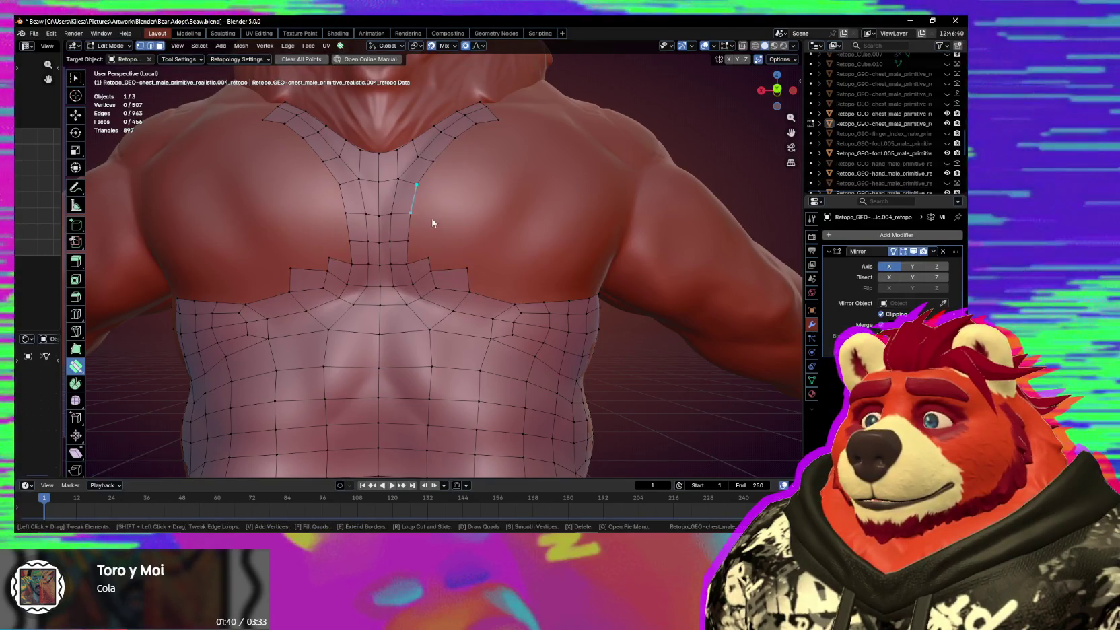
middle_click_drag(444, 211, 450, 234)
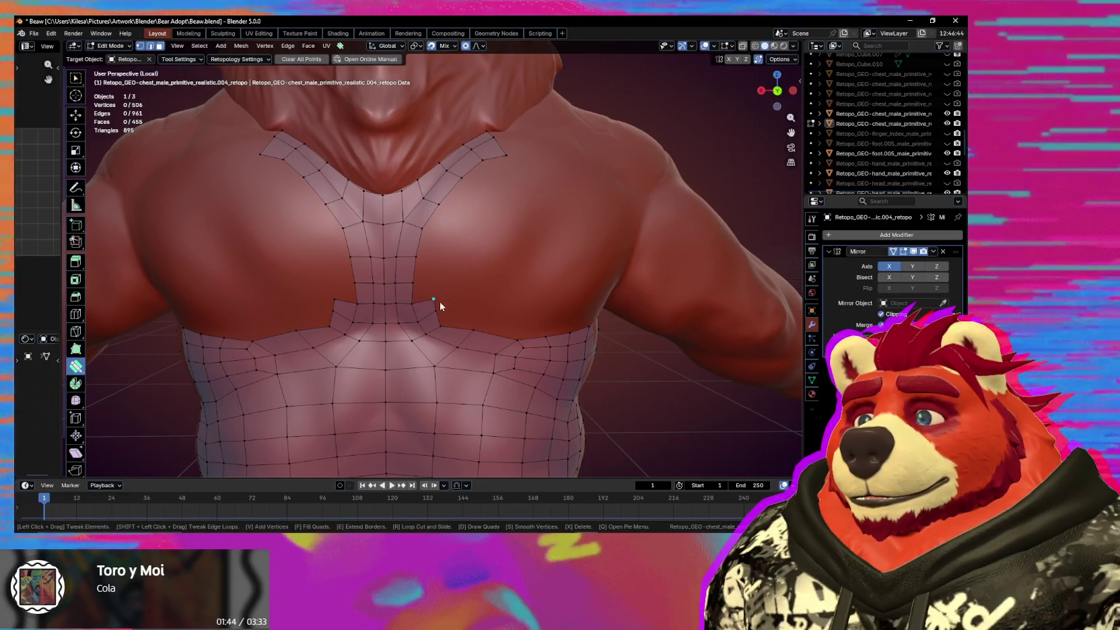
left_click_drag(447, 322, 446, 328)
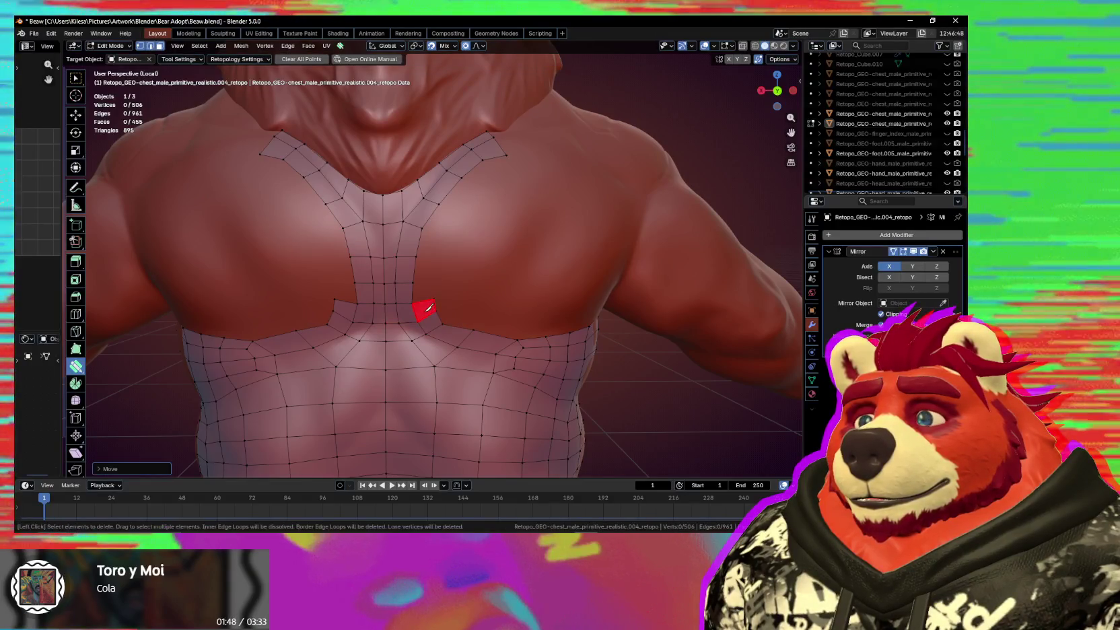
scroll(433, 312, "down", 3)
scroll(437, 312, "up", 4)
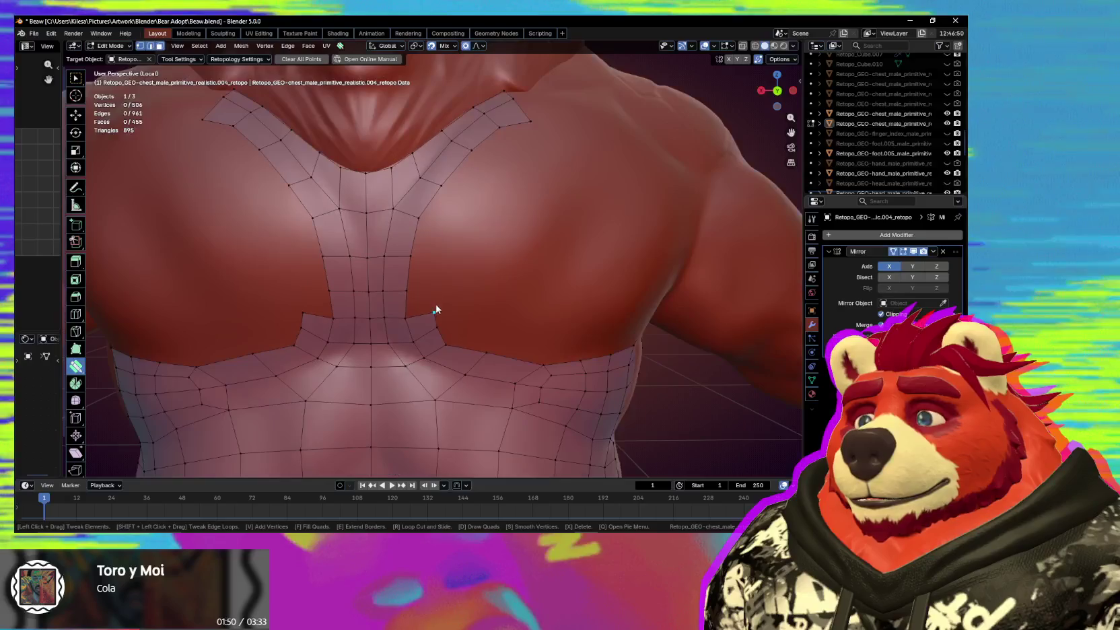
Delete the stray vertex and its face, then merge the remaining stray vertex into its neighbour.
key("x")
left_click(431, 329)
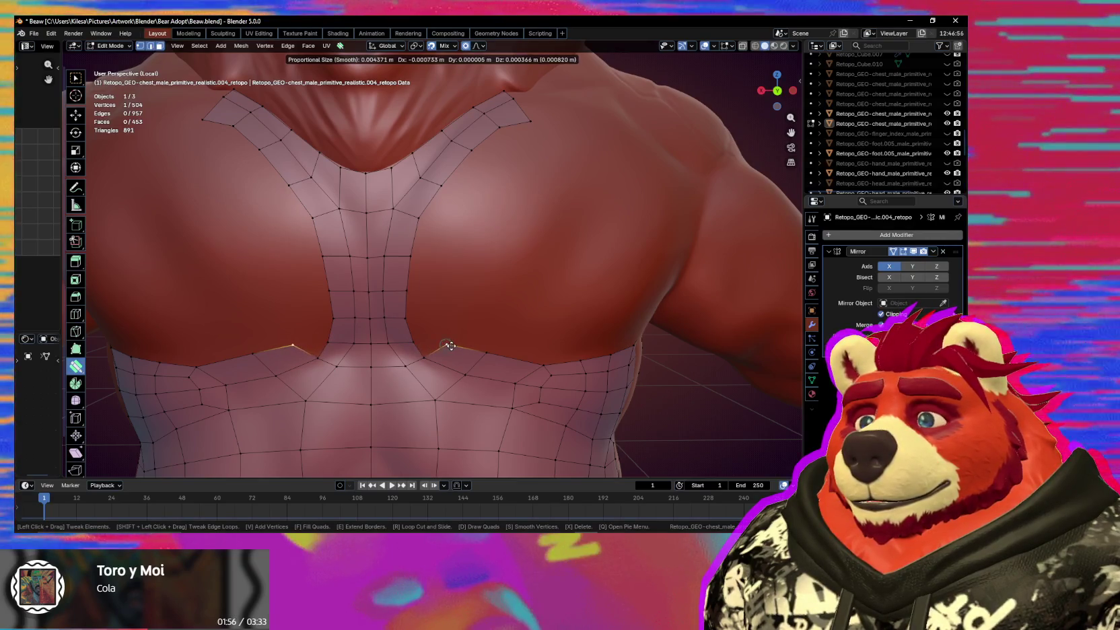
left_click(450, 345)
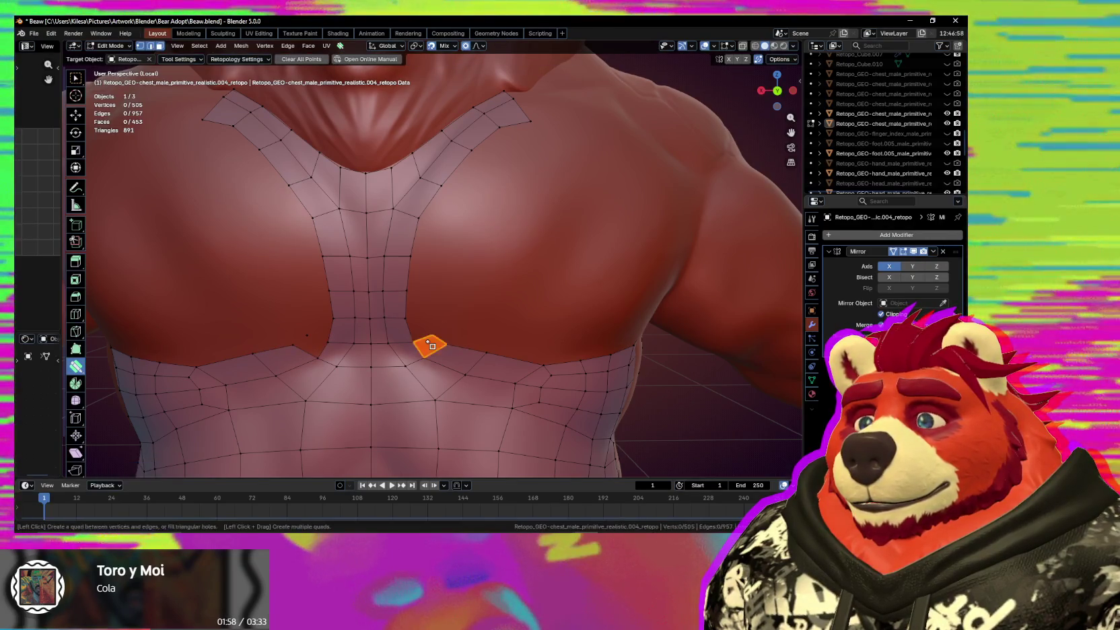
left_click_drag(433, 343, 422, 329)
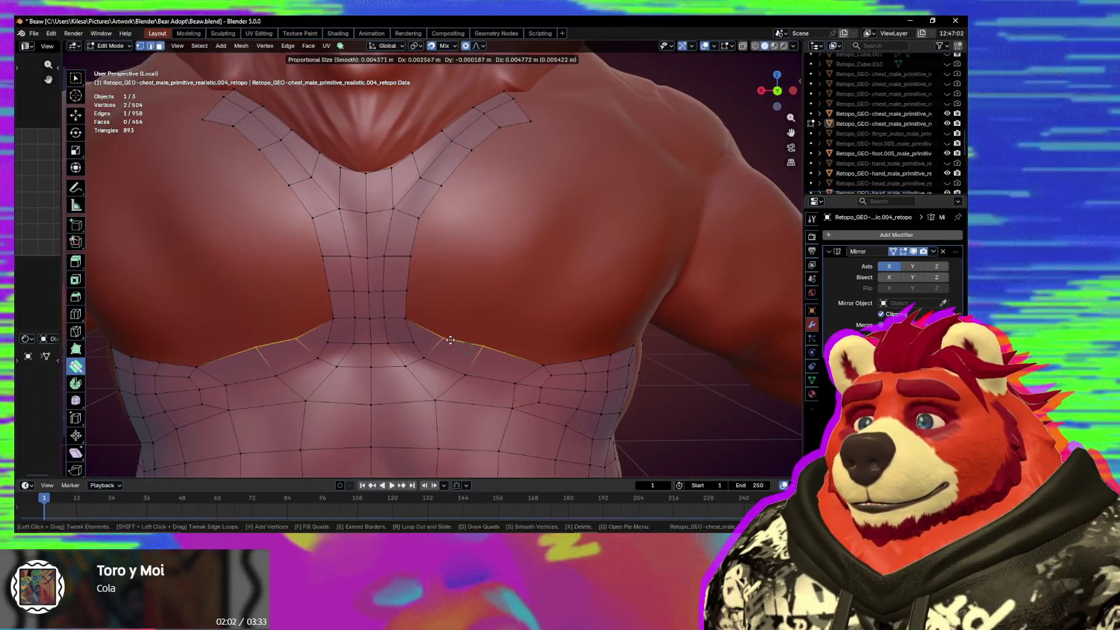
left_click_drag(407, 320, 476, 355)
left_click_drag(408, 322, 425, 337)
scroll(457, 342, "down", 3)
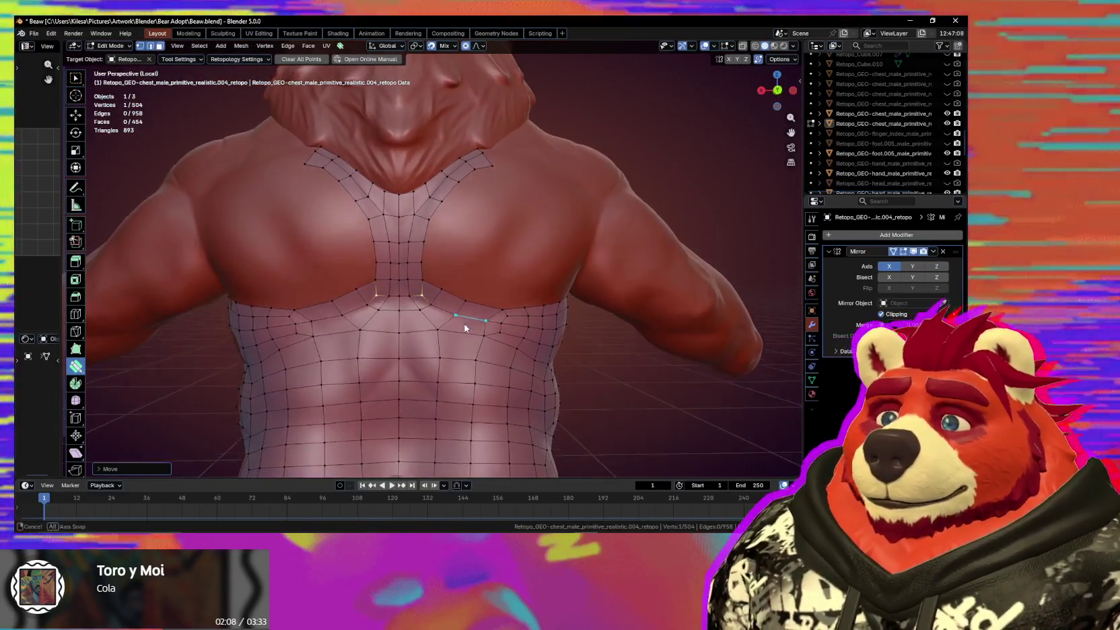
mouse_move(457, 342)
middle_mouse_down()
mouse_move(464, 297)
mouse_move(423, 311)
mouse_move(425, 325)
mouse_move(371, 325)
mouse_move(446, 303)
middle_mouse_up()
Reposition a chest vertex near the shoulder.
mouse_move(512, 275)
middle_mouse_down()
mouse_move(342, 289)
mouse_move(463, 293)
mouse_move(444, 283)
mouse_move(458, 266)
middle_mouse_up()
scroll(432, 276, "up", 3)
left_click_drag(458, 267, 458, 270)
mouse_move(458, 271)
middle_mouse_down()
mouse_move(530, 267)
mouse_move(484, 277)
middle_mouse_up()
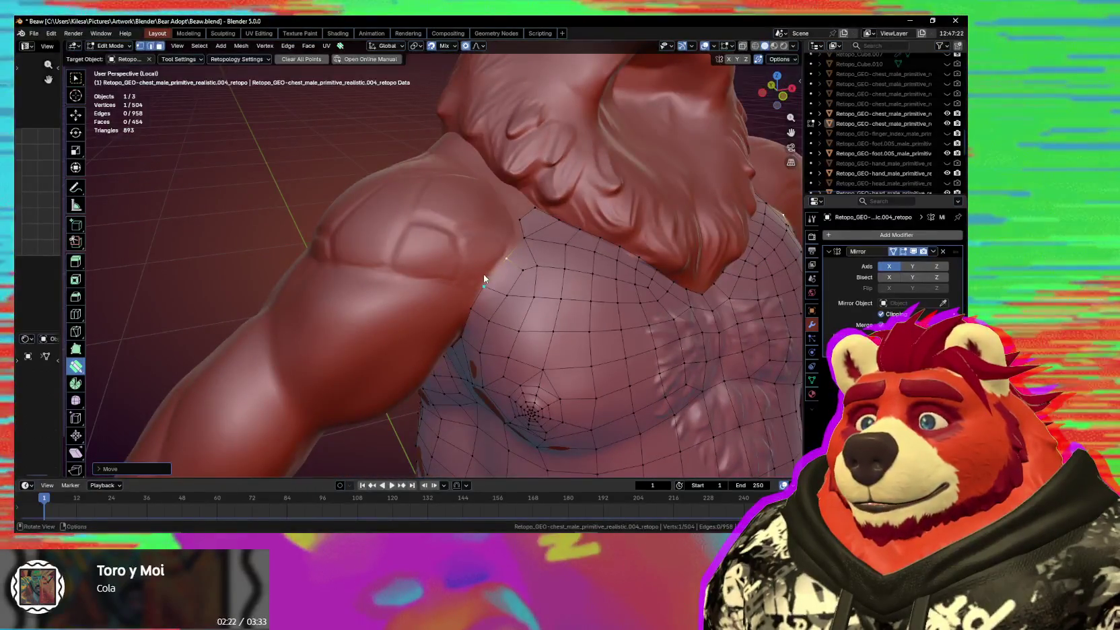
Set Poly Build extend mode to Single and extrude quads from the chest edge around the upper arm.
key("space")
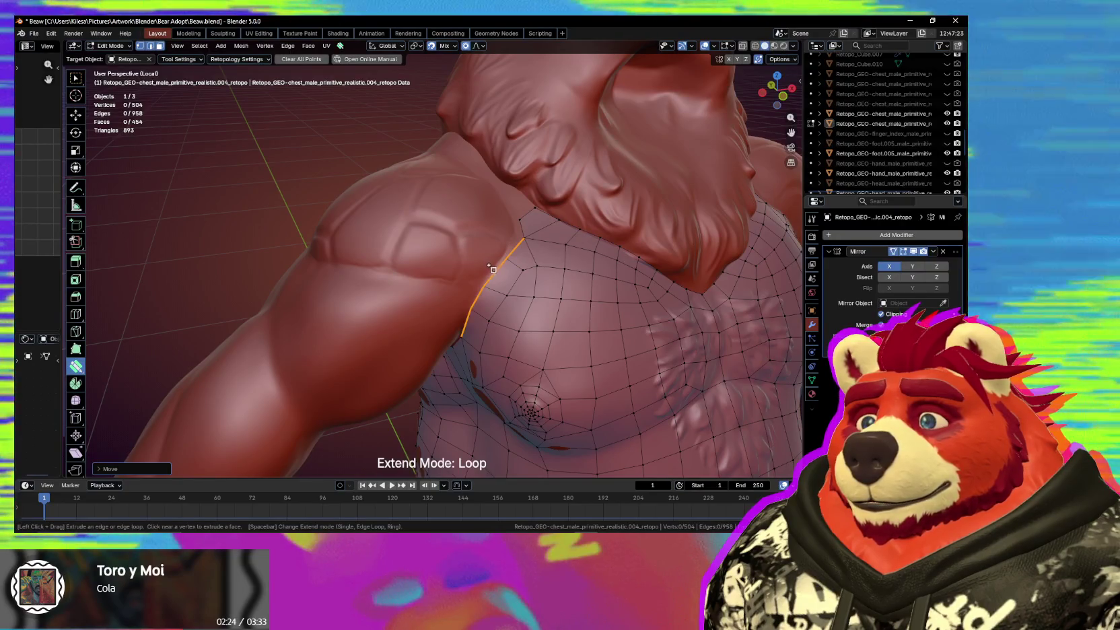
key("space")
key("space")
left_click_drag(495, 271, 464, 271)
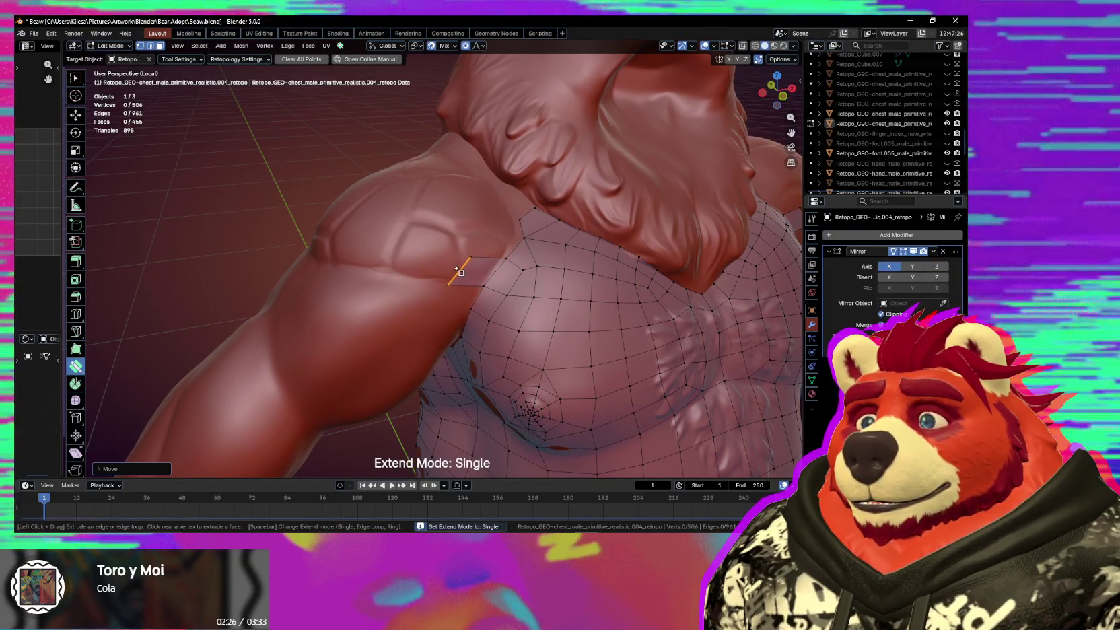
scroll(406, 259, "up", 2)
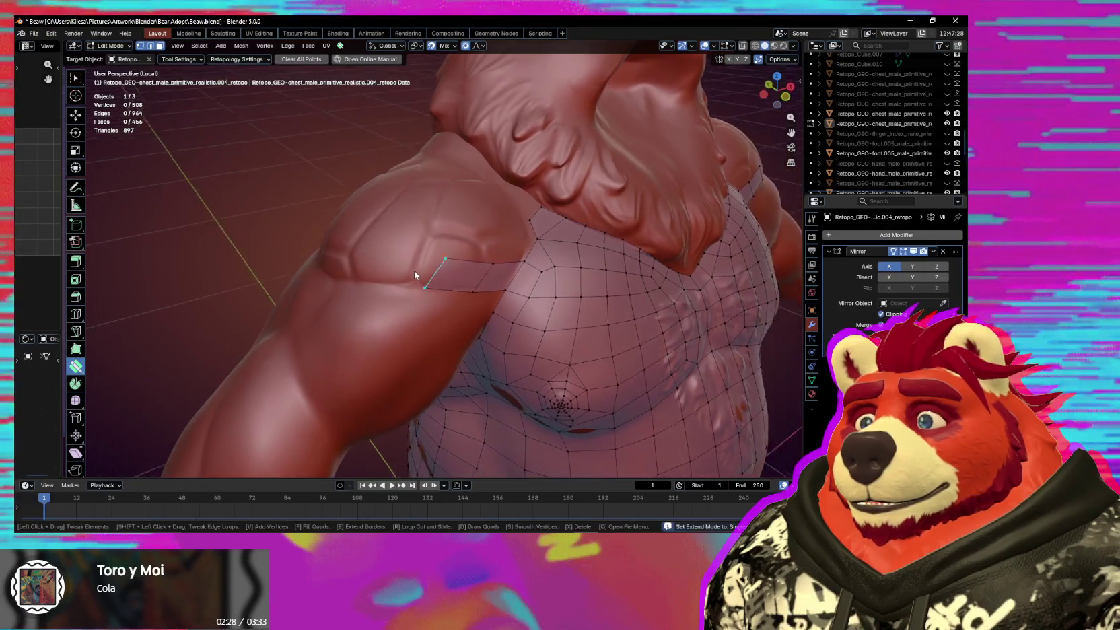
middle_click_drag(389, 272, 465, 279)
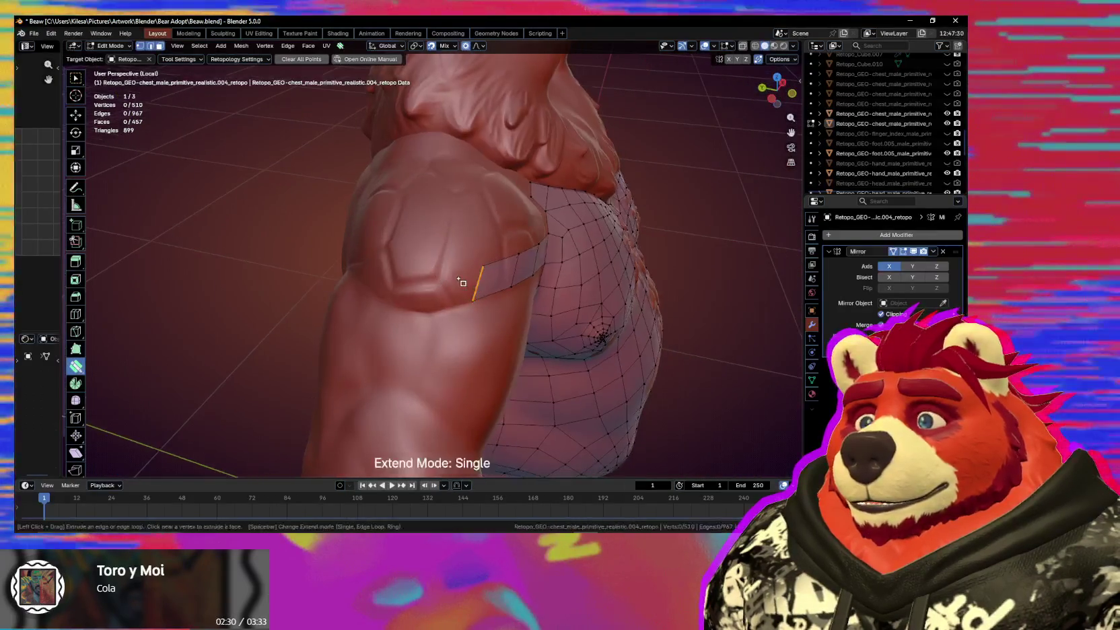
left_click_drag(464, 279, 438, 294)
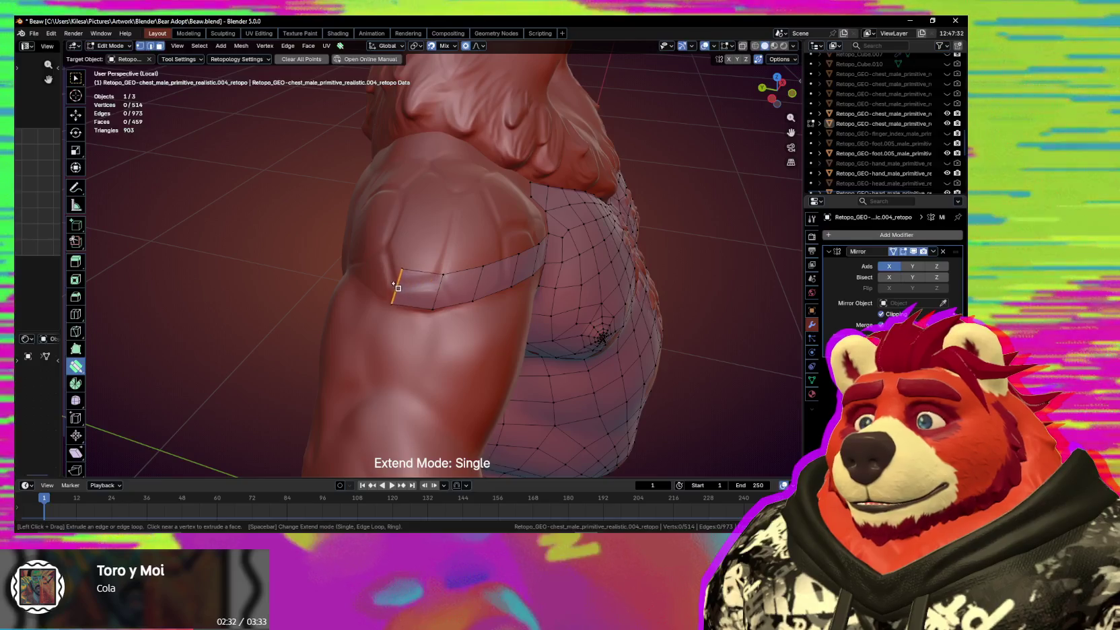
mouse_move(394, 284)
middle_mouse_down()
mouse_move(455, 302)
mouse_move(488, 266)
mouse_move(372, 276)
mouse_move(319, 265)
mouse_move(428, 274)
mouse_move(484, 257)
mouse_move(443, 259)
middle_mouse_up()
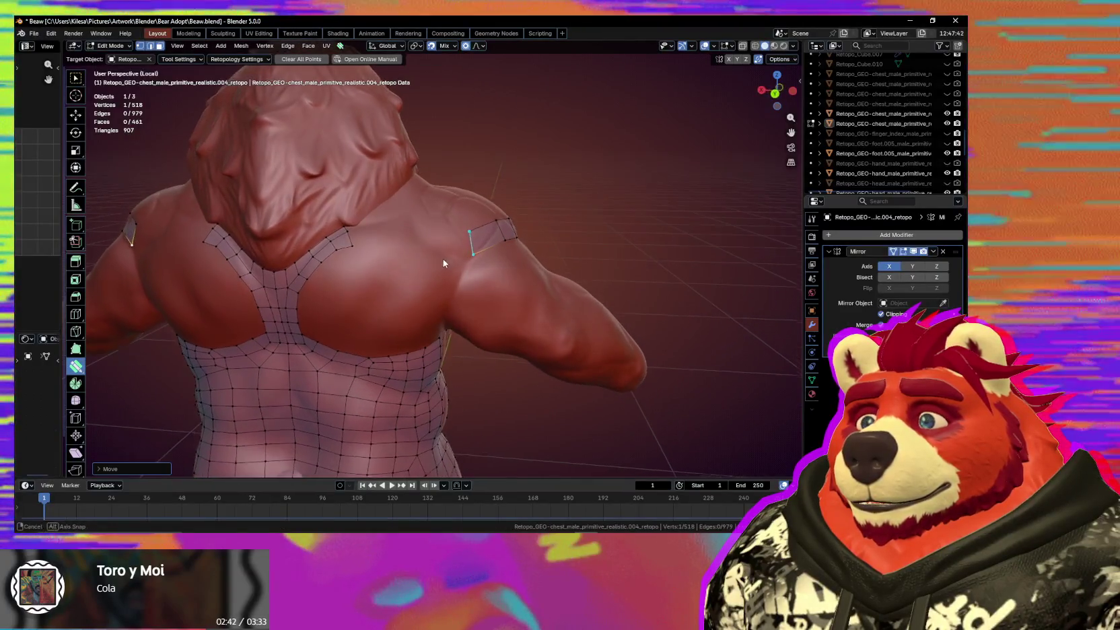
Position the shoulder vertices and extrude a new quad along the shoulder top toward the back.
left_click_drag(353, 253, 331, 265)
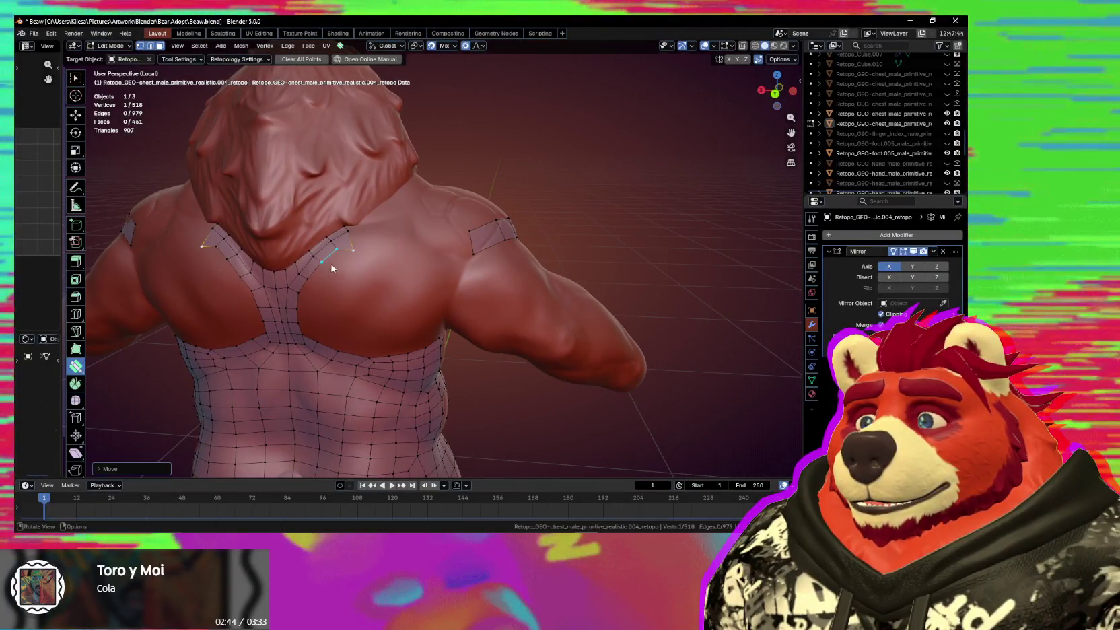
mouse_move(486, 251)
middle_mouse_down()
mouse_move(441, 264)
mouse_move(325, 258)
mouse_move(450, 265)
mouse_move(450, 252)
middle_mouse_up()
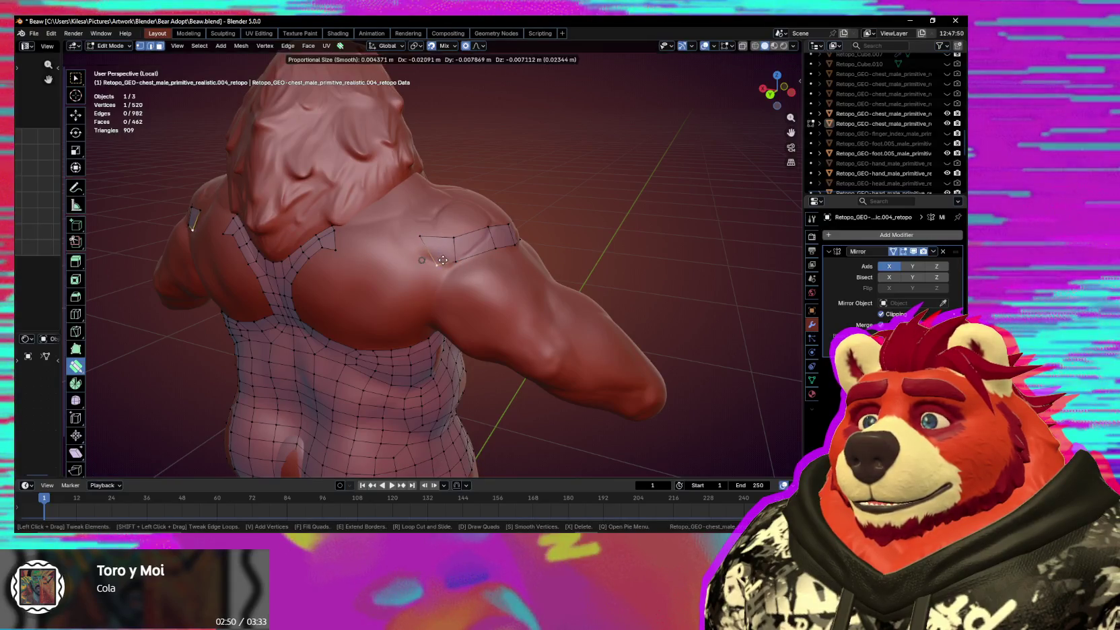
mouse_move(443, 260)
left_mouse_down()
mouse_move(436, 268)
mouse_move(472, 261)
left_mouse_up()
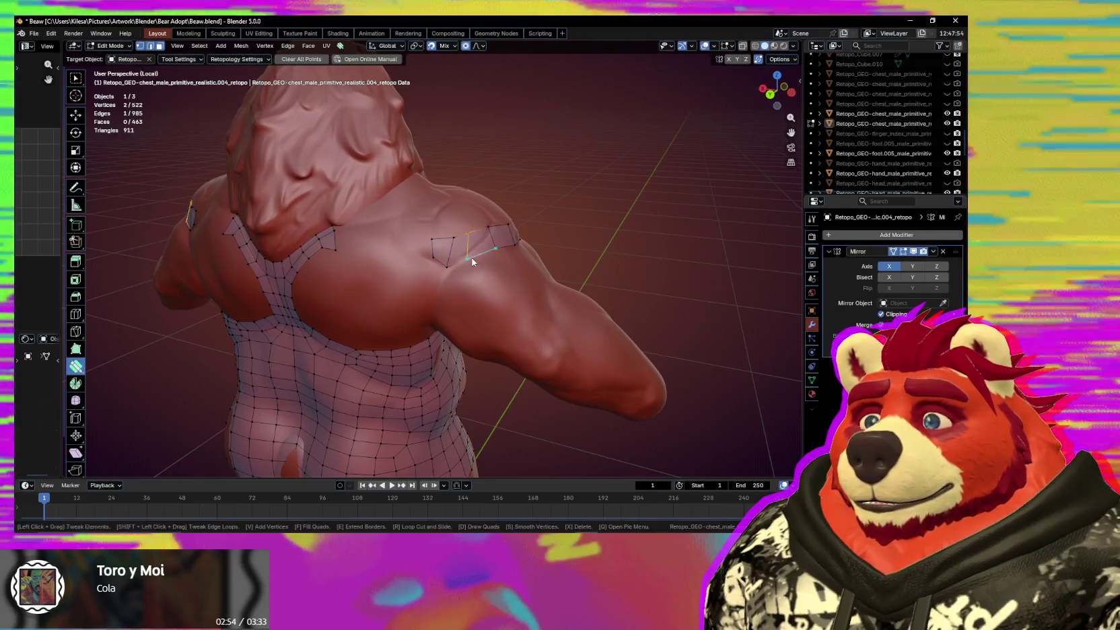
middle_click_drag(480, 258, 458, 247)
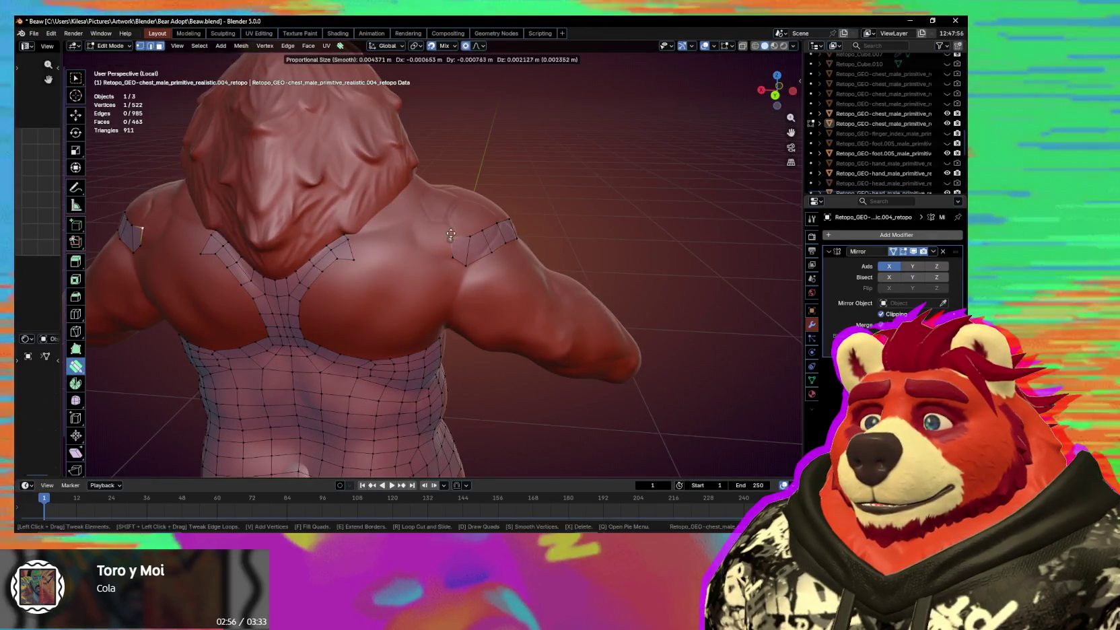
left_click_drag(449, 255, 399, 245)
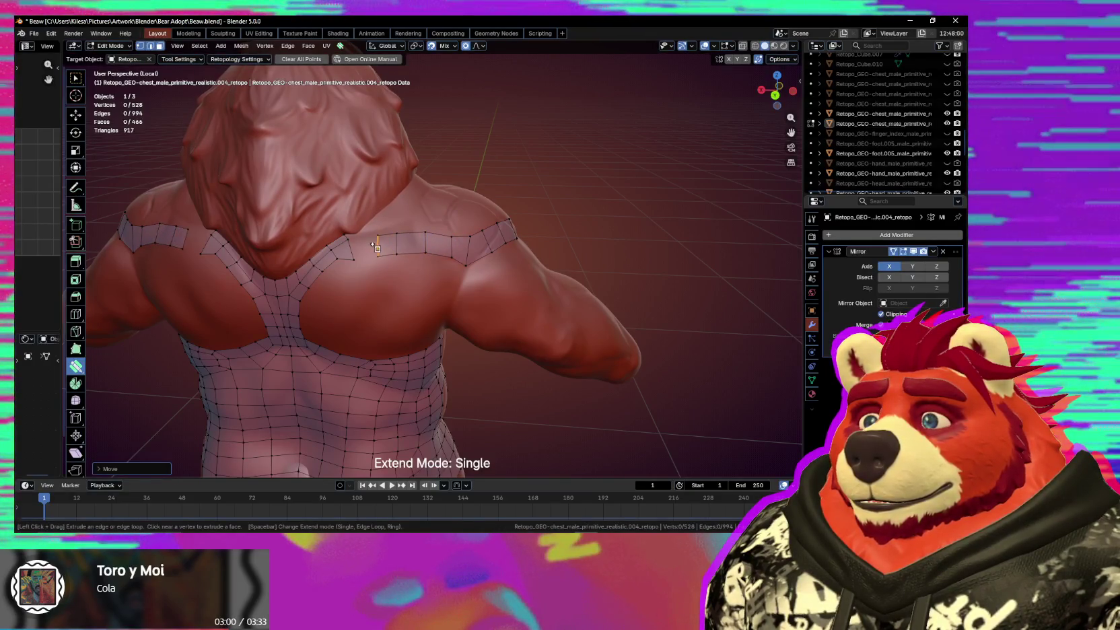
middle_click_drag(413, 280, 463, 295)
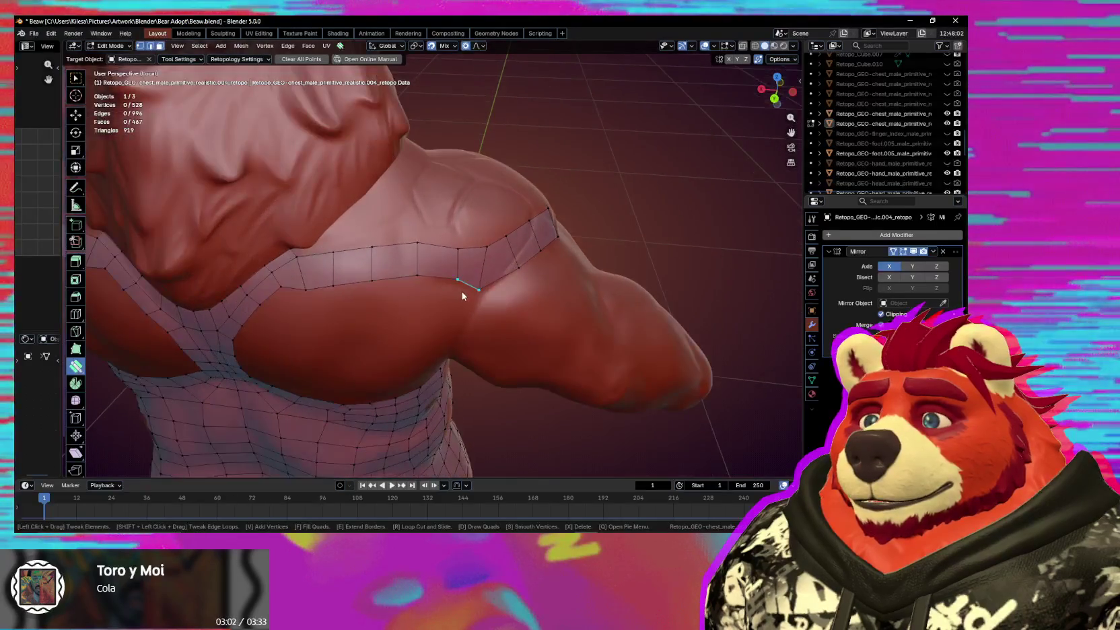
left_click_drag(419, 266, 416, 264)
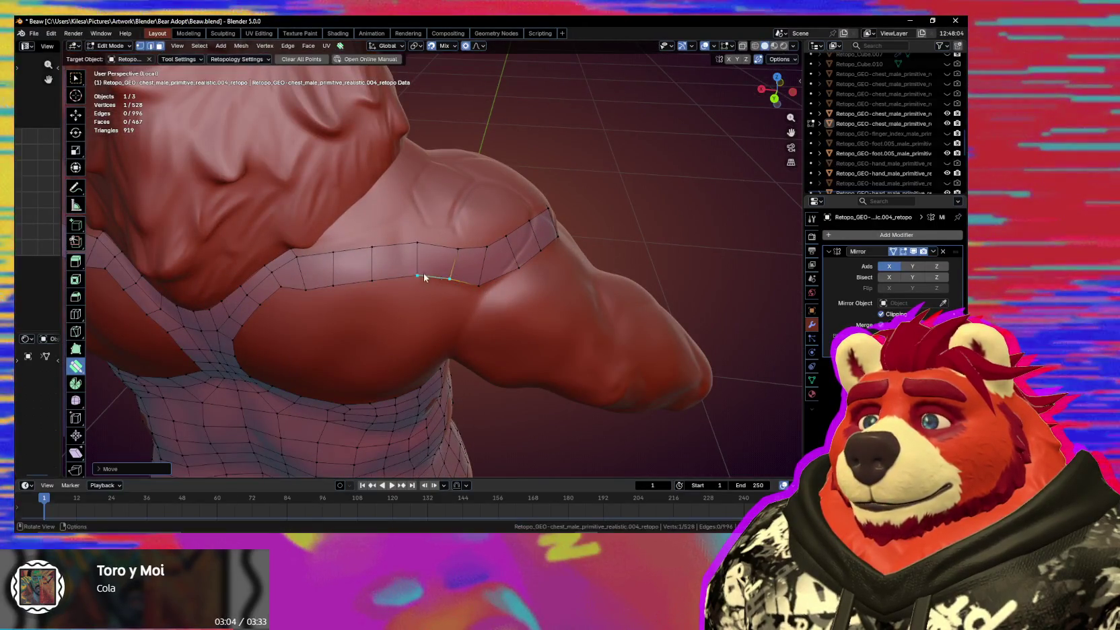
middle_click_drag(417, 264, 348, 289)
Smooth the shoulder strip's vertices and tweak the arm strip's lower edge.
key("s")
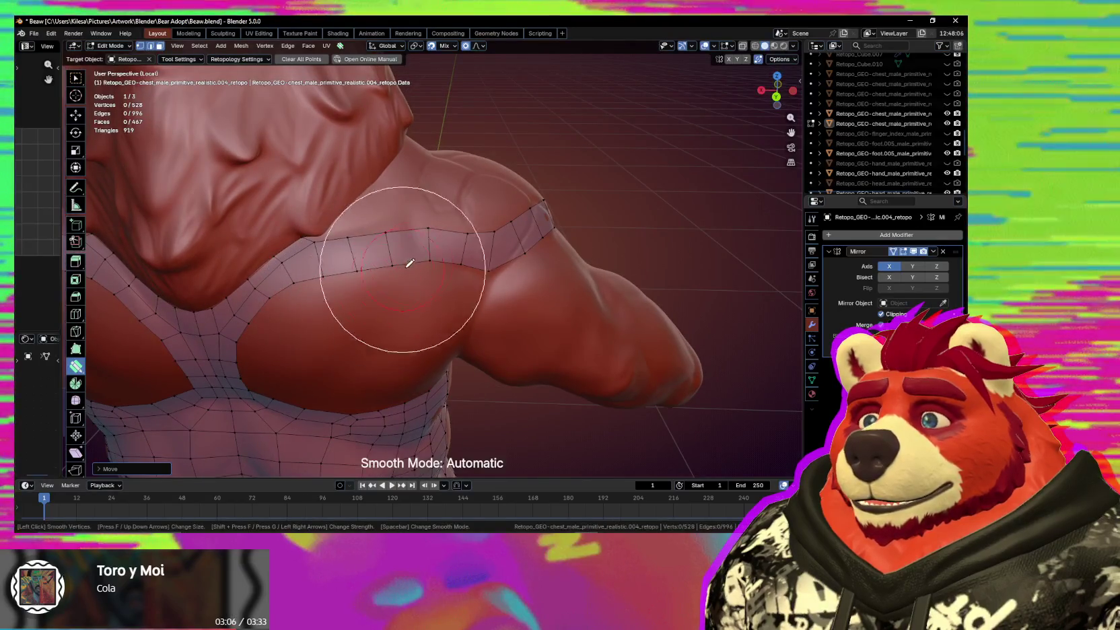
key("Escape")
left_click(476, 262)
mouse_move(478, 264)
middle_mouse_down()
mouse_move(497, 272)
mouse_move(419, 264)
middle_mouse_up()
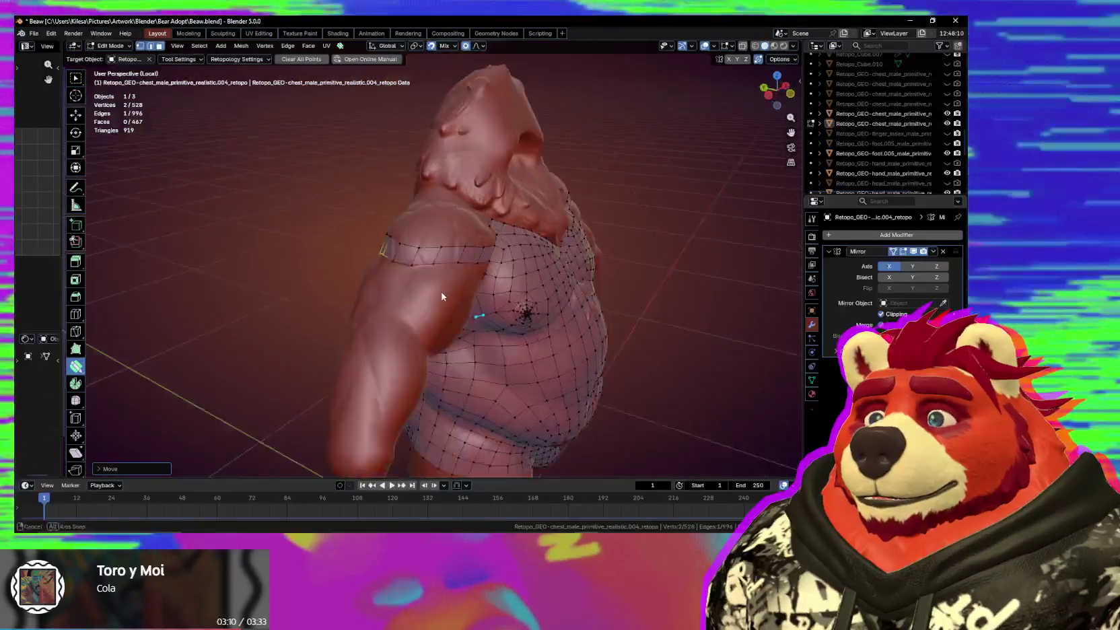
key("s")
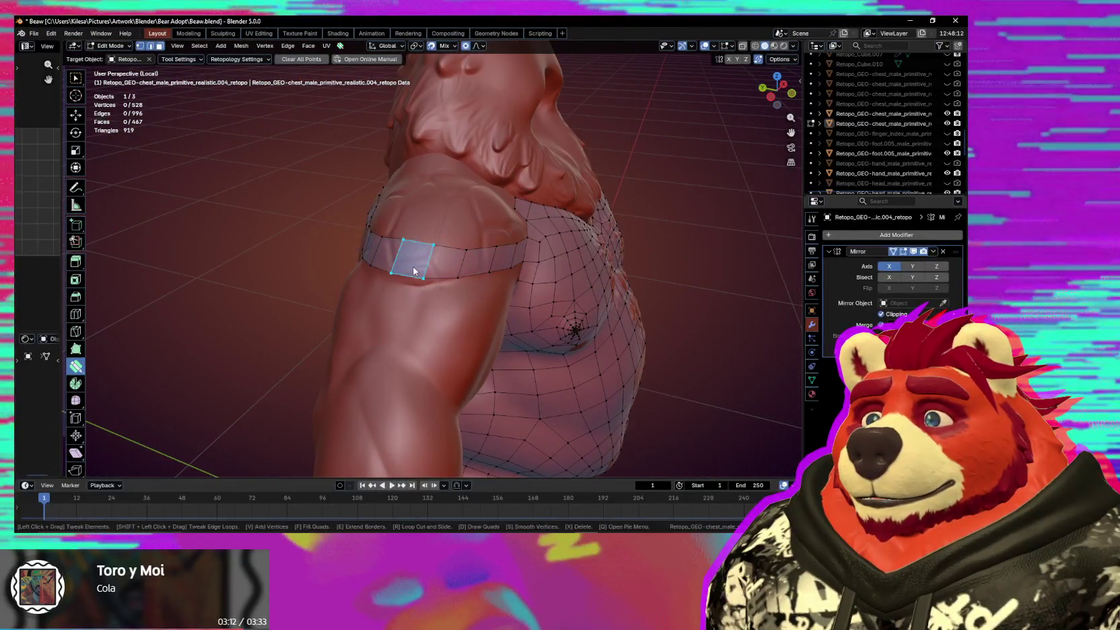
left_click_drag(413, 272, 414, 275)
mouse_move(414, 275)
middle_mouse_down()
mouse_move(430, 280)
mouse_move(473, 247)
mouse_move(392, 268)
middle_mouse_up()
Adjust arm-strip vertices and move a chest vertex toward the shoulder band.
left_click(478, 266)
middle_click_drag(480, 282, 440, 260)
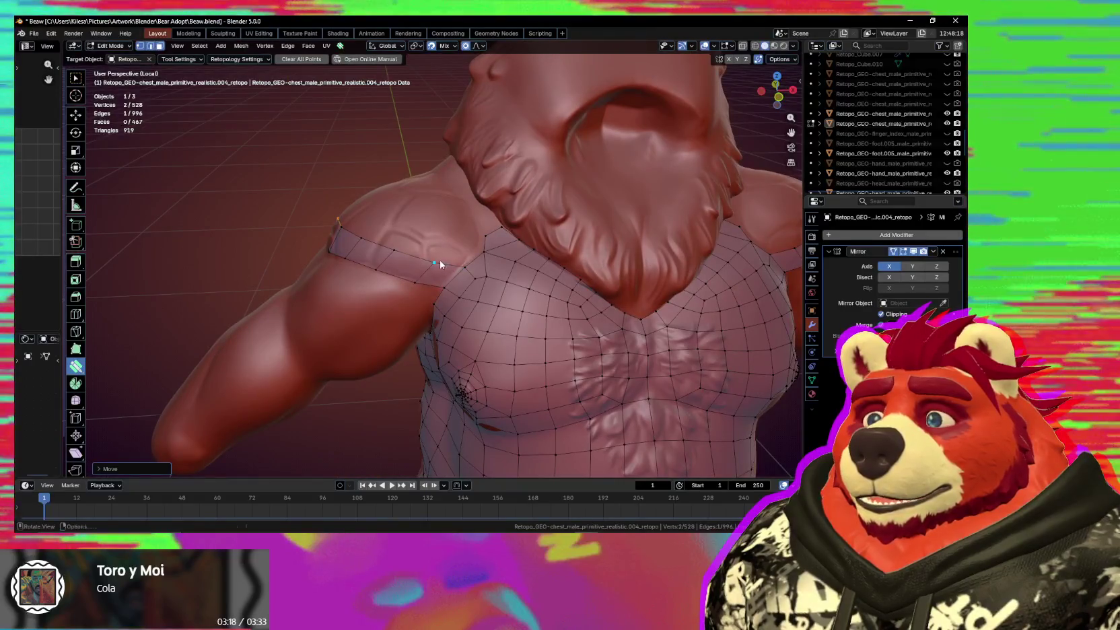
left_click(435, 263)
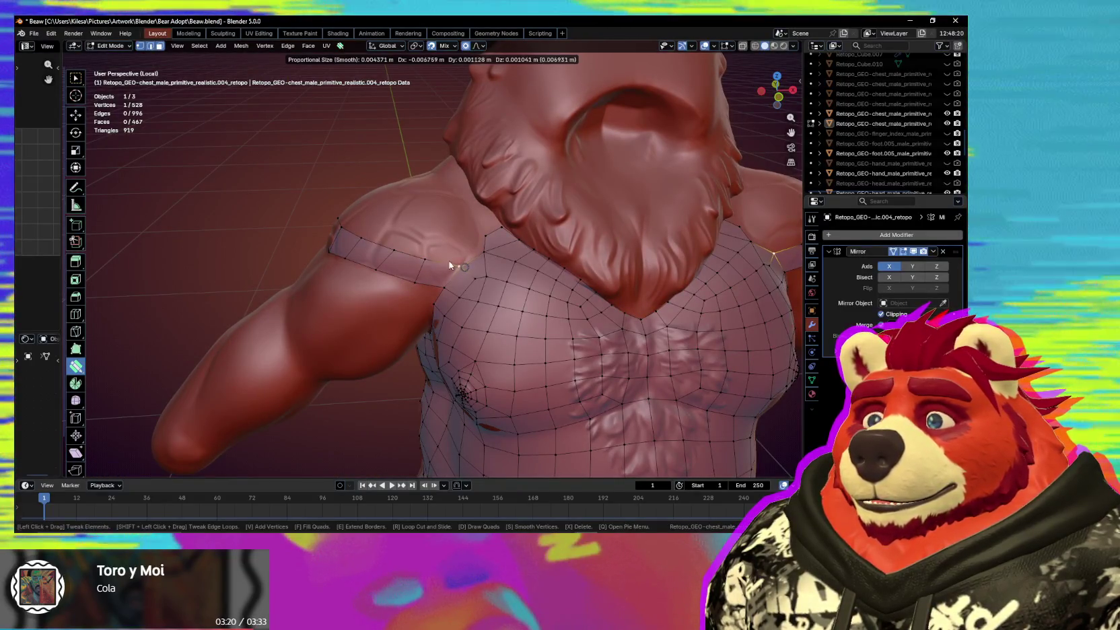
left_click(478, 269)
scroll(475, 275, "up", 2)
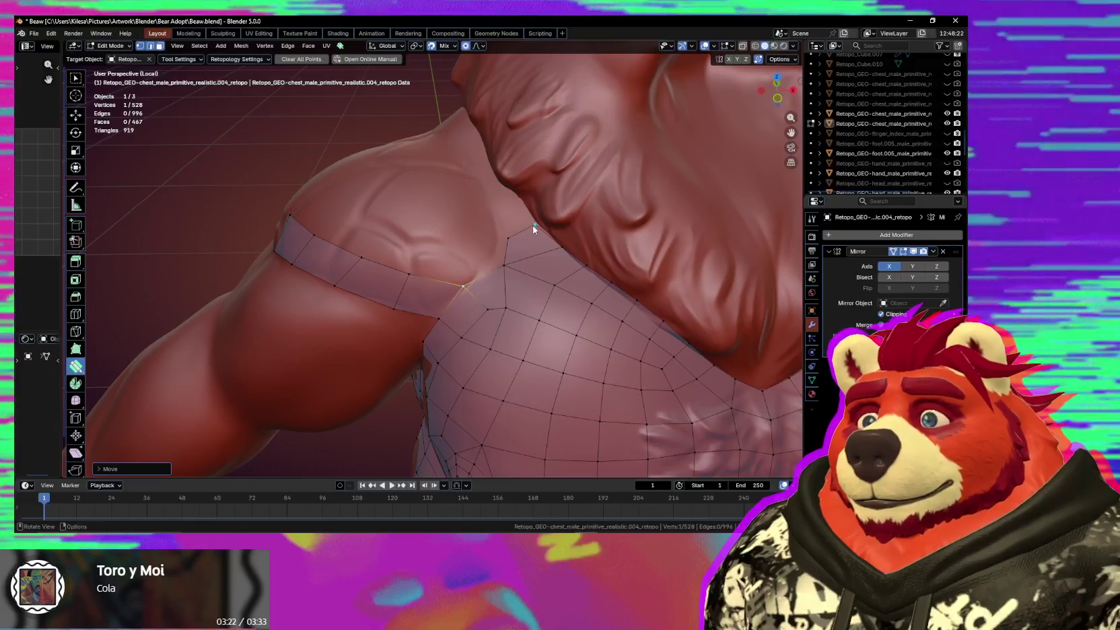
left_click_drag(508, 238, 508, 239)
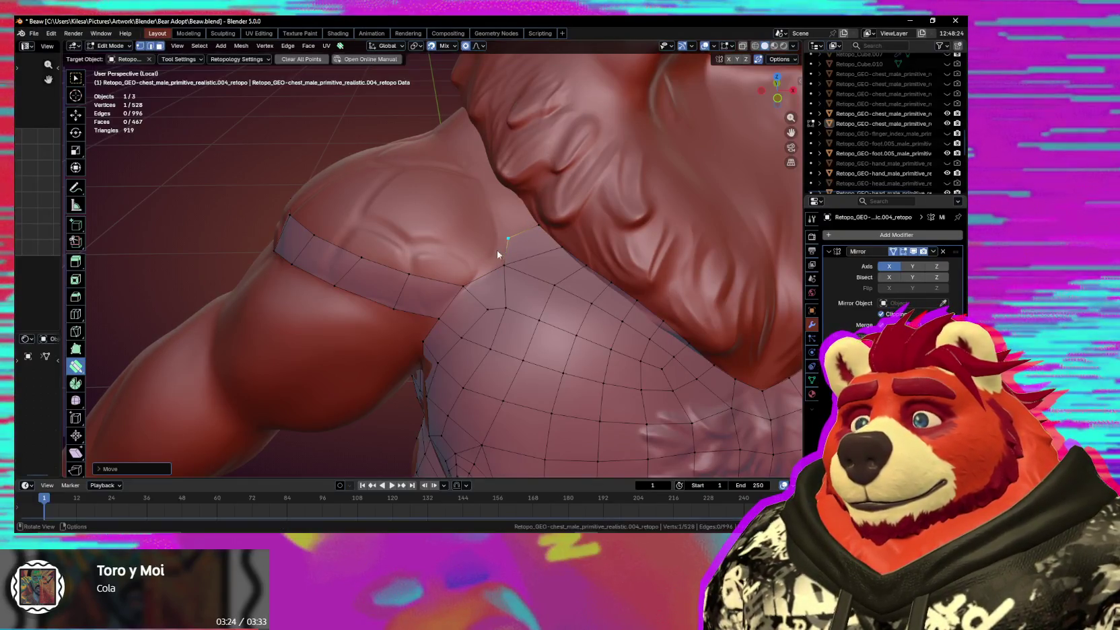
left_click_drag(481, 300, 481, 301)
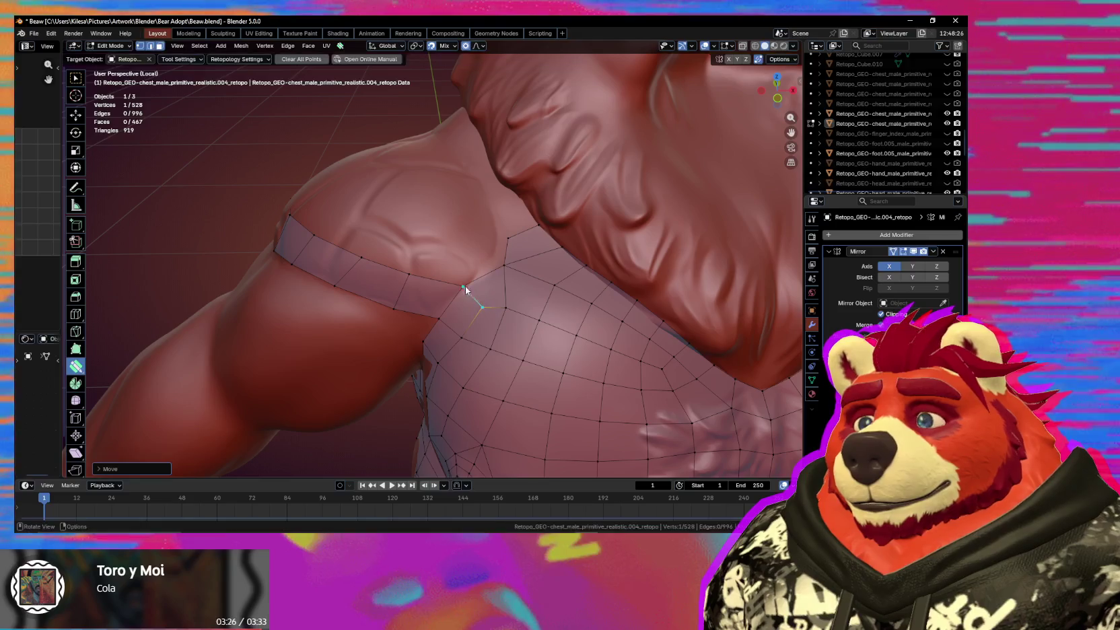
Extrude an edge into a new quad bridging the chest and the shoulder band.
left_click_drag(431, 275, 450, 250)
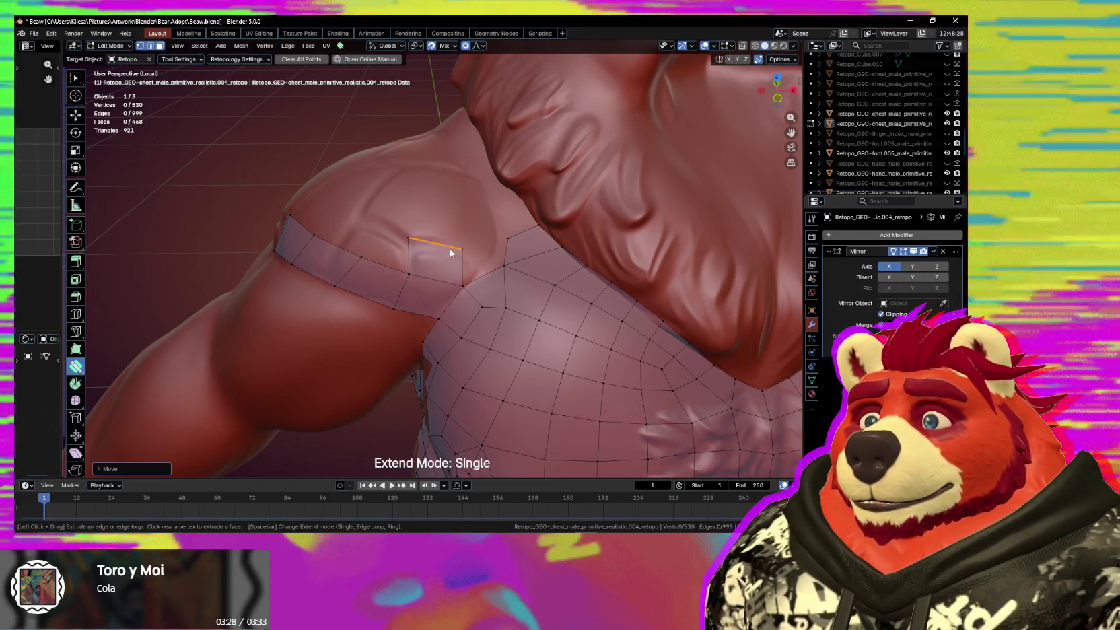
left_click(476, 255)
left_click_drag(423, 246, 423, 246)
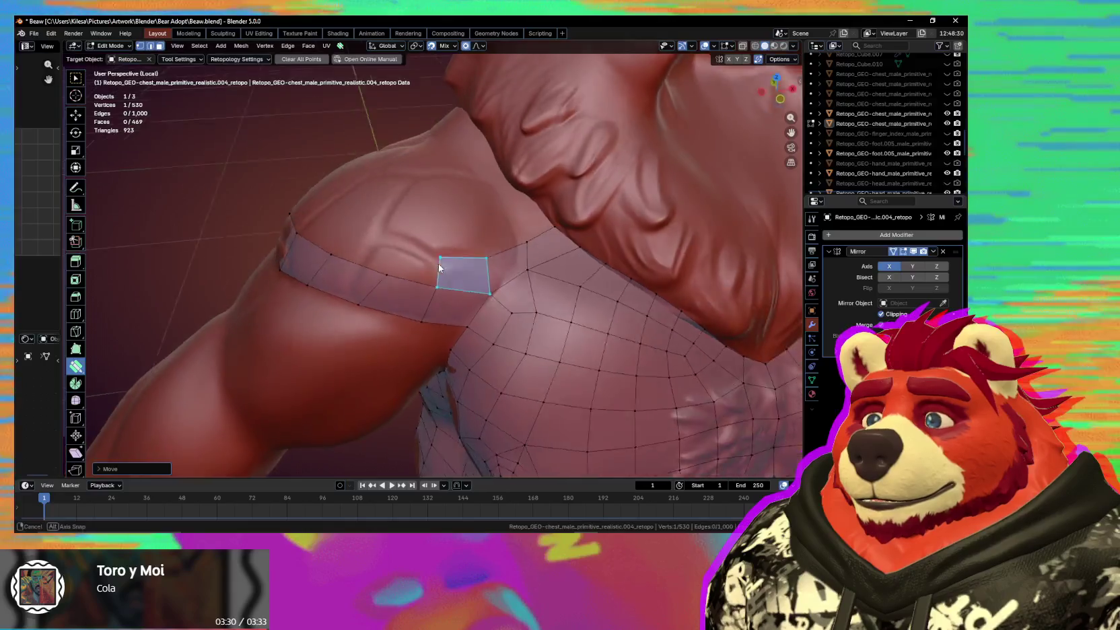
mouse_move(423, 246)
middle_mouse_down()
mouse_move(462, 277)
mouse_move(554, 283)
mouse_move(507, 293)
mouse_move(560, 295)
mouse_move(631, 274)
middle_mouse_up()
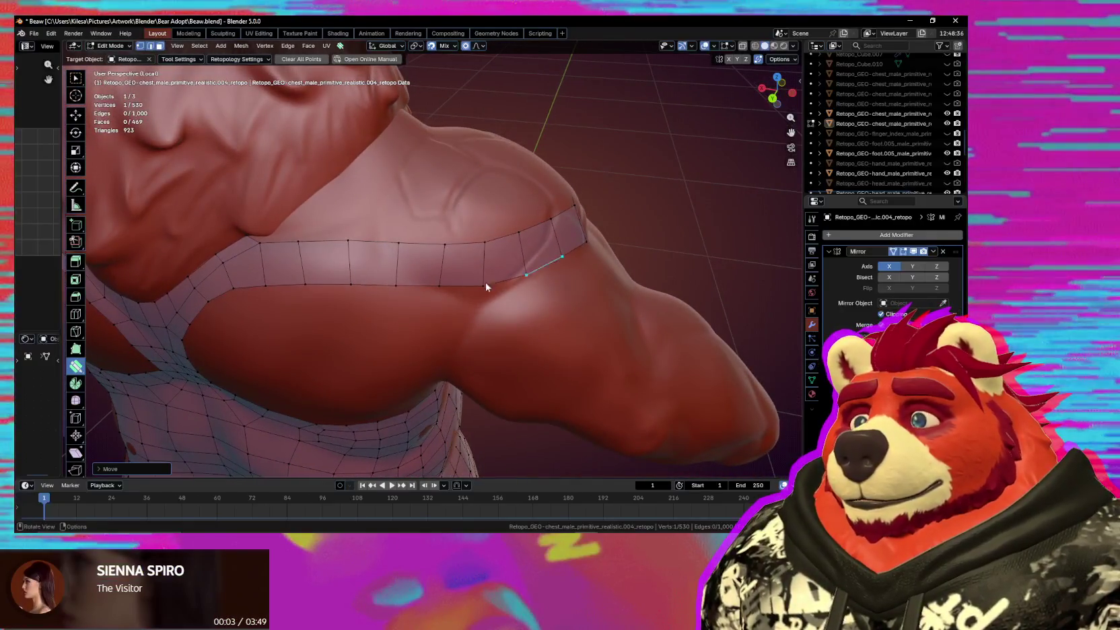
mouse_move(485, 283)
middle_mouse_down()
mouse_move(276, 256)
mouse_move(308, 230)
mouse_move(295, 258)
mouse_move(462, 292)
middle_mouse_up()
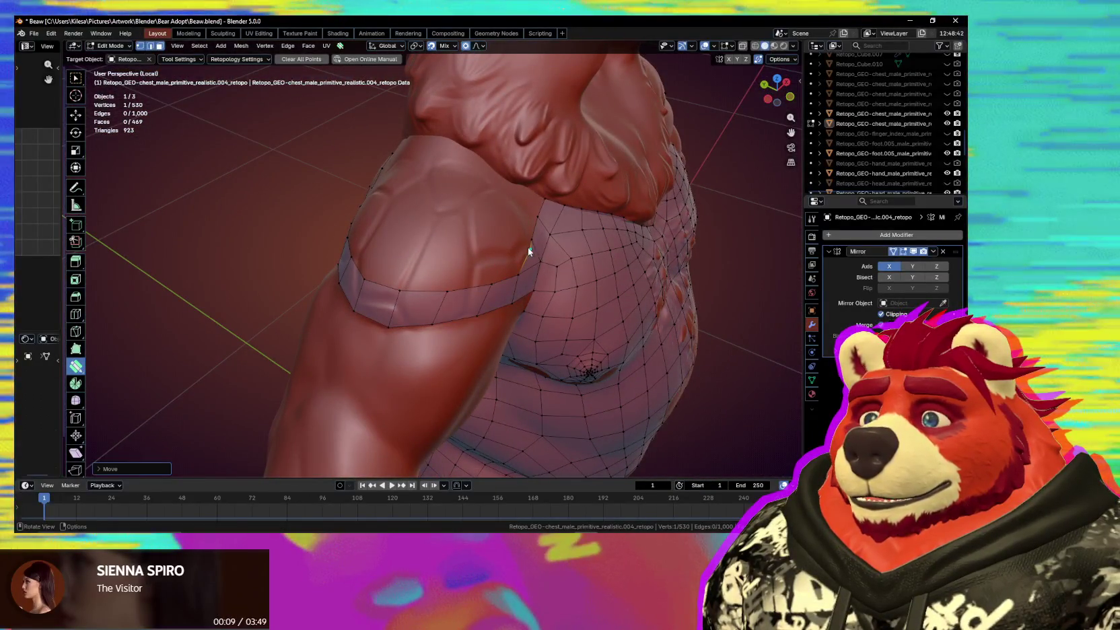
key("w")
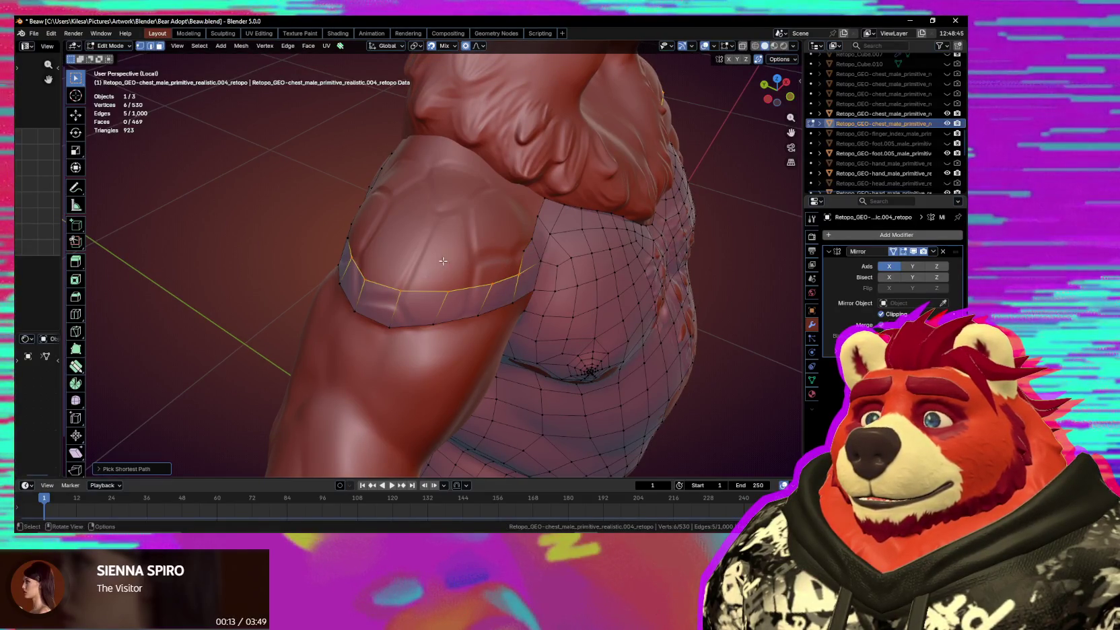
Extrude the selected edge loop and select the band's upper edge chain.
key("e")
middle_click_drag(438, 248, 440, 243)
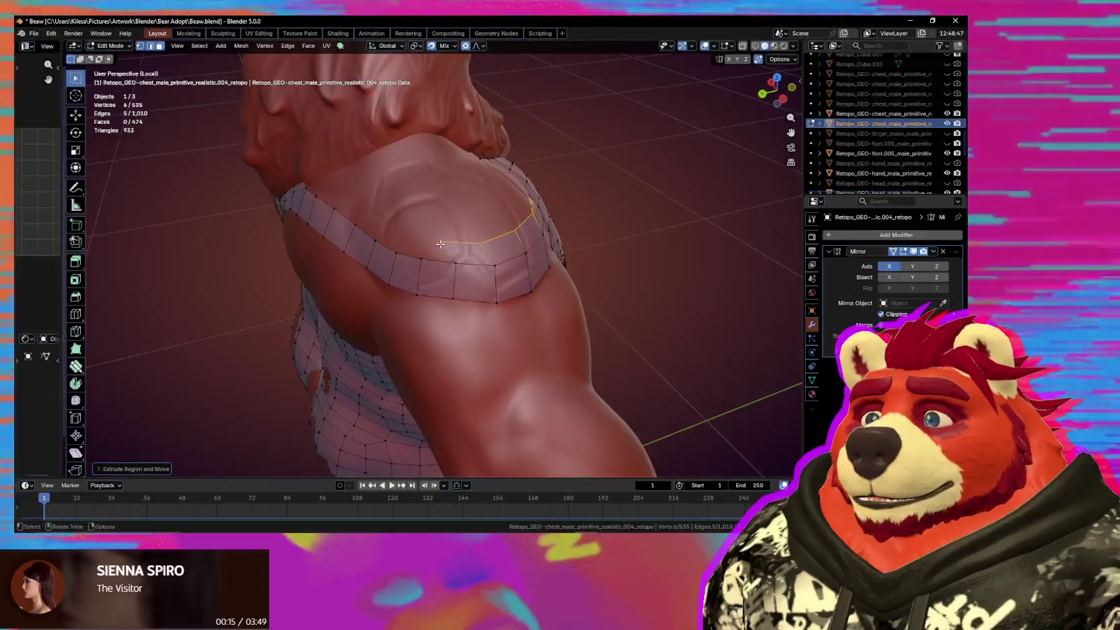
left_click_drag(444, 230, 498, 269)
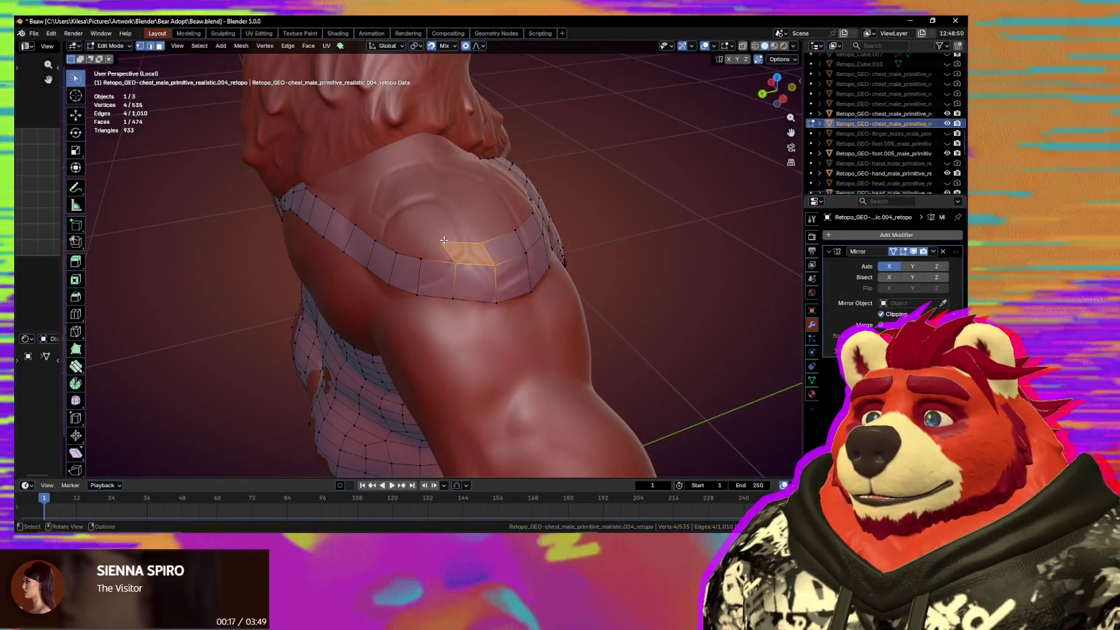
key("g")
left_click(444, 242)
middle_click_drag(444, 242, 496, 260)
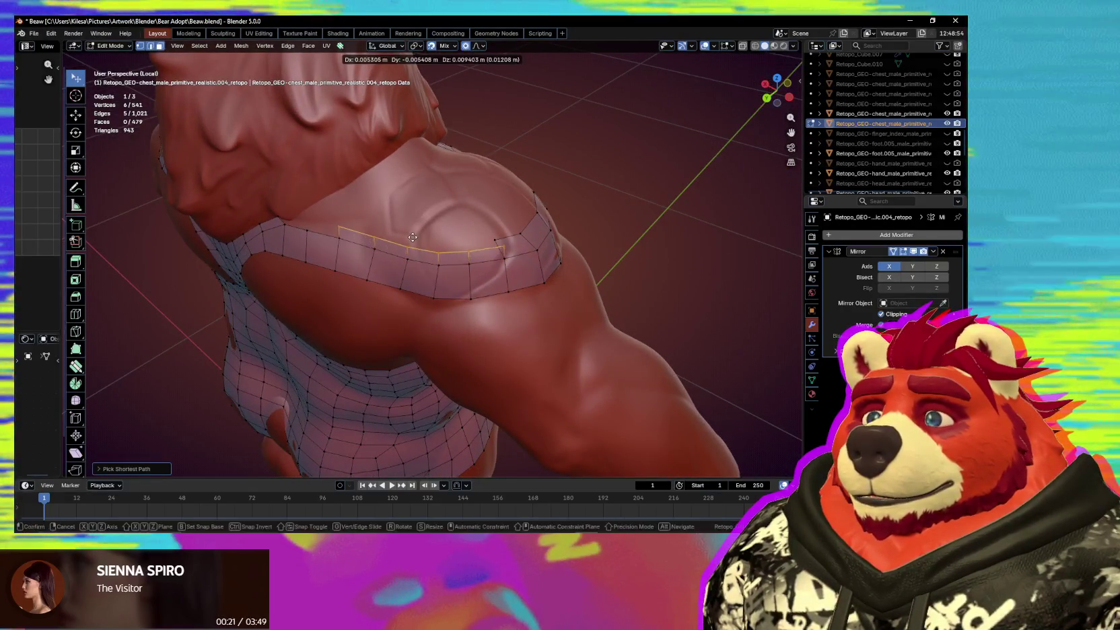
Extrude the upper edge chain into a new row of quads, scaling and placing it.
key("e")
left_click(508, 250)
key("s")
key("g")
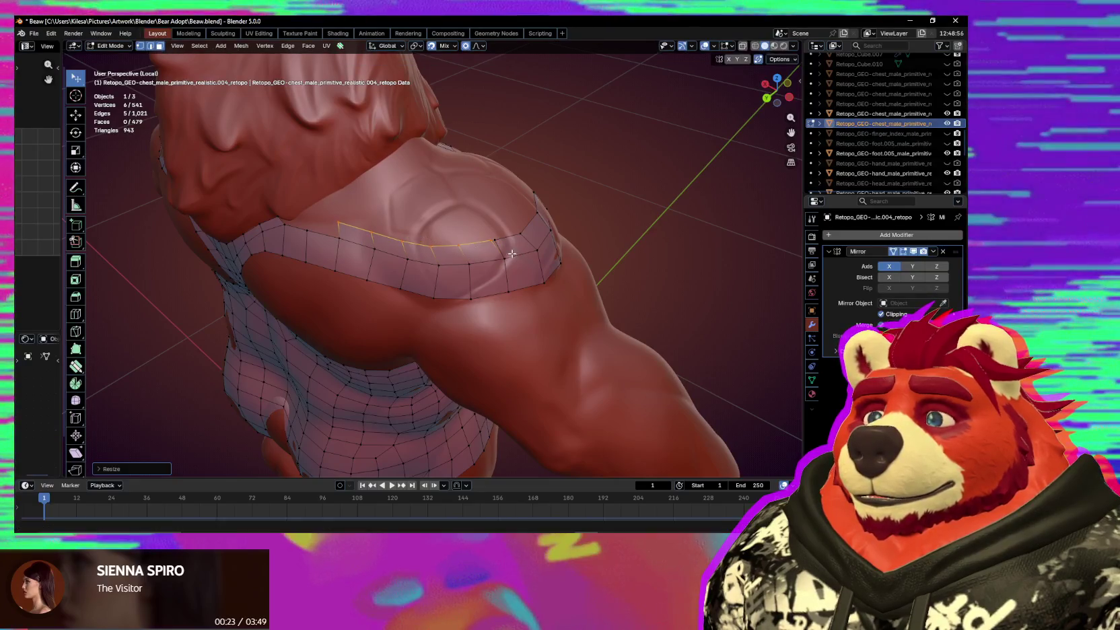
left_click(517, 254)
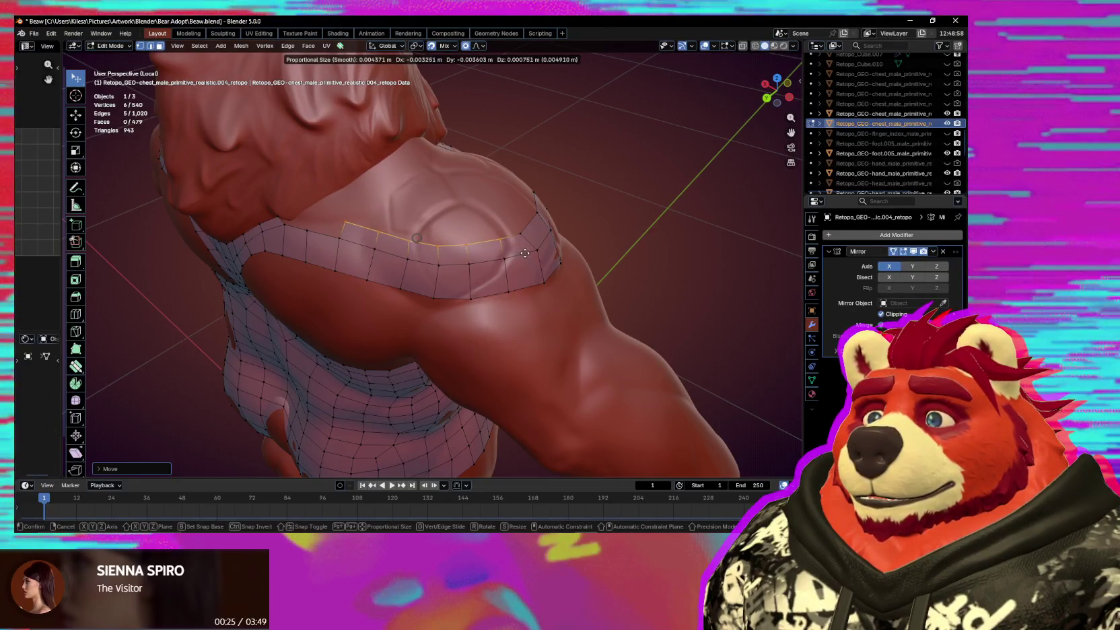
left_click(525, 253)
middle_click_drag(525, 253, 496, 250)
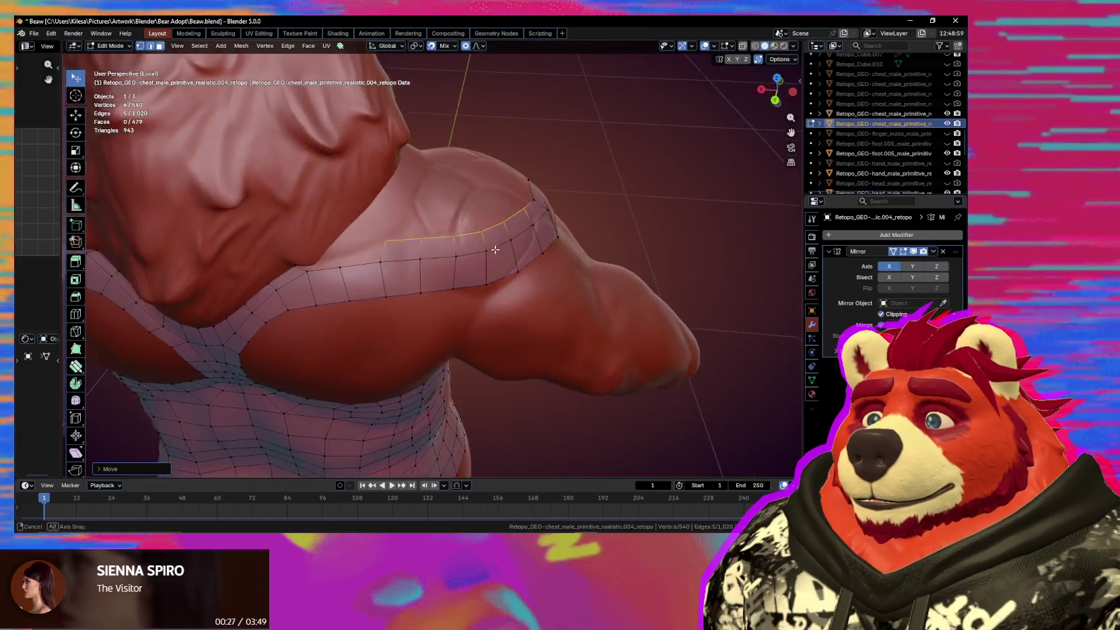
Fill new faces at both ends of the band, linking it toward the neck and chest.
left_click(385, 241)
key("f")
key("g")
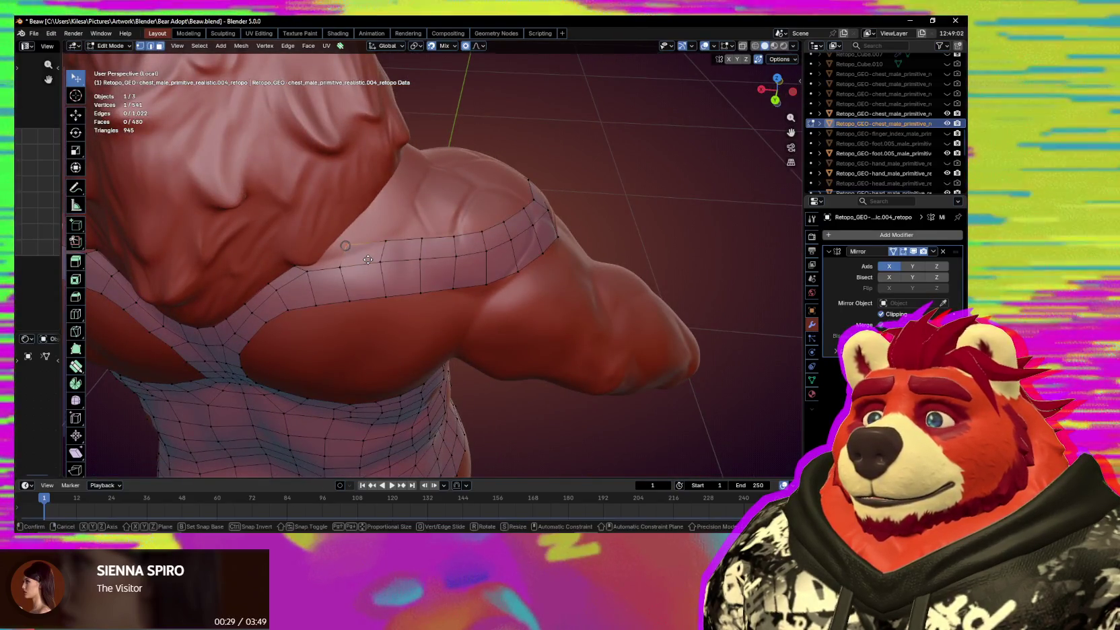
left_click(377, 255)
middle_click_drag(343, 262, 366, 239)
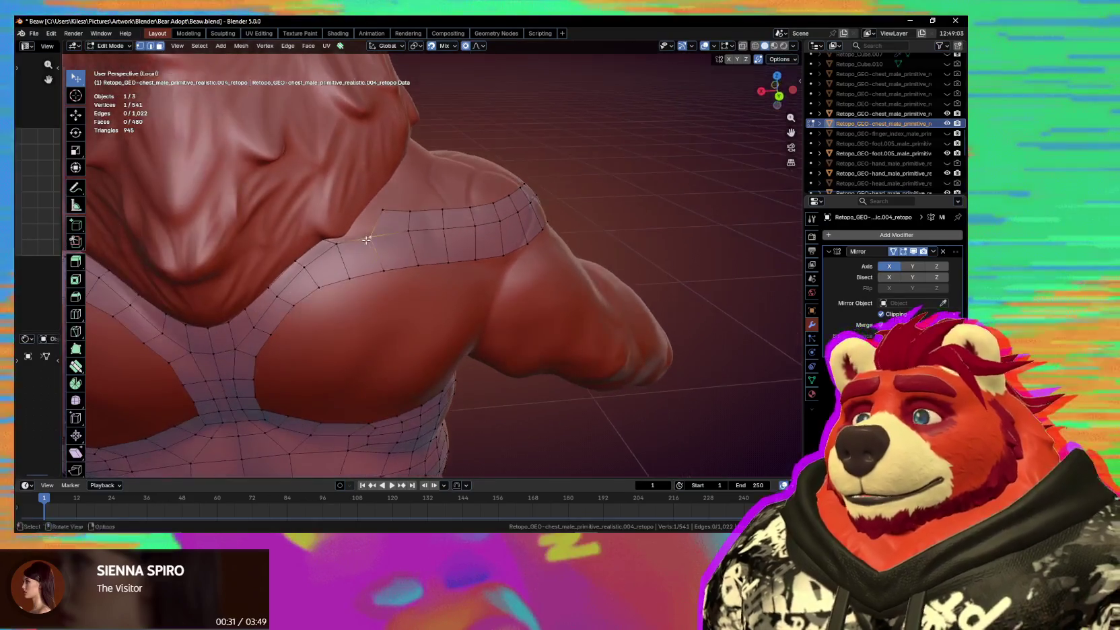
key("F2")
key("g")
left_click(405, 218)
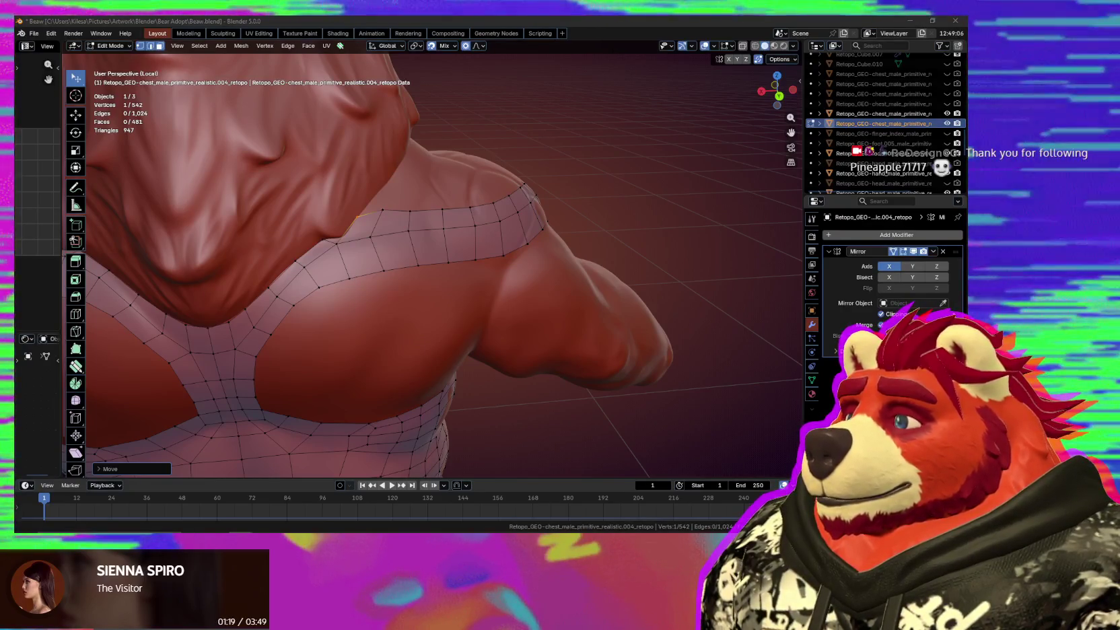
Move a vertex along the band's lower edge to follow the arm surface.
mouse_move(422, 255)
middle_mouse_down()
mouse_move(413, 291)
mouse_move(595, 278)
mouse_move(499, 269)
middle_mouse_up()
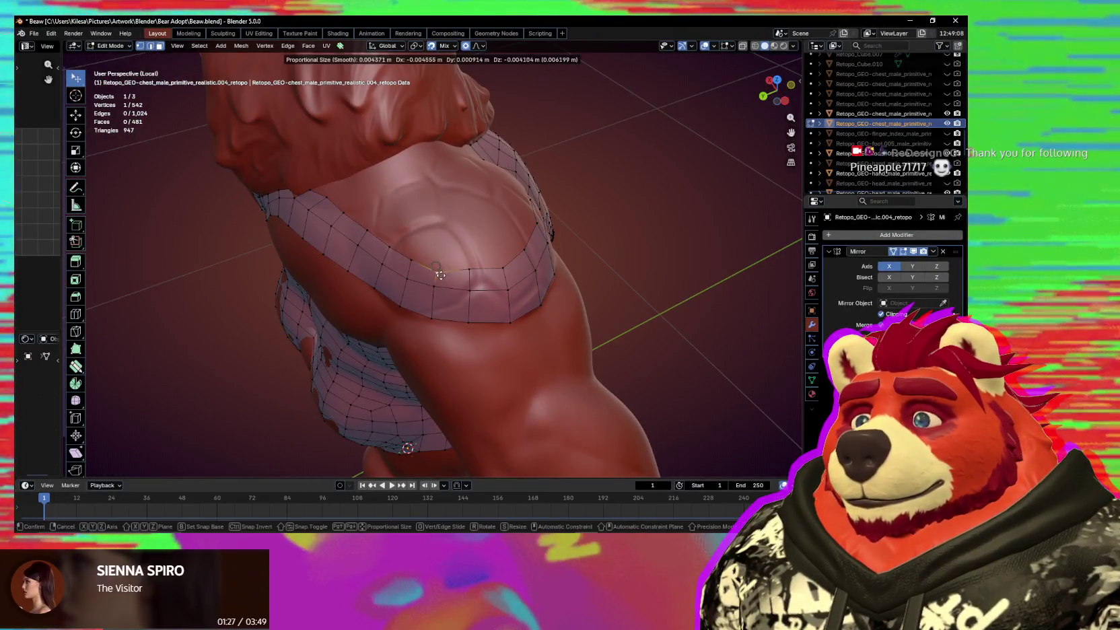
mouse_move(439, 266)
middle_mouse_down()
mouse_move(506, 280)
mouse_move(424, 309)
middle_mouse_up()
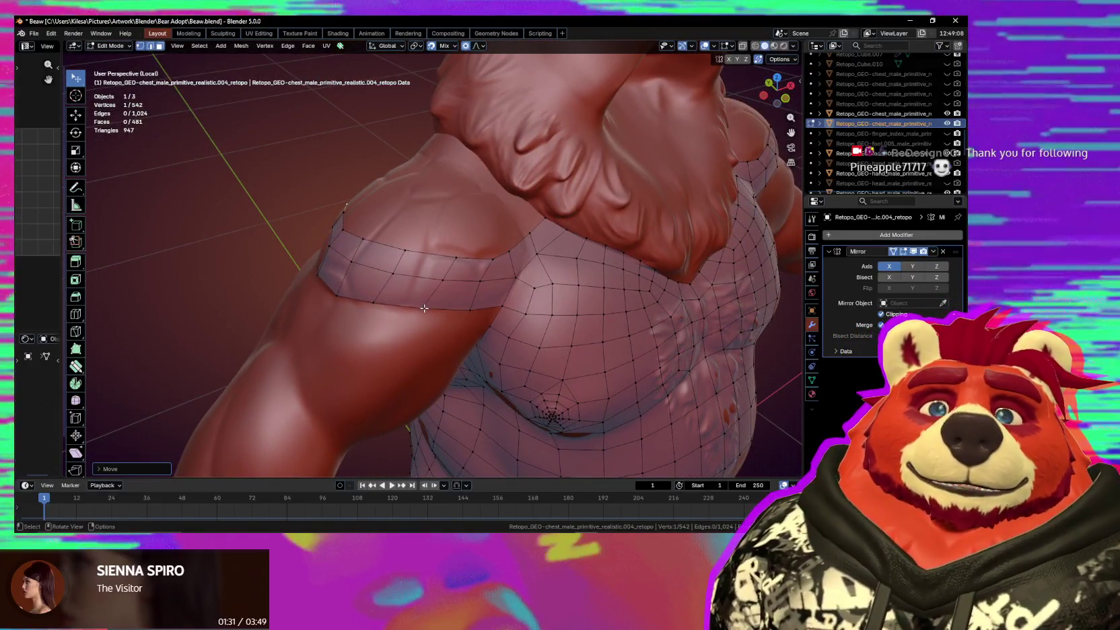
key("ctrl+r")
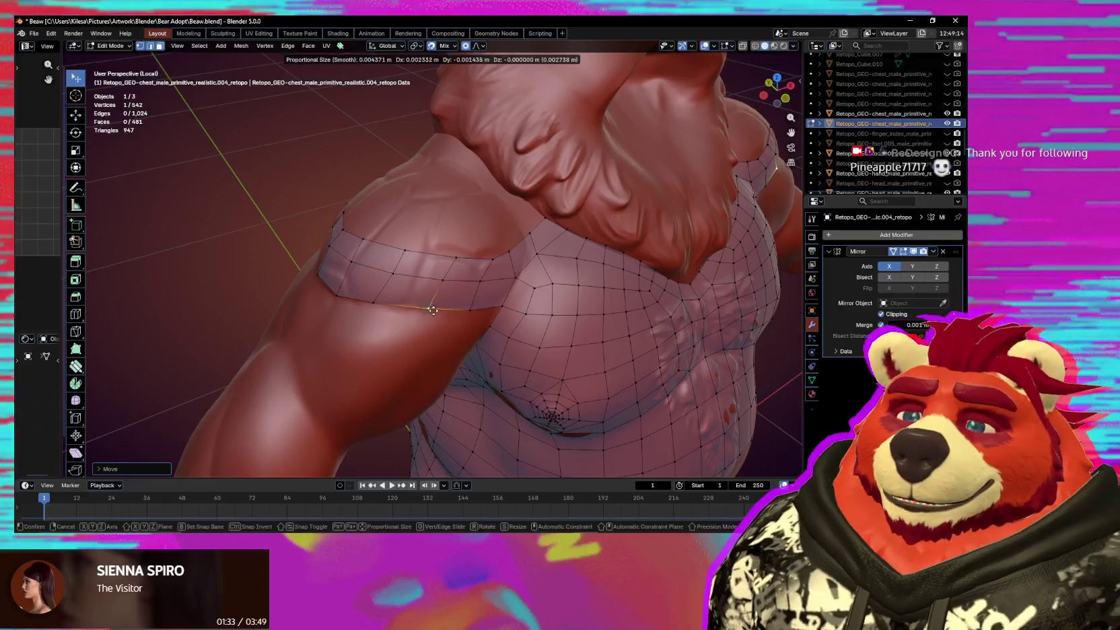
key("g")
middle_click_drag(393, 309, 435, 257)
left_click(398, 307)
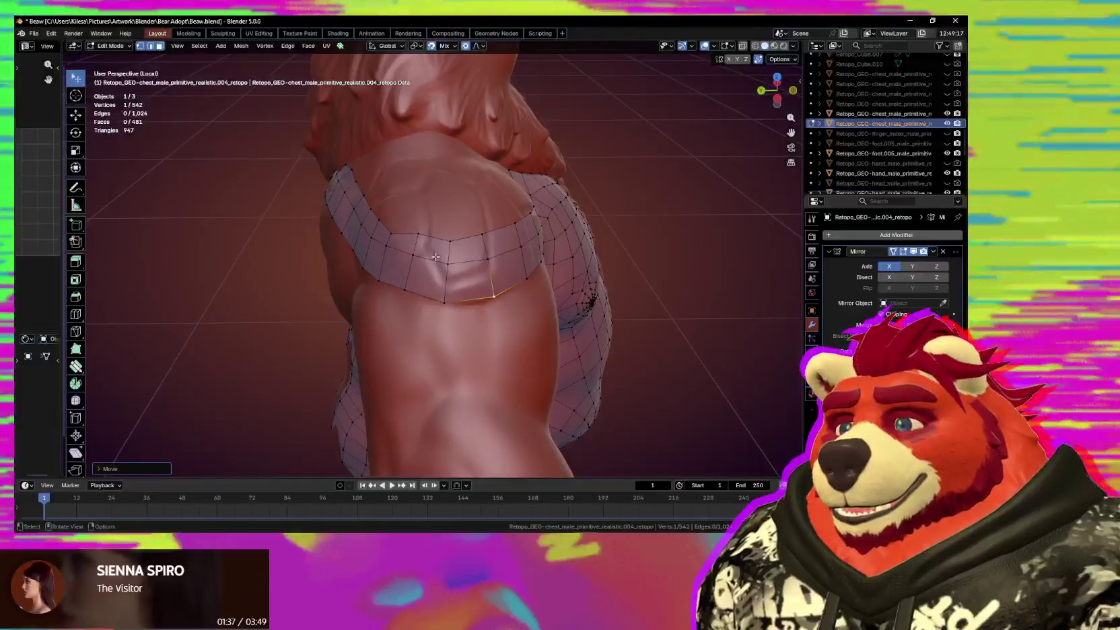
Reposition the remaining lower band vertices onto the arm, then Alt-Tab to YouTube Music.
left_click(447, 292)
key("g")
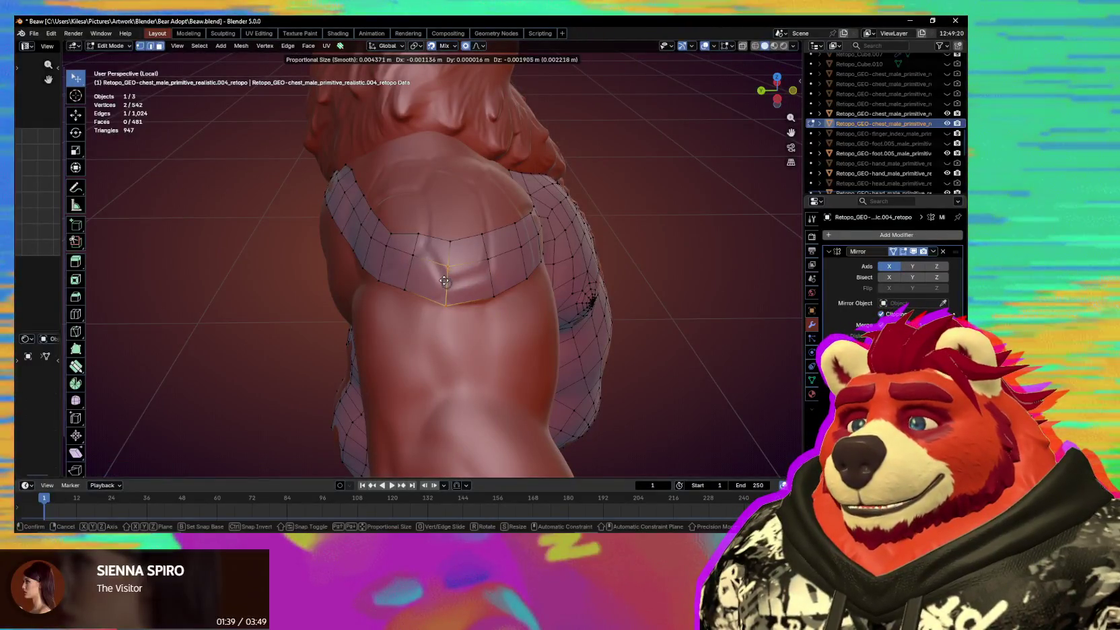
key("Escape")
left_click(448, 267)
key("g")
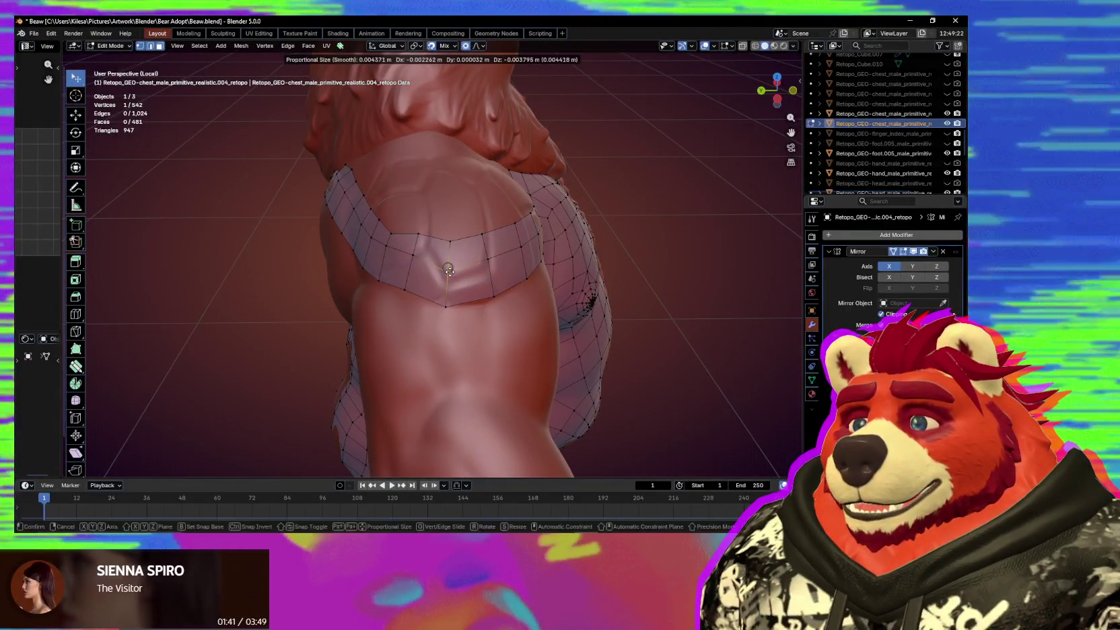
left_click(450, 272)
left_click(445, 278, "shift")
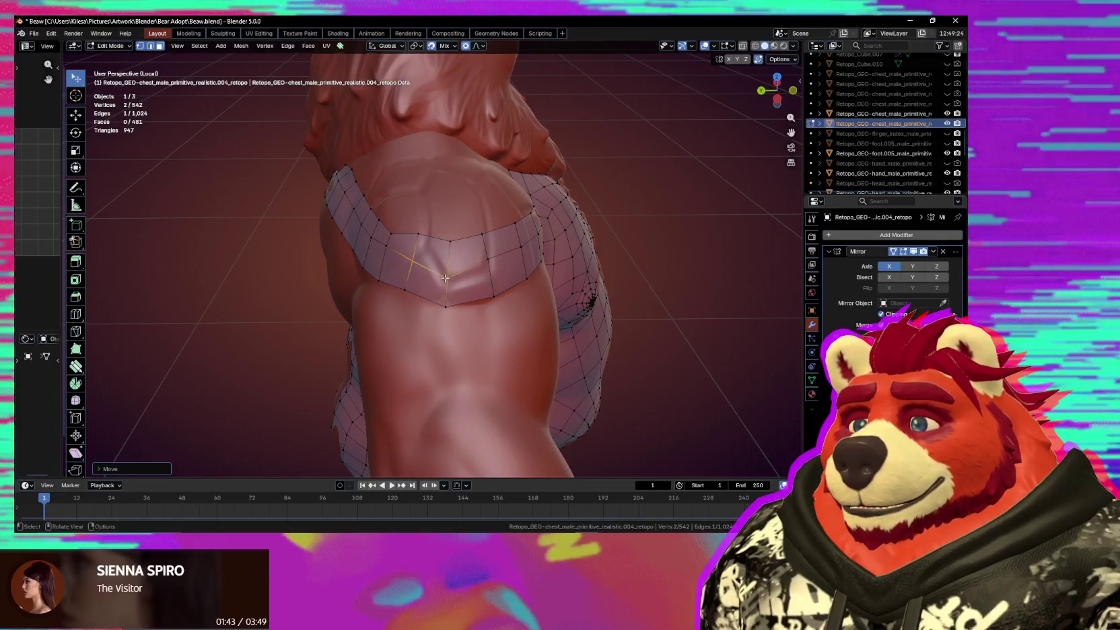
key("g")
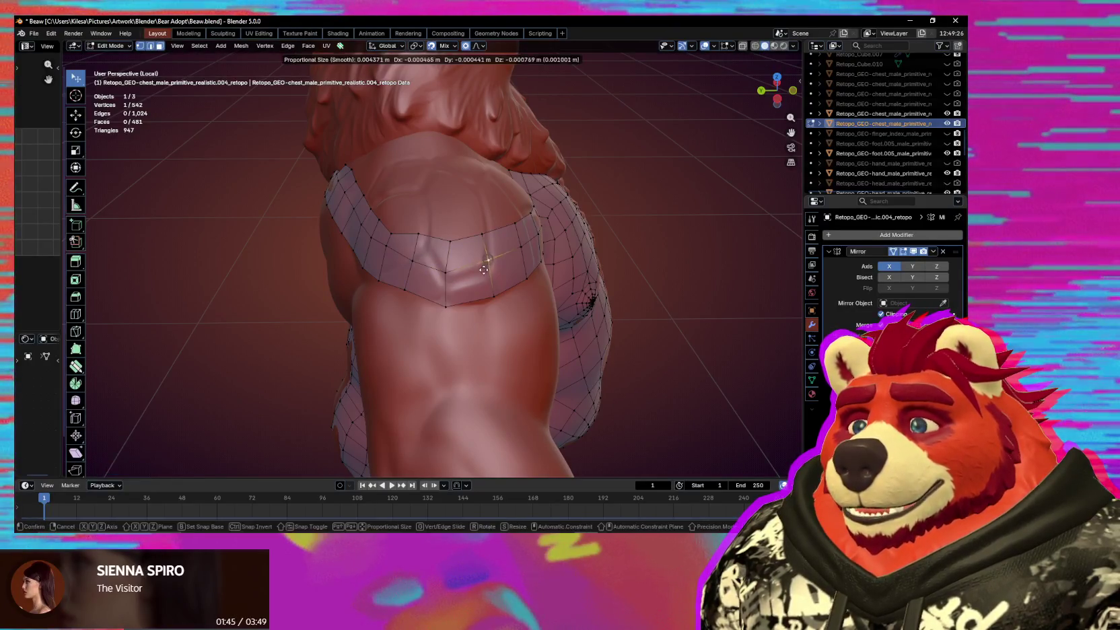
left_click(482, 268)
middle_click_drag(482, 267, 534, 394)
key("alt+Tab")
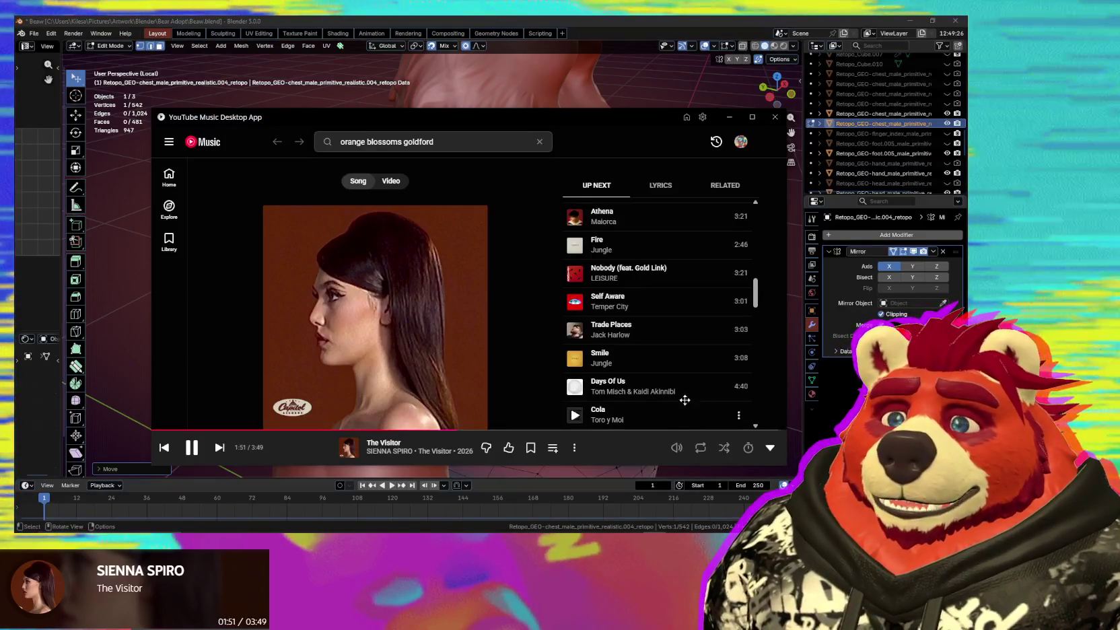
Scroll down the Up Next queue and play 'Why iii Love The Moon.'.
scroll(685, 399, "down", 5)
scroll(682, 320, "down", 5)
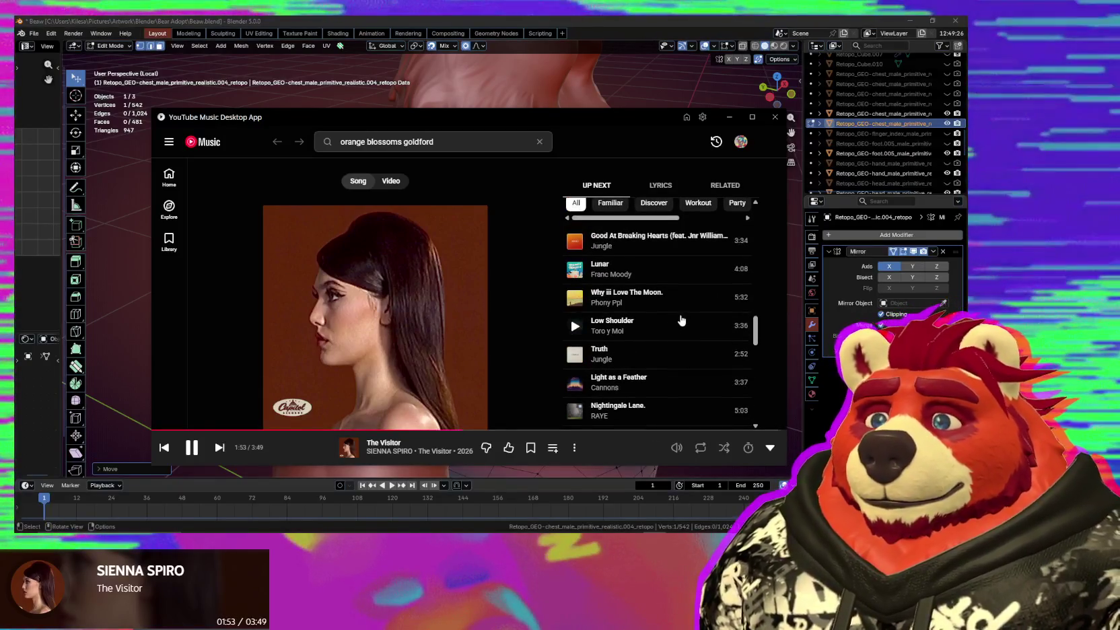
scroll(686, 276, "down", 1)
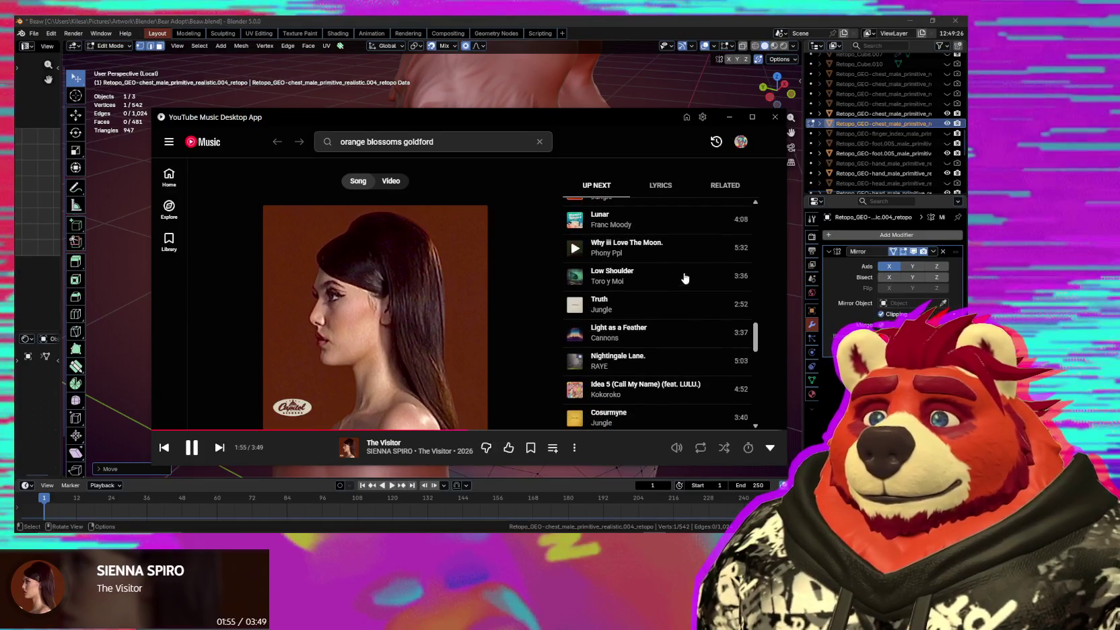
scroll(683, 277, "down", 1)
scroll(681, 281, "down", 2)
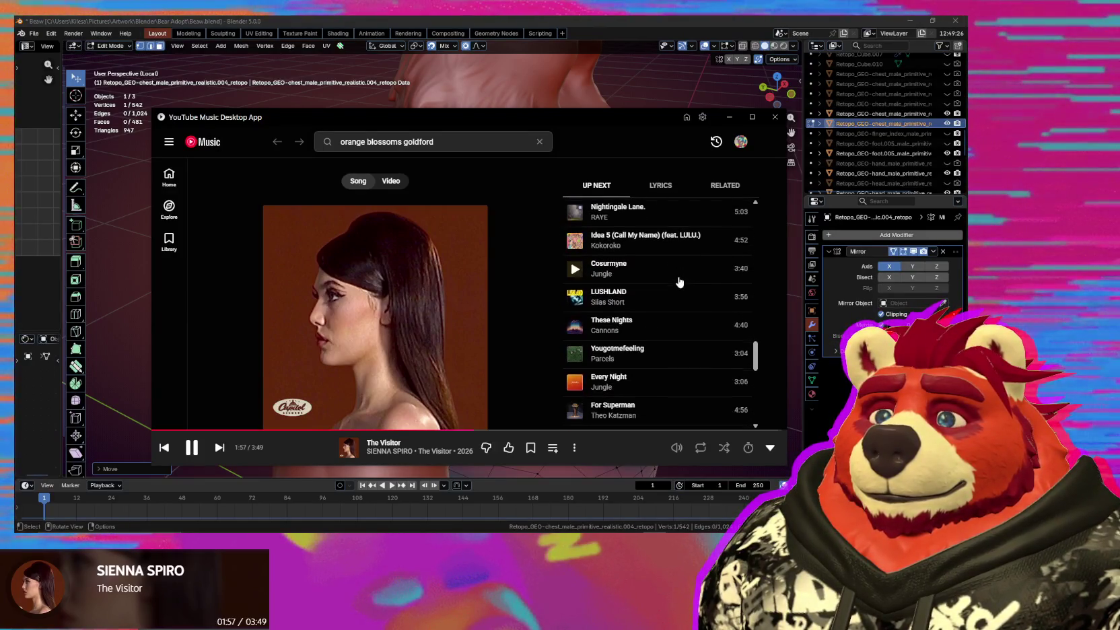
scroll(680, 282, "down", 1)
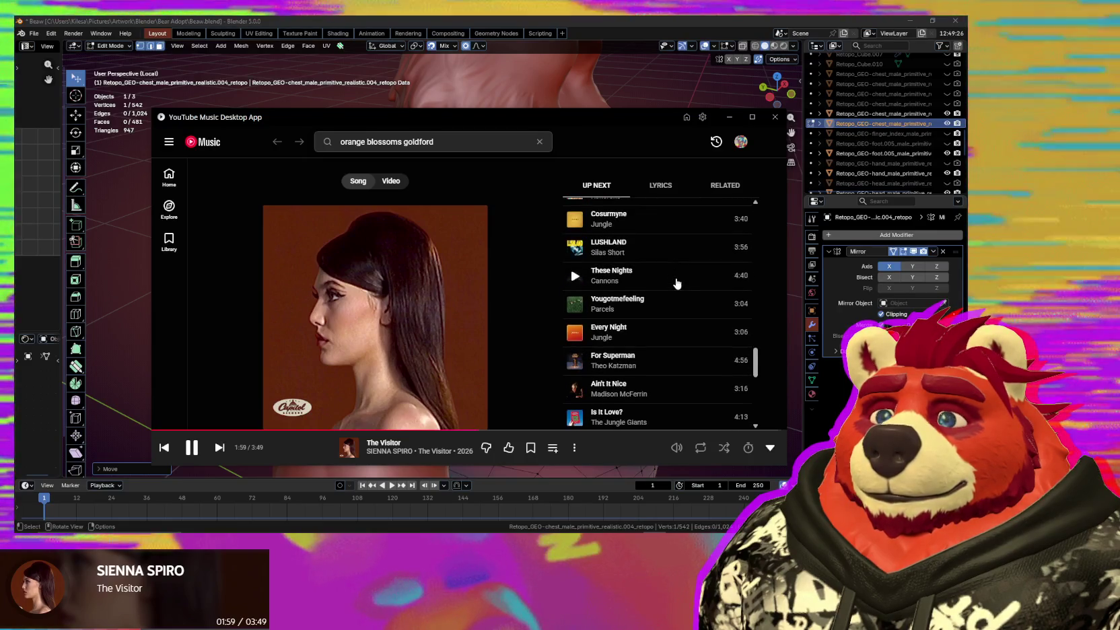
scroll(679, 283, "down", 1)
scroll(677, 284, "down", 1)
scroll(677, 284, "down", 1)
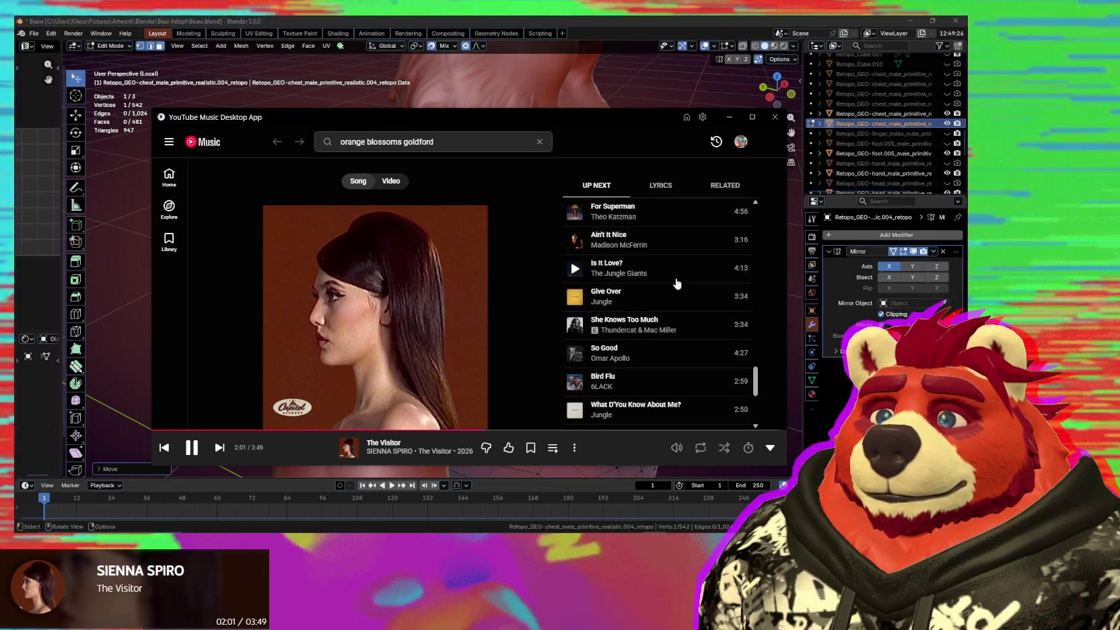
scroll(677, 283, "down", 1)
scroll(677, 283, "down", 1)
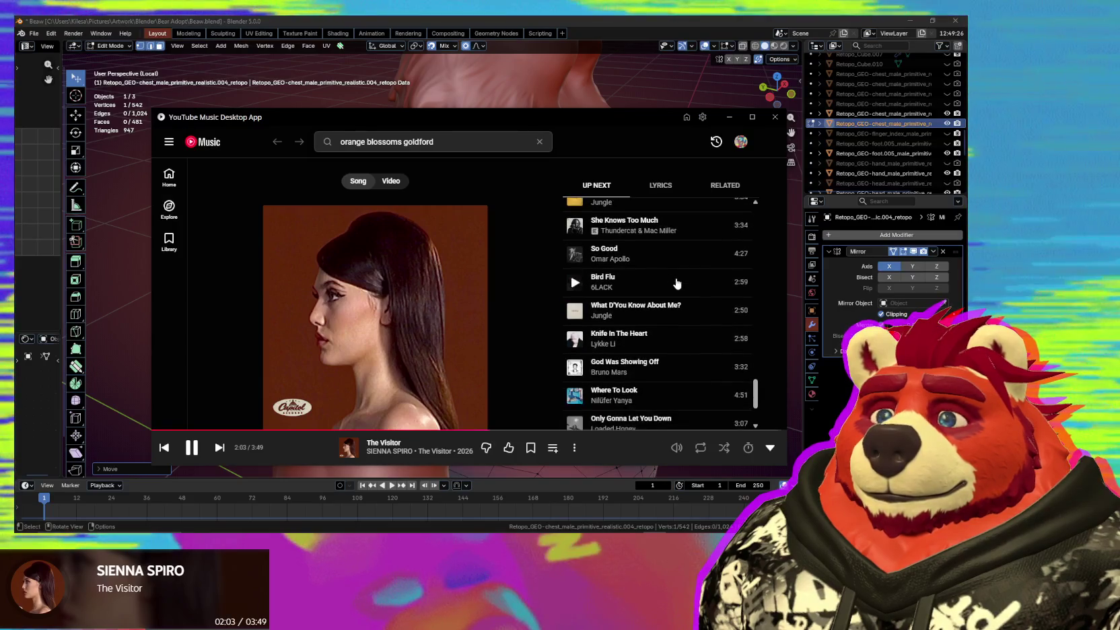
scroll(677, 284, "down", 1)
scroll(680, 303, "down", 1)
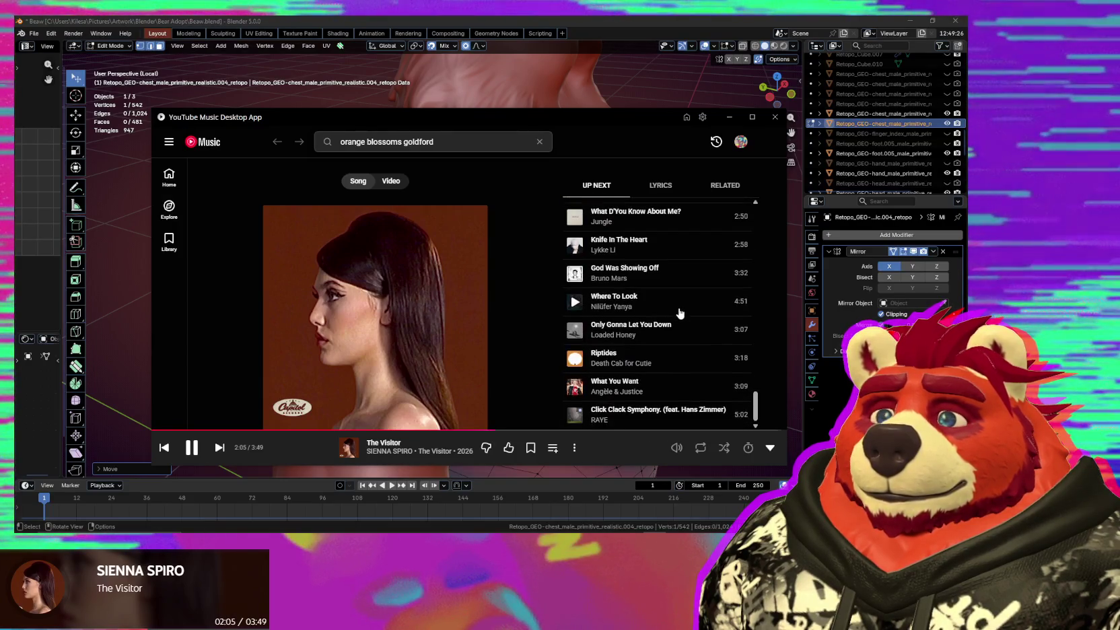
scroll(677, 310, "down", 1)
scroll(676, 310, "down", 2)
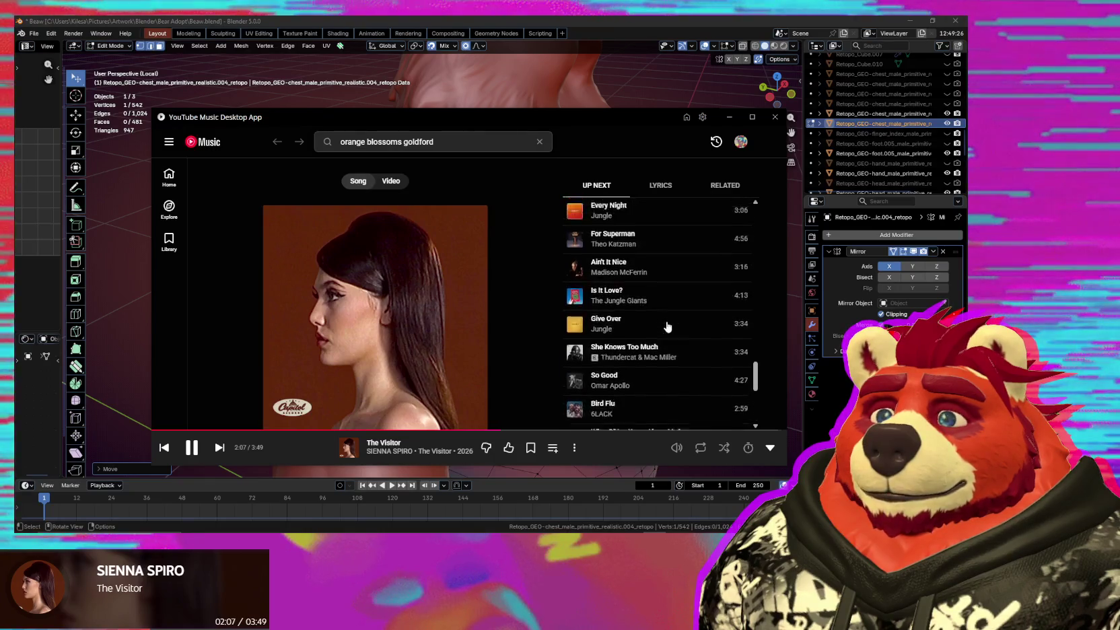
scroll(670, 324, "down", 3)
scroll(666, 326, "up", 2)
scroll(663, 327, "down", 2)
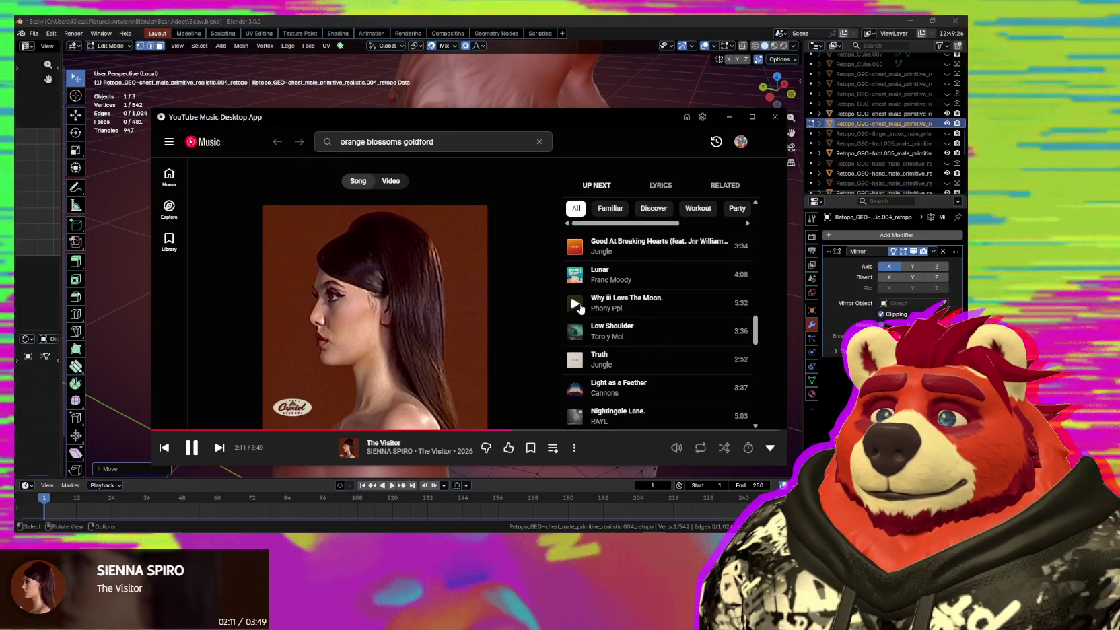
left_click(584, 296)
scroll(477, 252, "up", 2)
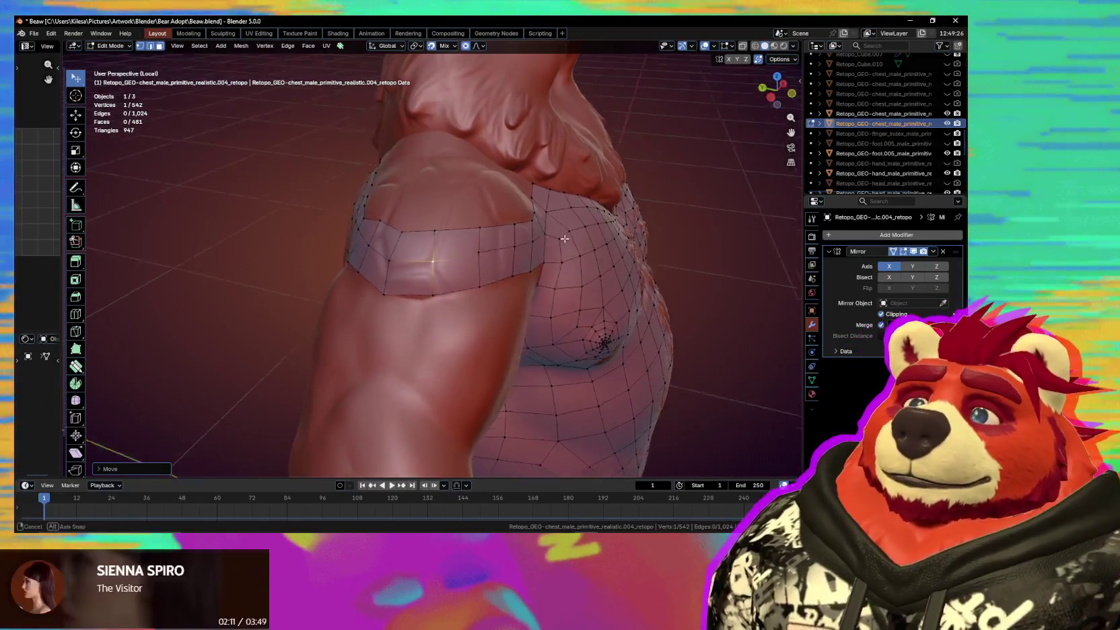
Move the shoulder band's inner corner vertex by the neck snugly onto the body surface.
scroll(476, 251, "up", 2)
mouse_move(476, 251)
middle_mouse_down()
mouse_move(627, 135)
mouse_move(562, 131)
middle_mouse_up()
scroll(542, 251, "down", 3)
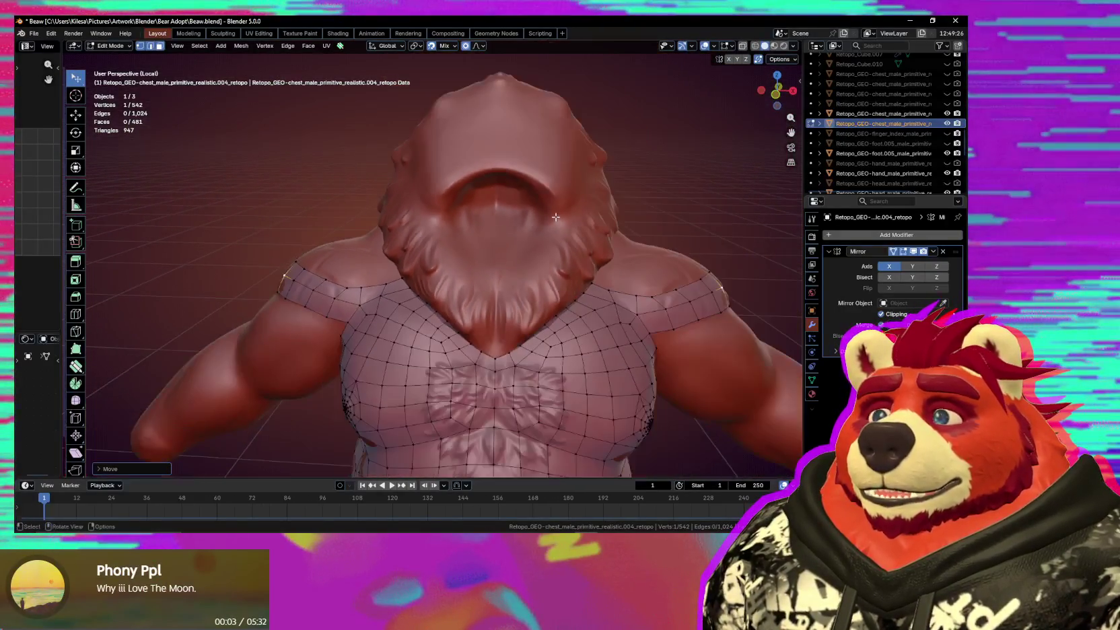
middle_click_drag(459, 231, 515, 140)
mouse_move(551, 182)
middle_mouse_down()
mouse_move(560, 191)
mouse_move(453, 294)
mouse_move(437, 234)
mouse_move(381, 232)
mouse_move(404, 192)
middle_mouse_up()
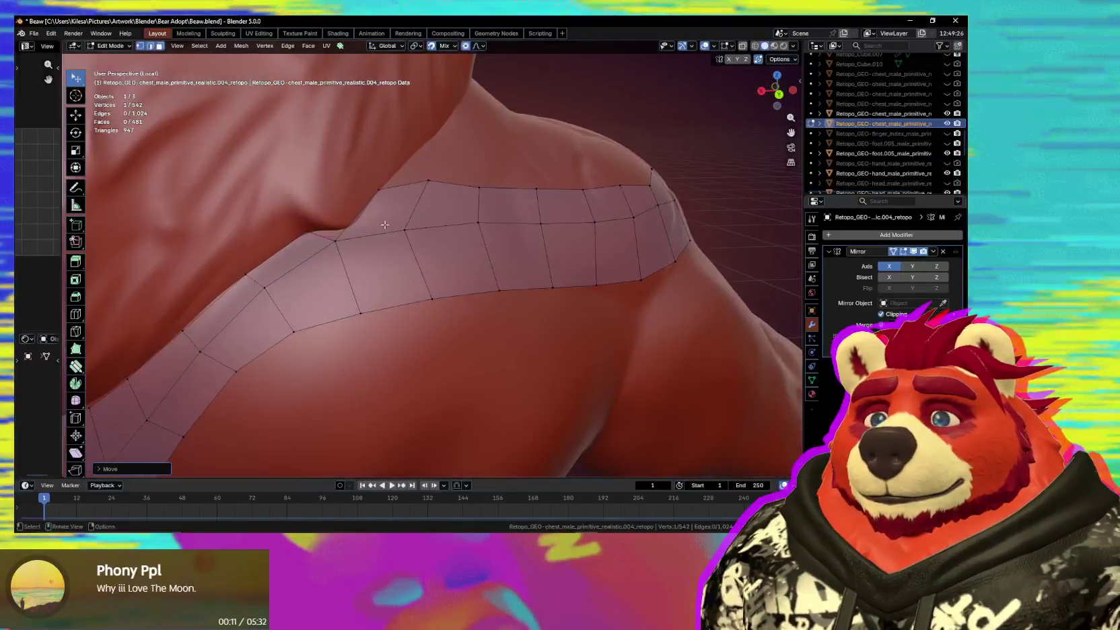
left_click(476, 193, "shift")
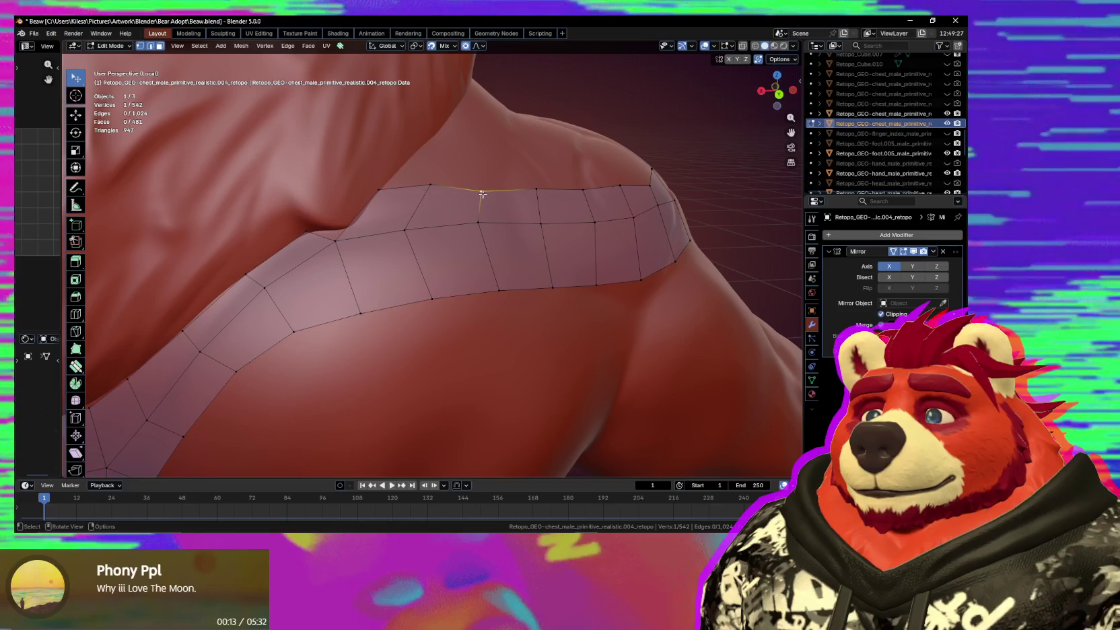
key("g")
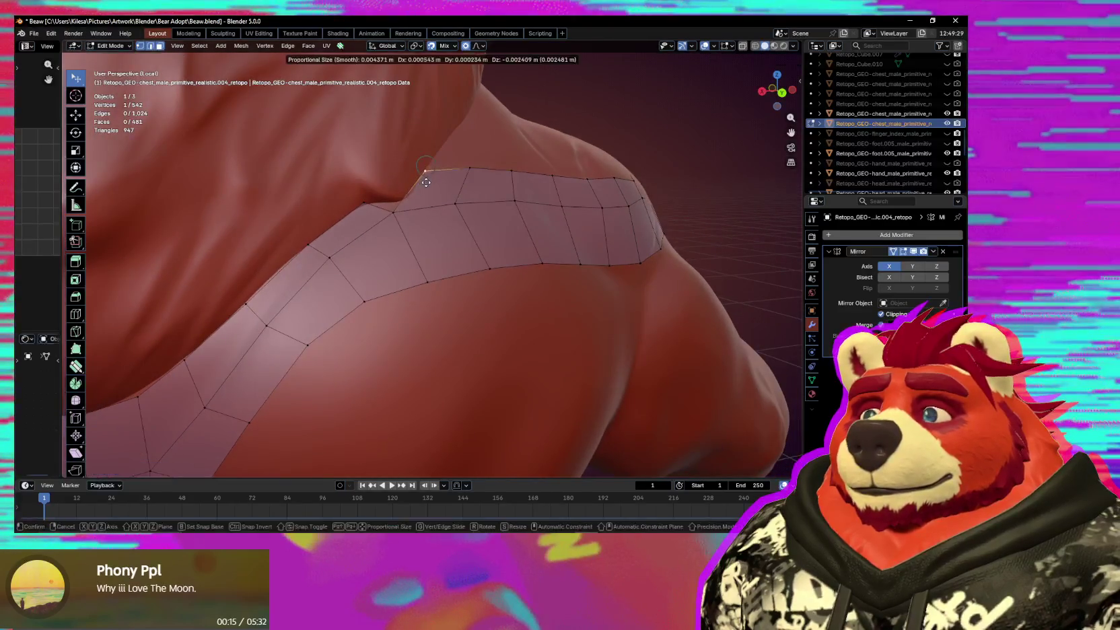
left_click(401, 220)
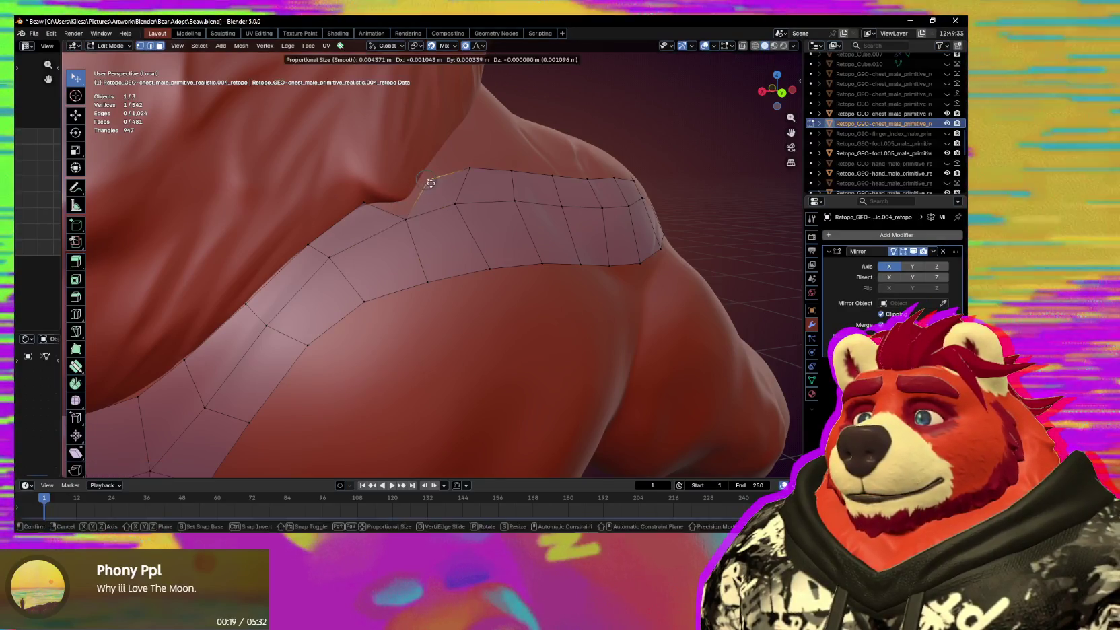
mouse_move(400, 221)
middle_mouse_down()
mouse_move(436, 220)
mouse_move(394, 272)
mouse_move(381, 267)
middle_mouse_up()
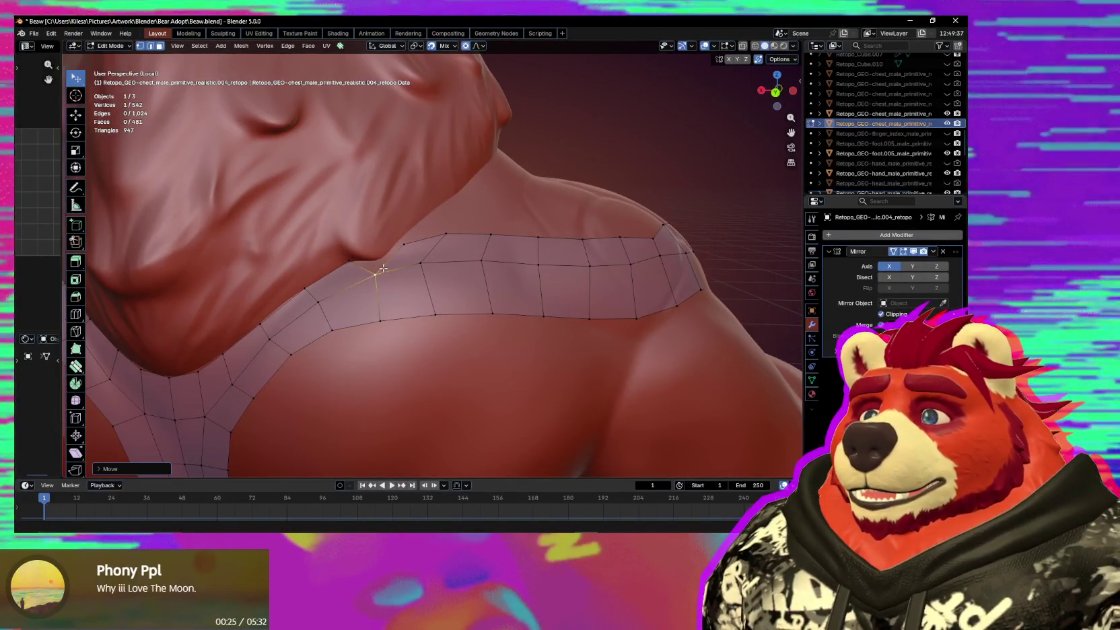
scroll(382, 268, "up", 2)
scroll(377, 263, "up", 2)
Split off a vertex at the band's neck corner and add a new Poly Build vertex beside it.
key("e")
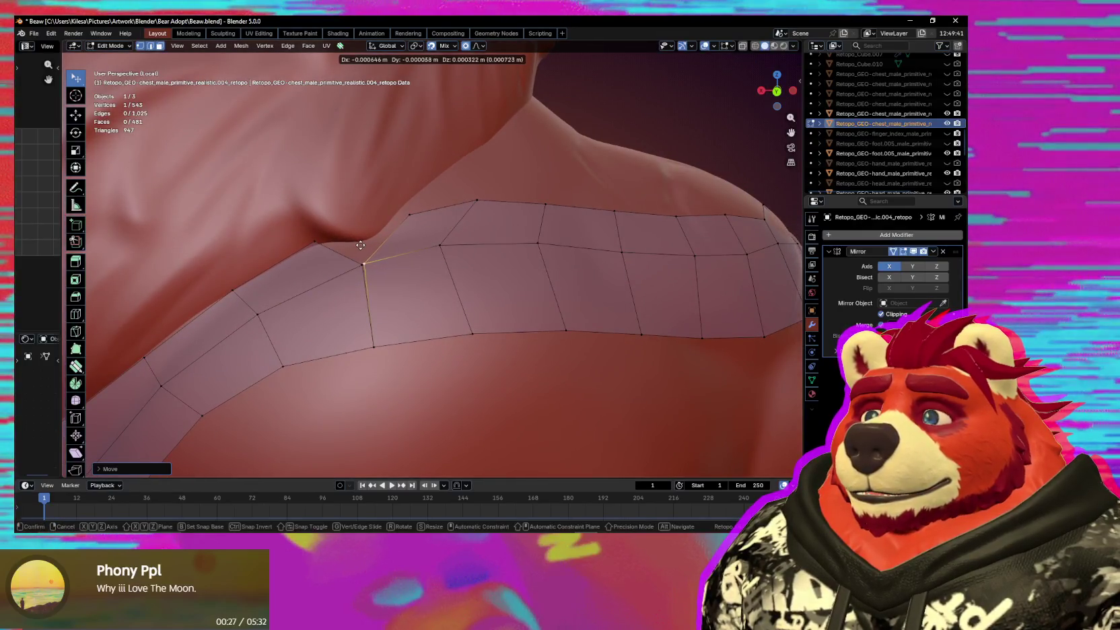
left_click(364, 244)
key("shift+space")
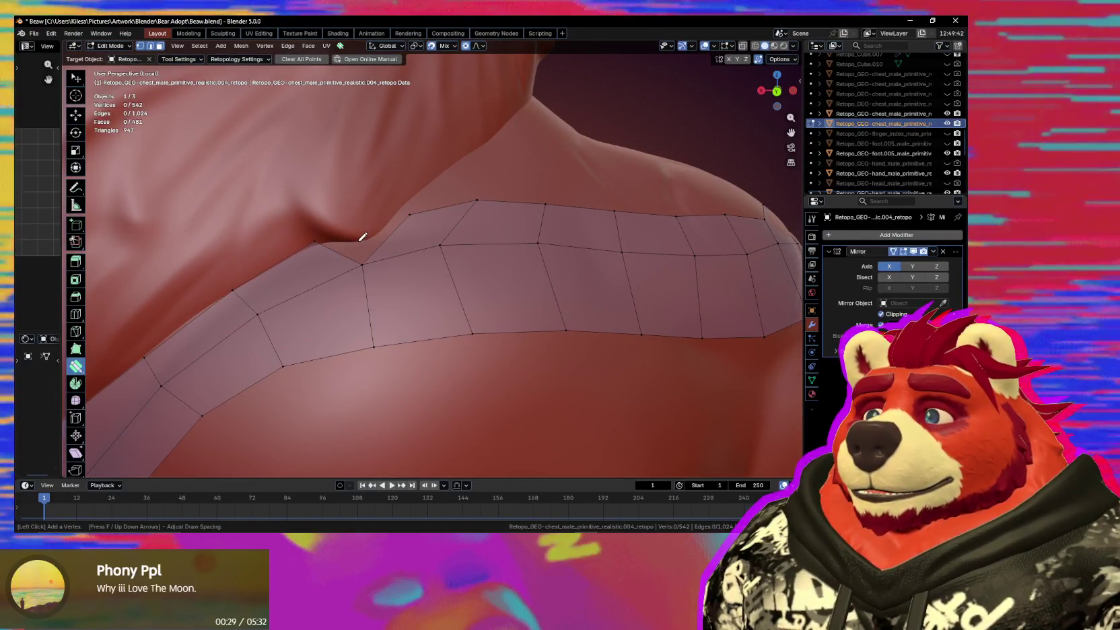
left_click(357, 241)
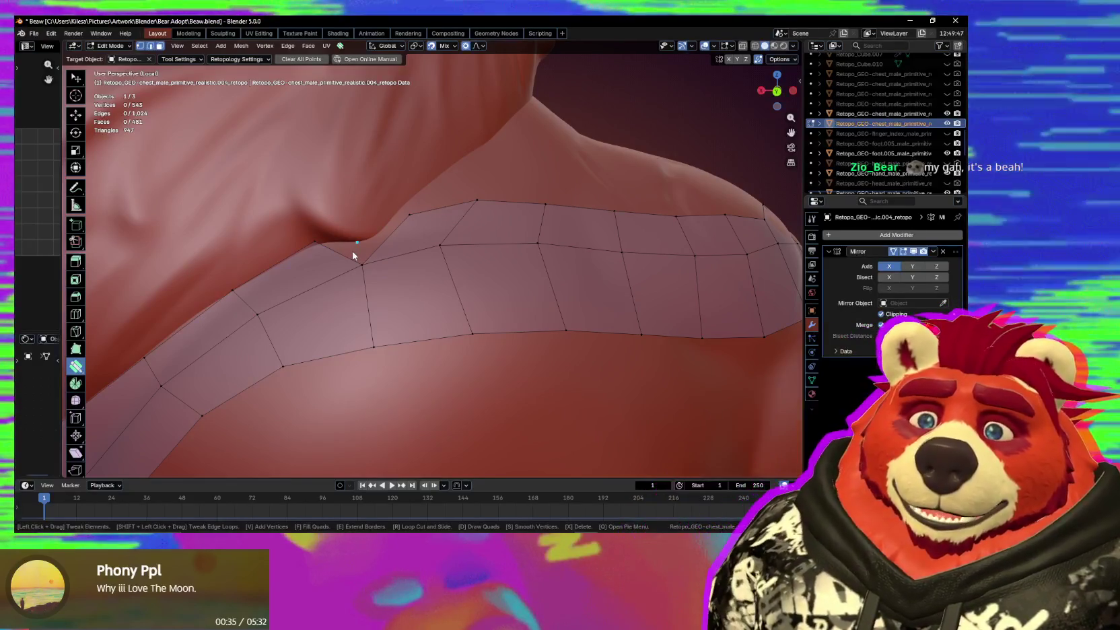
mouse_move(353, 255)
middle_mouse_down()
mouse_move(389, 265)
mouse_move(389, 254)
middle_mouse_up()
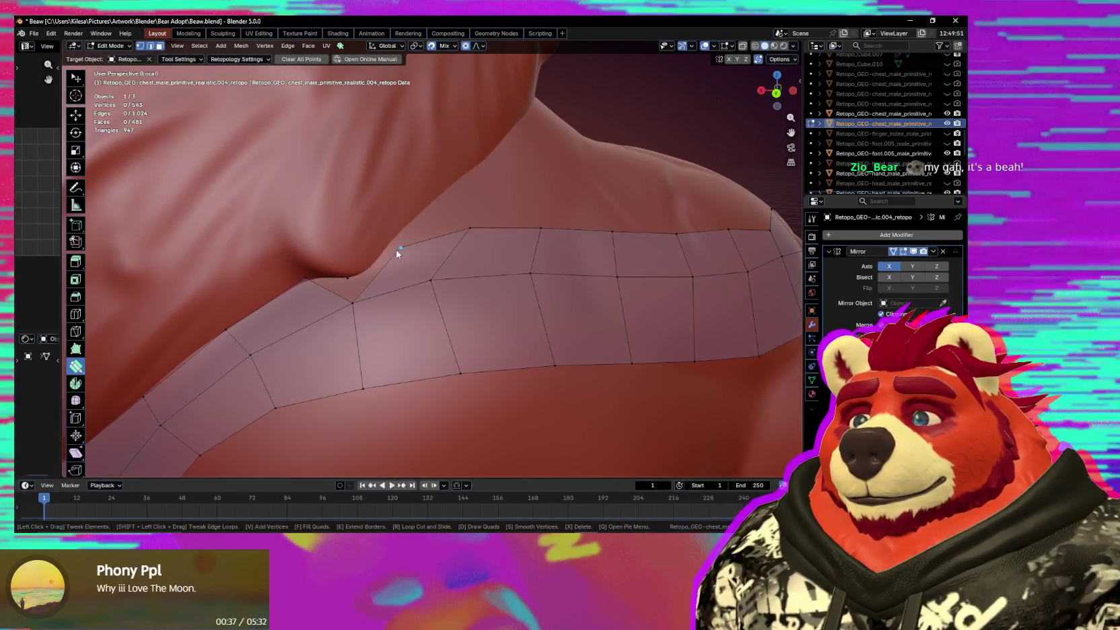
Fill the corner gap with a new face and nudge the new vertex into place.
key("w")
left_click(350, 277)
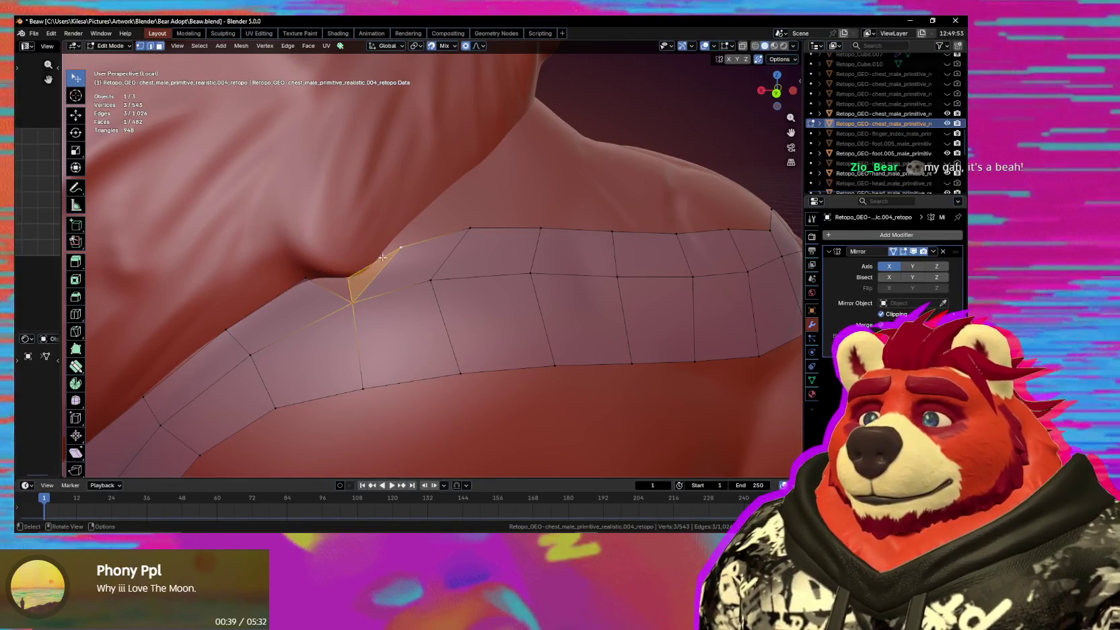
key("f")
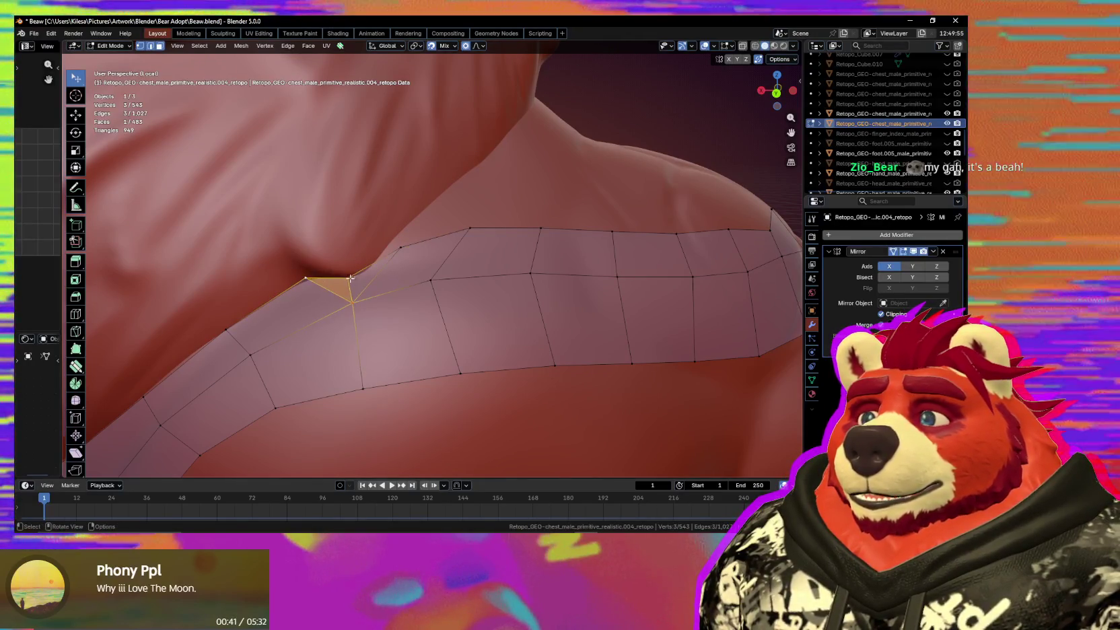
left_click_drag(350, 277, 367, 270)
middle_click_drag(367, 269, 417, 279)
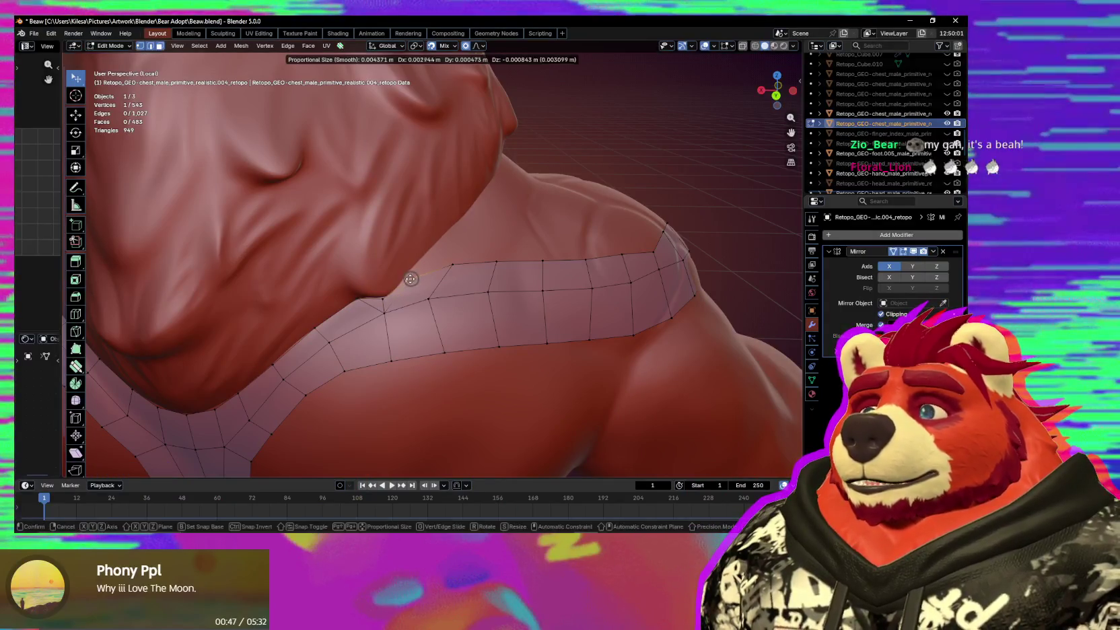
Shift the neck corner vertex slightly left and down onto the surface.
left_click_drag(415, 278, 410, 283)
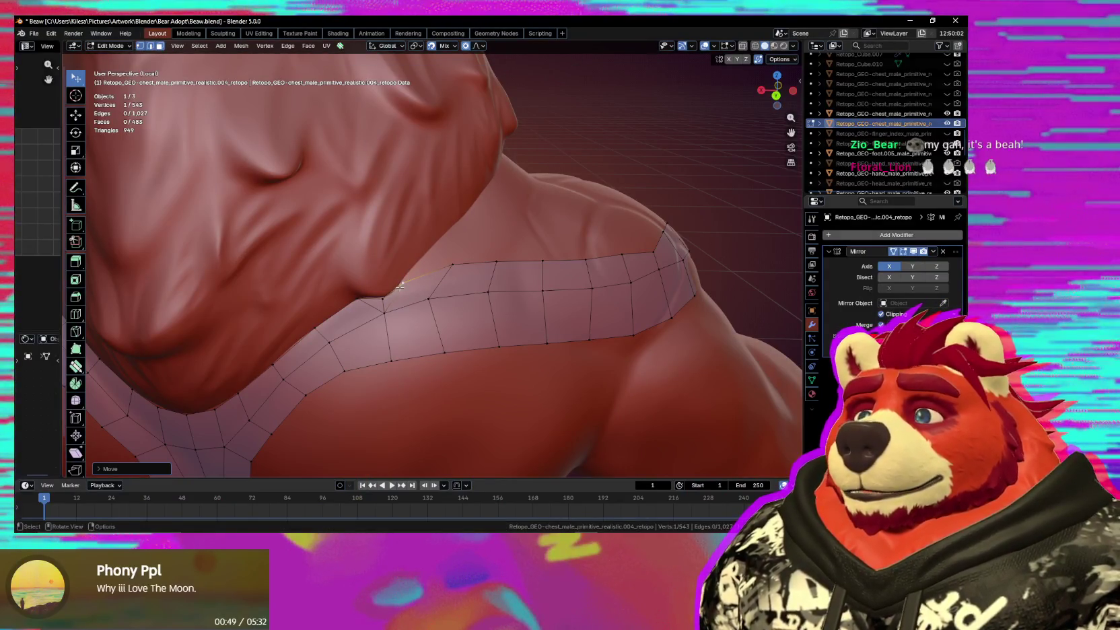
middle_click_drag(400, 287, 392, 232)
scroll(392, 232, "up", 2)
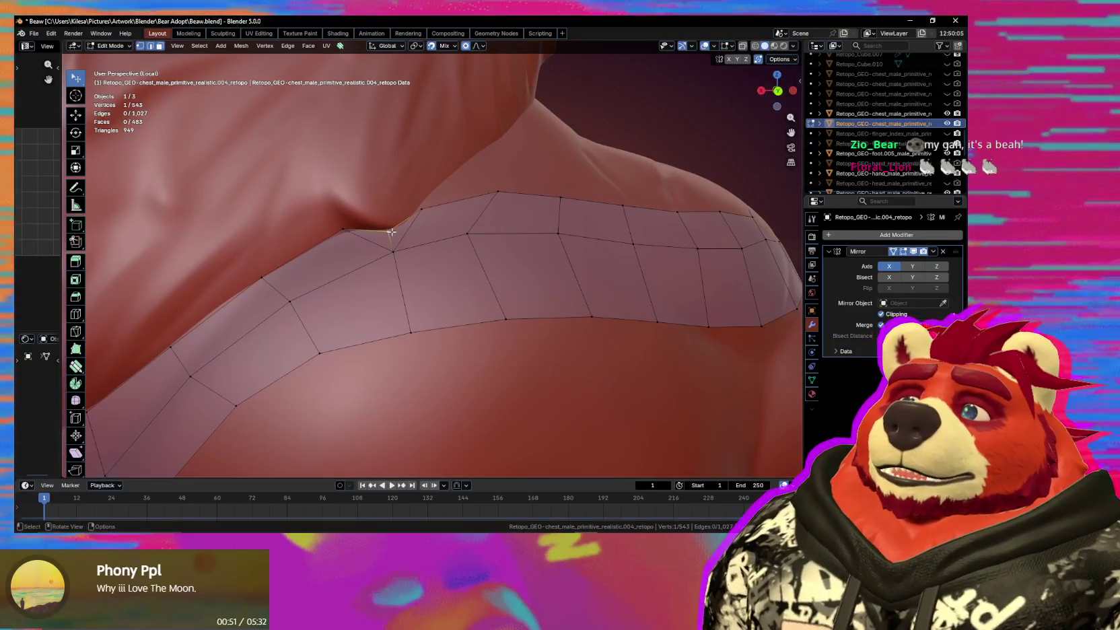
left_click(388, 231)
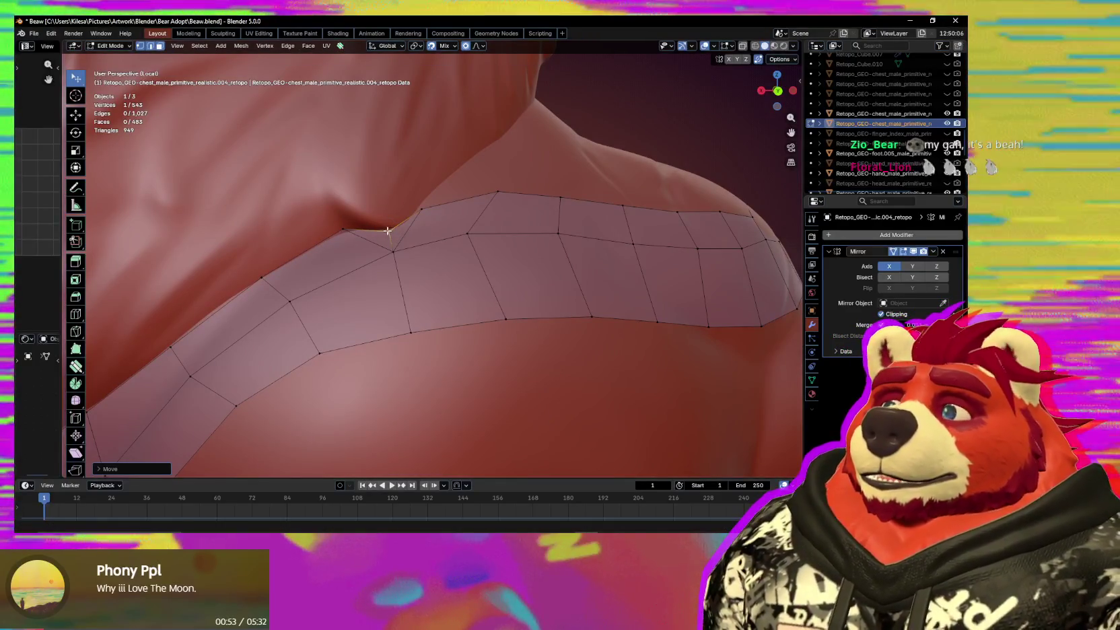
middle_click_drag(385, 231, 356, 237)
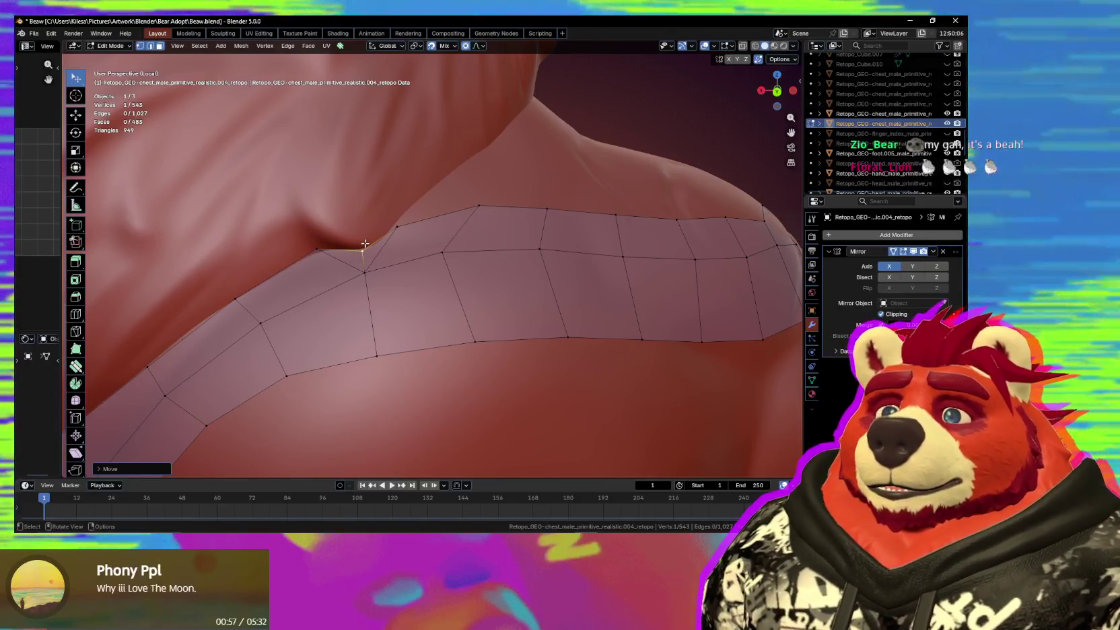
Extrude two vertices from the corner, climbing up the side of the neck.
key("e")
left_click(337, 224)
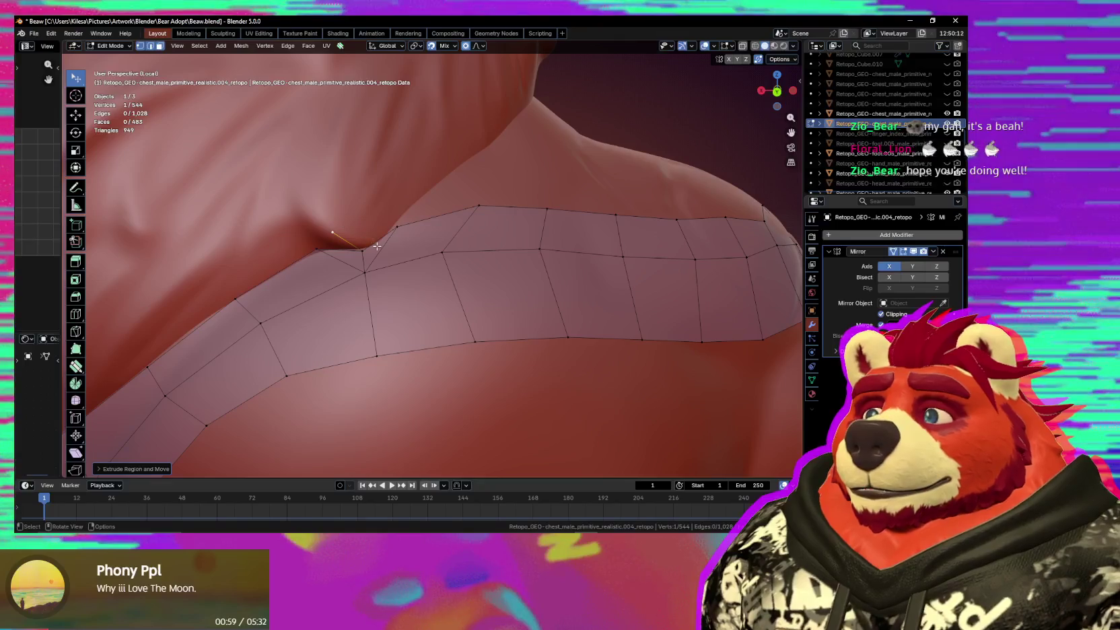
left_click_drag(367, 253, 392, 237)
key("e")
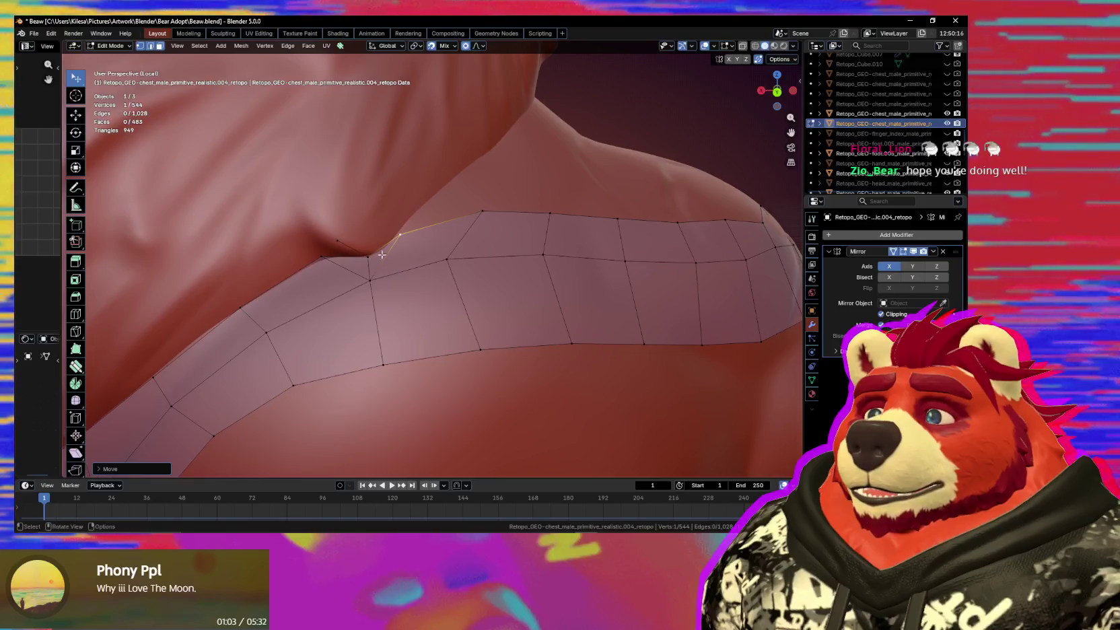
left_click(310, 190)
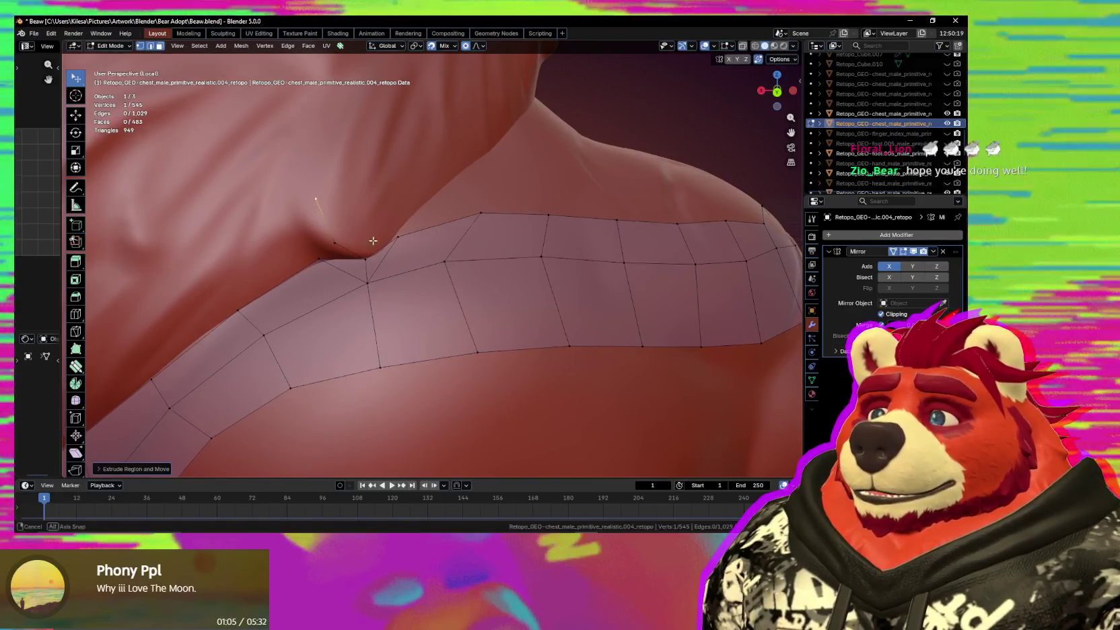
middle_click_drag(310, 190, 339, 244)
Reposition the chain vertex with proportional falloff and extrude one more vertex higher up the neck.
key("g")
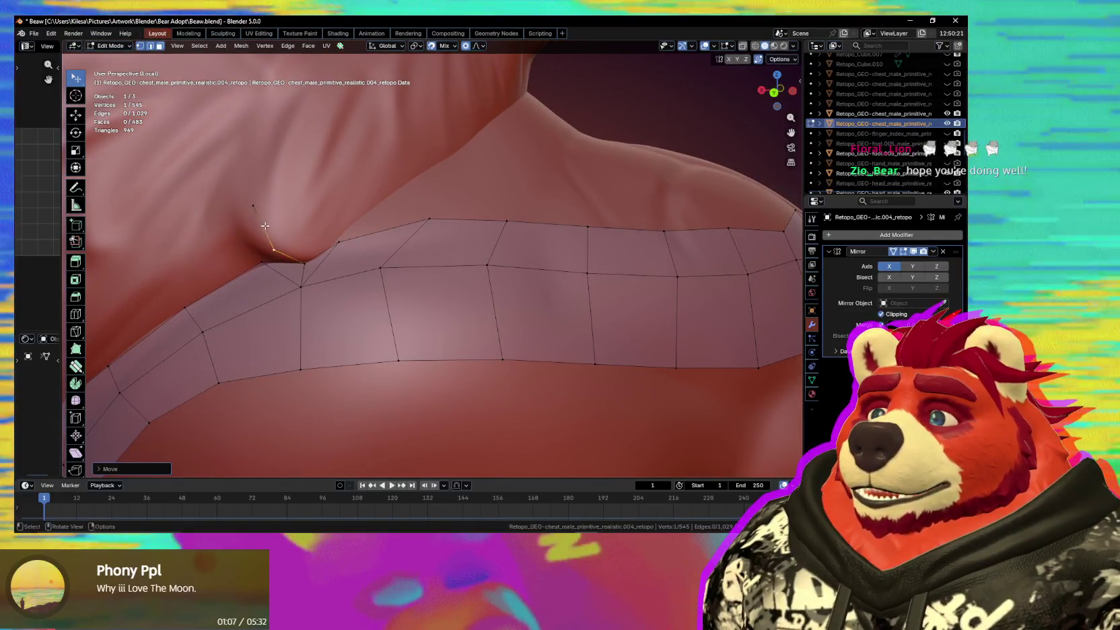
left_click(262, 232)
key("e")
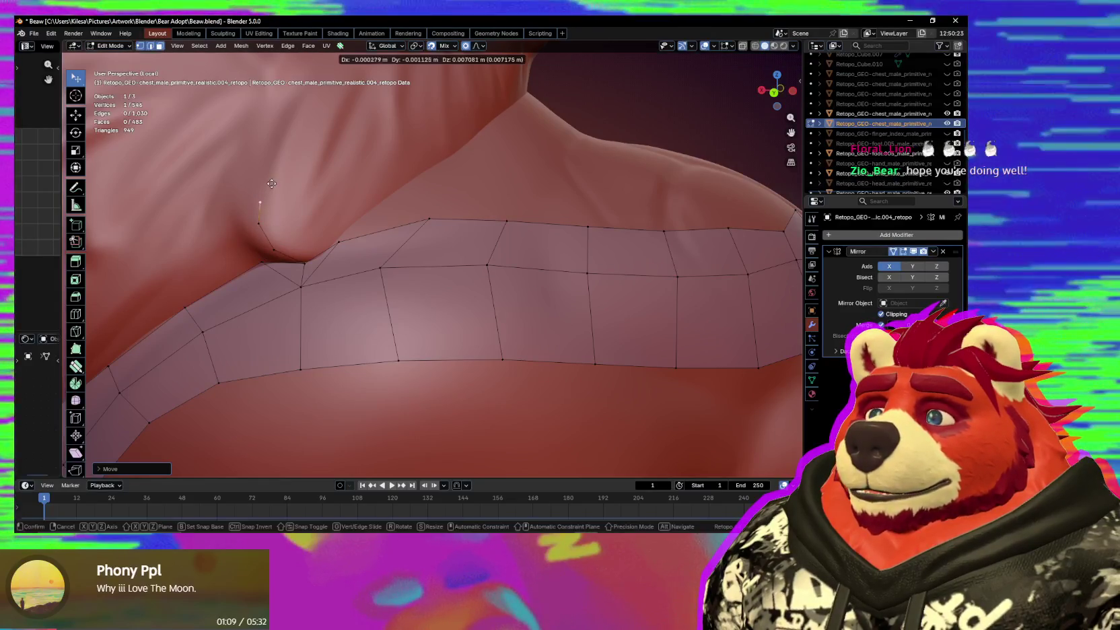
left_click(282, 153)
mouse_move(281, 153)
middle_mouse_down()
mouse_move(323, 213)
mouse_move(367, 199)
middle_mouse_up()
left_click(328, 204)
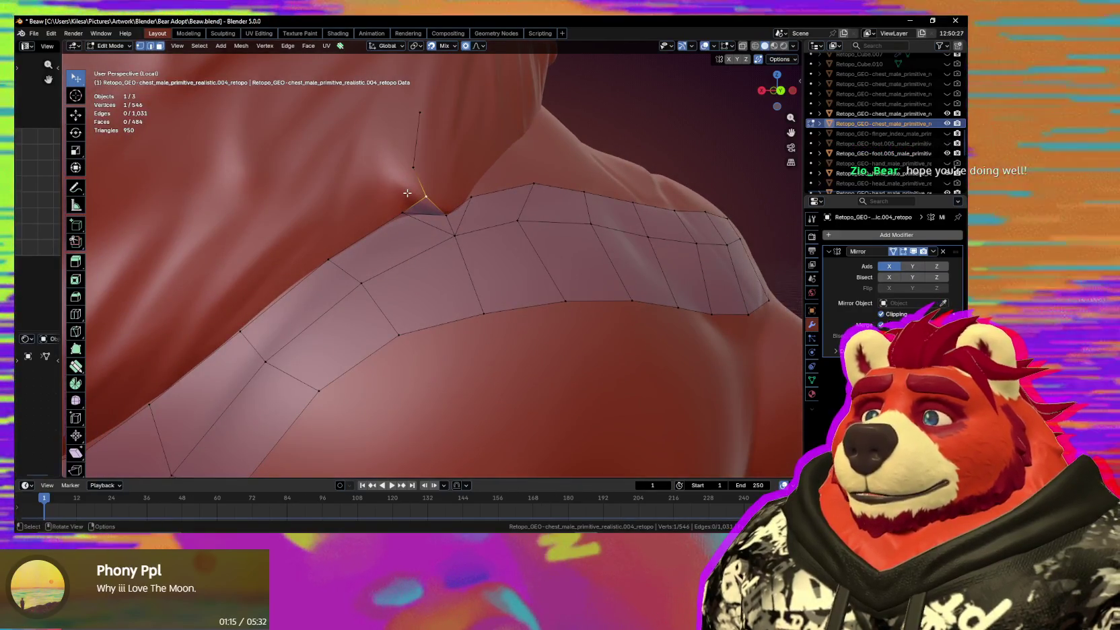
Extrude two more vertices from the corner vertex up the neck.
key("e")
left_click(403, 192)
key("e")
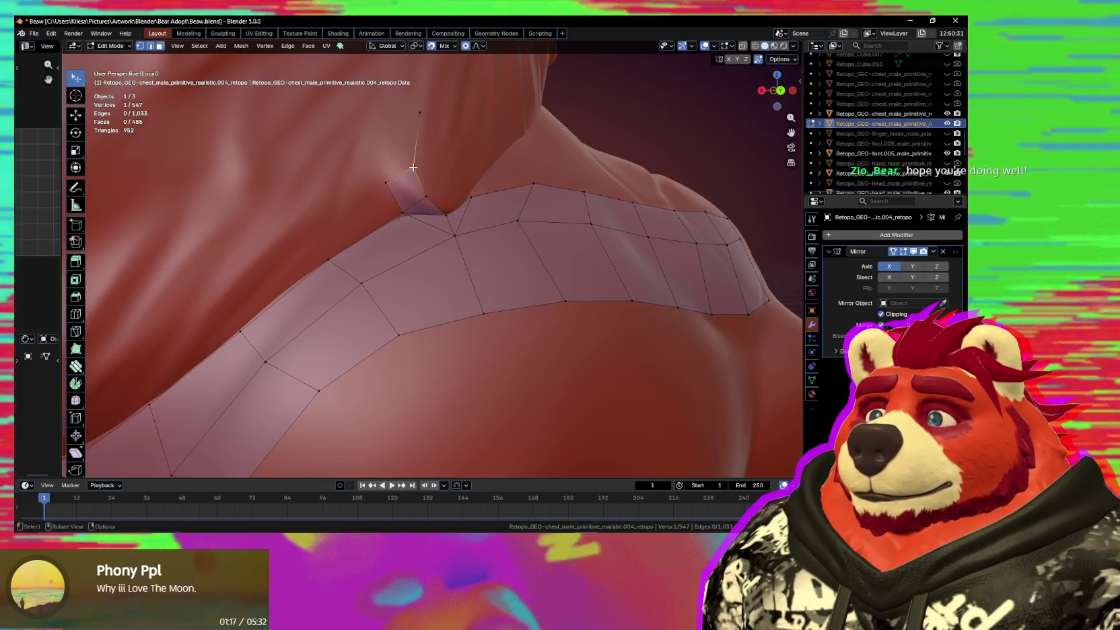
left_click(409, 140)
middle_click_drag(409, 140, 403, 228)
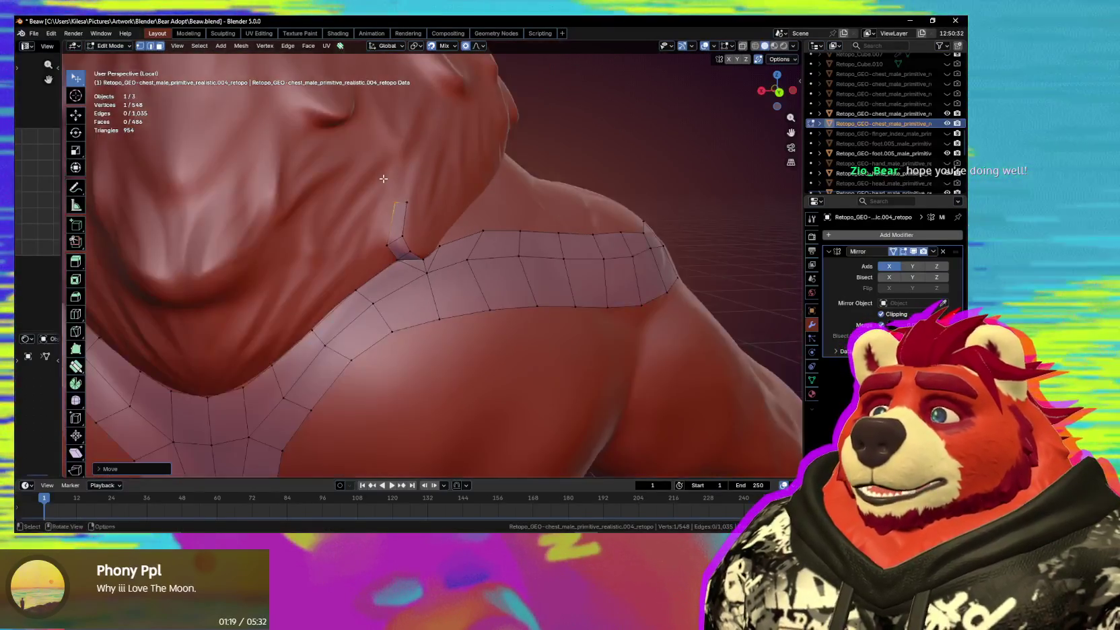
Extrude an edge along the chain into a new face, scaling and moving it into place.
left_click(402, 228, "shift")
key("e")
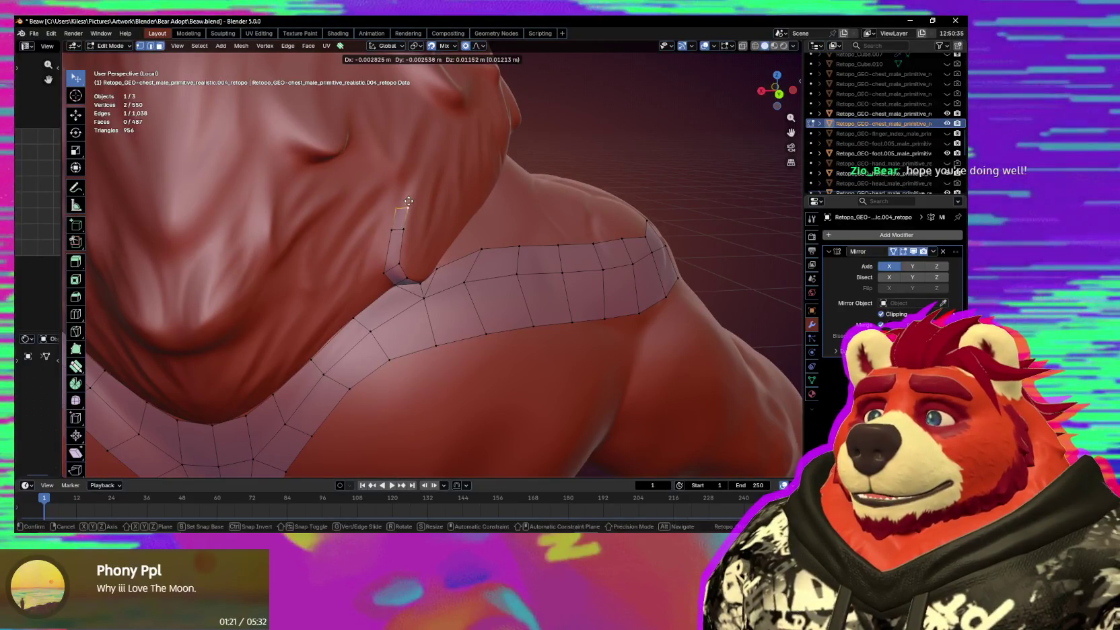
left_click(406, 199)
key("s")
left_click(406, 194)
key("g")
scroll(439, 233, "up", 2)
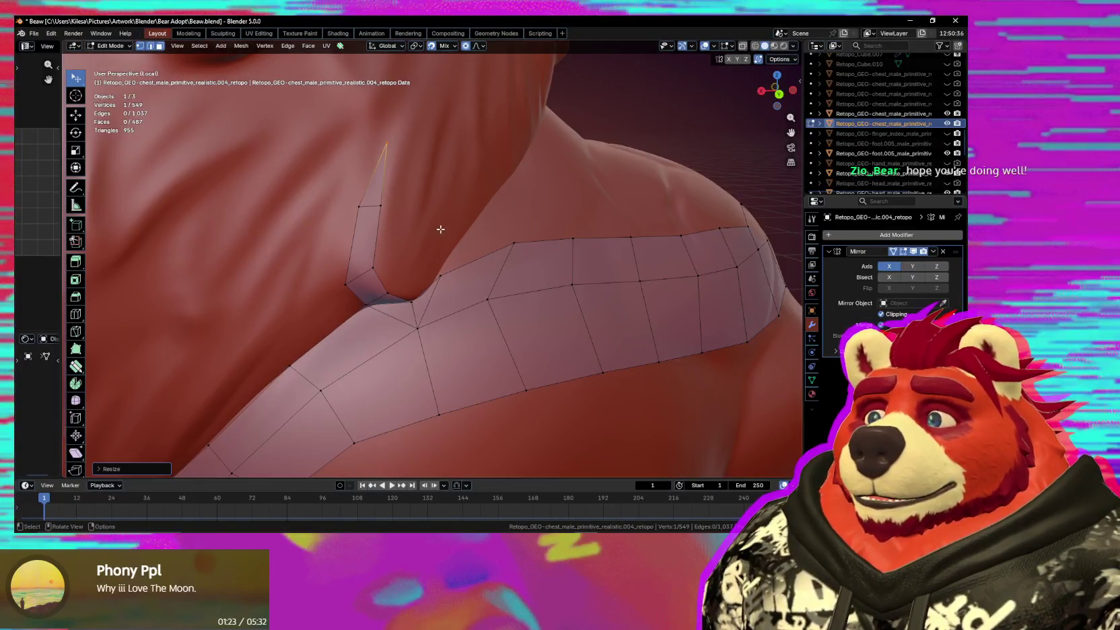
left_click(438, 233)
Adjust the strip's base vertices with a proportional move to settle the bottom quad.
middle_click_drag(439, 233, 336, 262)
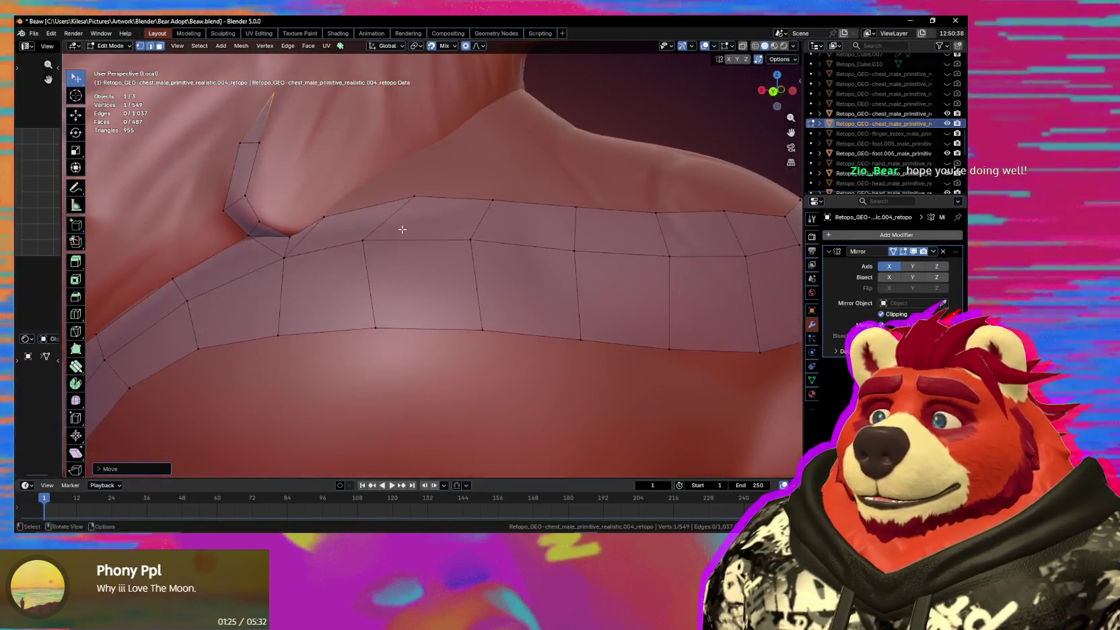
left_click(329, 267)
left_click_drag(333, 262, 337, 259)
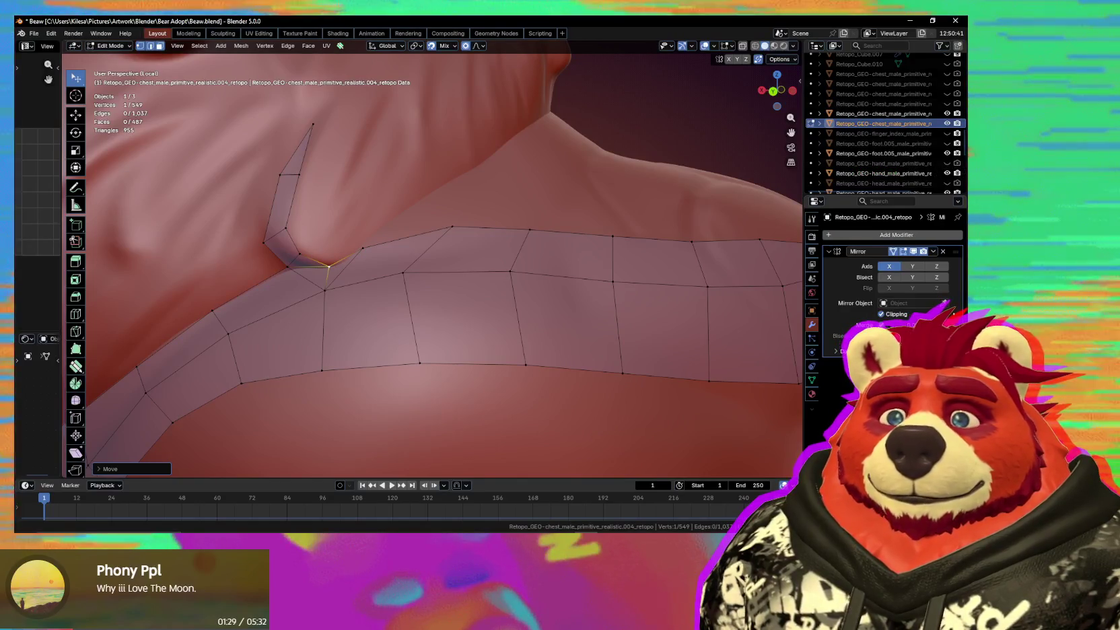
left_click(288, 266, "shift")
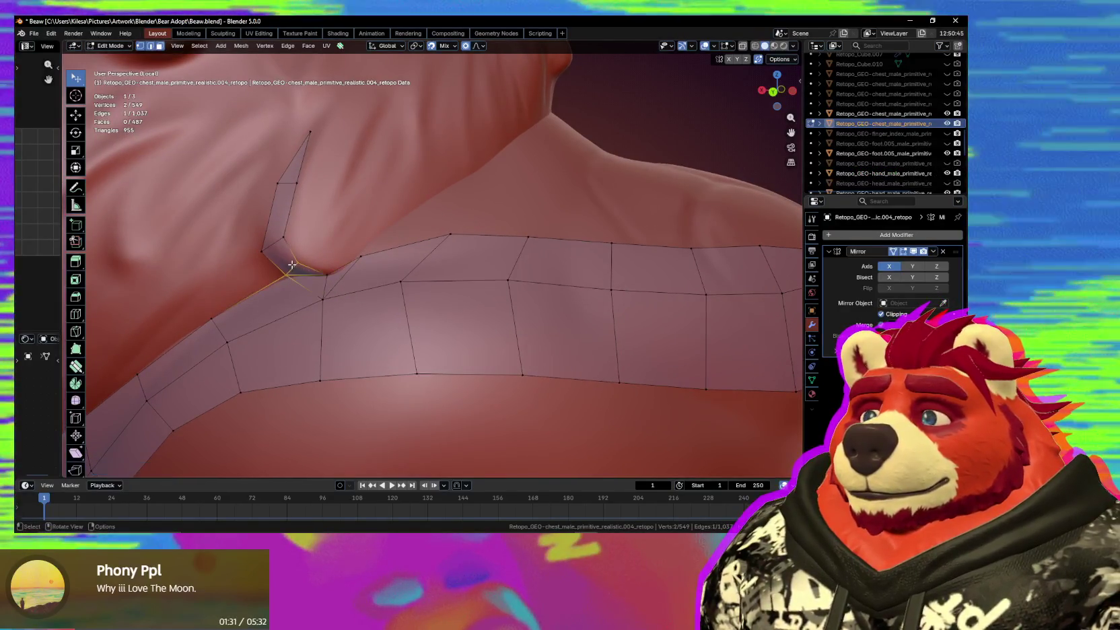
key("g")
left_click(291, 264)
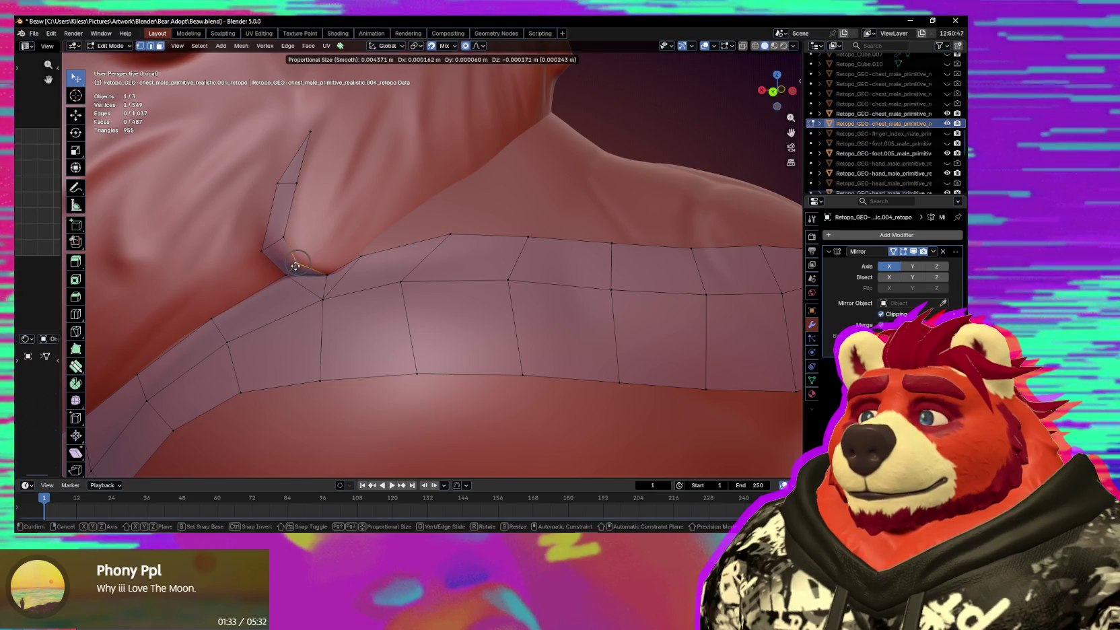
left_click(296, 266)
left_click(284, 252)
left_click(284, 251)
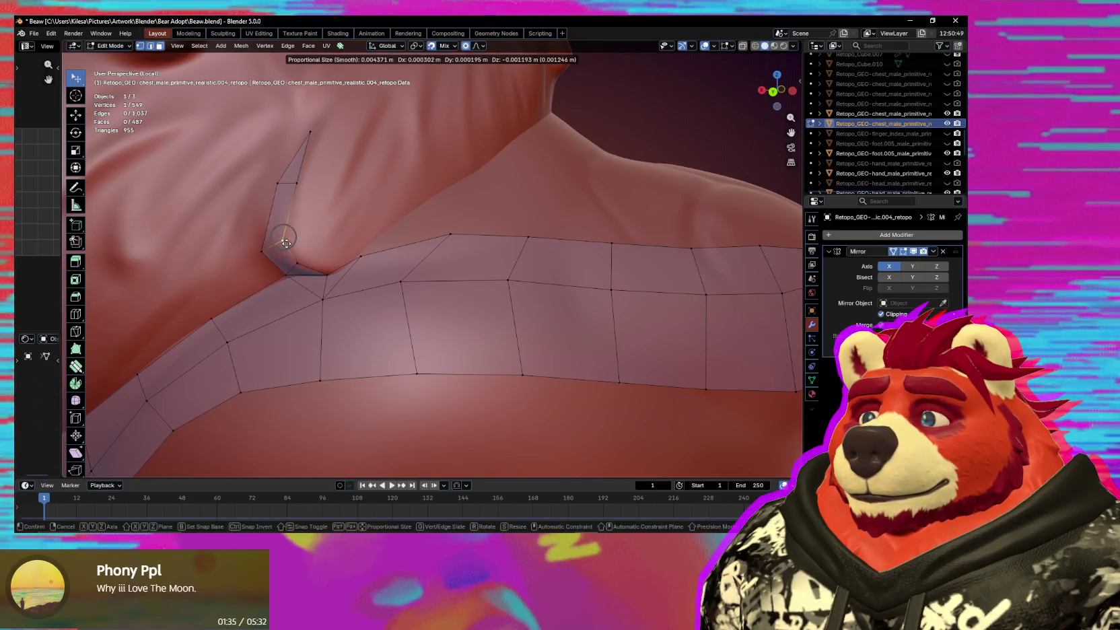